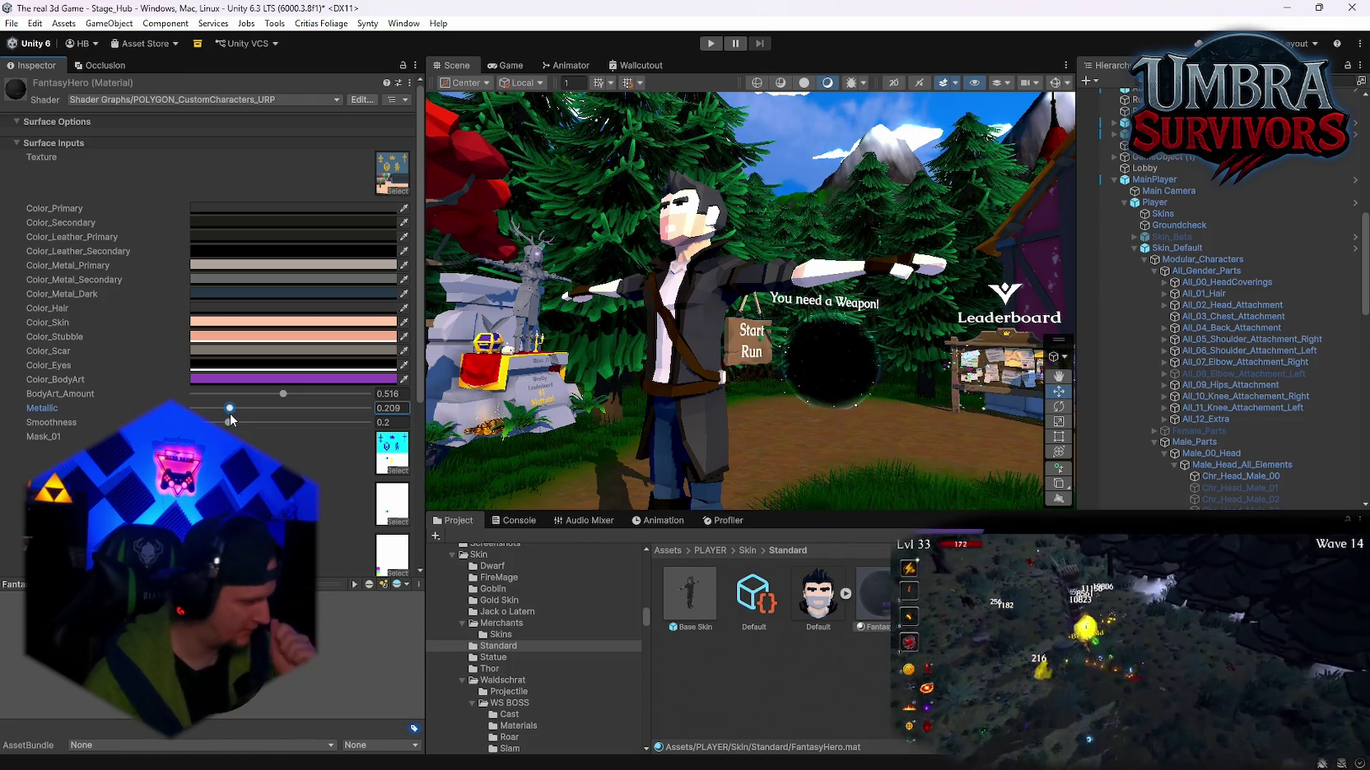
# Step: Lower Metallic slightly, drop Smoothness to 0 and bring BodyArt_Amount down to 0.279
pyautogui.moveTo(231, 408)
pyautogui.mouseDown()
pyautogui.moveTo(197, 410)
pyautogui.moveTo(257, 428)
pyautogui.moveTo(189, 424)
pyautogui.mouseUp()
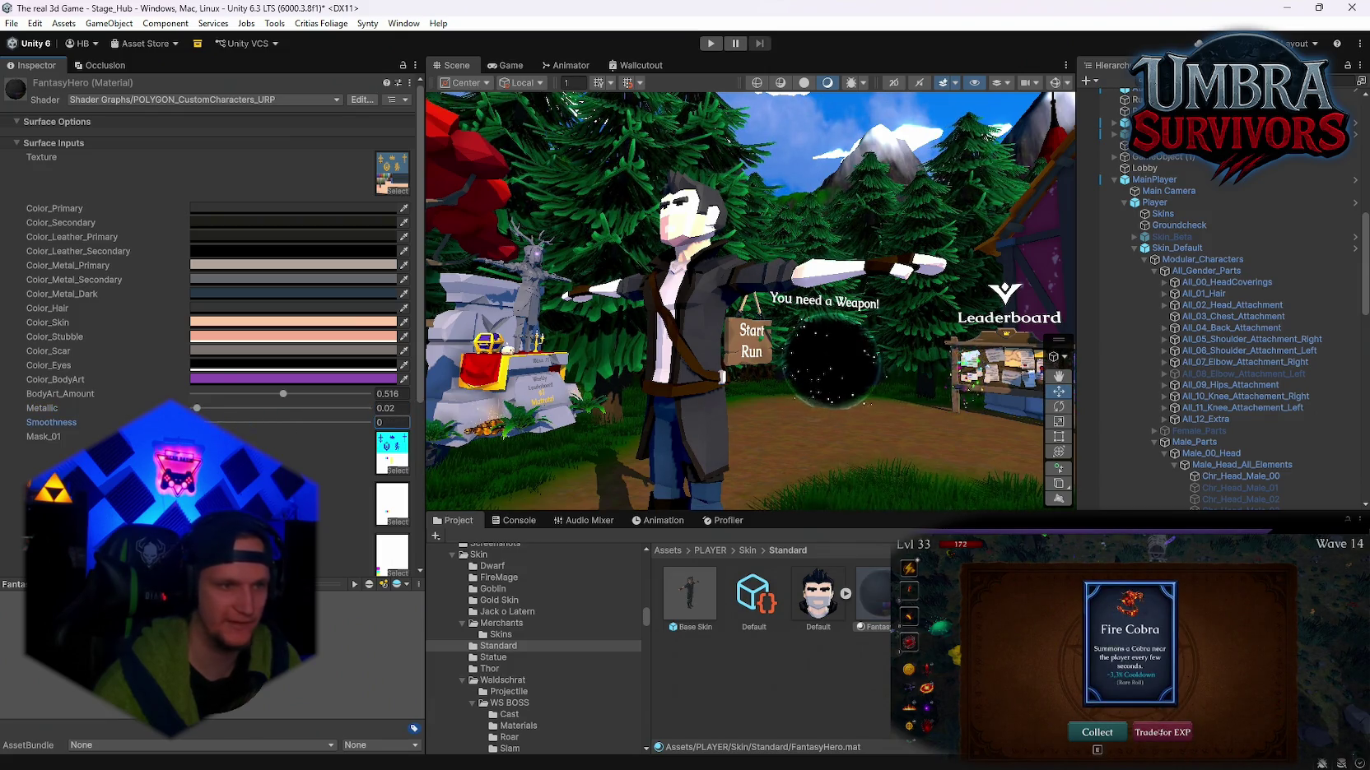
pyautogui.moveTo(286, 393)
pyautogui.mouseDown()
pyautogui.moveTo(219, 397)
pyautogui.moveTo(286, 397)
pyautogui.moveTo(241, 404)
pyautogui.mouseUp()
pyautogui.scroll(-3, 240, 404)
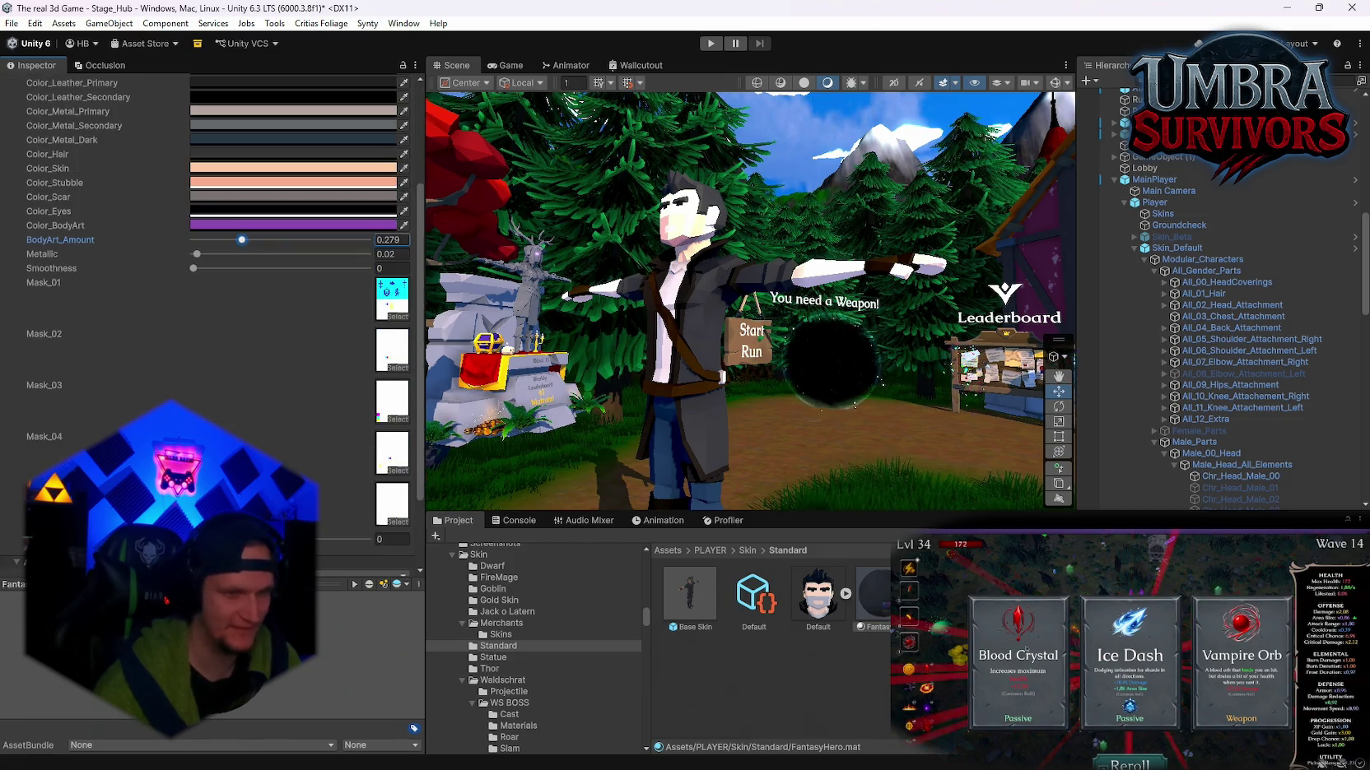
pyautogui.click(392, 540)
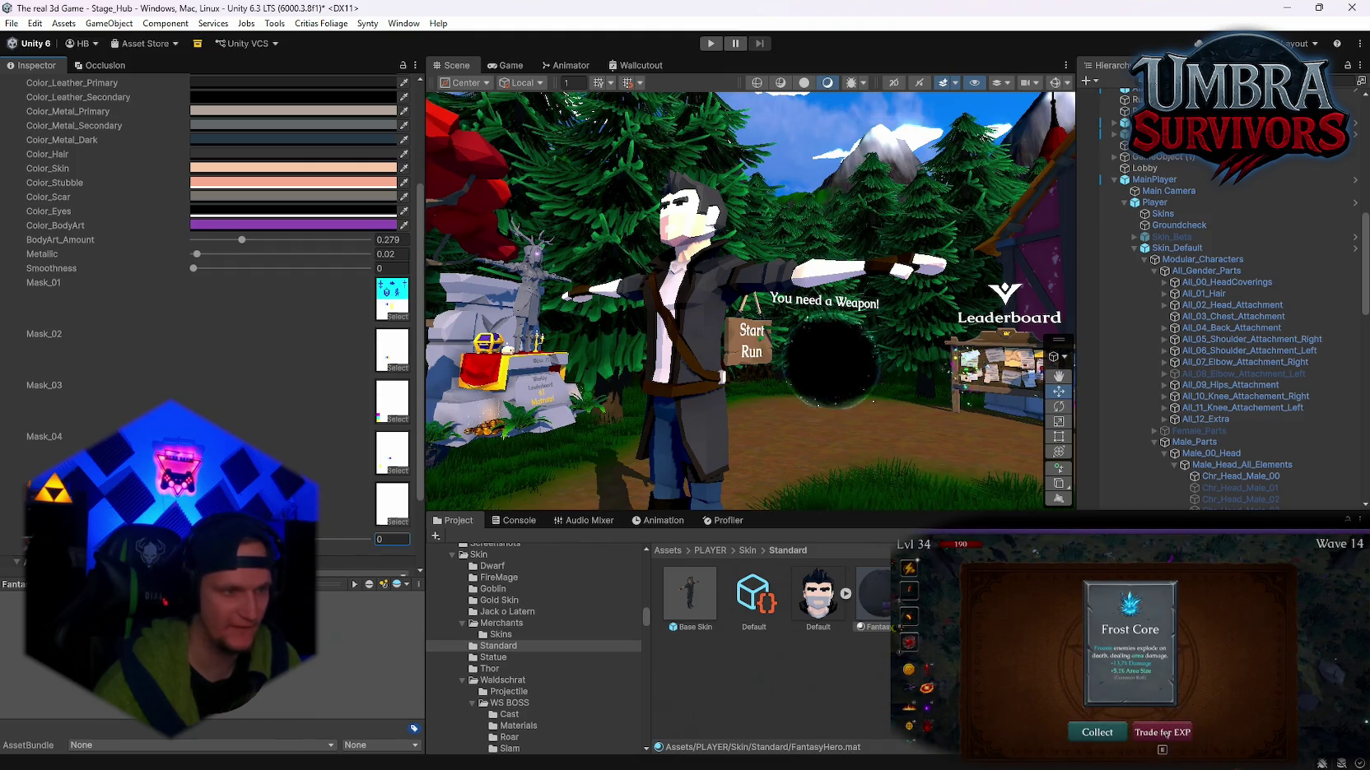
pyautogui.scroll(-2, 214, 288)
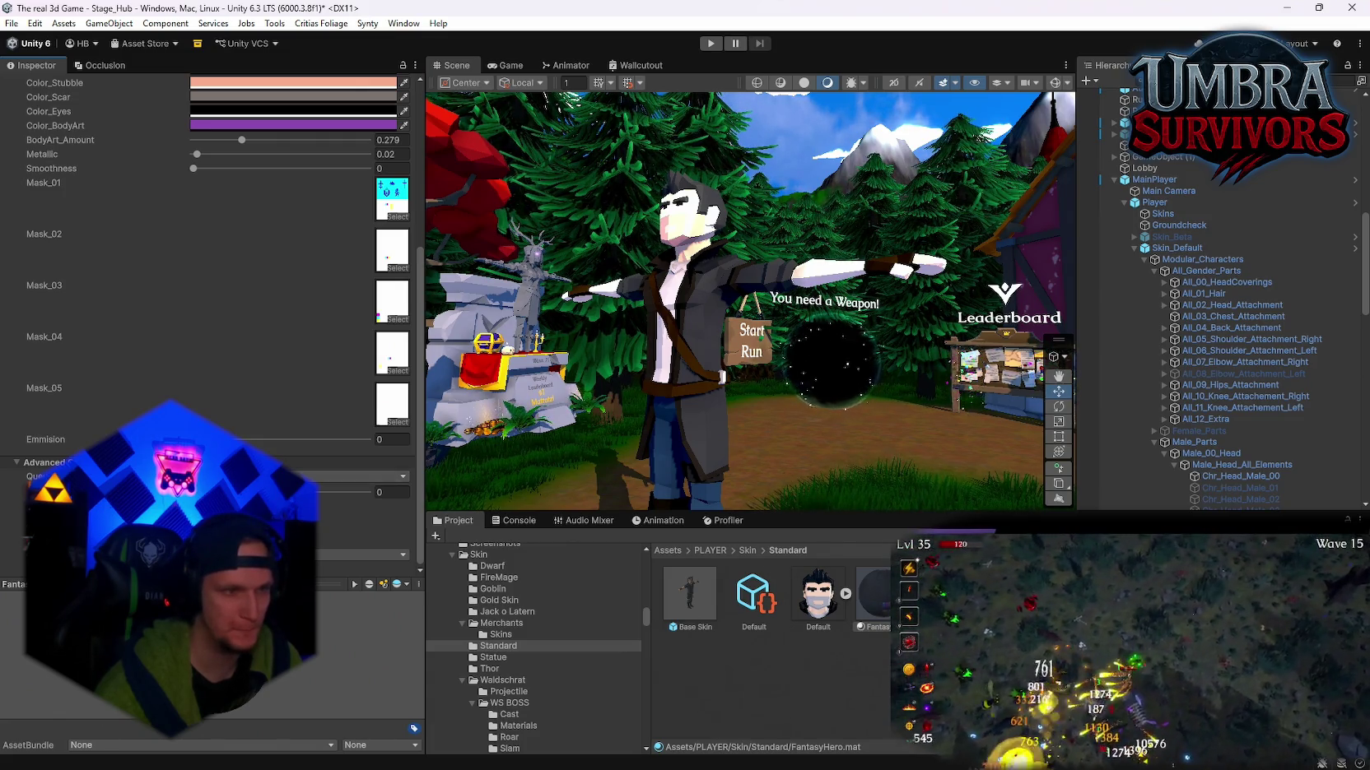
pyautogui.scroll(5, 206, 288)
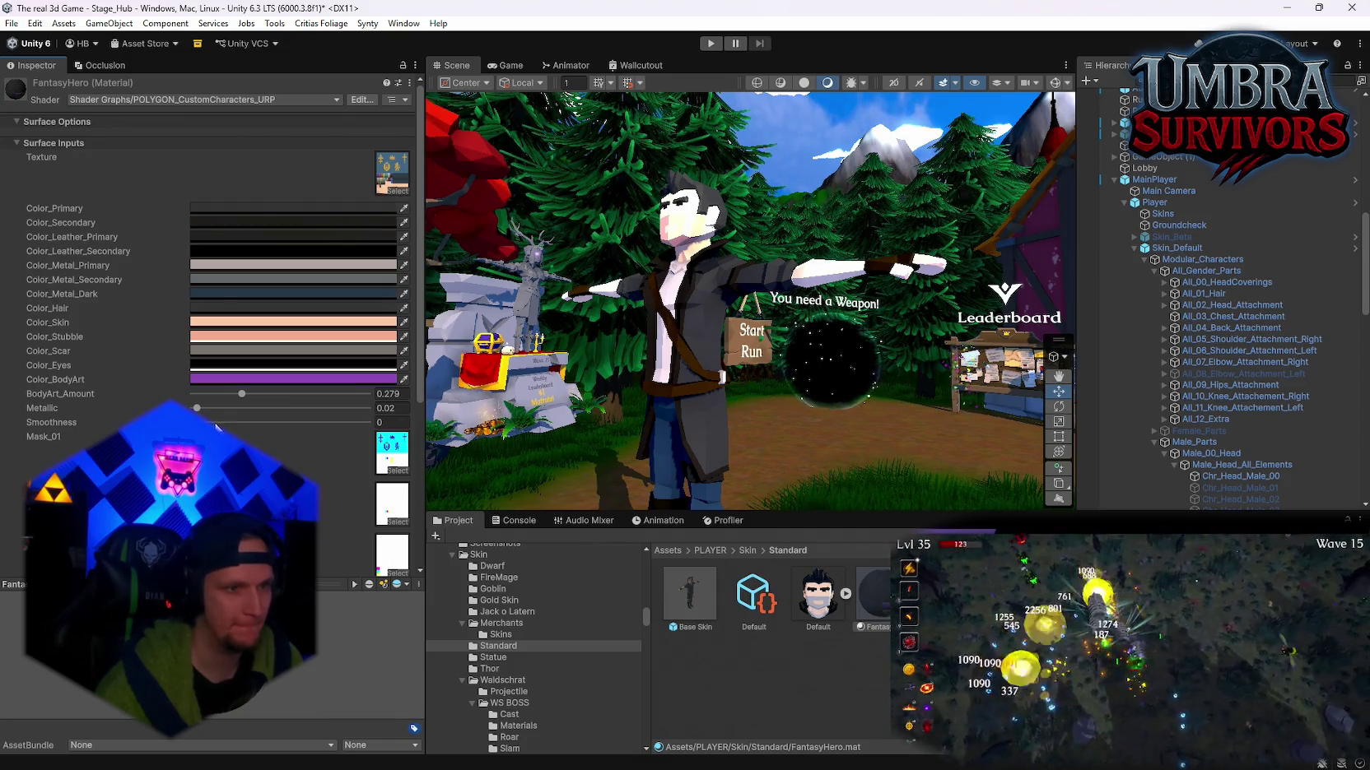
# Step: Set the FantasyHero material's Metallic value to 0.23
pyautogui.moveTo(196, 409)
pyautogui.mouseDown()
pyautogui.moveTo(273, 409)
pyautogui.moveTo(191, 411)
pyautogui.moveTo(252, 423)
pyautogui.moveTo(233, 428)
pyautogui.mouseUp()
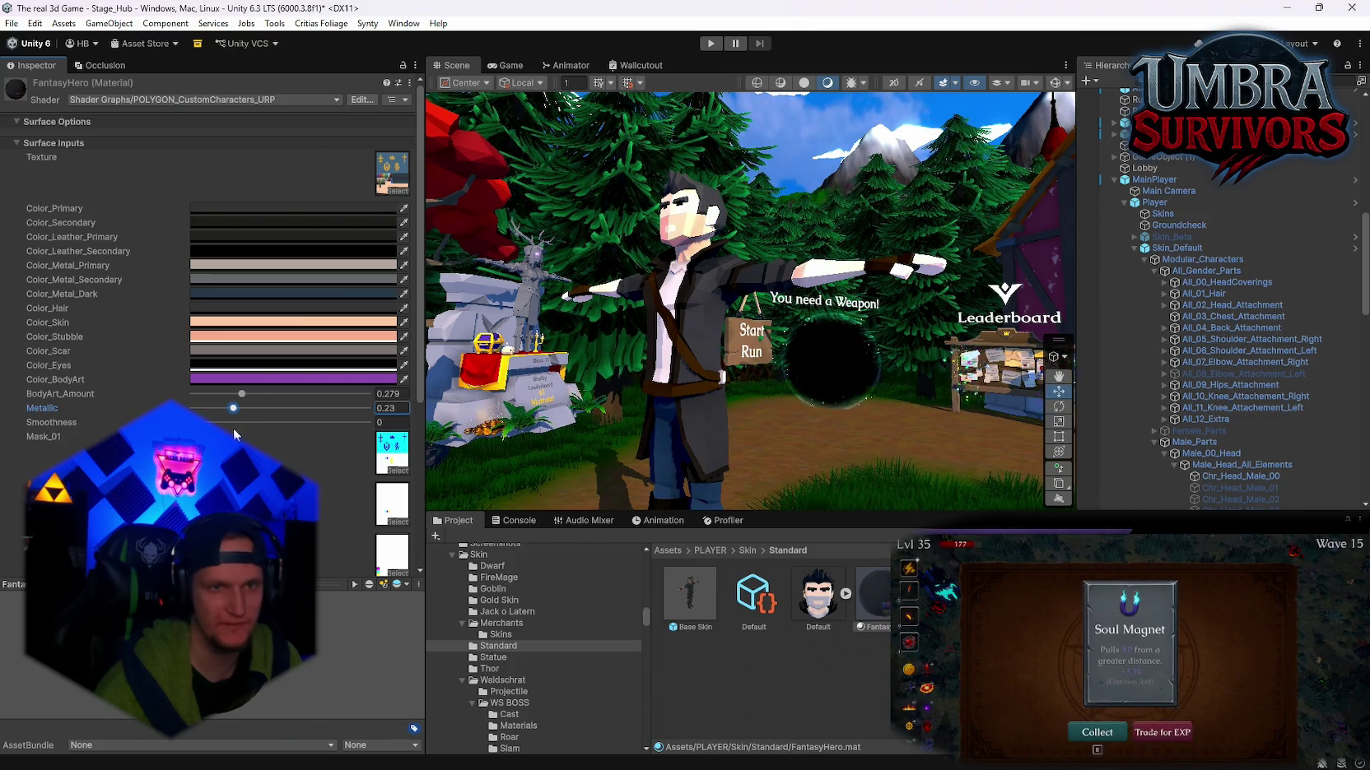
pyautogui.moveTo(708, 395)
pyautogui.mouseDown()
pyautogui.moveTo(723, 389)
pyautogui.moveTo(350, 449)
pyautogui.moveTo(556, 423)
pyautogui.mouseUp()
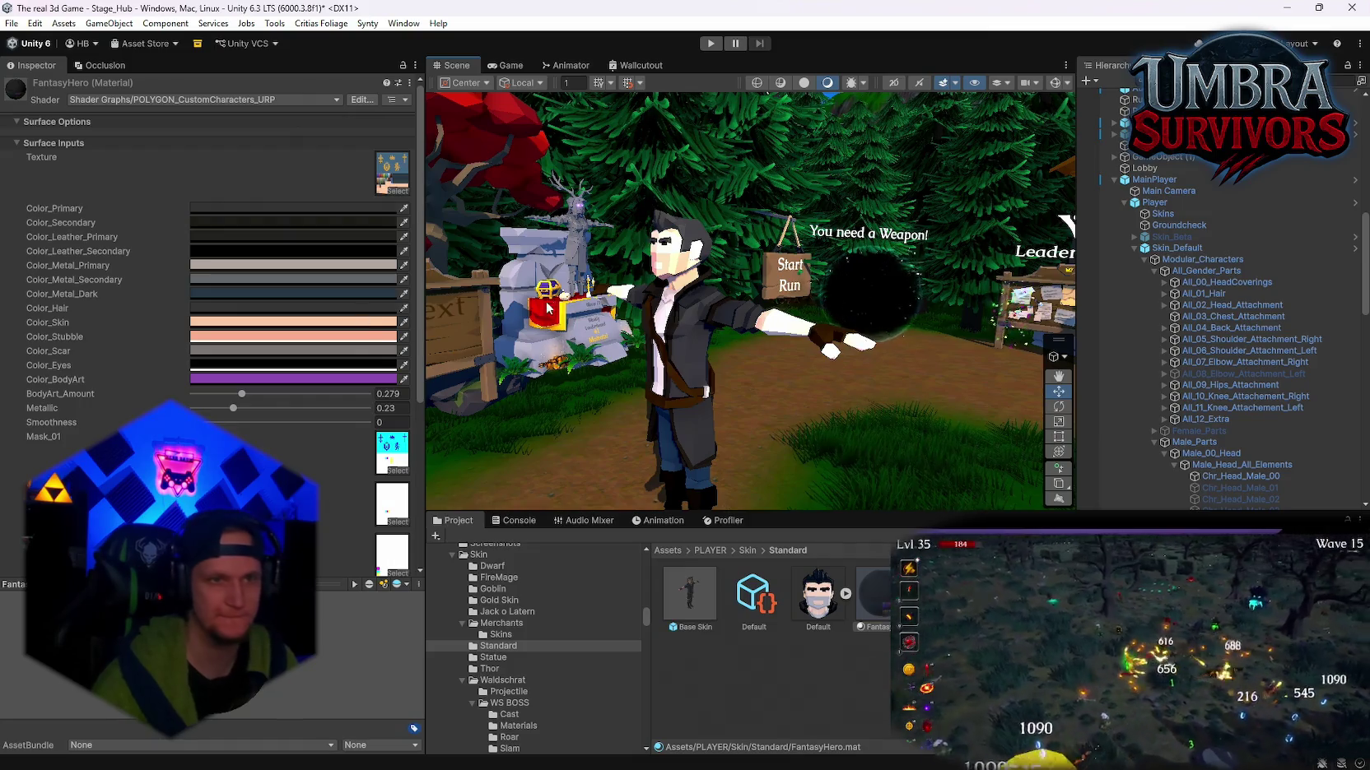
pyautogui.scroll(10, 1194, 264)
# Step: Select the Weather object and scroll its Enviro Manager modules down to Sky > Sun Controls
pyautogui.scroll(2, 1195, 263)
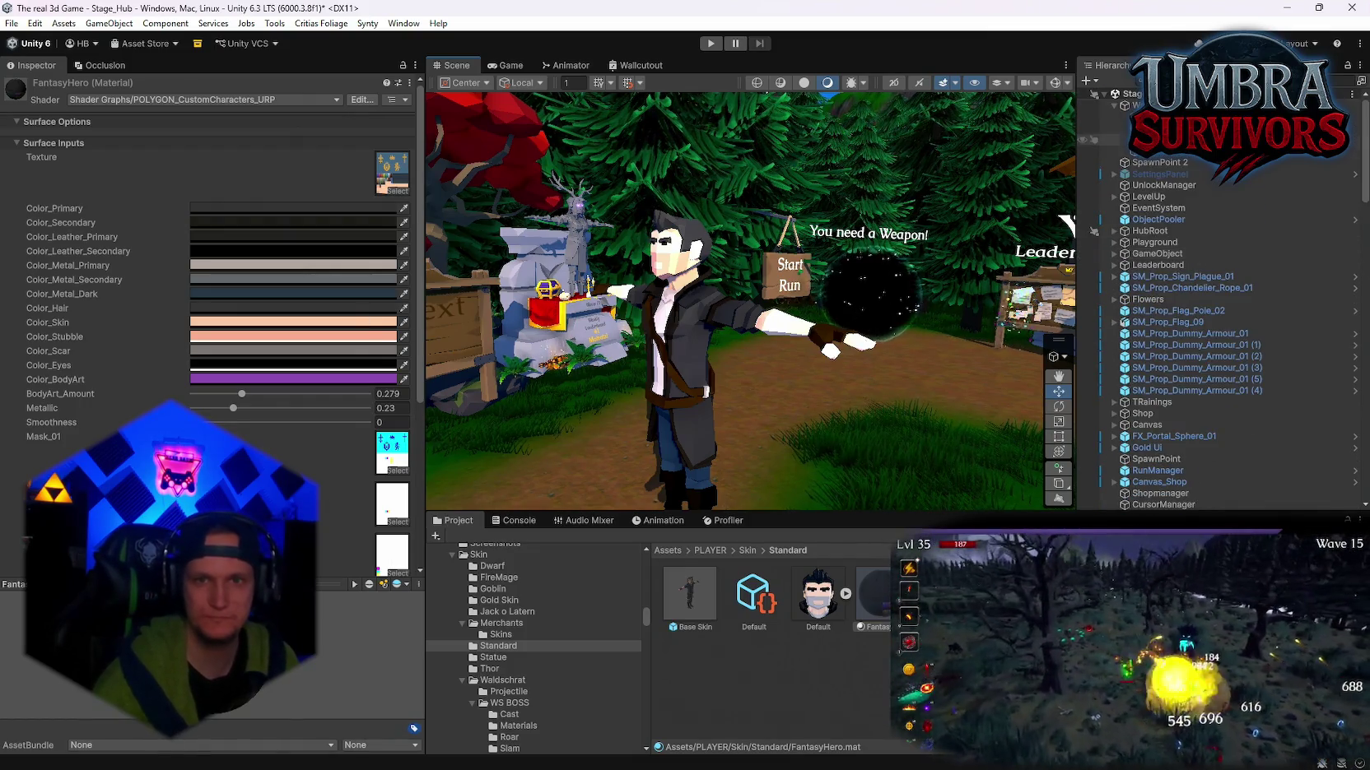
pyautogui.click(1138, 105)
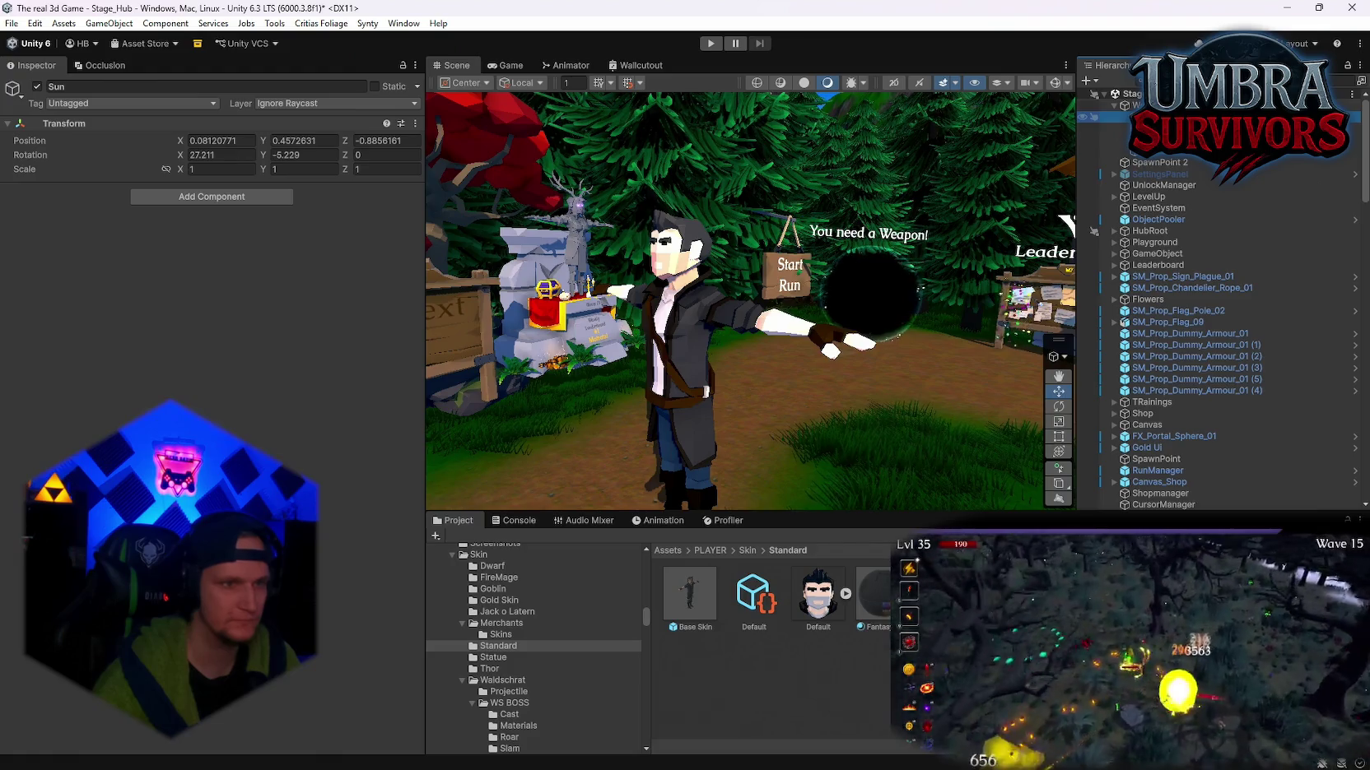
pyautogui.scroll(-5, 254, 378)
pyautogui.scroll(-3, 316, 390)
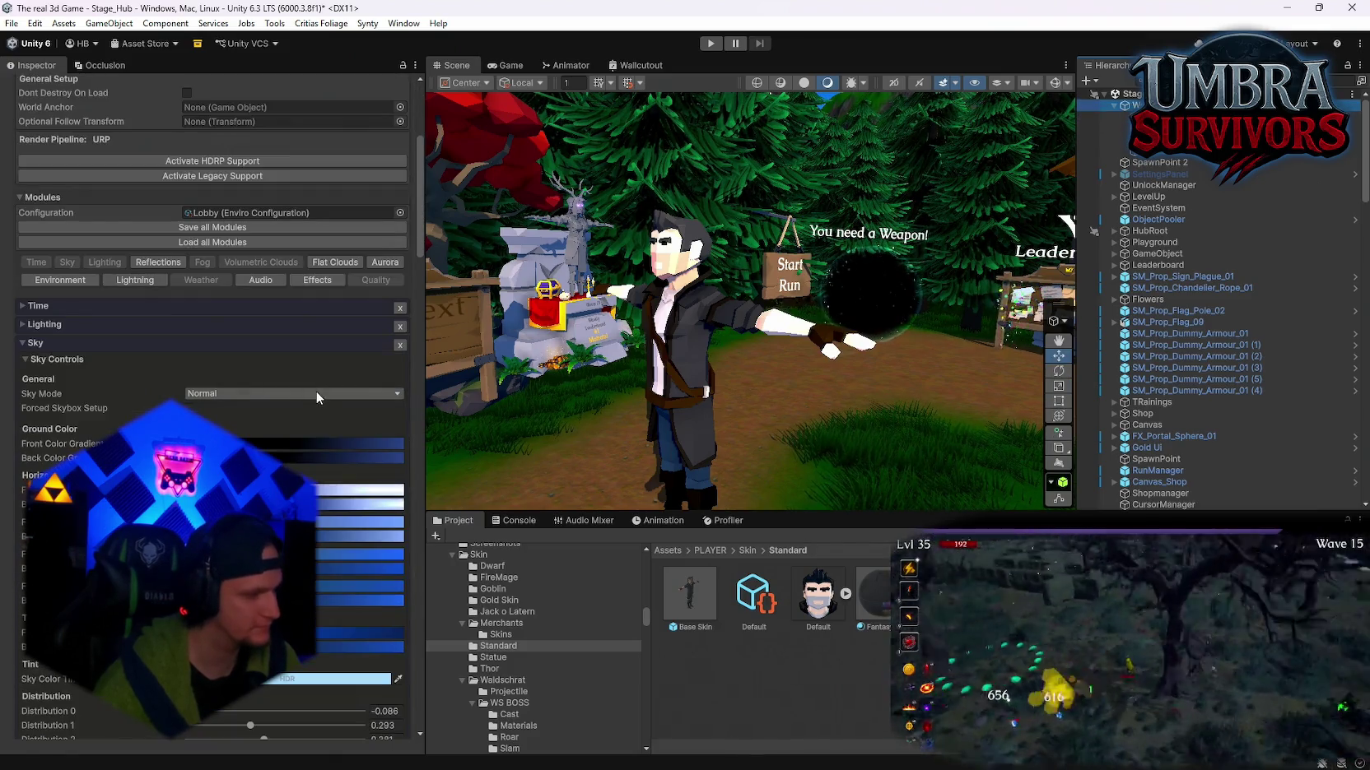
pyautogui.scroll(-2, 306, 397)
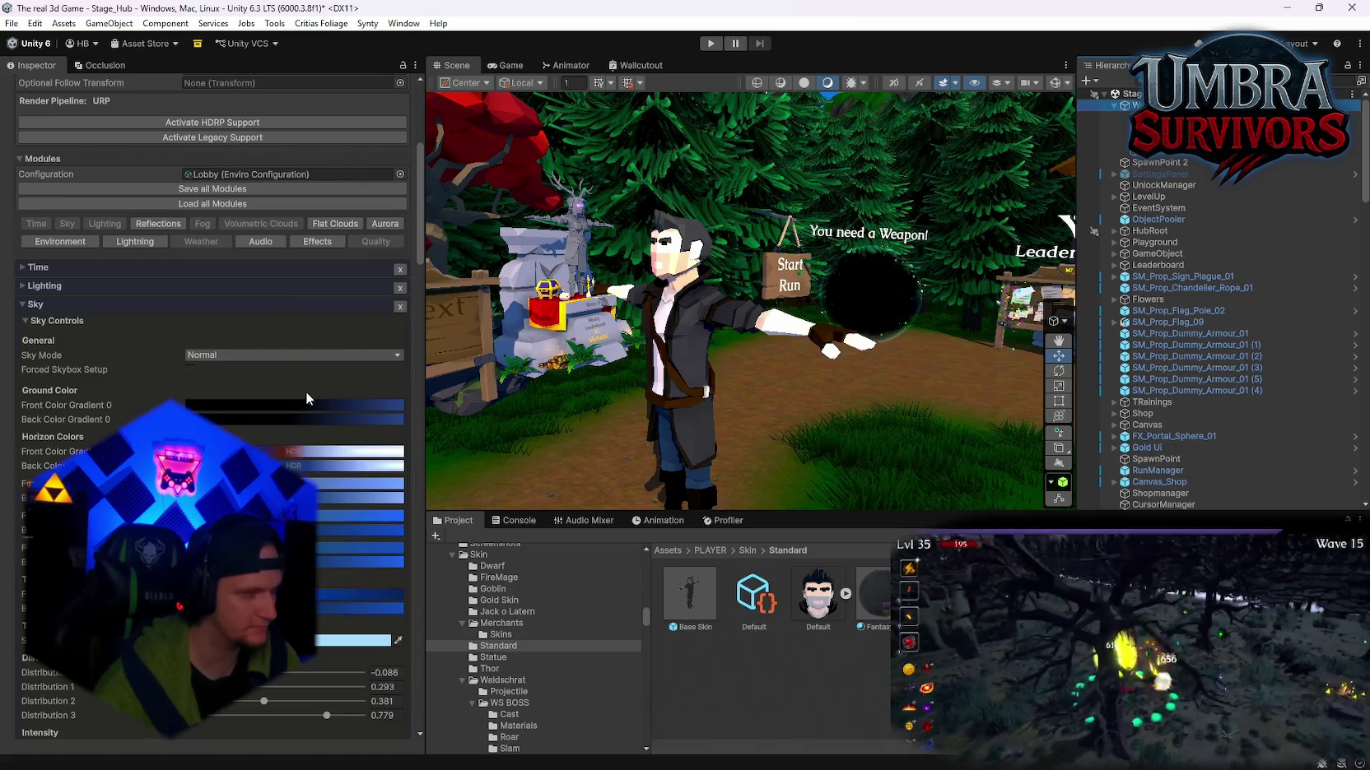
pyautogui.scroll(-9, 304, 391)
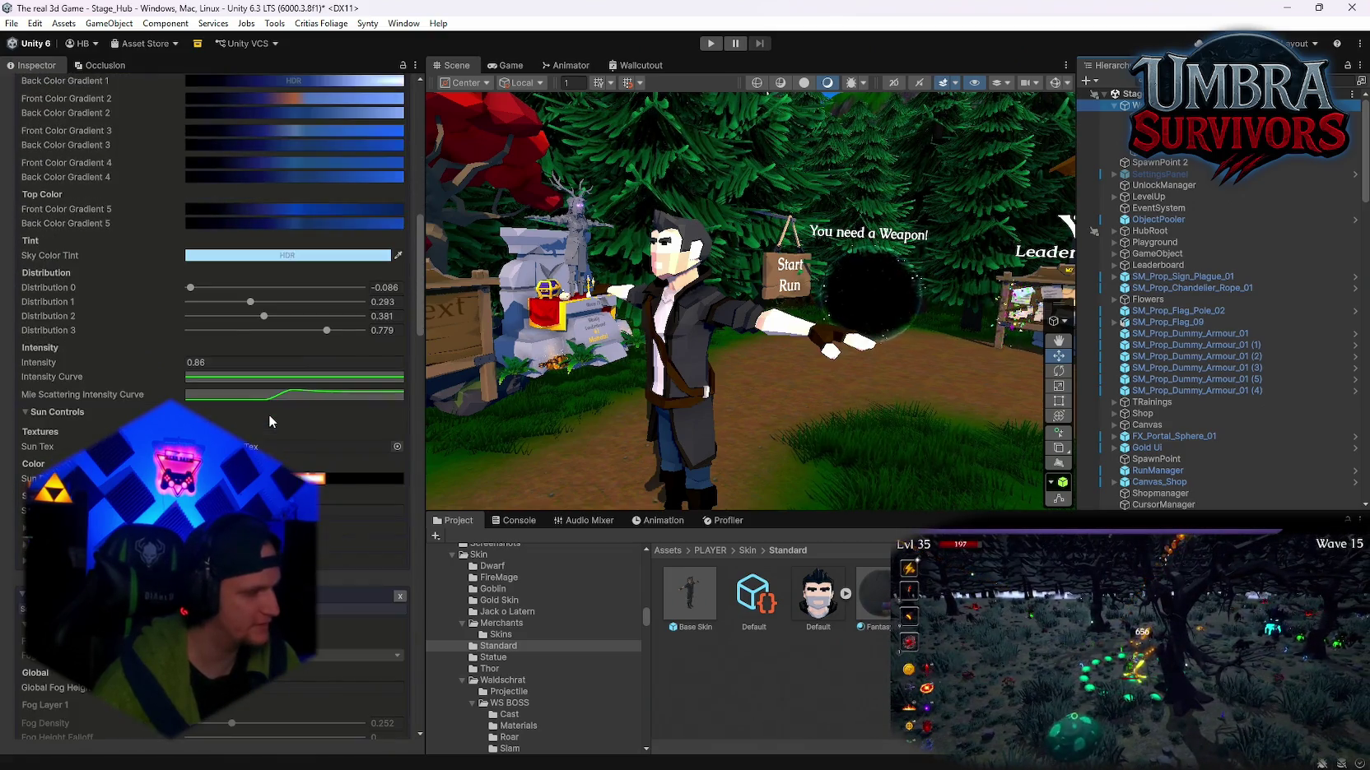
pyautogui.scroll(-9, 269, 414)
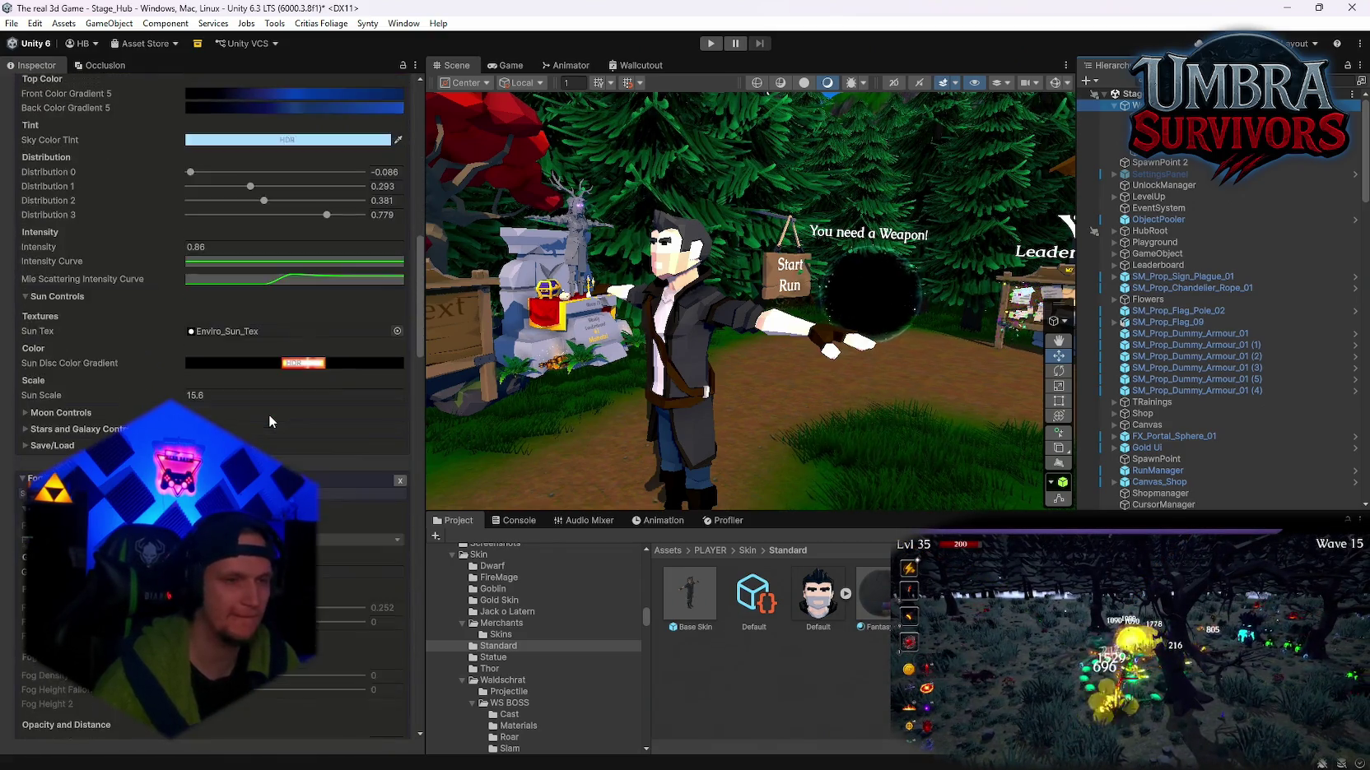
pyautogui.scroll(-10, 267, 418)
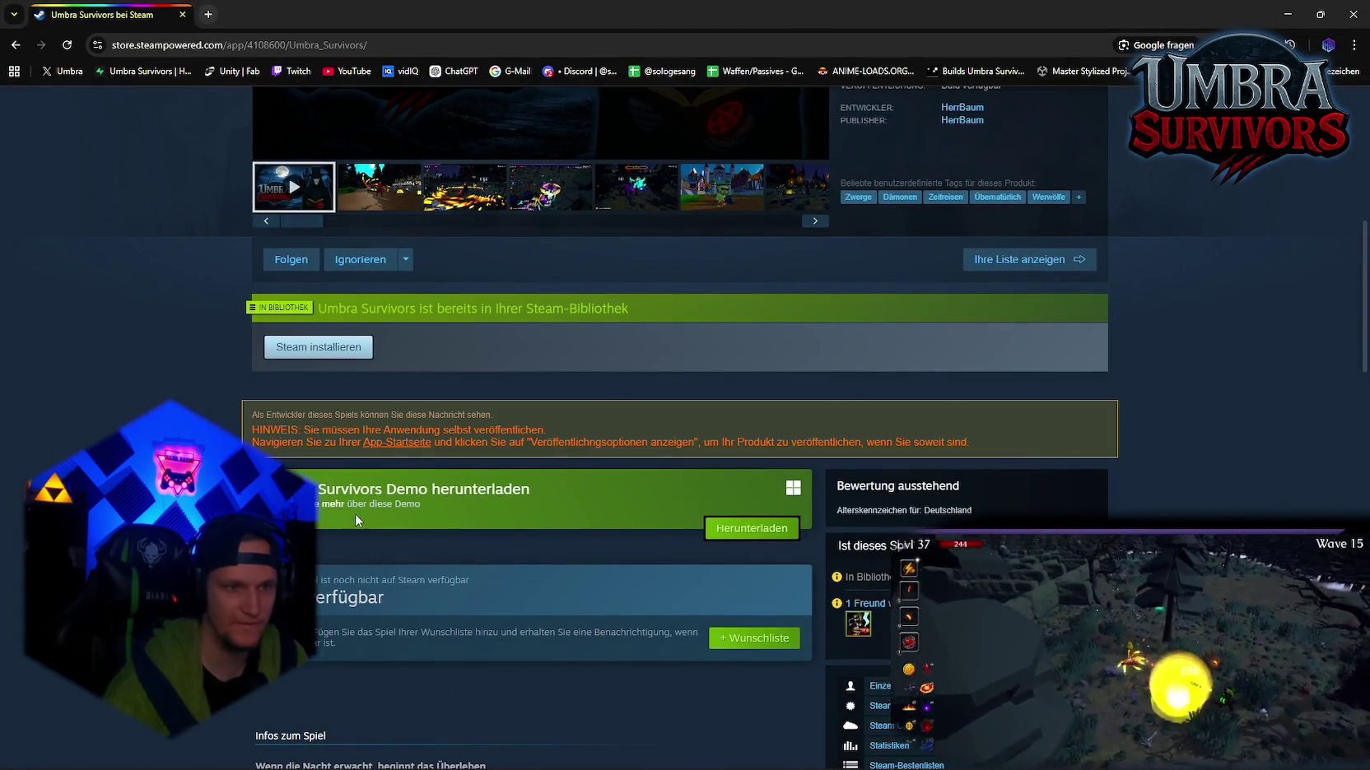
# Step: Open the Umbra Survivors Demo store page and jump to its user reviews
pyautogui.click(322, 507)
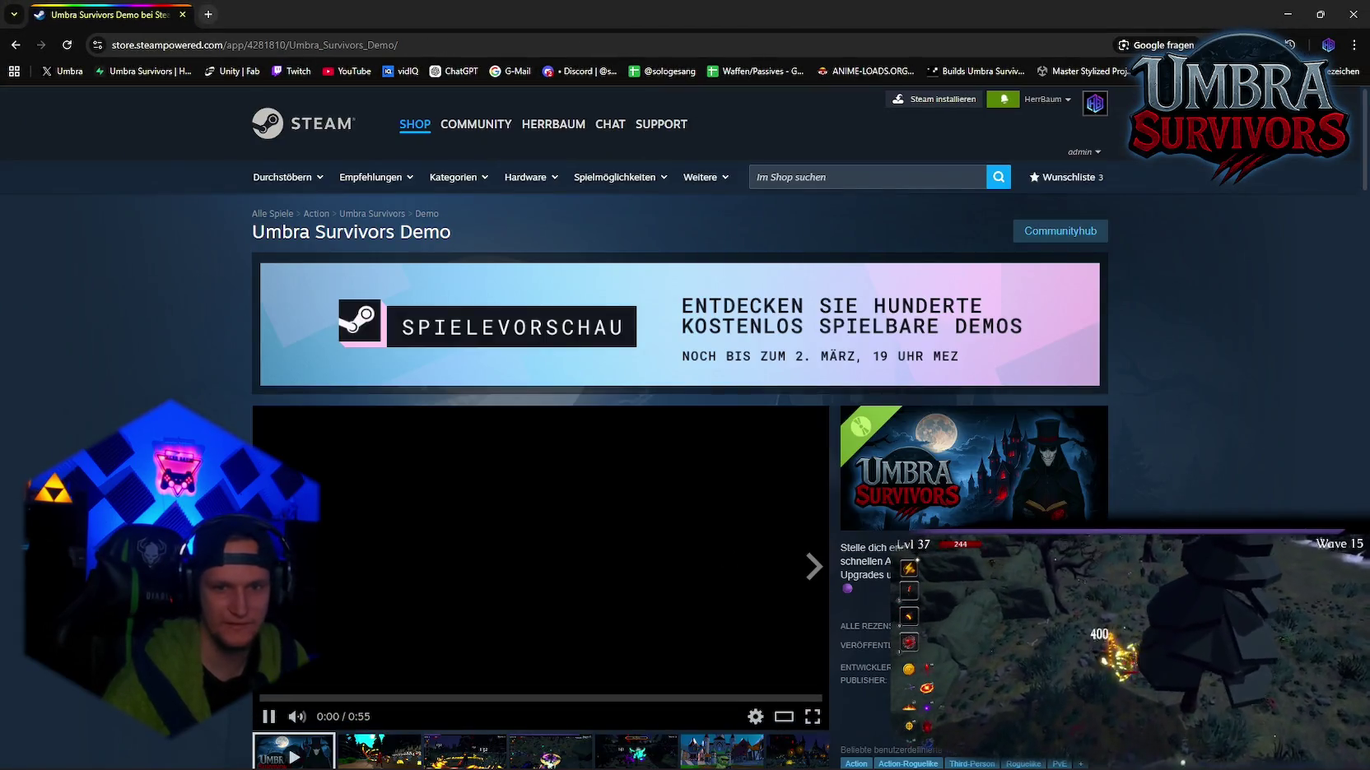
pyautogui.click(864, 601)
pyautogui.scroll(-10, 799, 494)
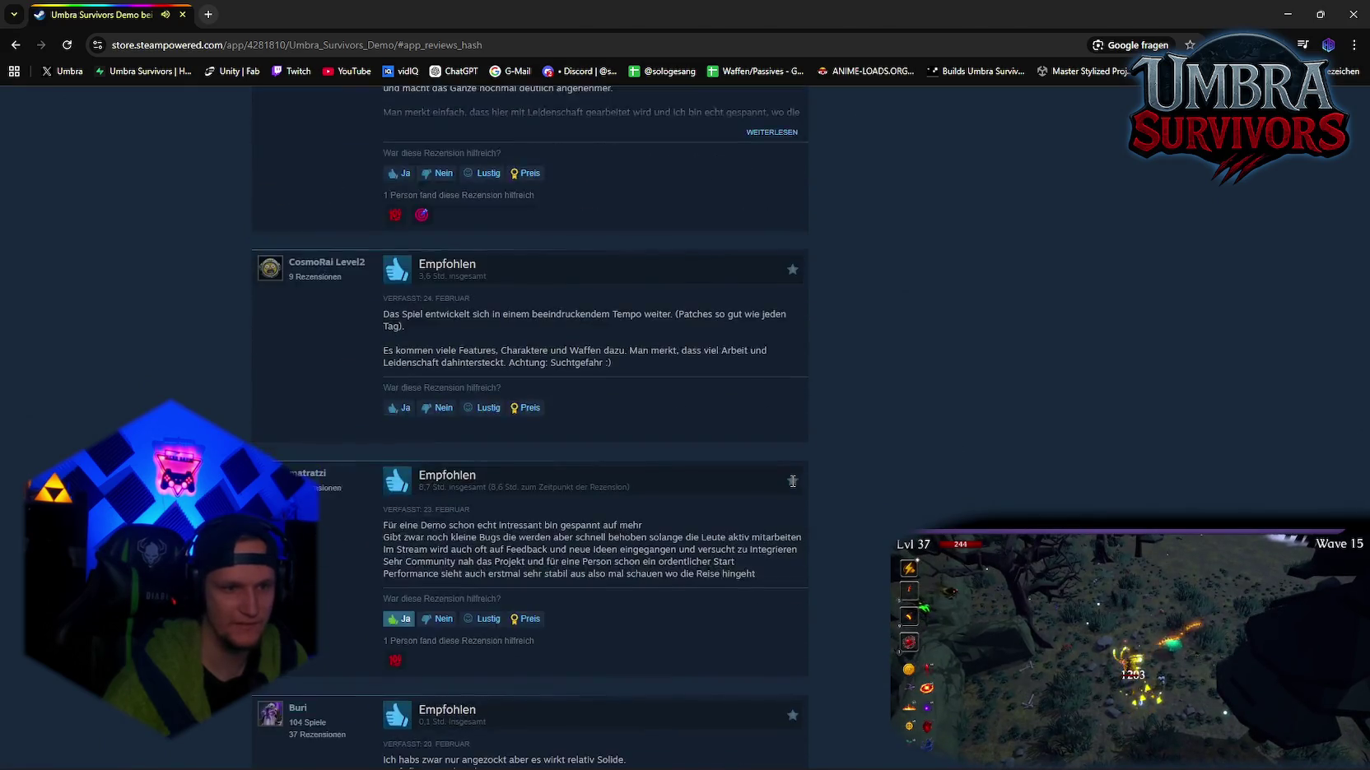
pyautogui.scroll(15, 791, 479)
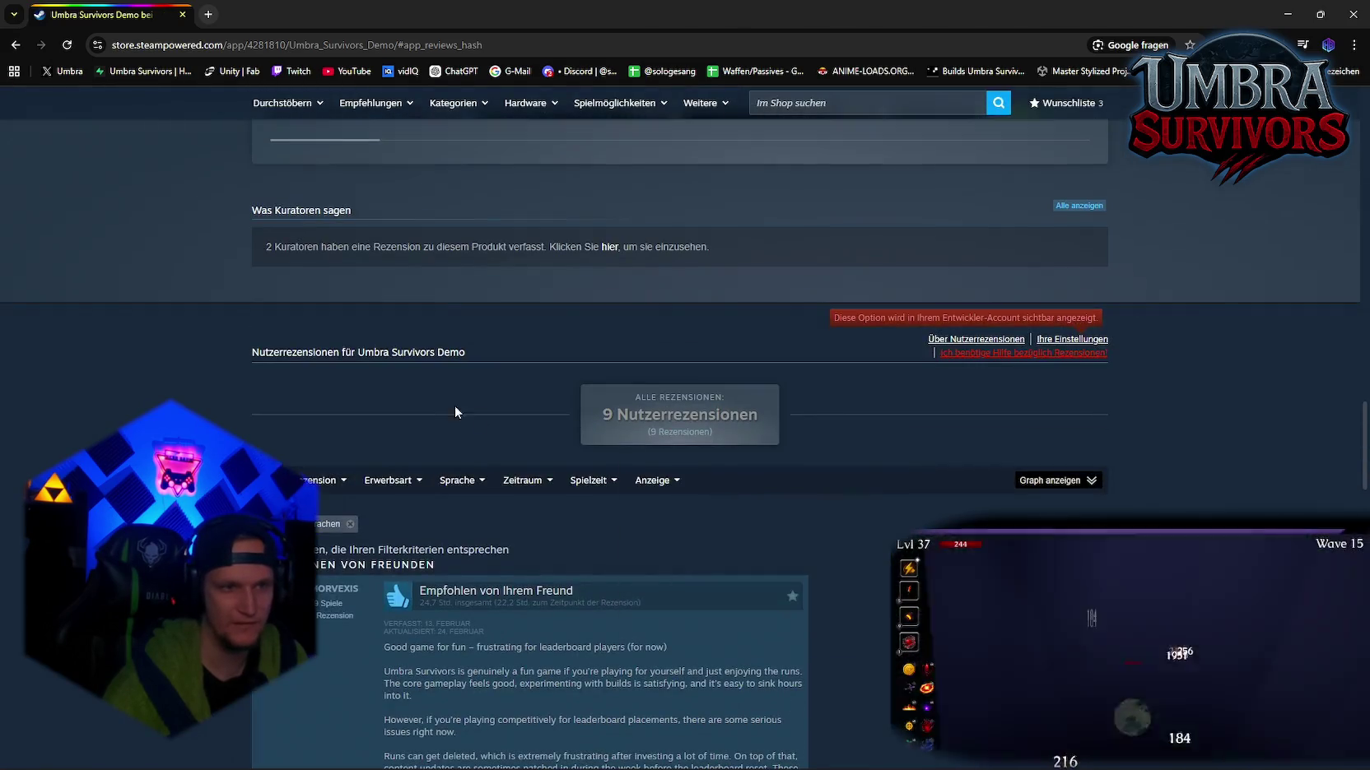
# Step: Remove the Sprachen filter so all 9 reviews in every language are listed
pyautogui.click(348, 524)
pyautogui.scroll(-10, 787, 500)
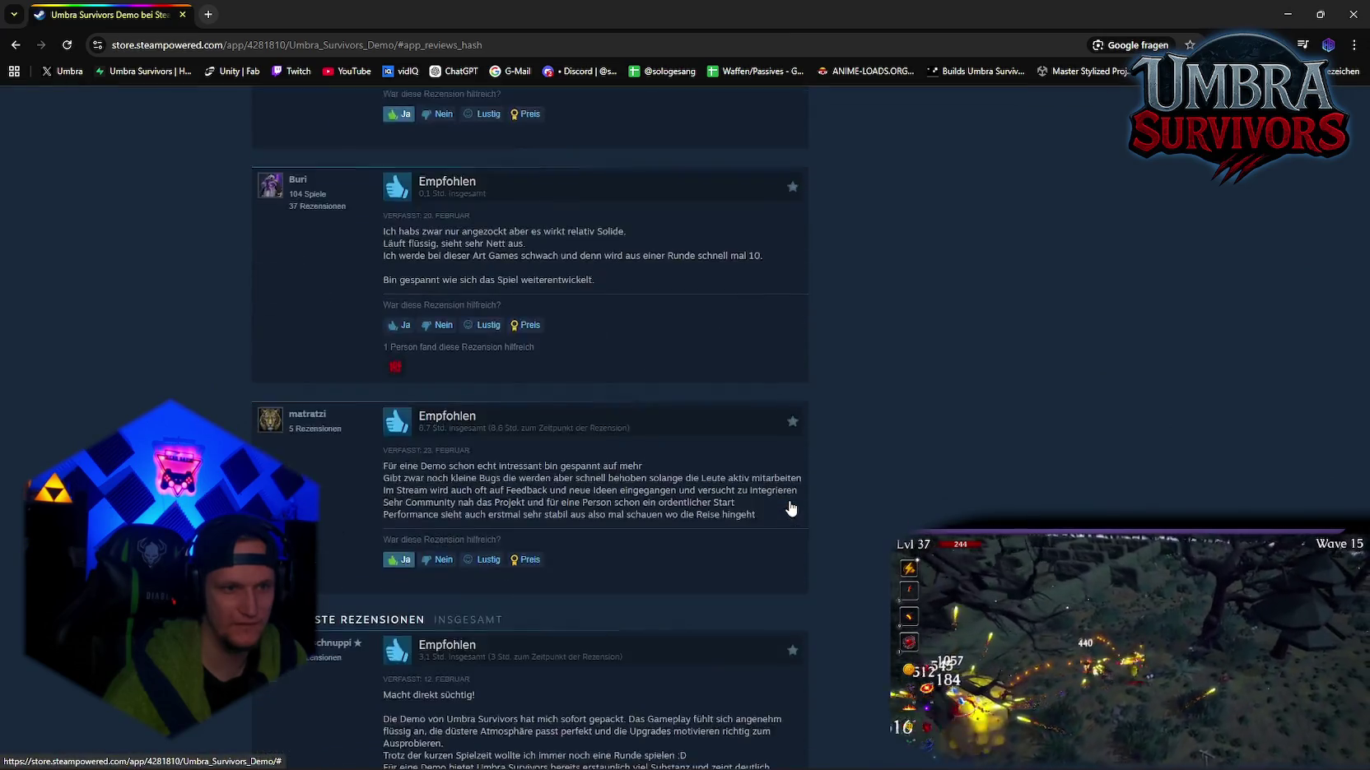
pyautogui.scroll(10, 791, 509)
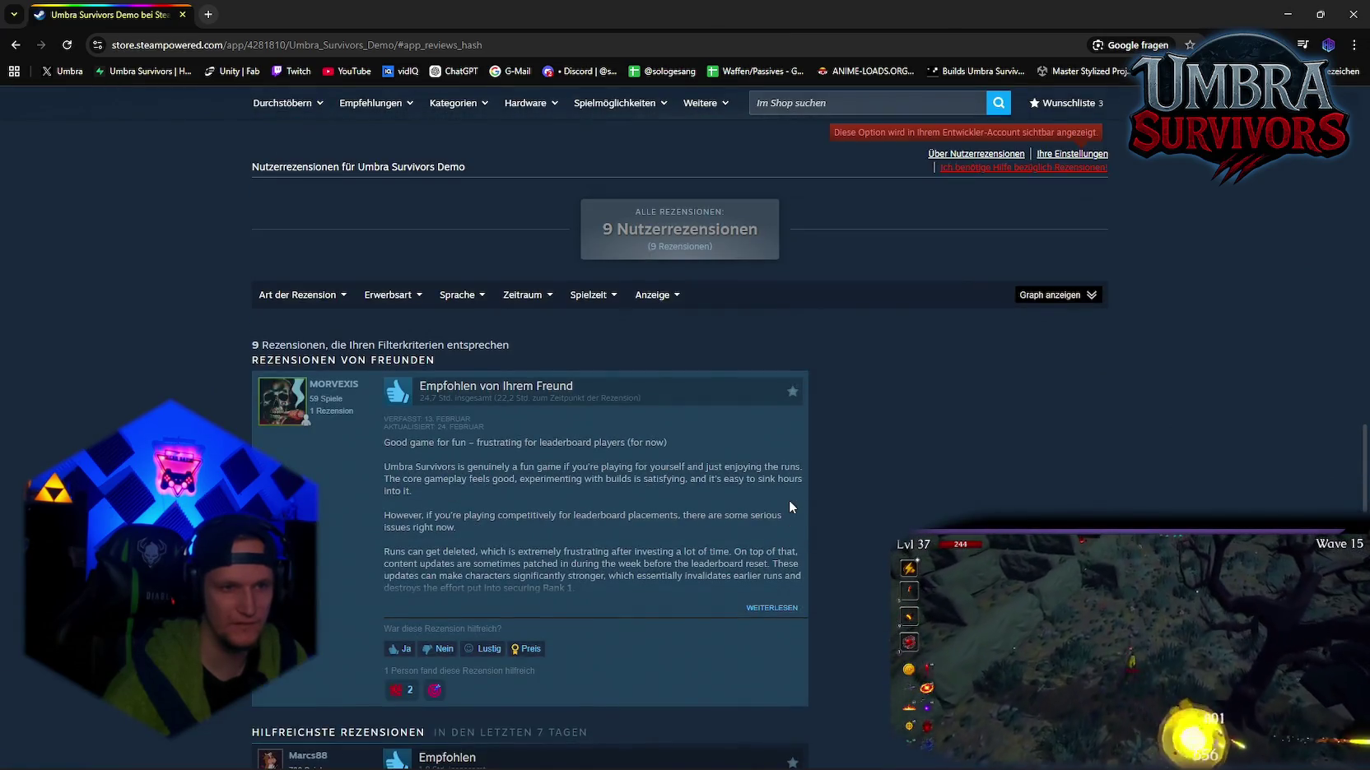
pyautogui.scroll(10, 789, 502)
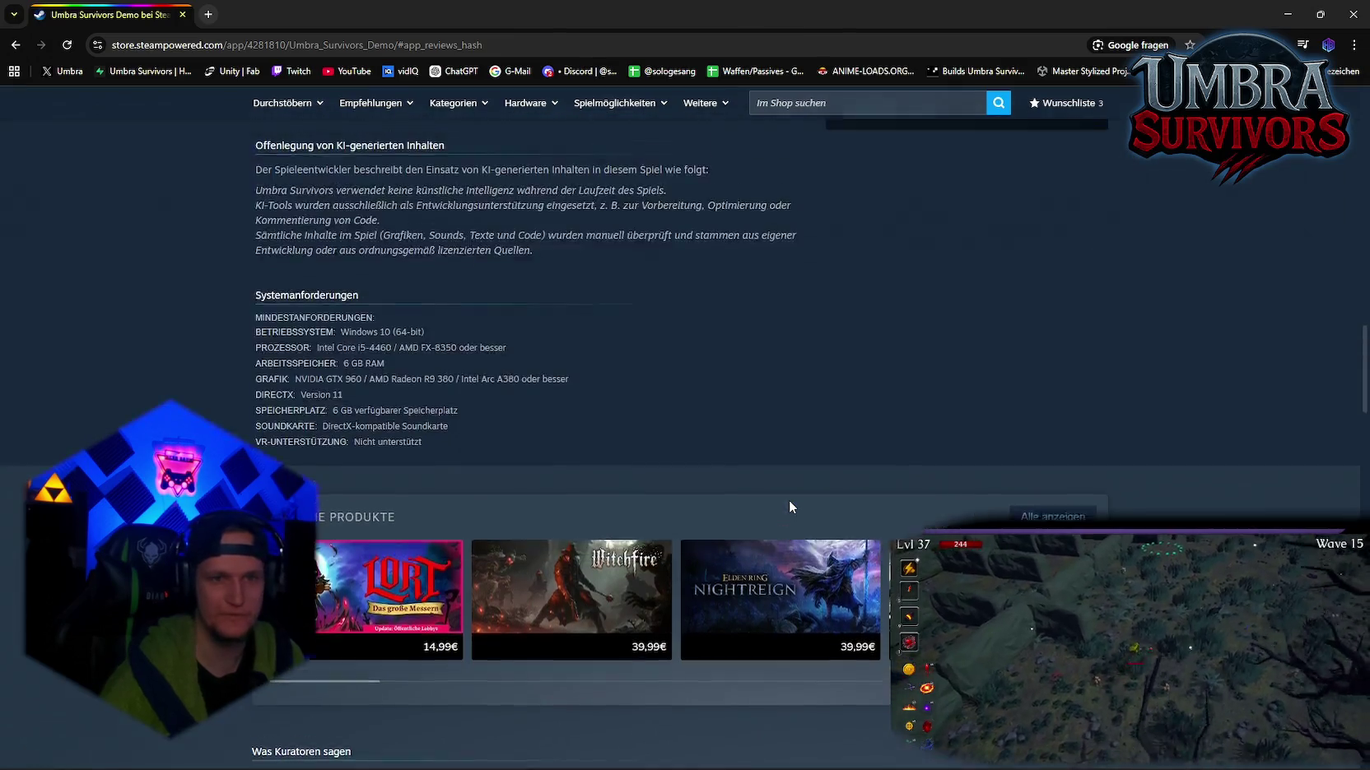
pyautogui.scroll(5, 789, 505)
pyautogui.scroll(-15, 789, 505)
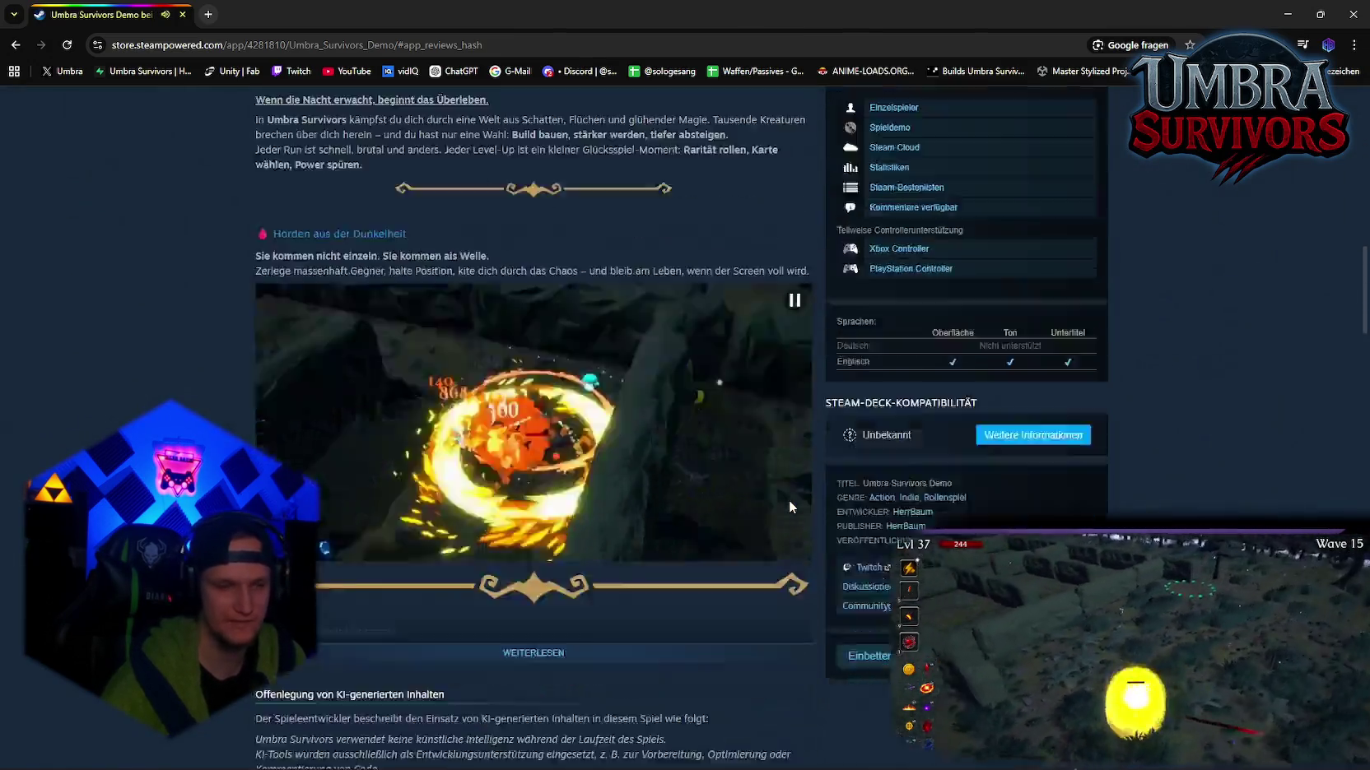
pyautogui.scroll(-10, 788, 499)
pyautogui.scroll(3, 789, 500)
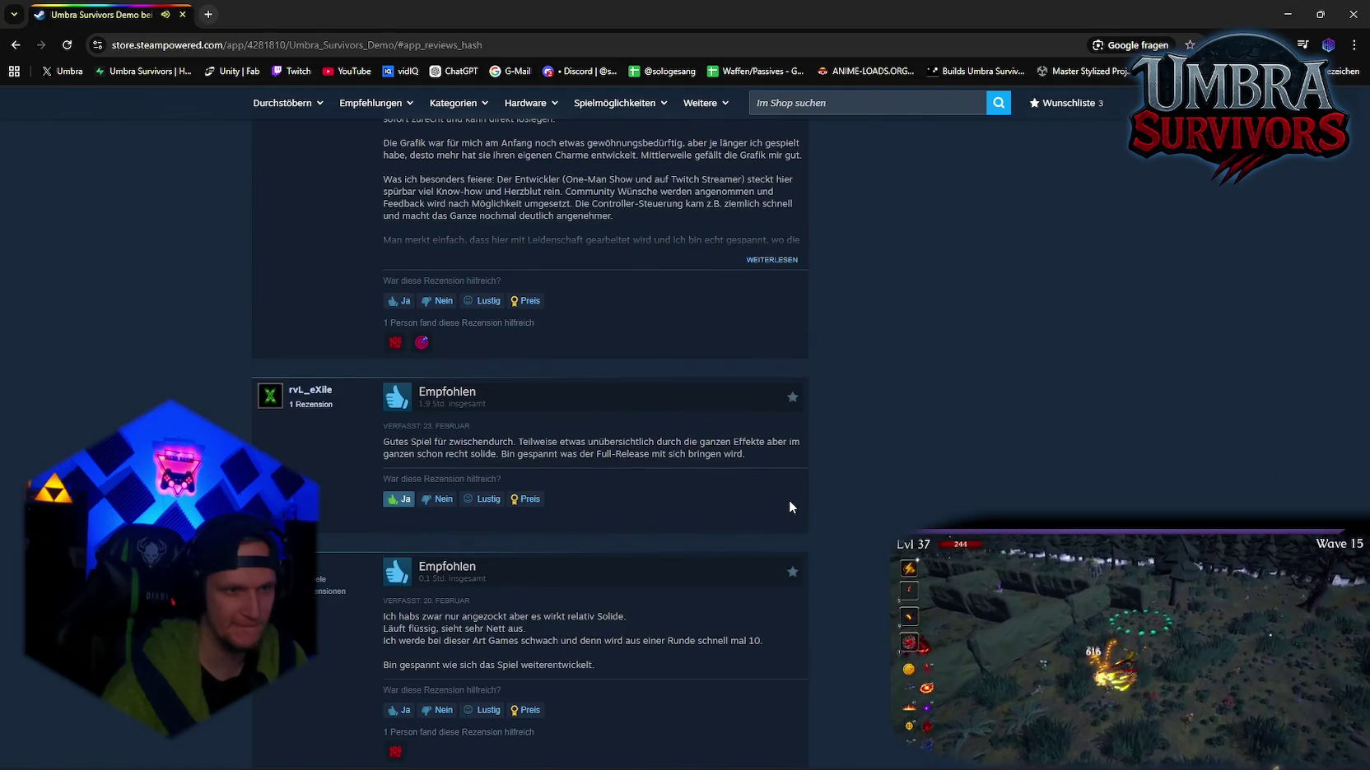
pyautogui.scroll(-10, 789, 500)
pyautogui.scroll(8, 789, 500)
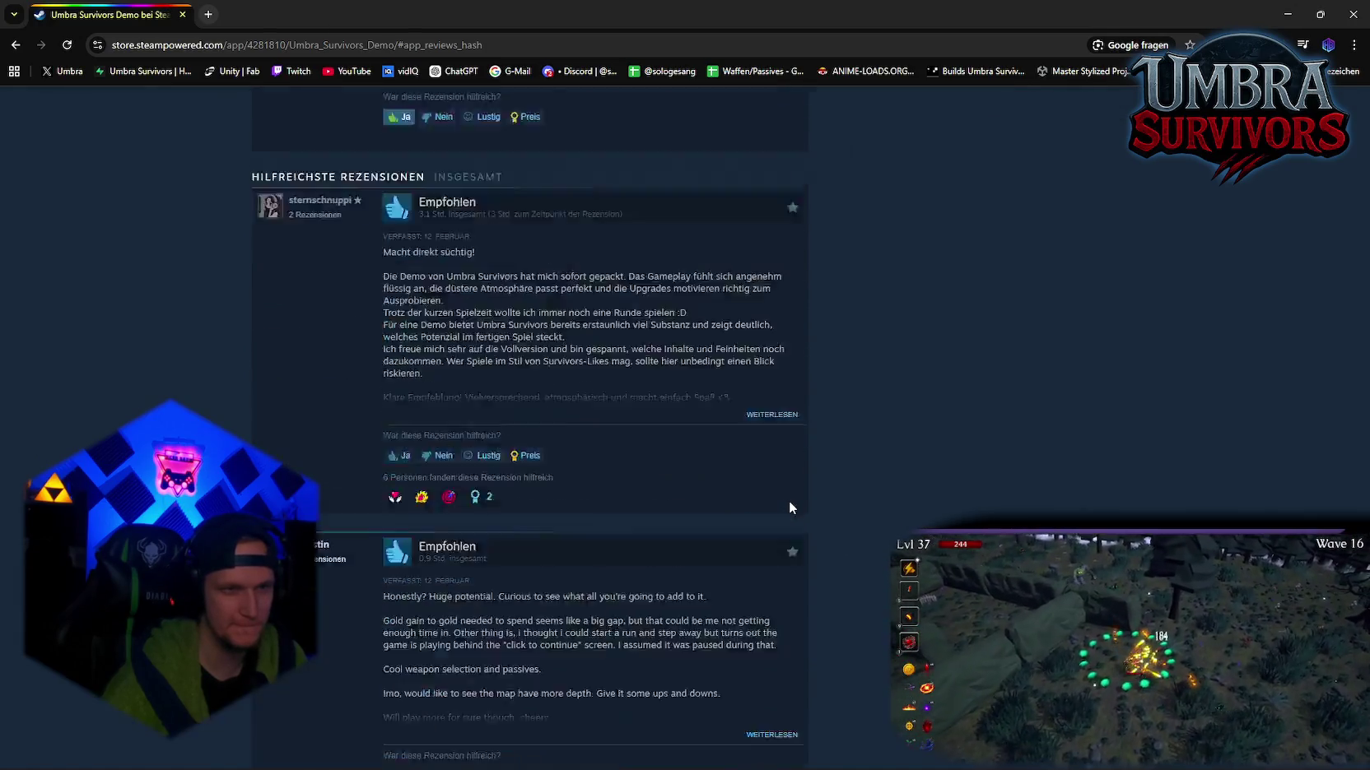
pyautogui.scroll(5, 788, 508)
# Step: Toggle helpfulness-based ordering under Anzeige and bring up the daily review graph
pyautogui.moveTo(664, 303)
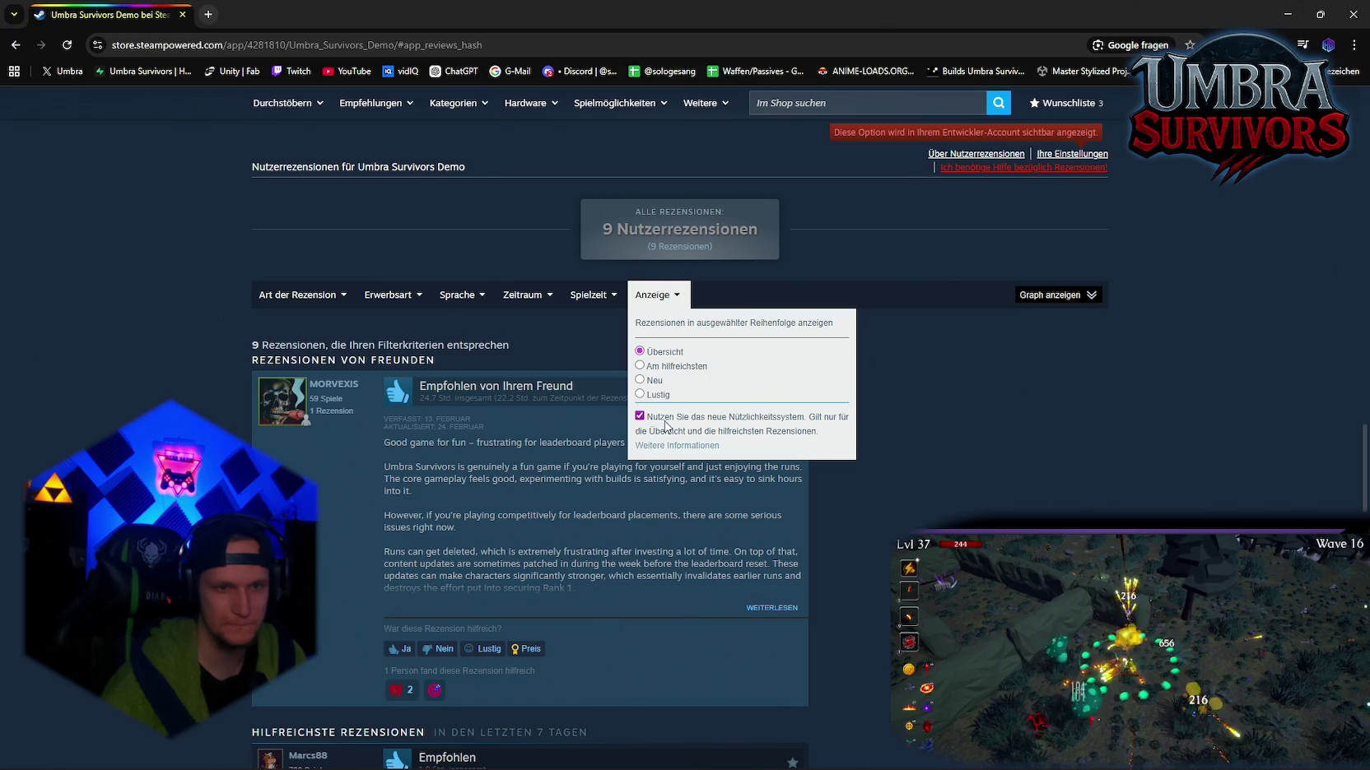
pyautogui.click(640, 416)
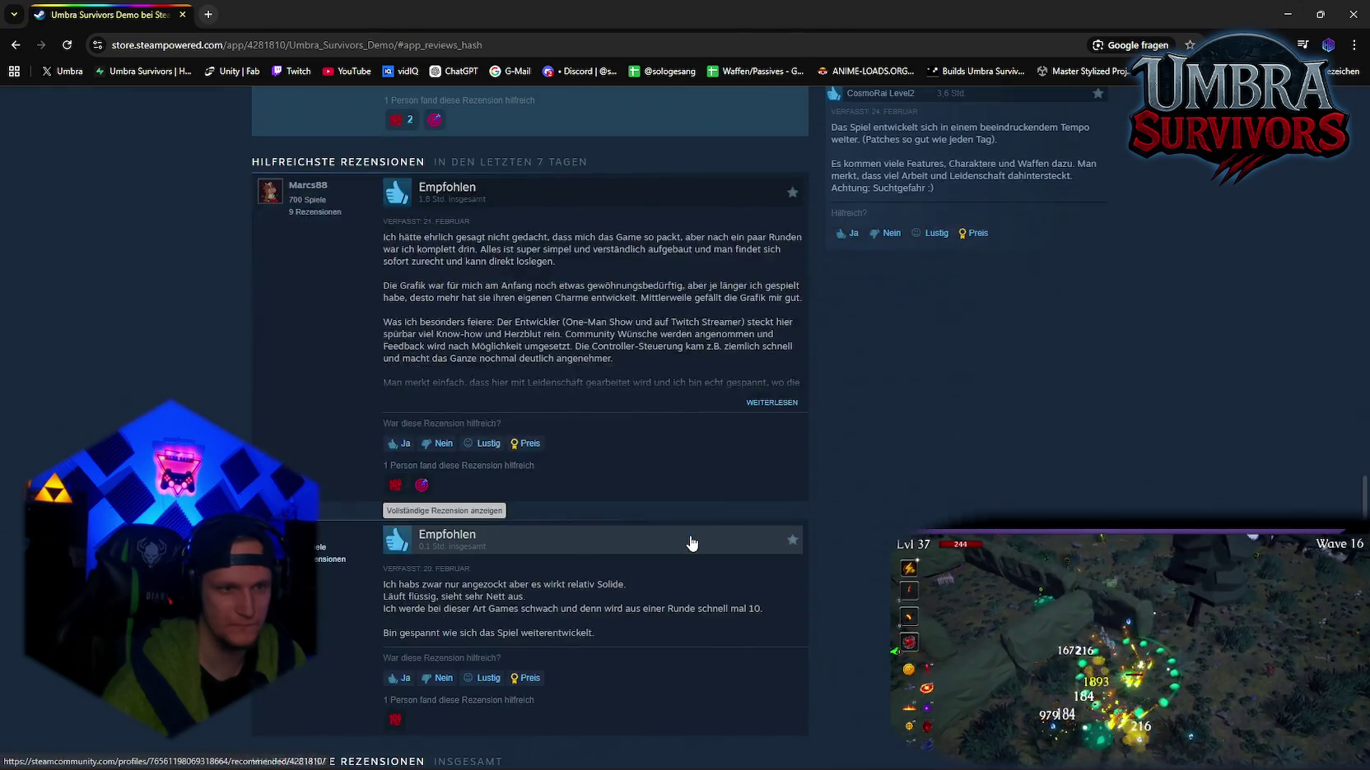
pyautogui.scroll(-5, 885, 504)
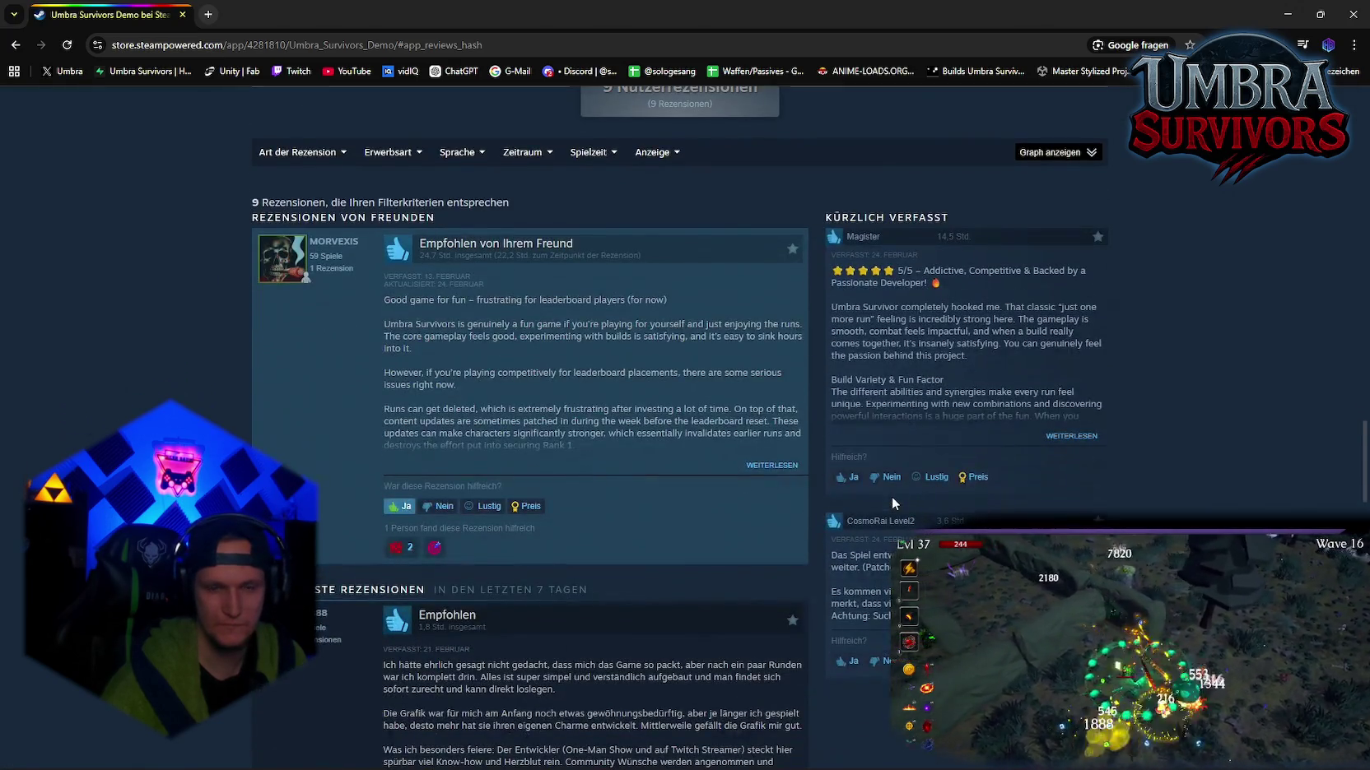
pyautogui.scroll(-10, 872, 506)
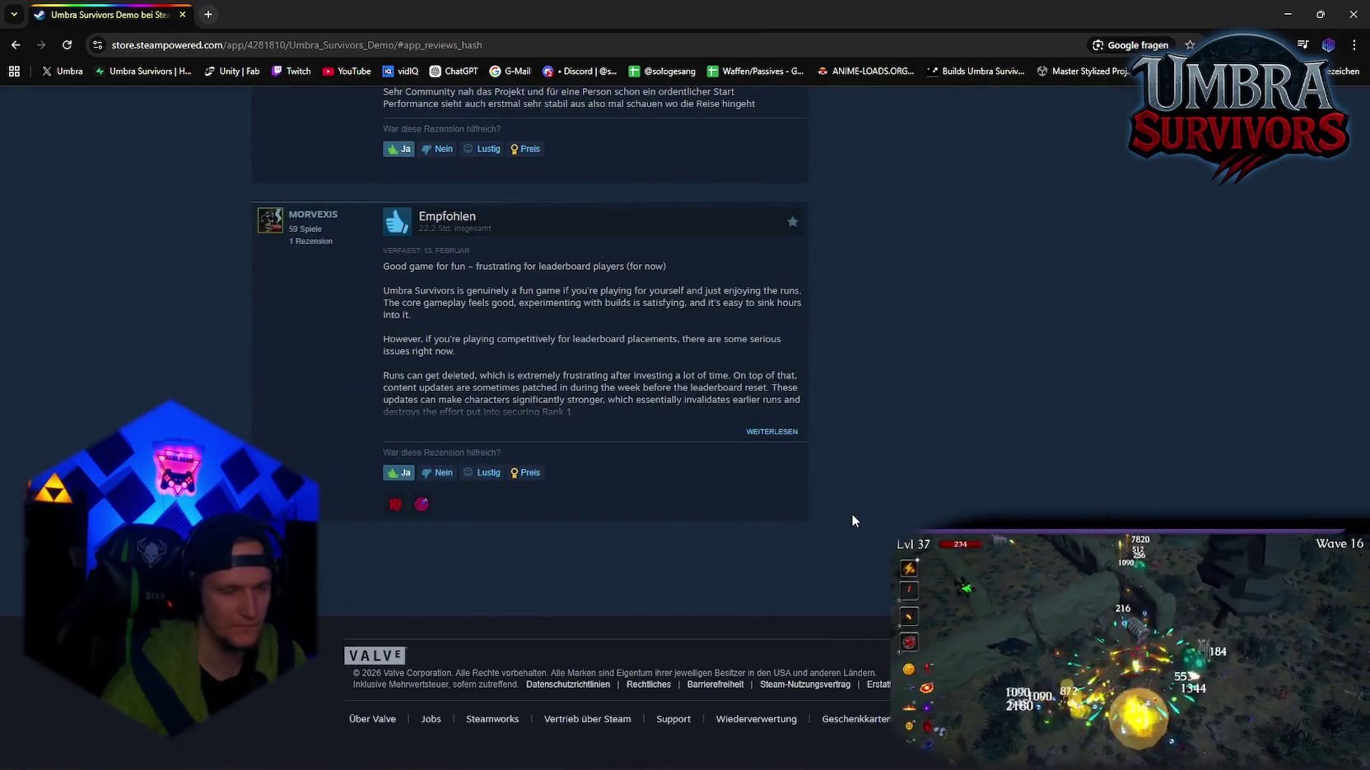
pyautogui.scroll(7, 851, 513)
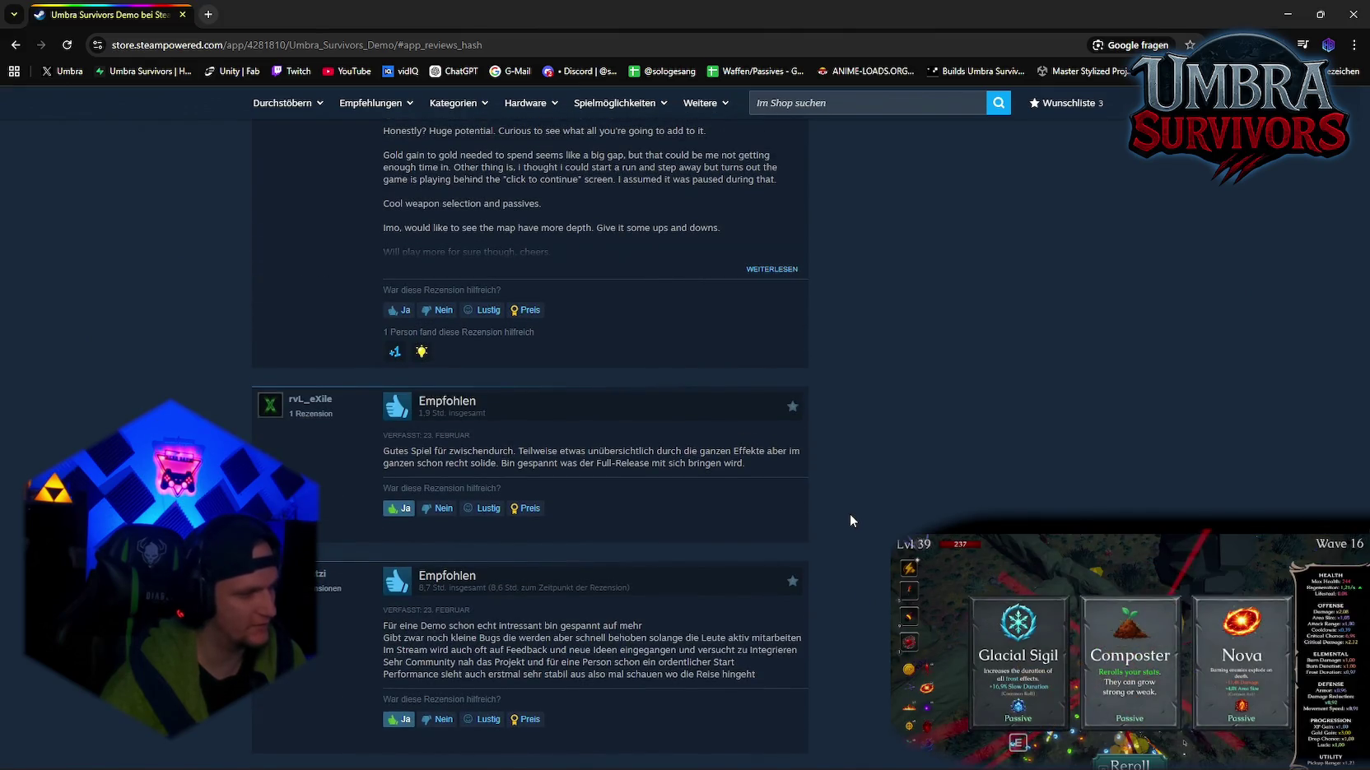
pyautogui.scroll(5, 850, 514)
pyautogui.scroll(7, 849, 514)
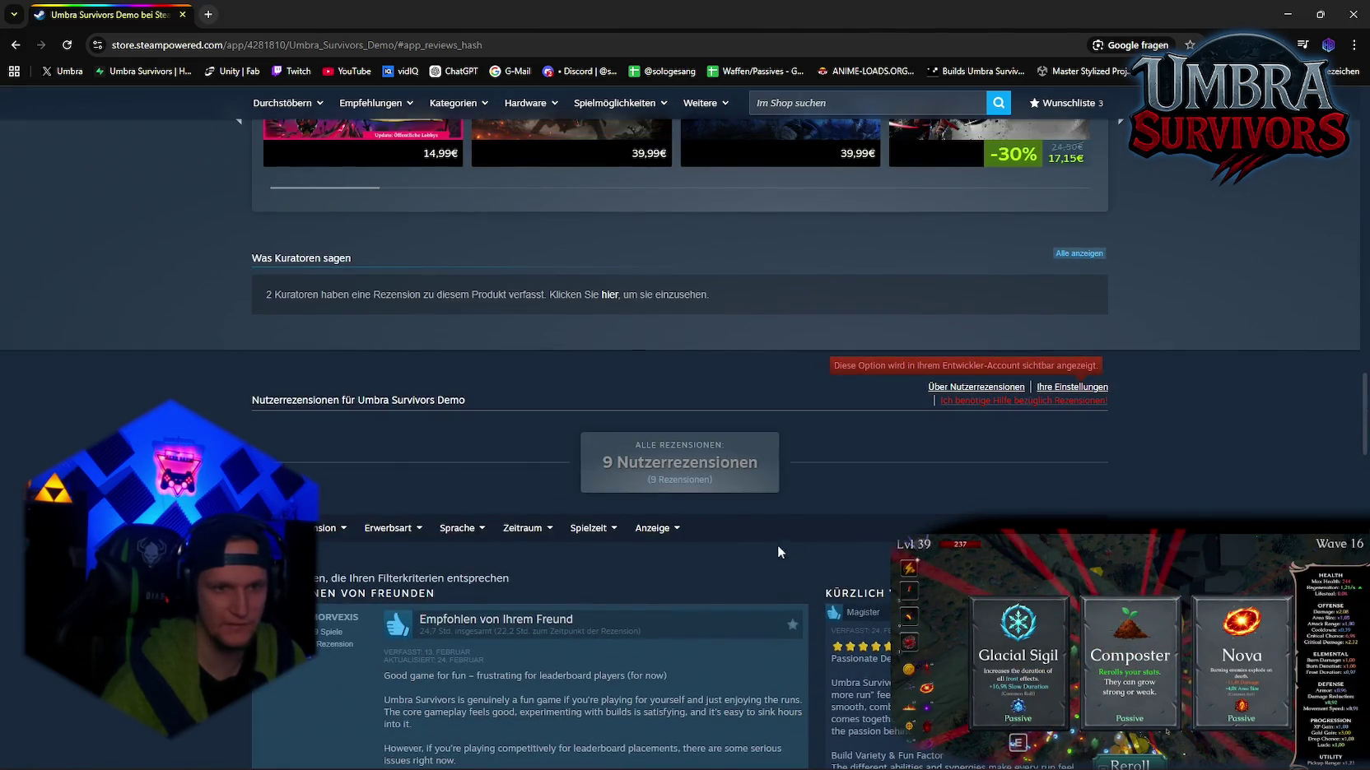
pyautogui.moveTo(438, 547)
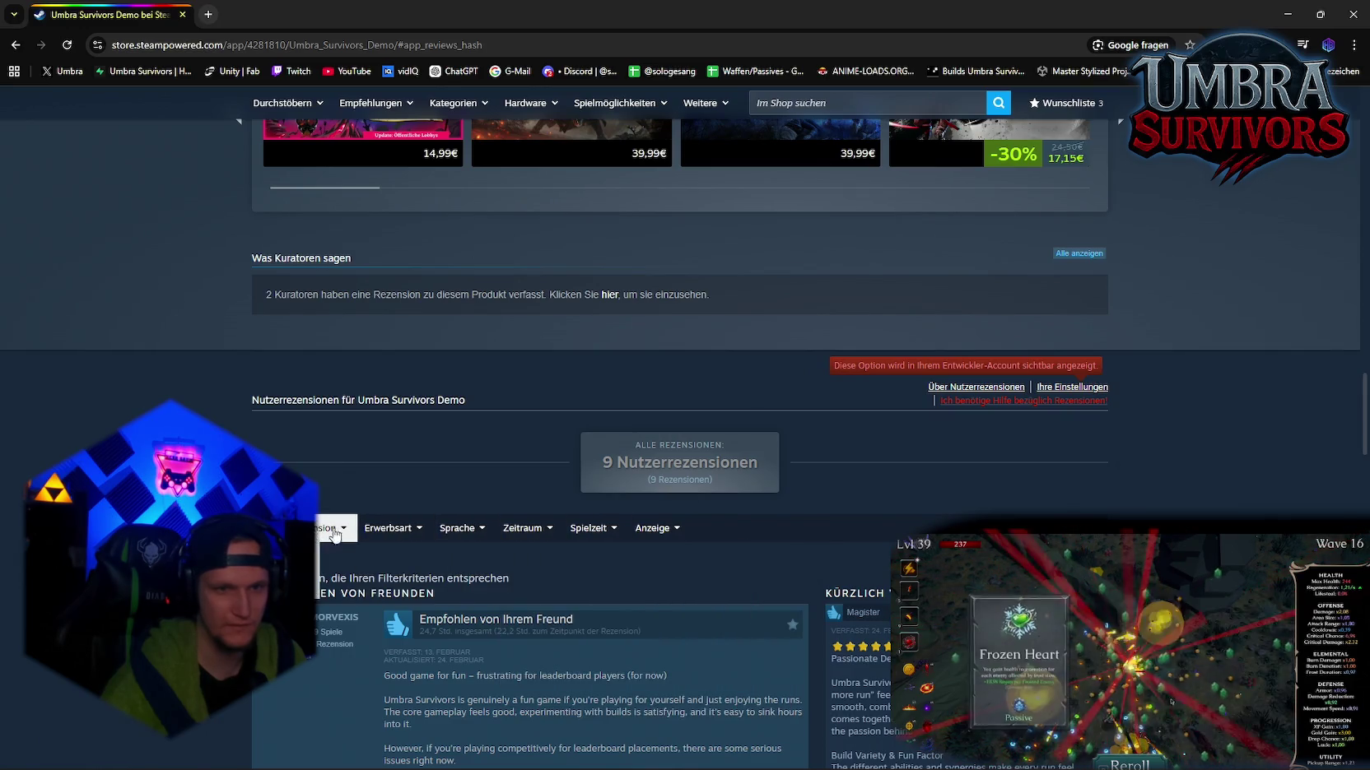
pyautogui.scroll(-2, 301, 544)
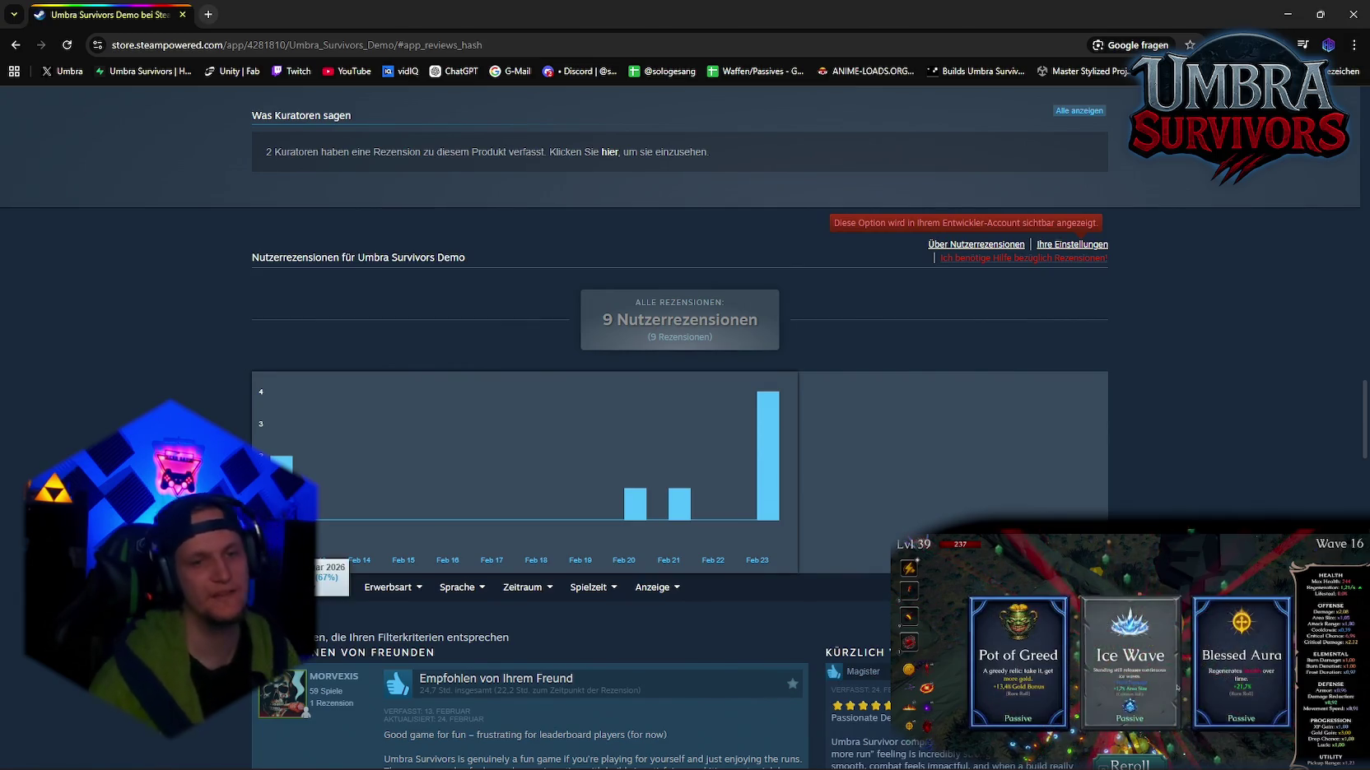
# Step: Filter reviews to Feb 12's negative bar (12–13 Feb 2026), then select the Feb 23 bar
pyautogui.scroll(-5, 362, 461)
pyautogui.scroll(1, 328, 397)
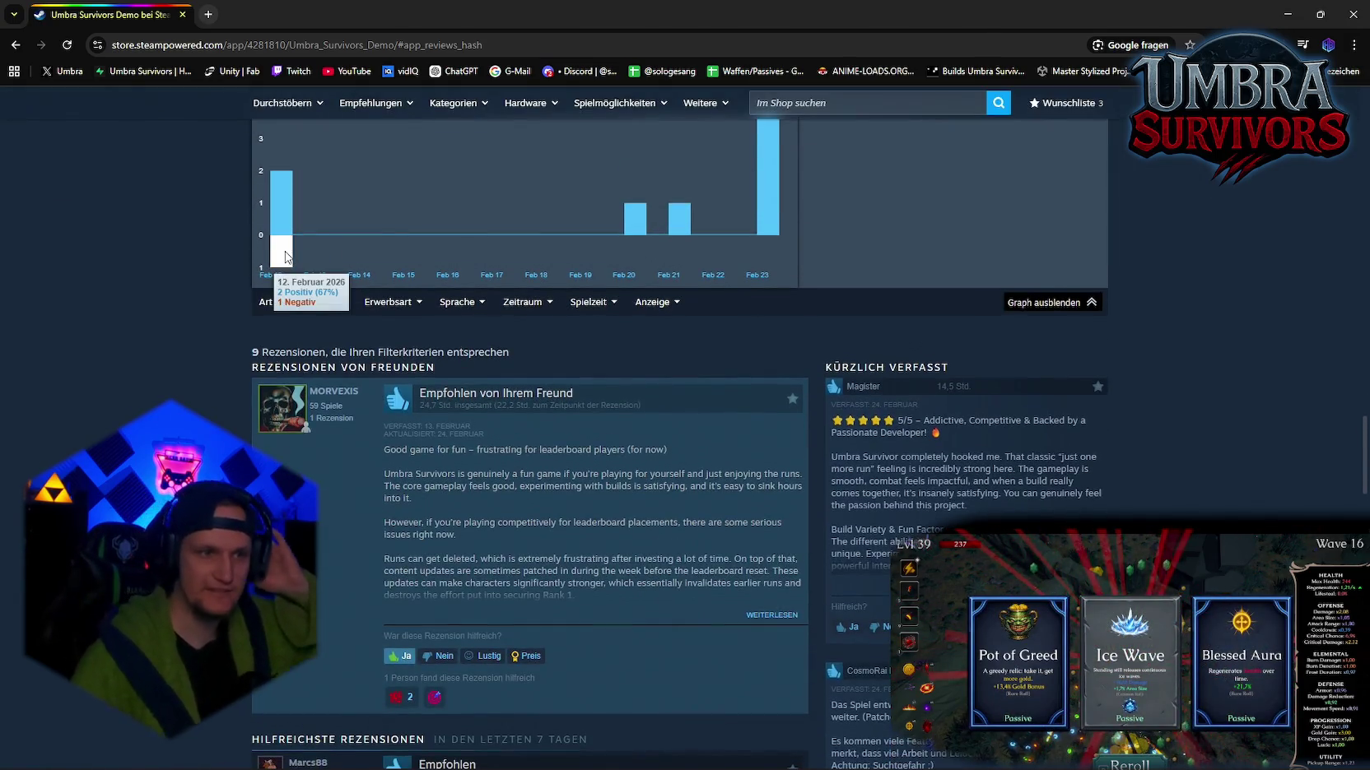
pyautogui.click(281, 251)
pyautogui.scroll(4, 411, 395)
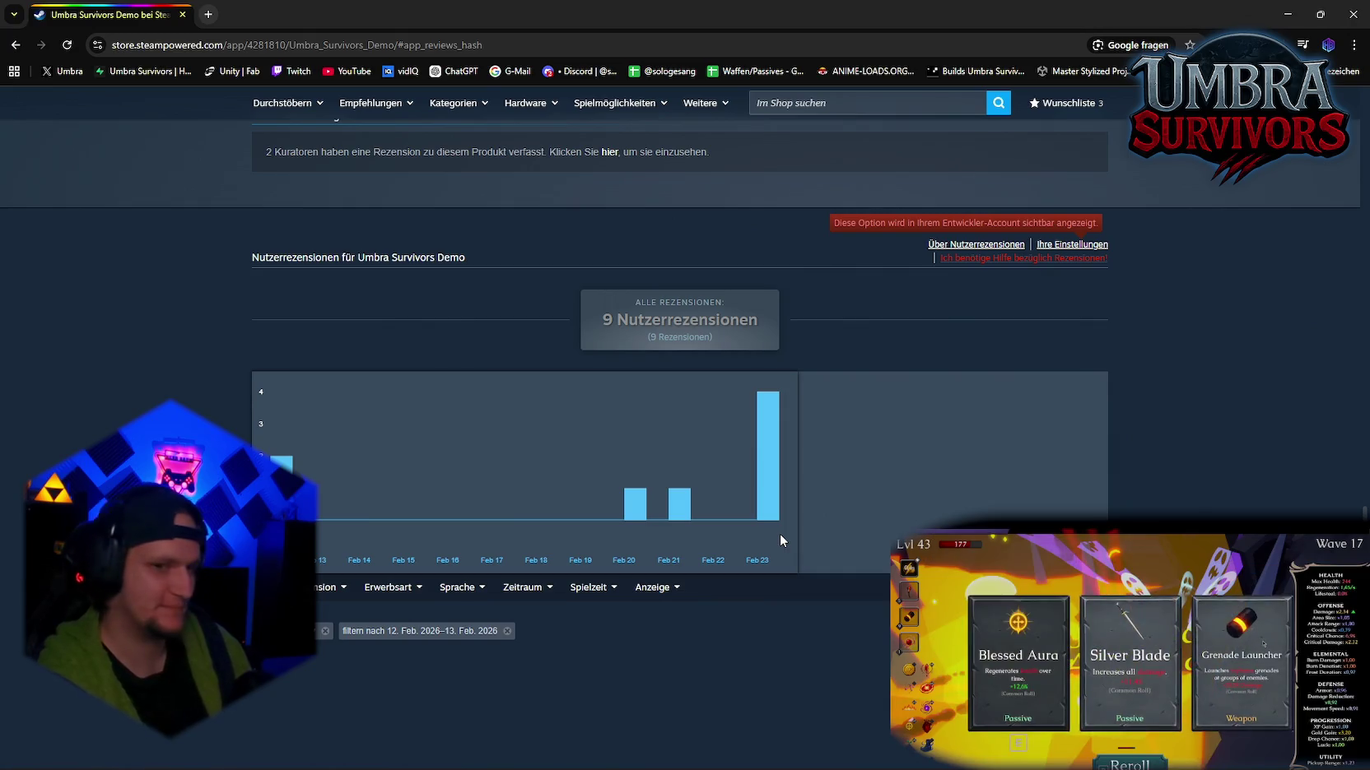
pyautogui.click(770, 403)
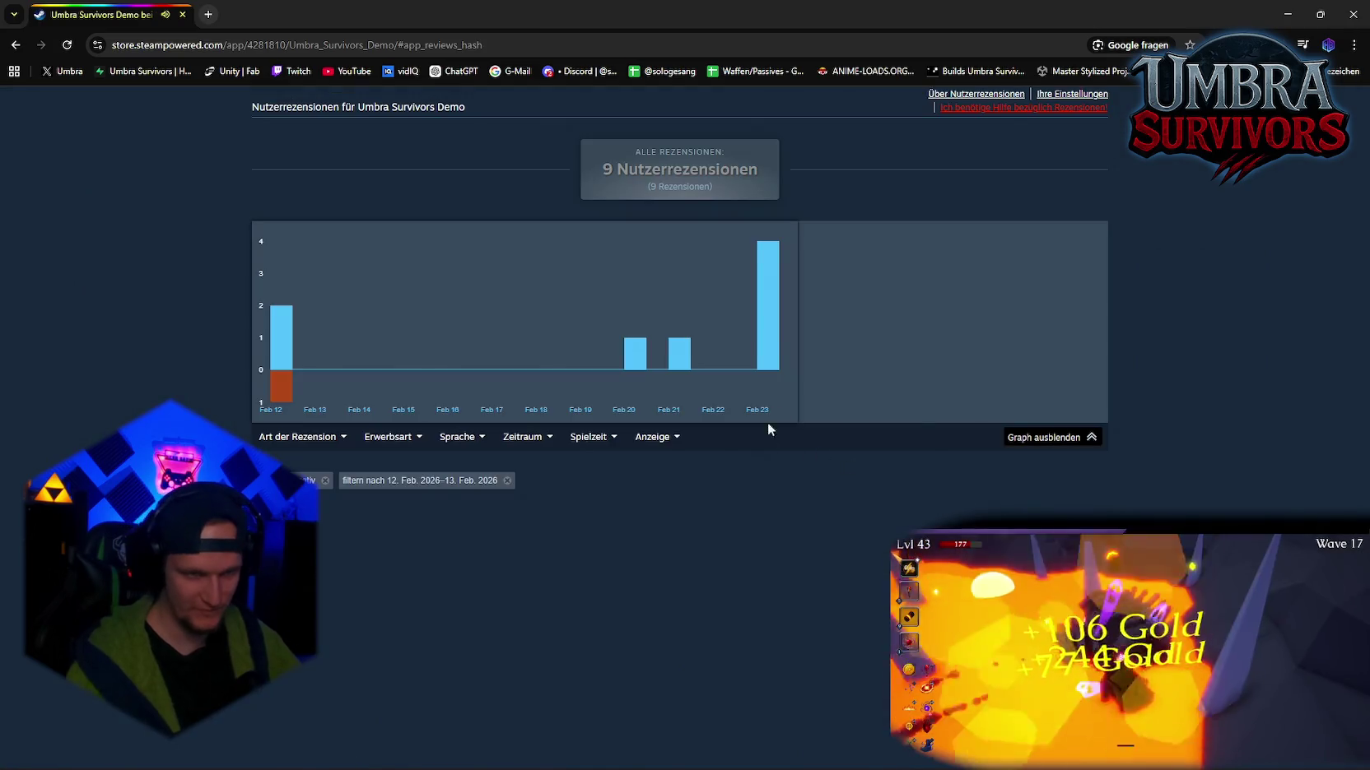
# Step: Scroll to the review list, led by a recommended 5/5 review from 24 February
pyautogui.scroll(-8, 745, 368)
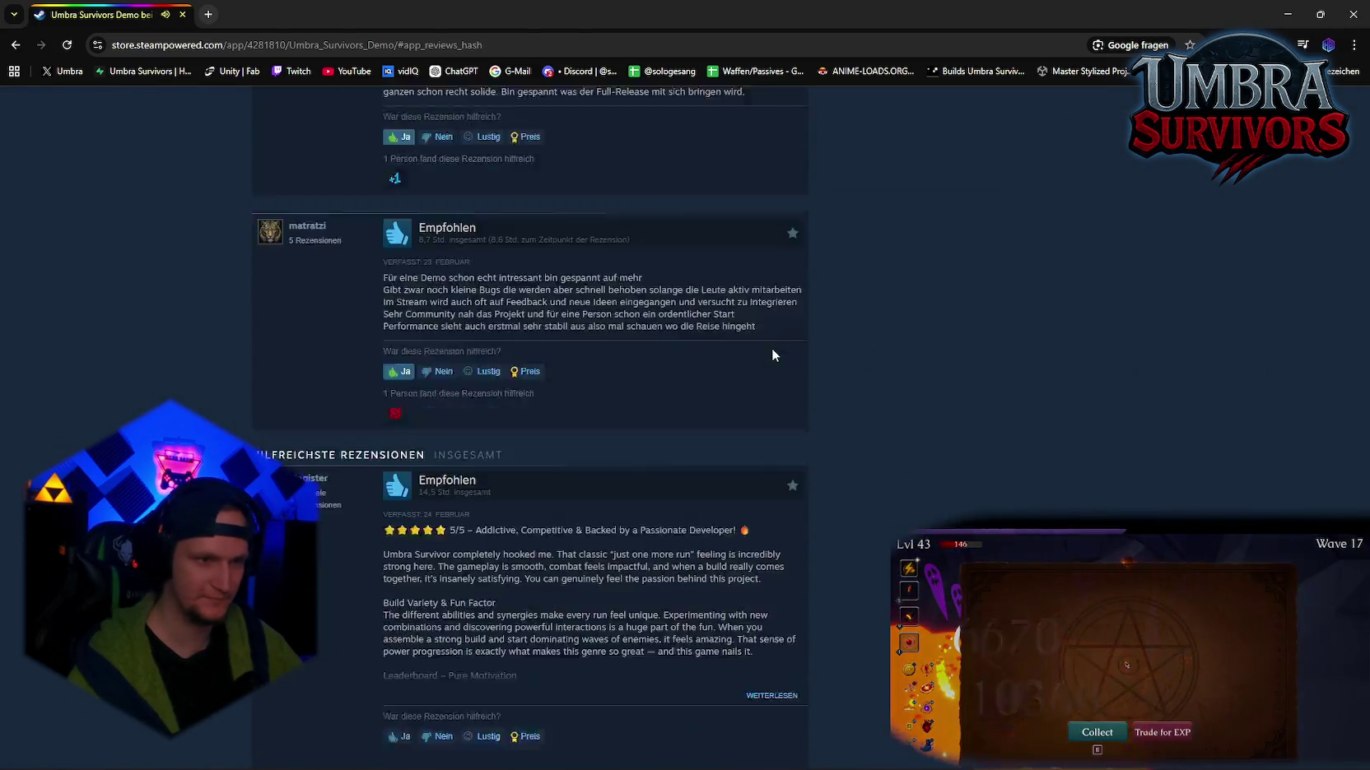
pyautogui.scroll(2, 770, 344)
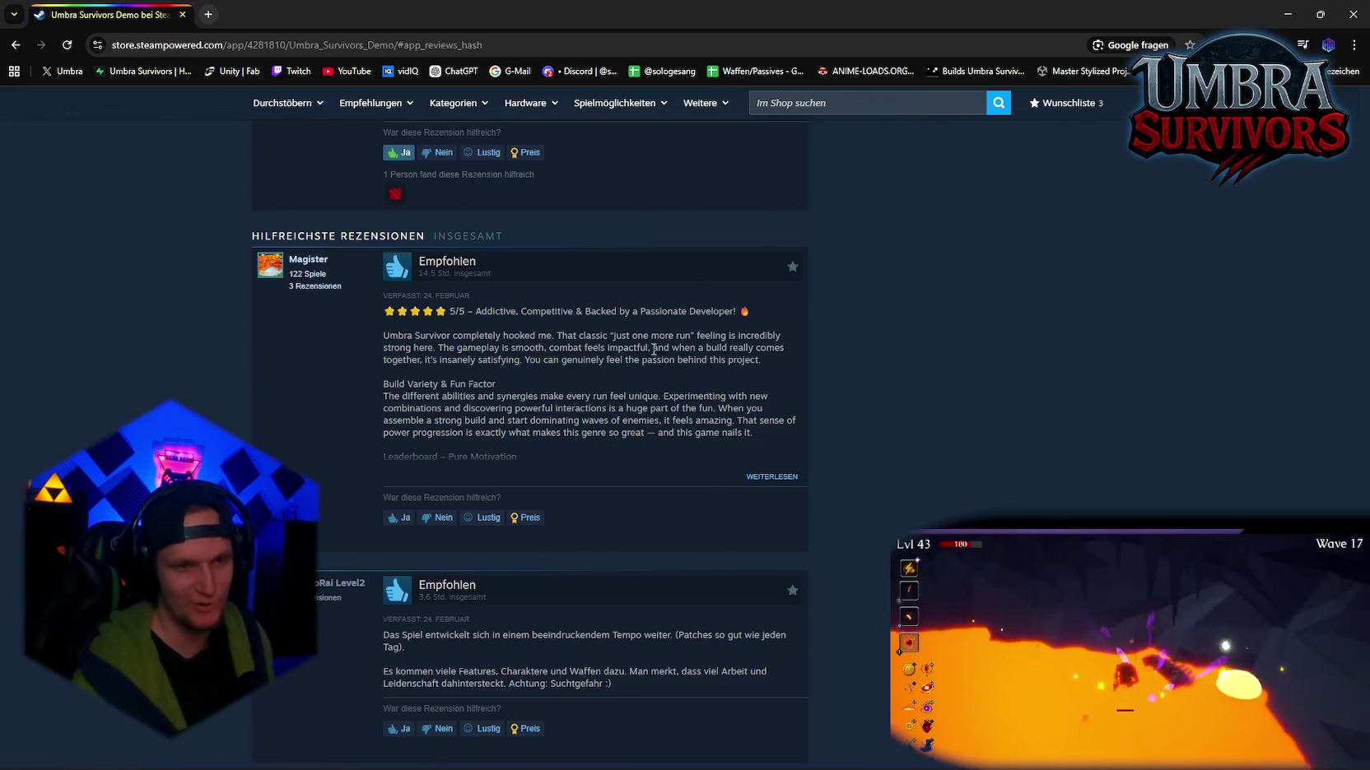
# Step: Expand the top five-star Hilfreichste Rezensionen review and read through to its Final Thoughts
pyautogui.click(769, 477)
pyautogui.scroll(-2, 690, 433)
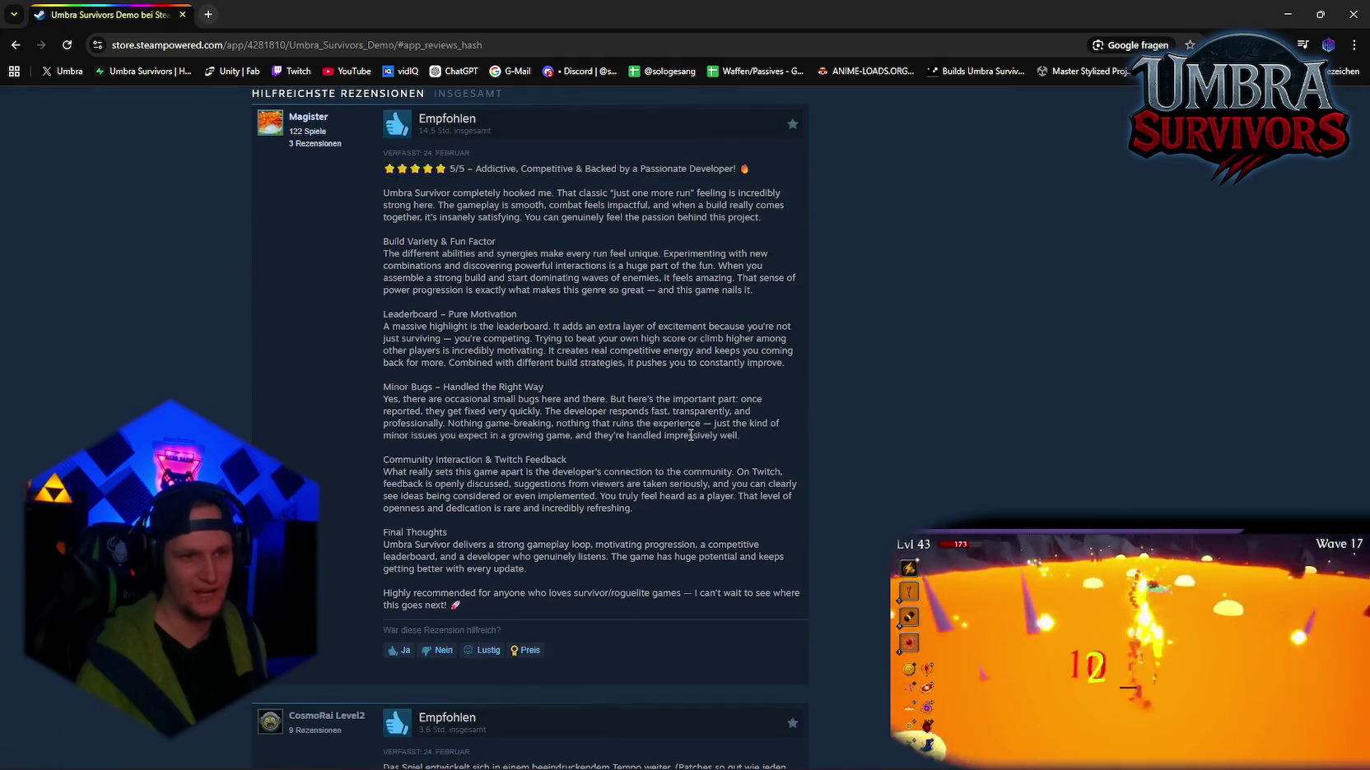
pyautogui.scroll(2, 690, 434)
pyautogui.scroll(-2, 690, 434)
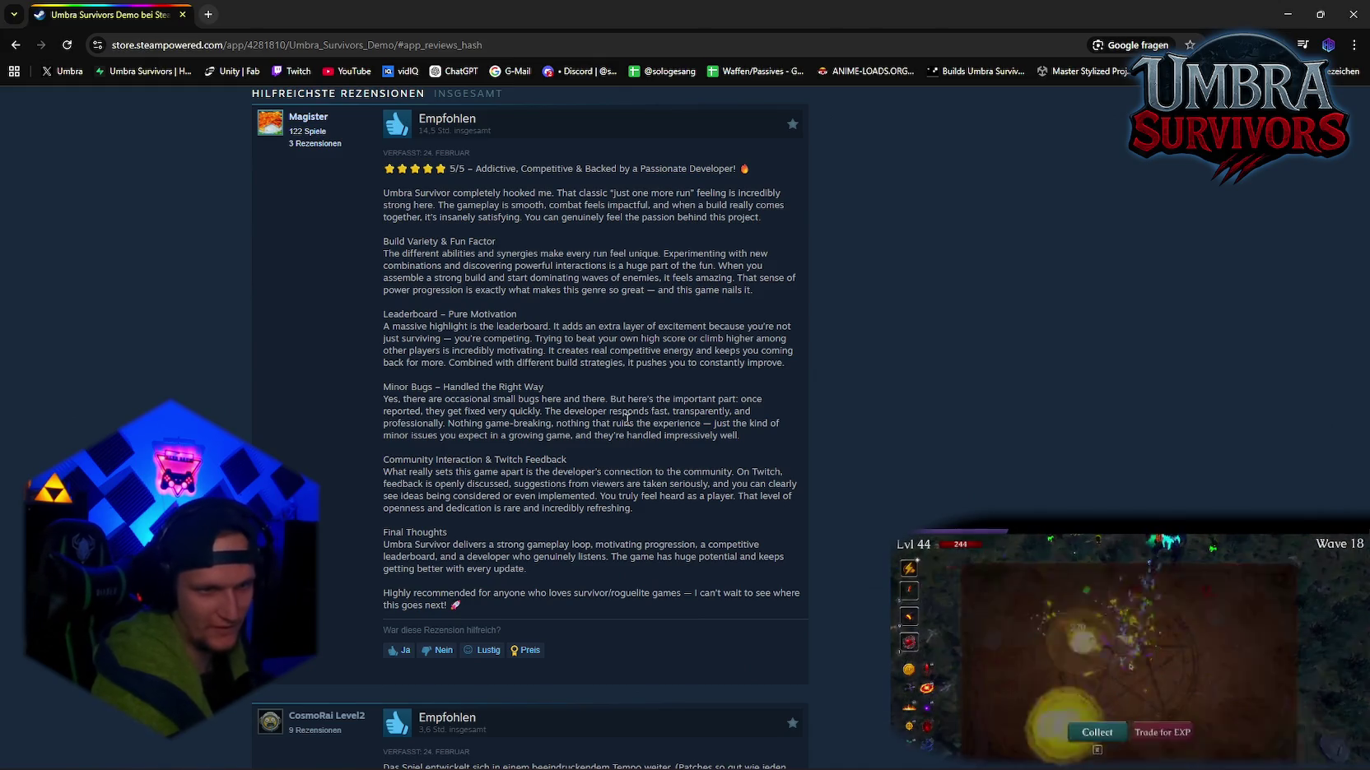
pyautogui.press('e')
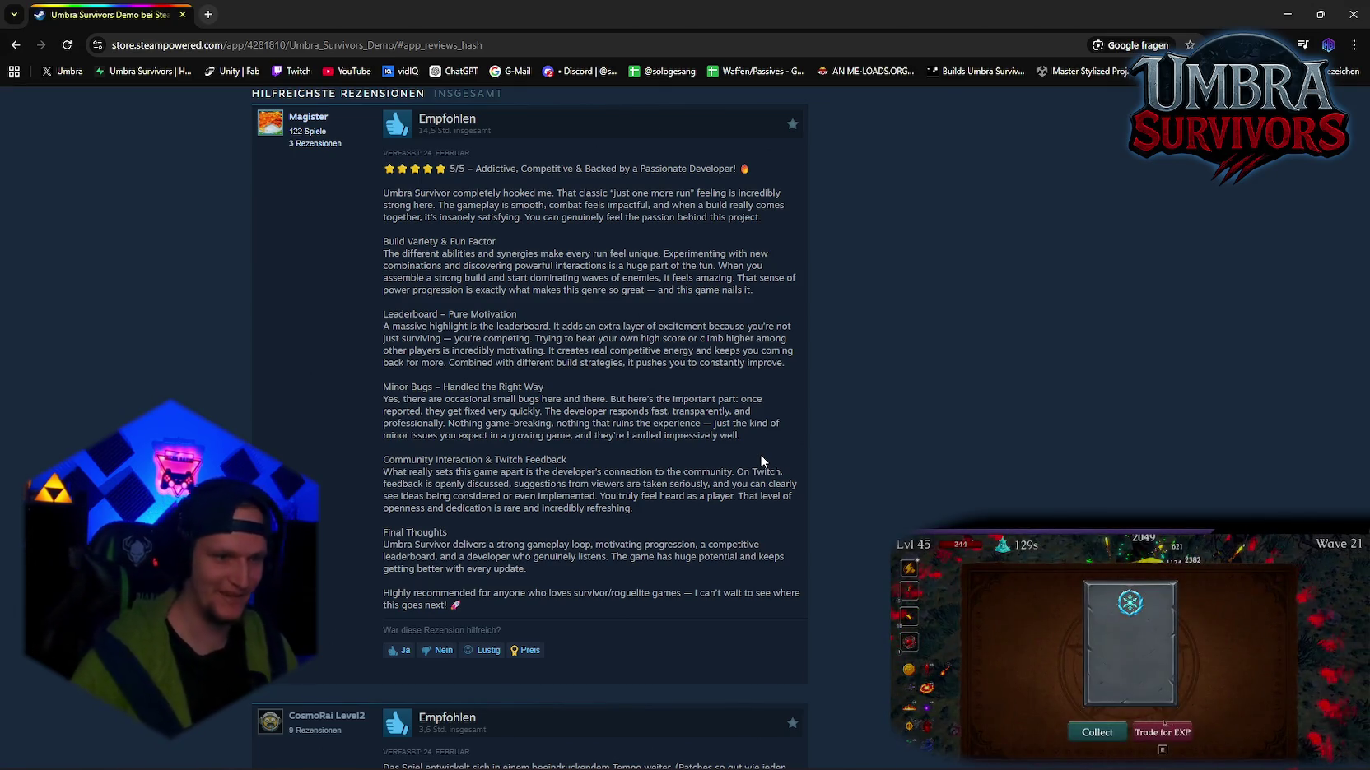
# Step: Scroll to the five-star review's buttons and open its Preis award dialog
pyautogui.scroll(-2, 638, 436)
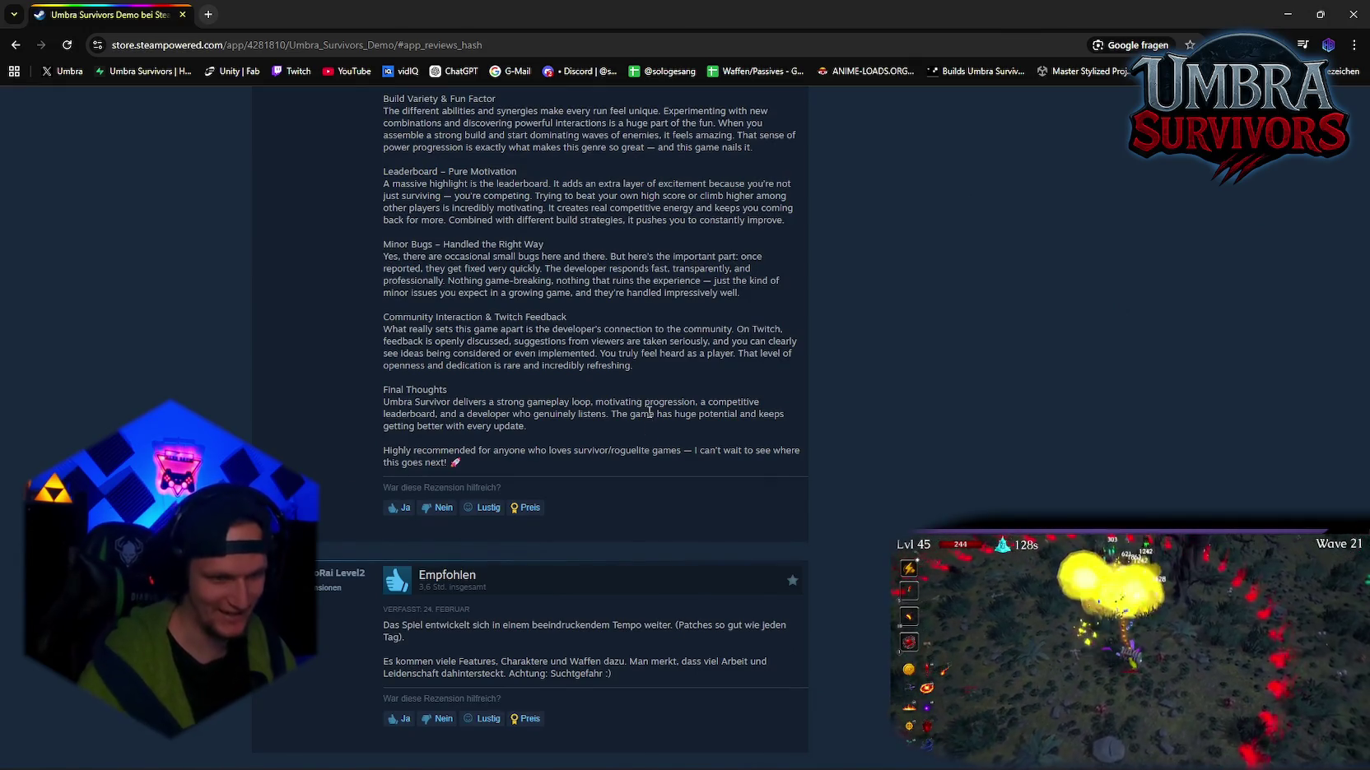
pyautogui.scroll(-2, 659, 412)
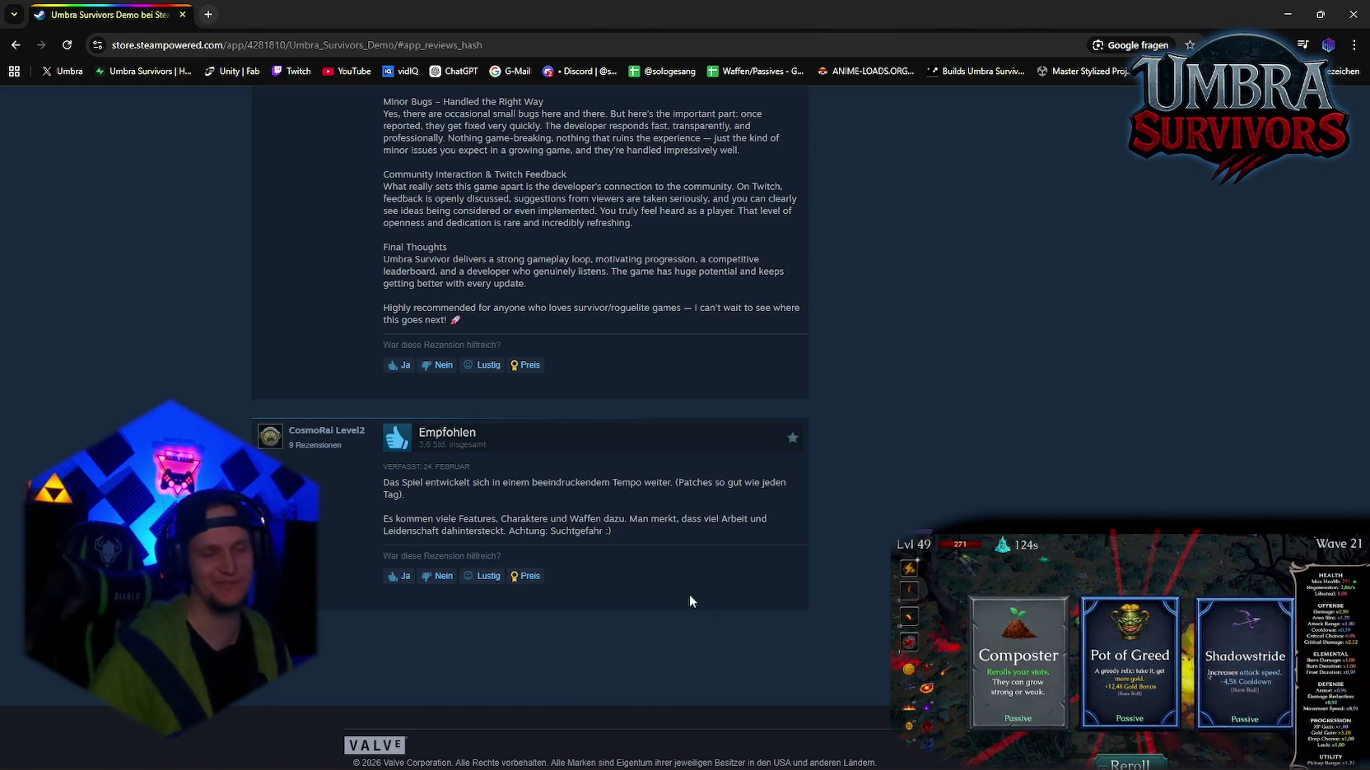
pyautogui.scroll(10, 691, 577)
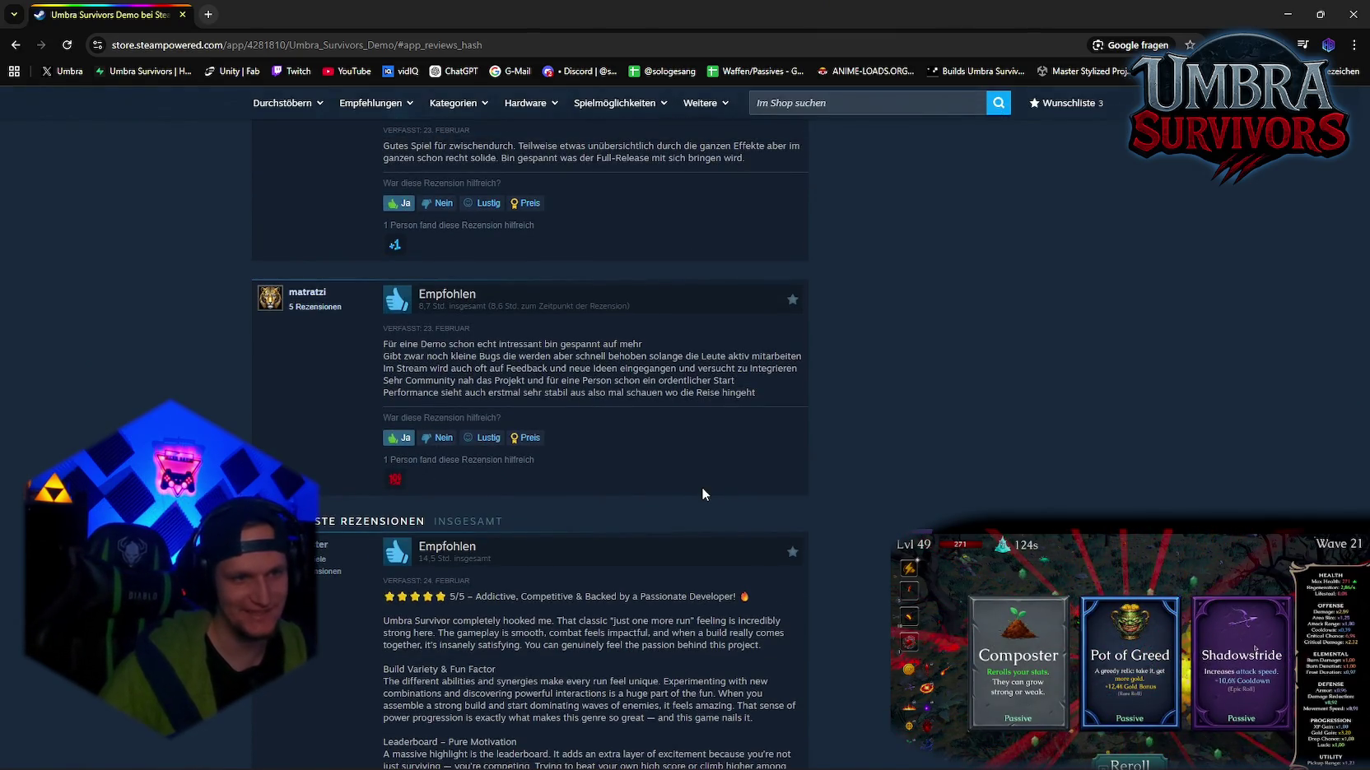
pyautogui.scroll(-3, 702, 494)
pyautogui.scroll(-4, 689, 502)
pyautogui.click(527, 508)
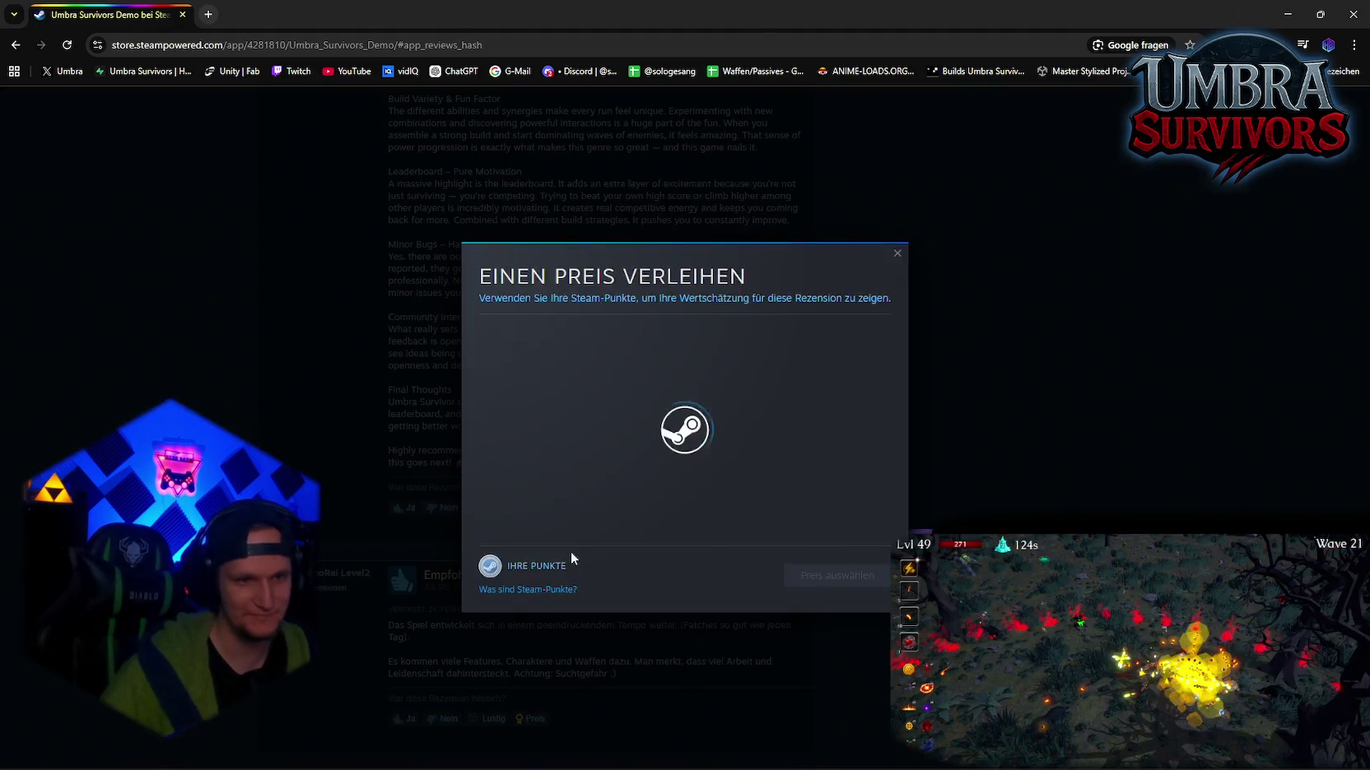
# Step: Award the five-star review the 100 % award for 500 Steam Points
pyautogui.click(632, 424)
pyautogui.click(837, 639)
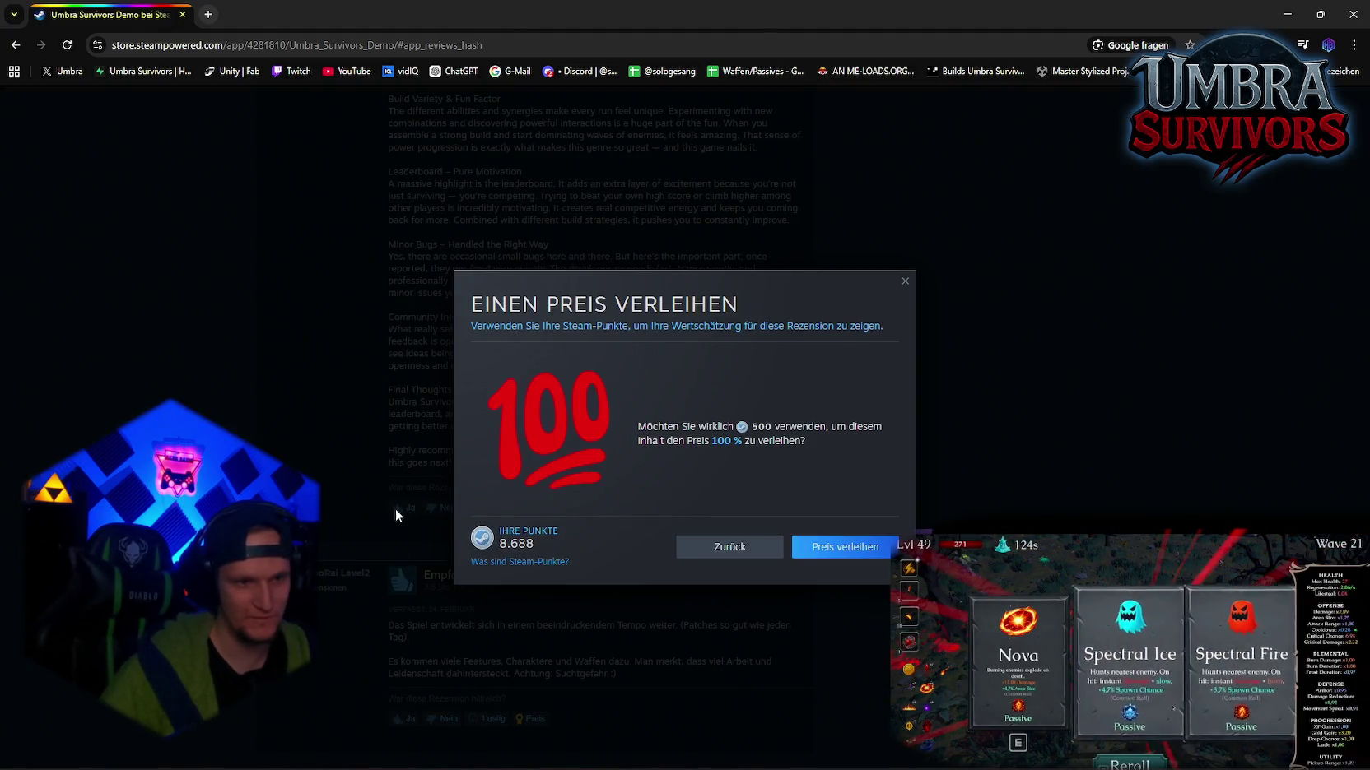
pyautogui.click(824, 559)
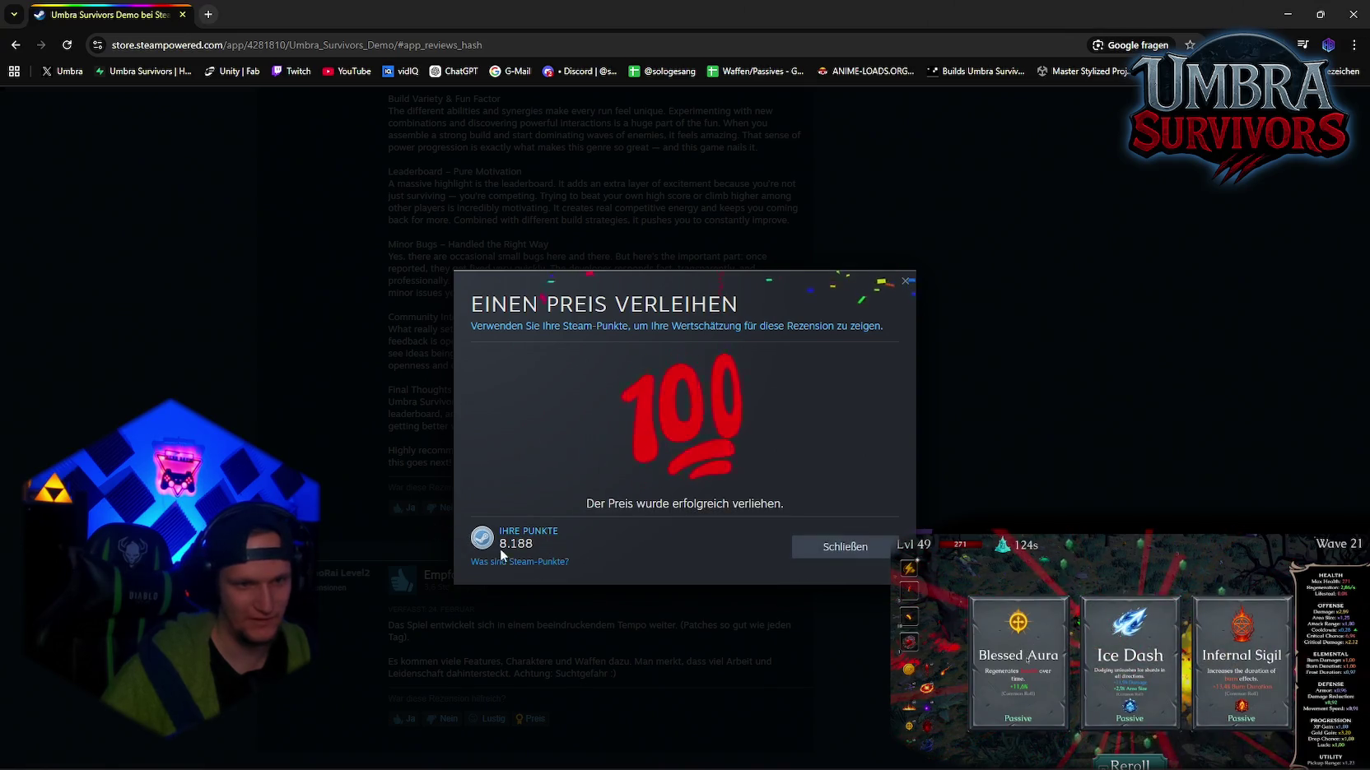
pyautogui.click(823, 550)
# Step: Give the next review the Pures Gold award for 500 Steam Points
pyautogui.scroll(-3, 403, 516)
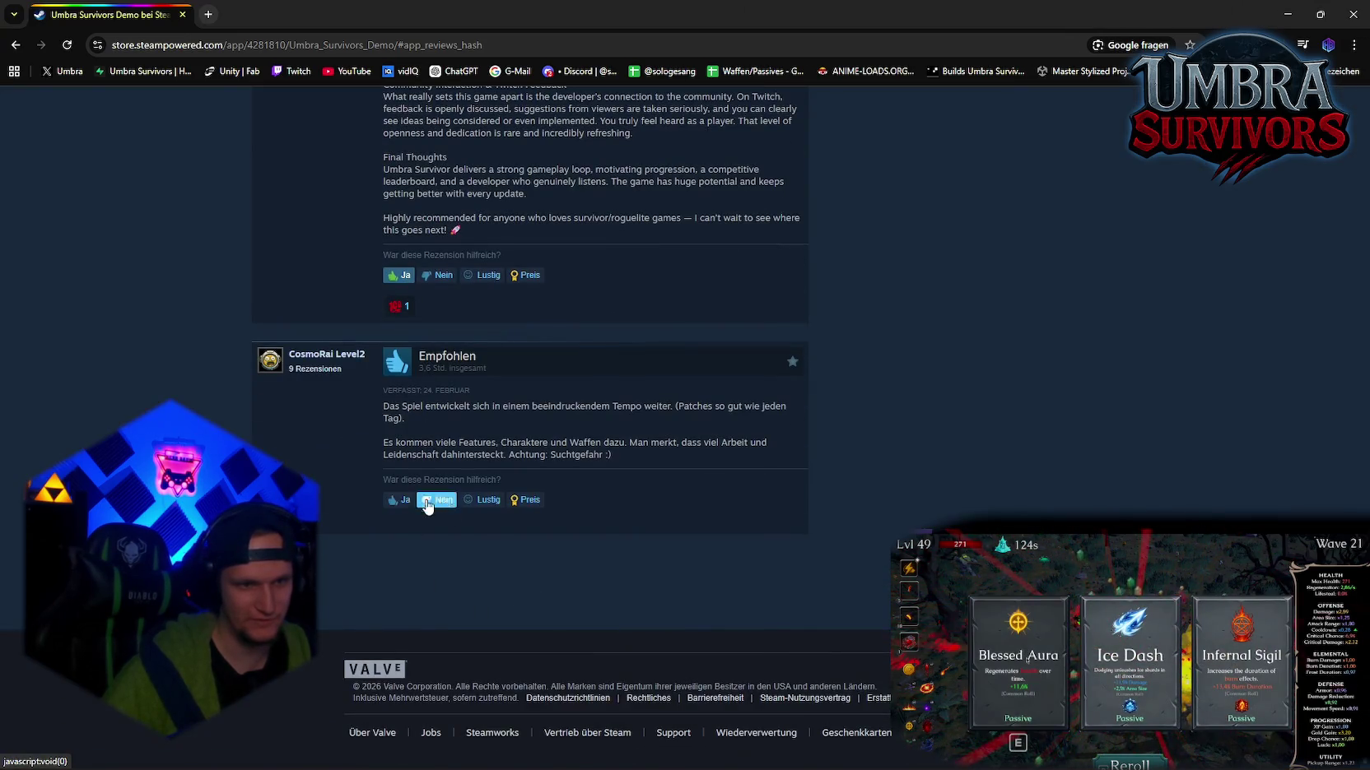
pyautogui.click(528, 500)
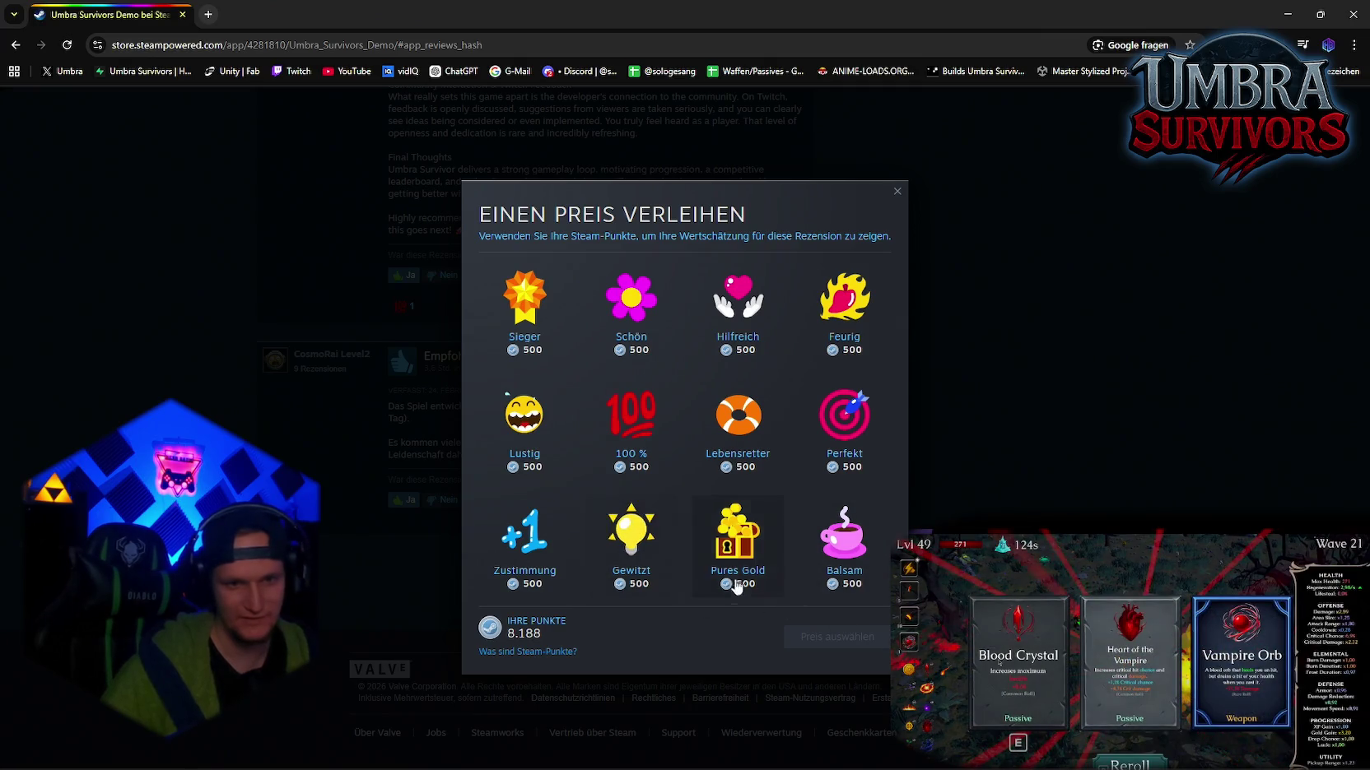
pyautogui.click(735, 568)
pyautogui.click(827, 642)
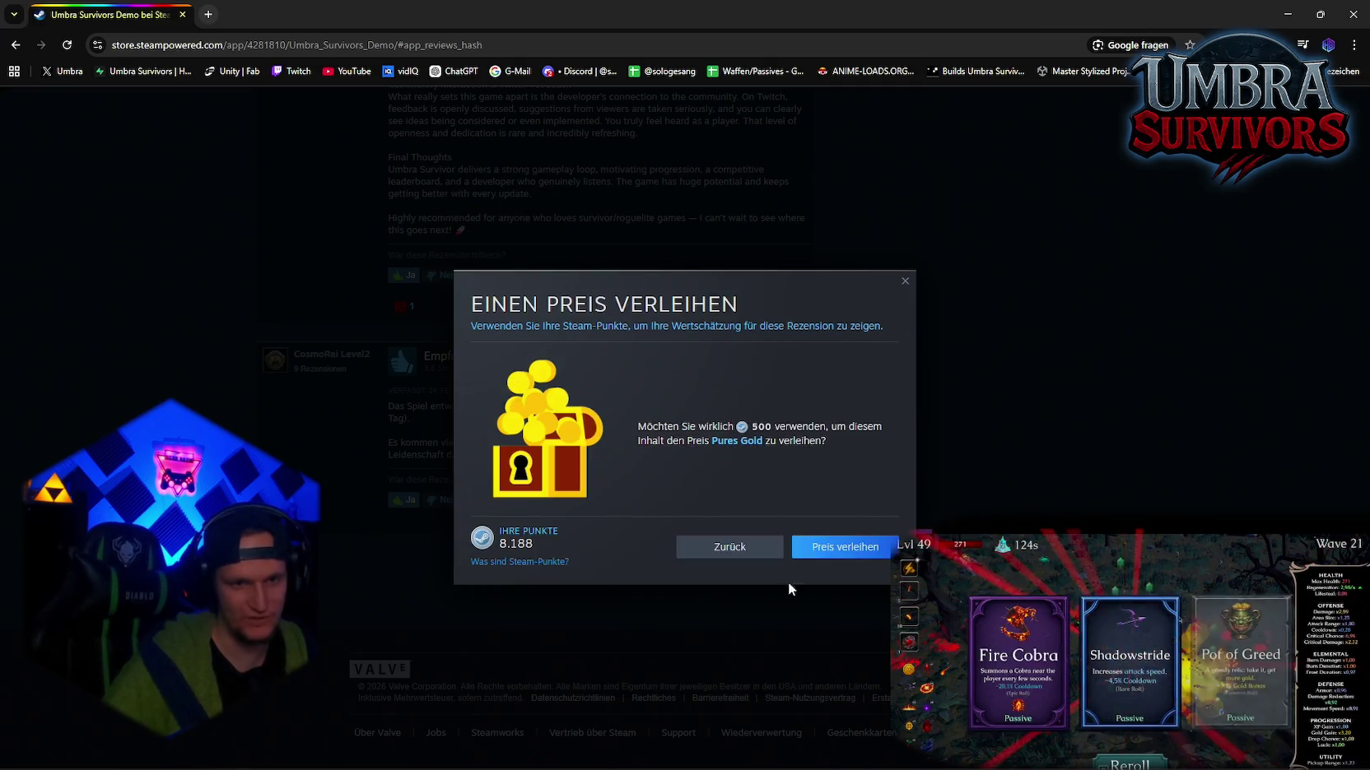
pyautogui.click(827, 550)
pyautogui.click(849, 547)
pyautogui.scroll(10, 645, 546)
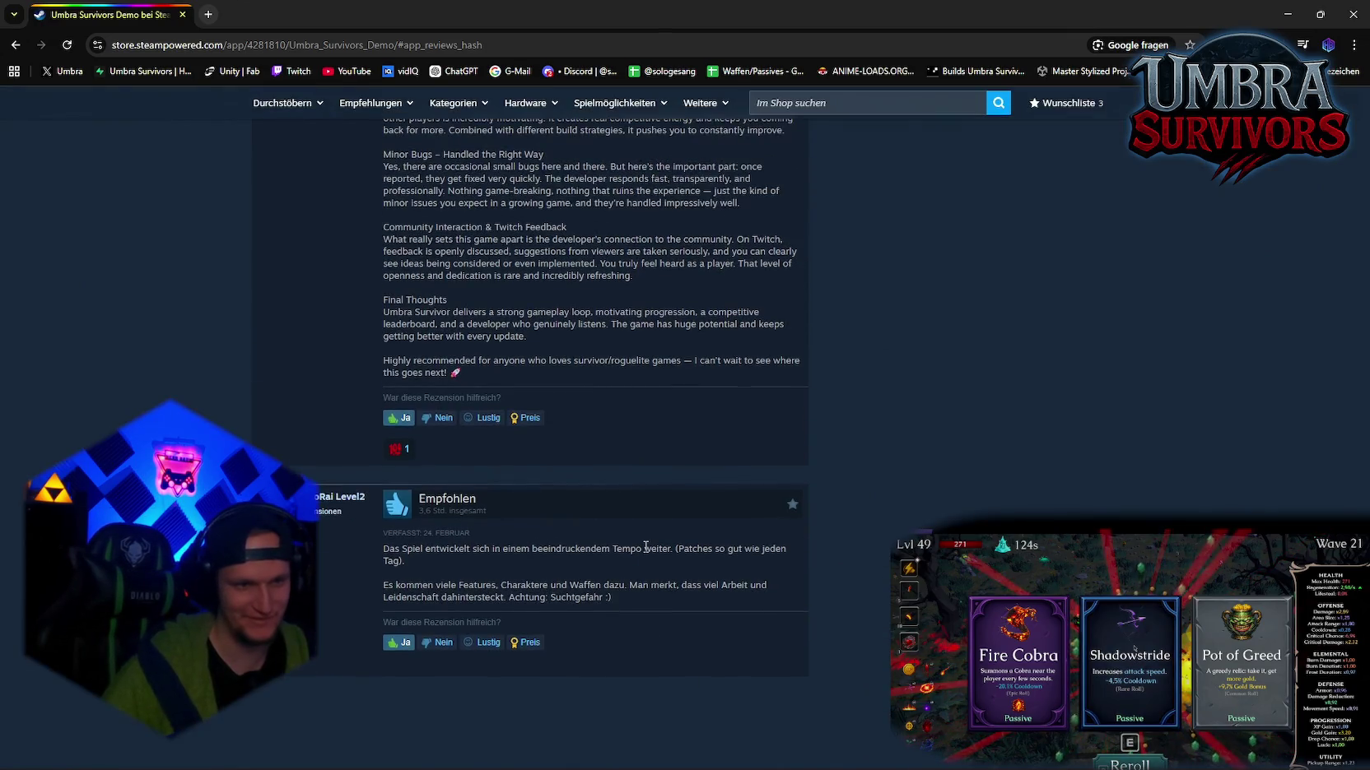
# Step: Reload the demo store page and open its curator reviews via the 'hier' link
pyautogui.scroll(3, 644, 553)
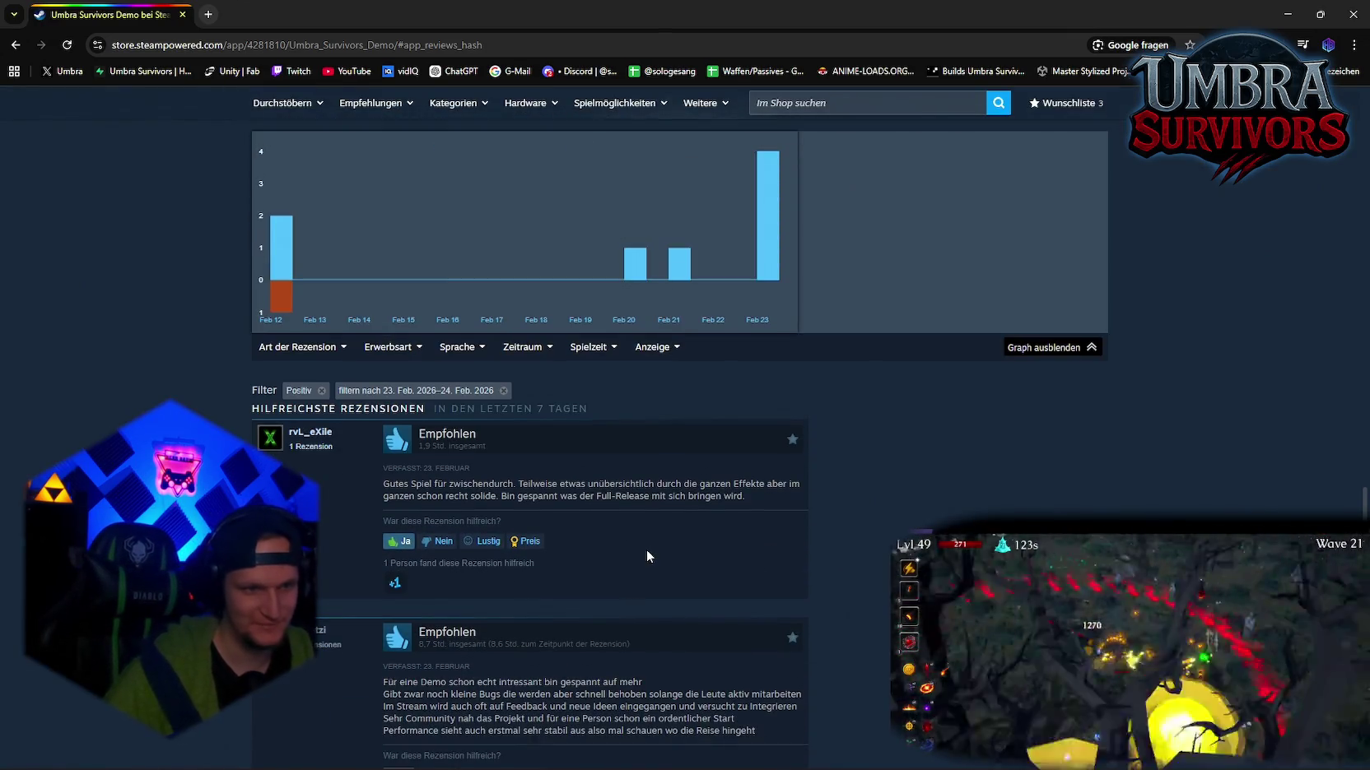
pyautogui.scroll(3, 647, 555)
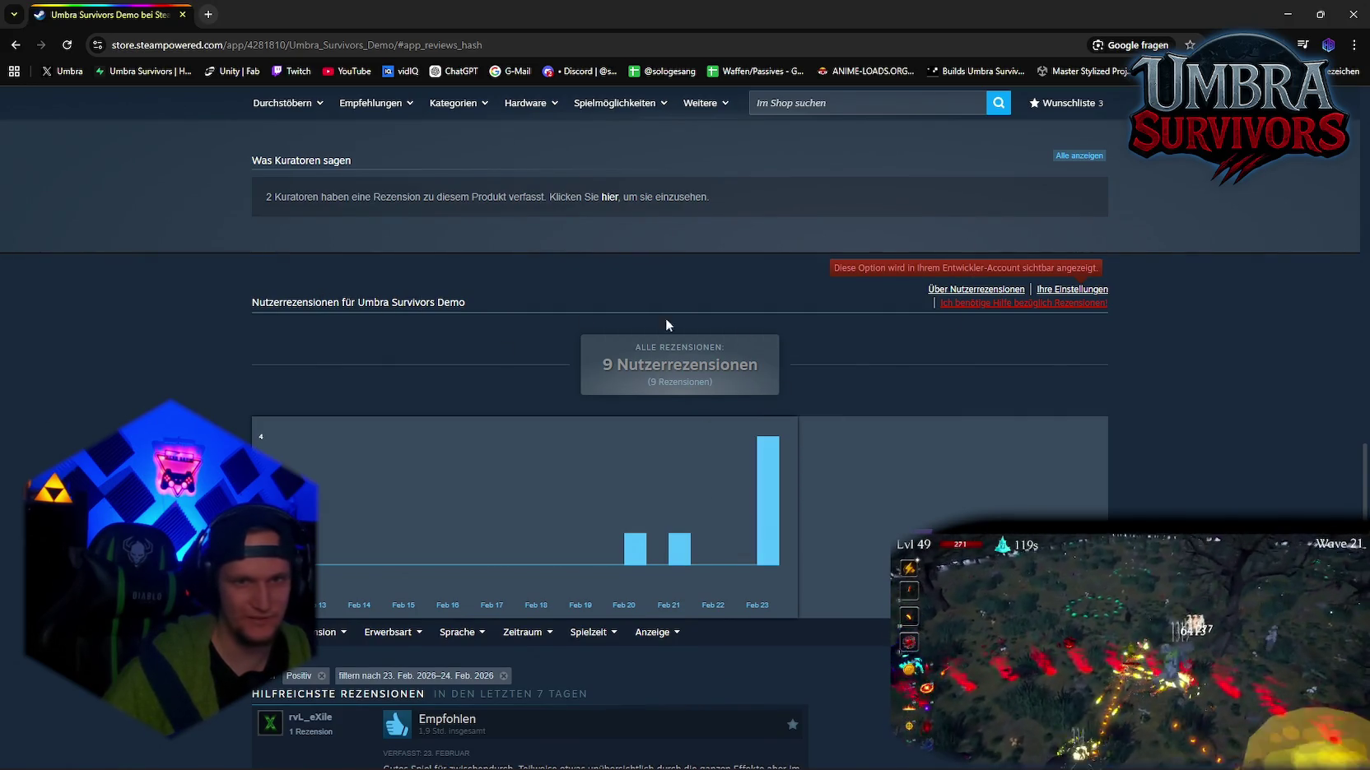
pyautogui.scroll(9, 945, 413)
pyautogui.press('F5')
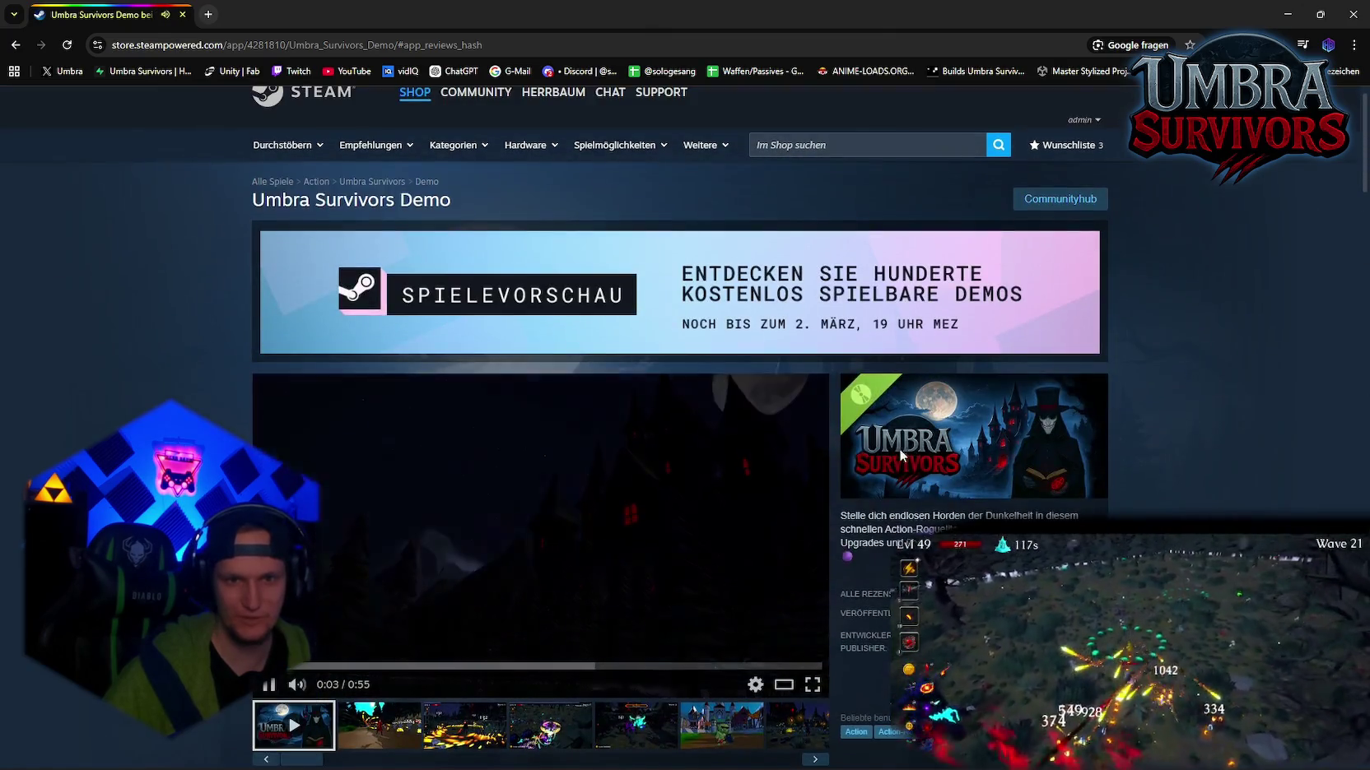
pyautogui.scroll(-5, 659, 483)
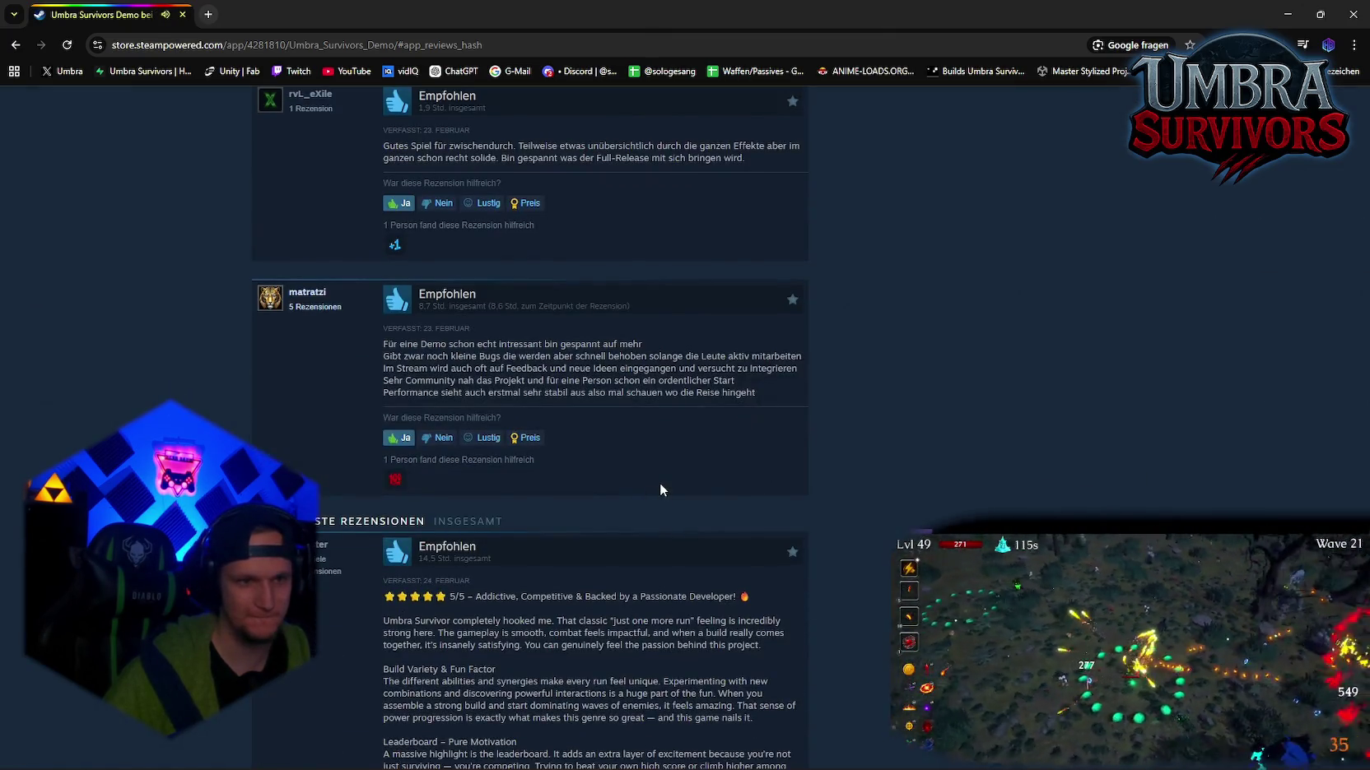
pyautogui.scroll(-10, 611, 502)
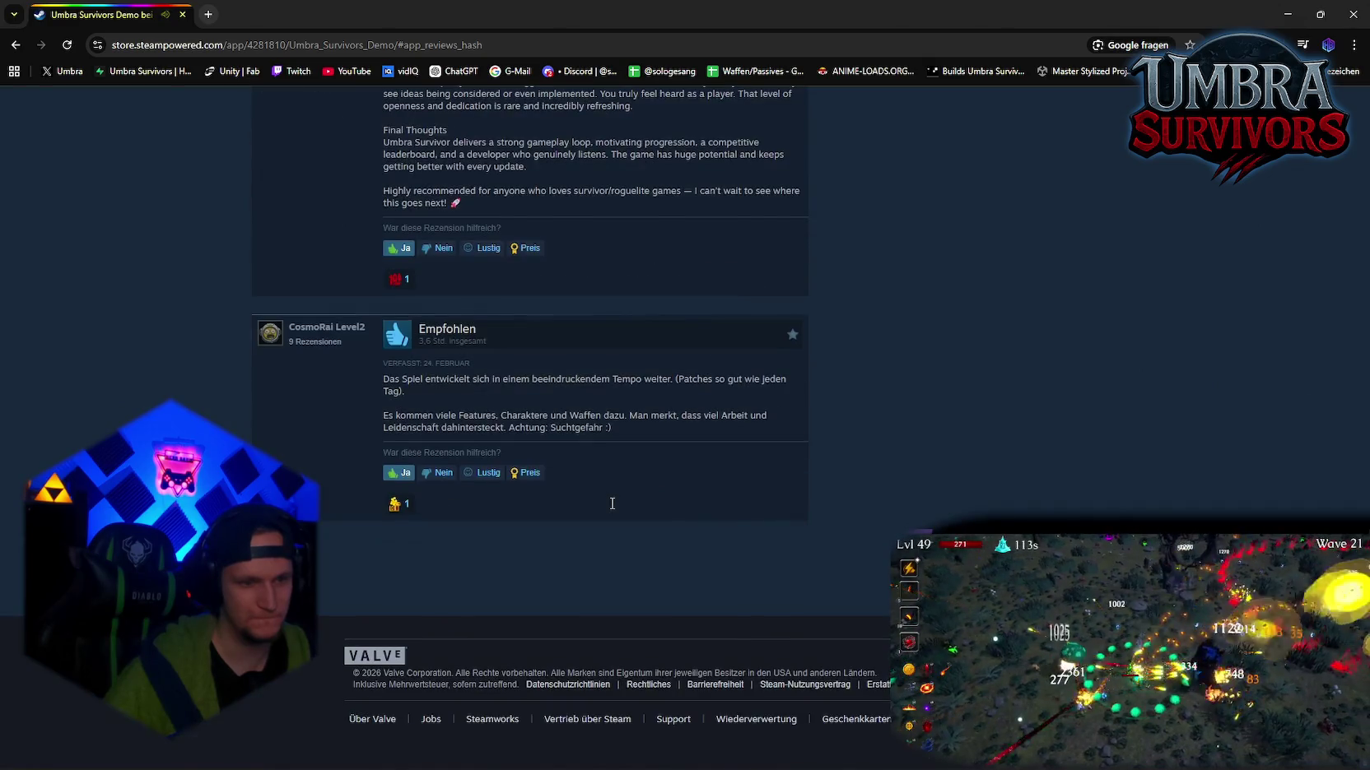
pyautogui.scroll(15, 611, 503)
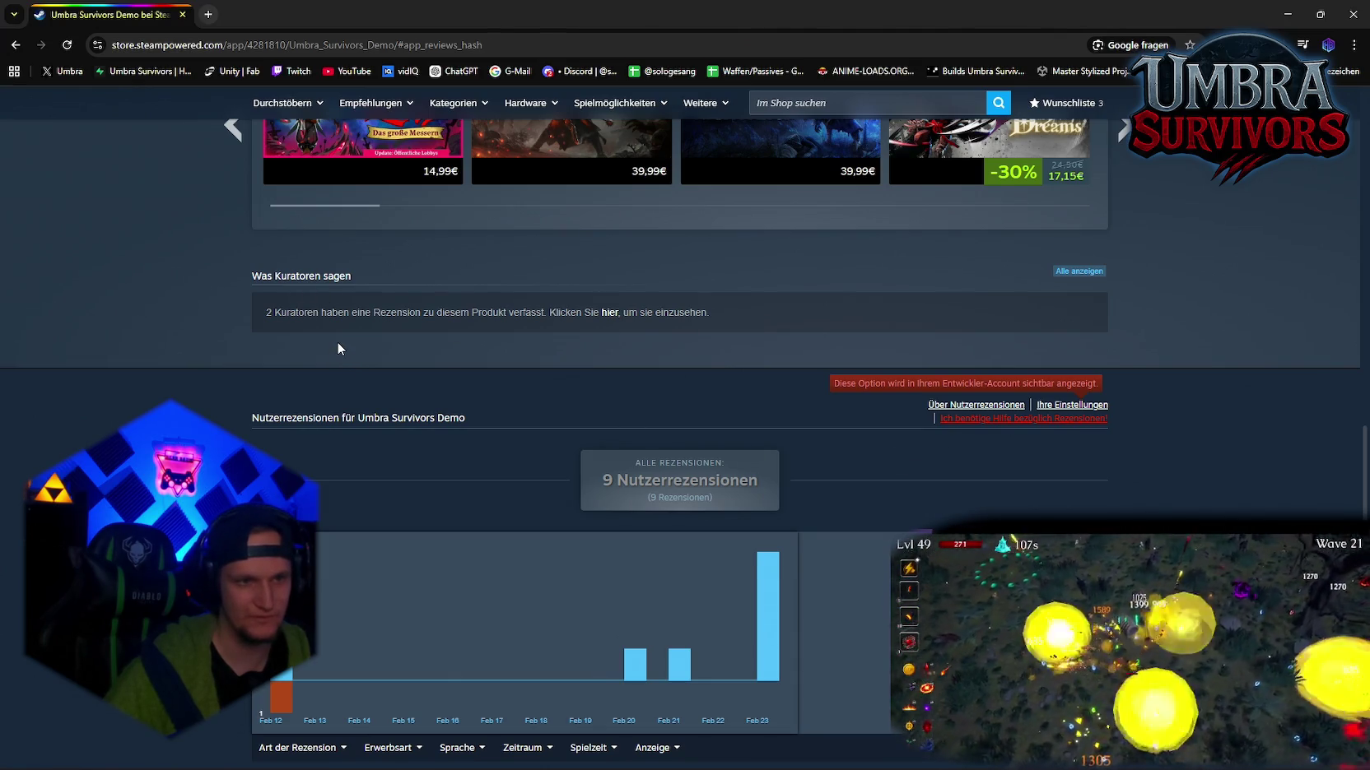
pyautogui.click(608, 314)
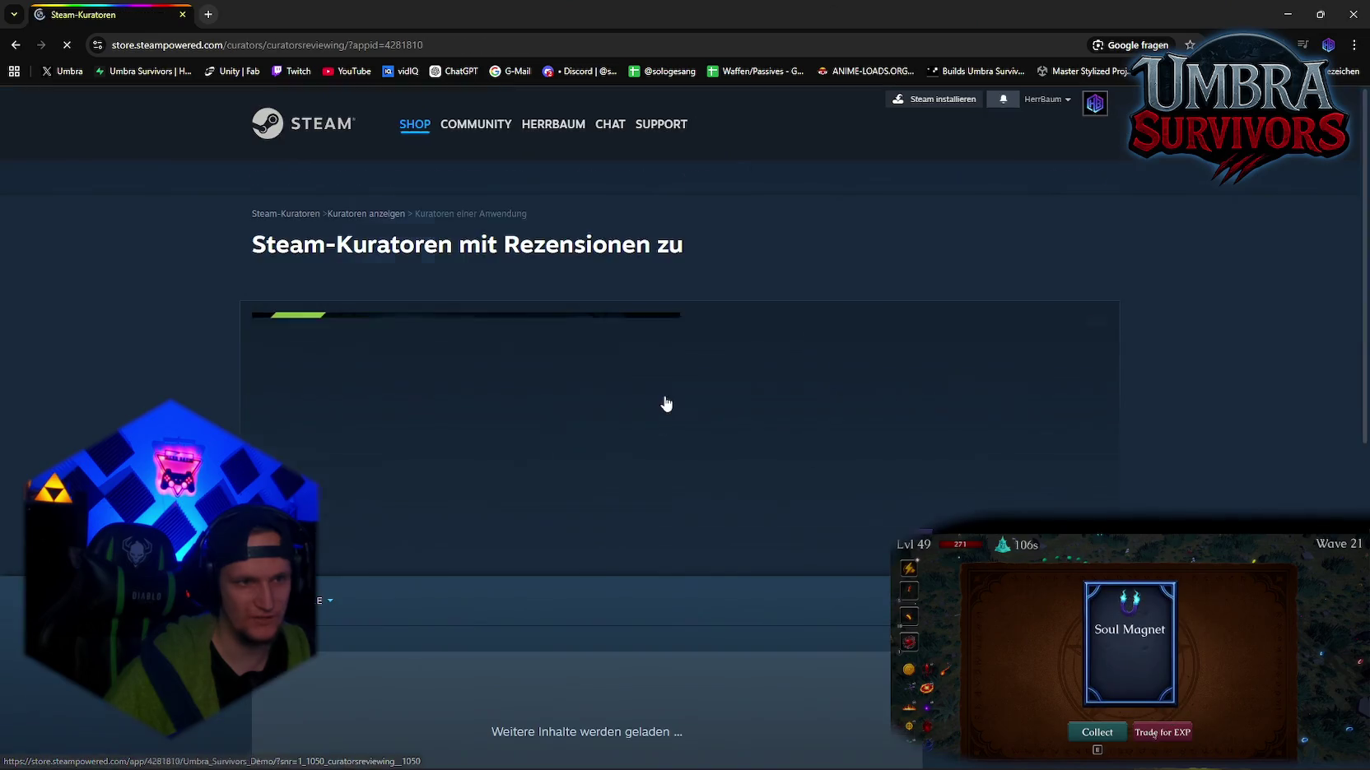
pyautogui.scroll(-3, 656, 444)
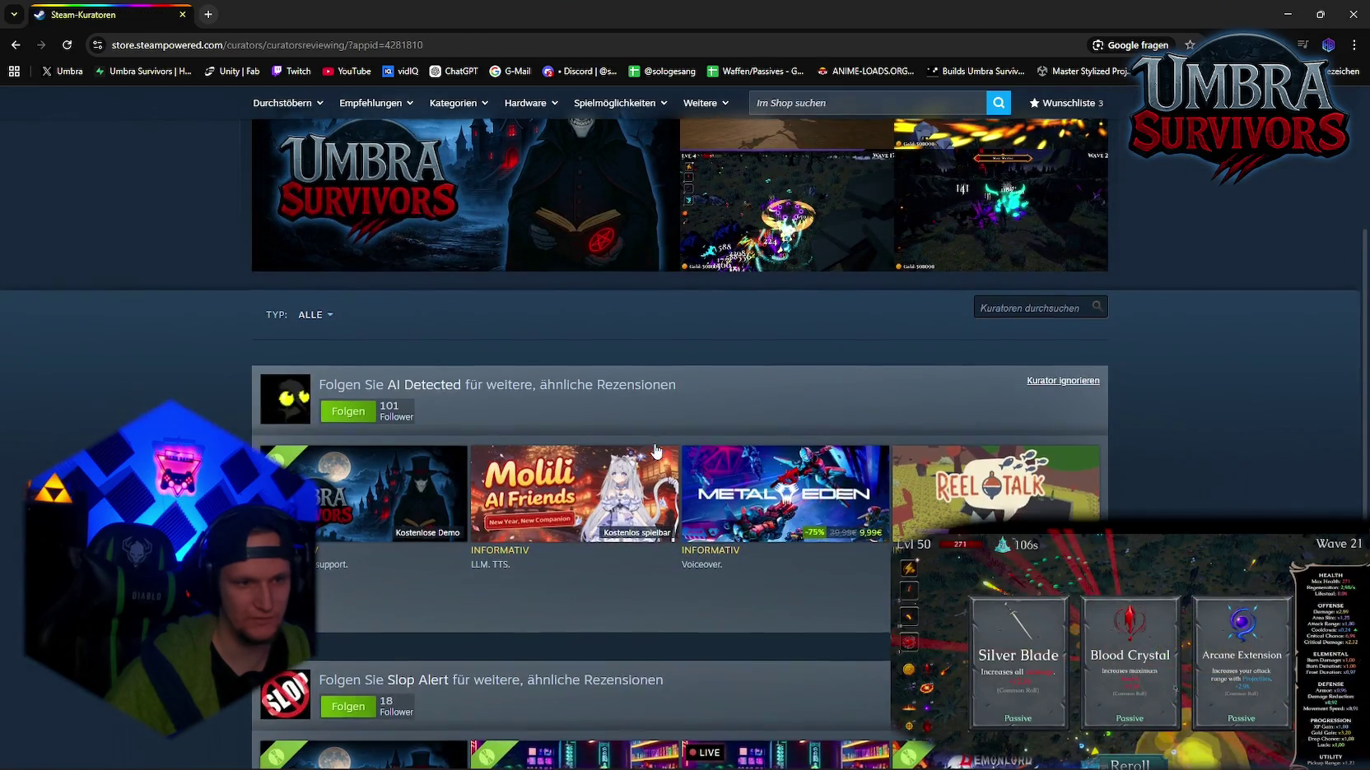
pyautogui.scroll(-2, 653, 442)
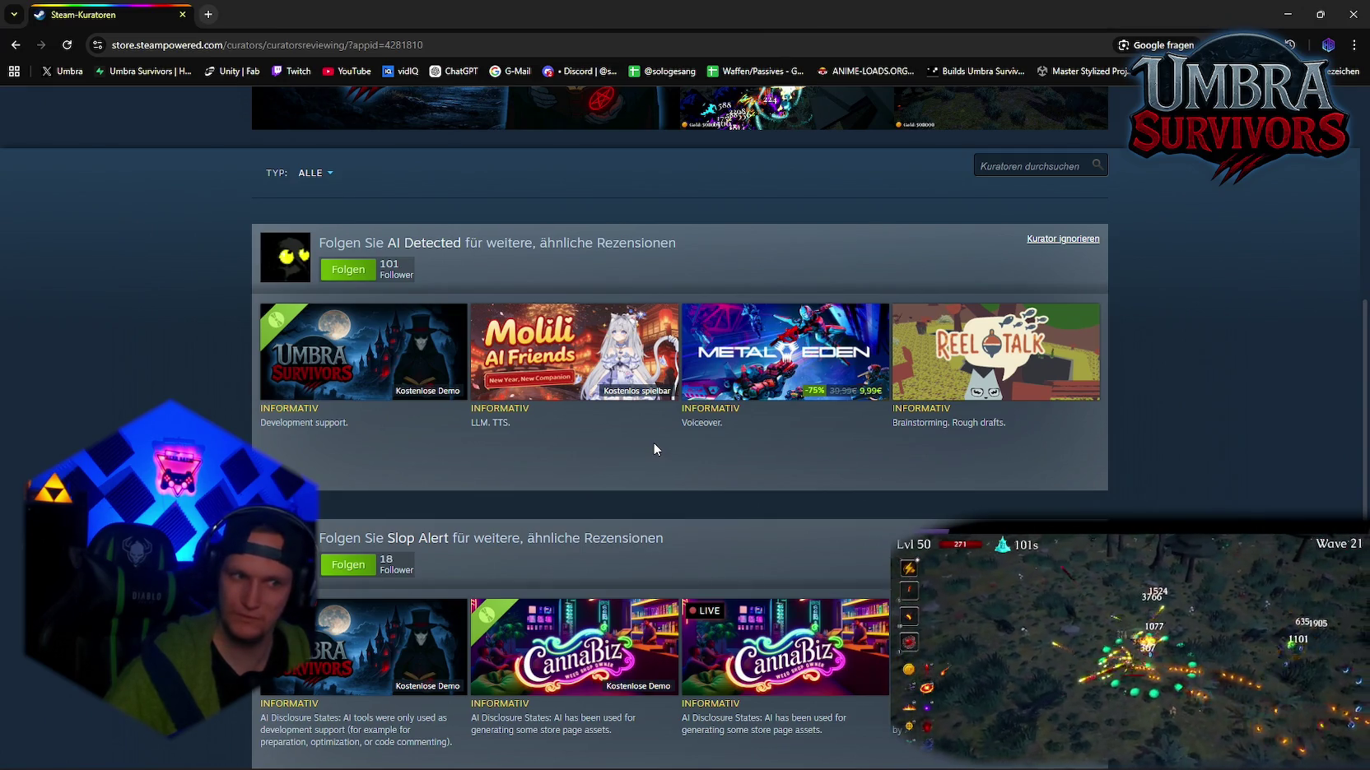
pyautogui.scroll(-2, 654, 444)
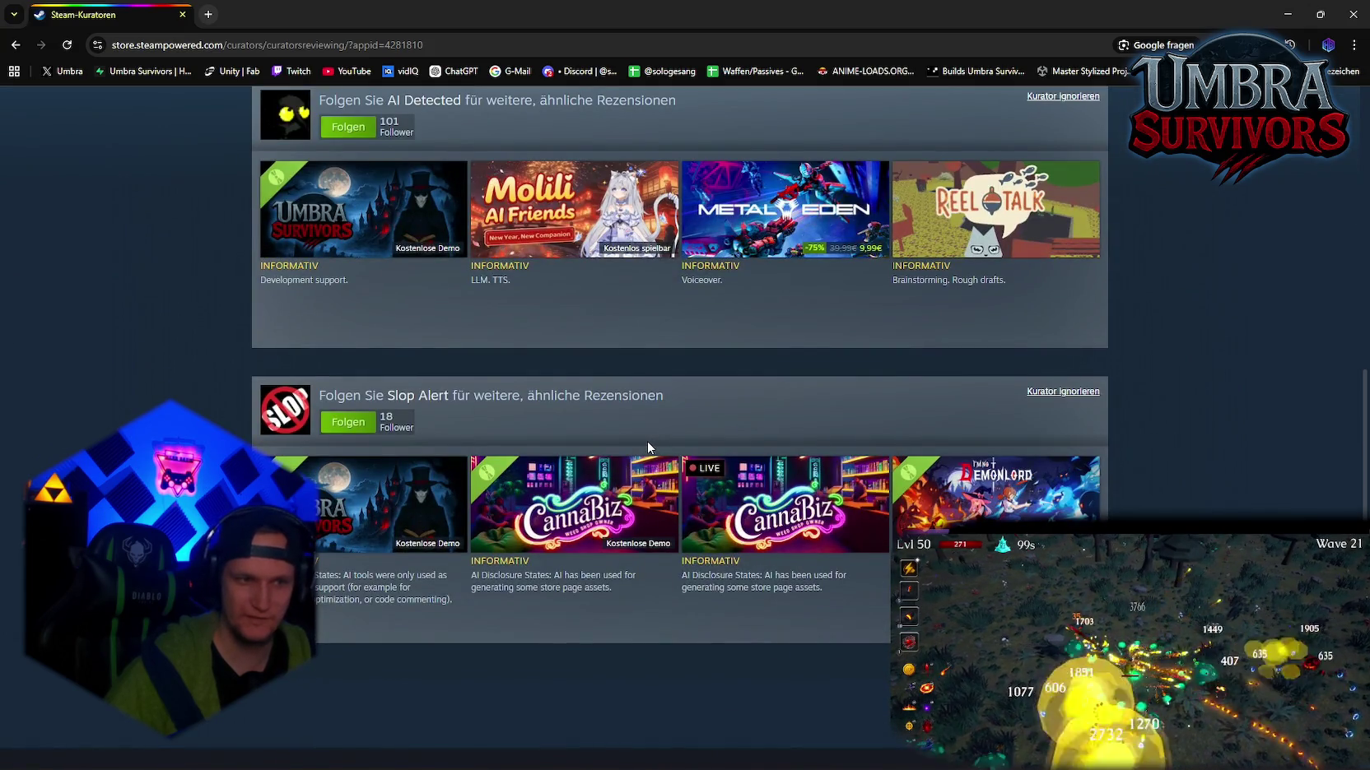
pyautogui.scroll(4, 643, 447)
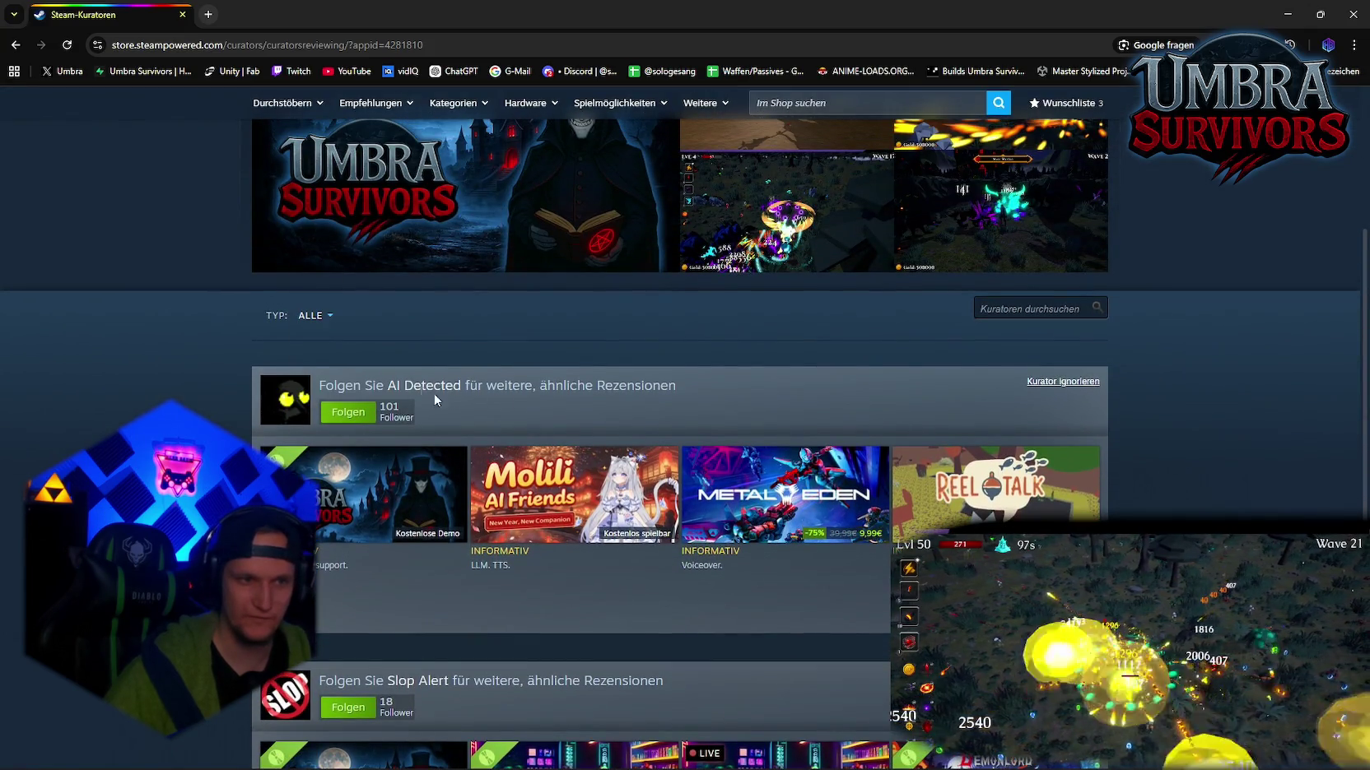
pyautogui.moveTo(321, 515)
pyautogui.scroll(-4, 369, 444)
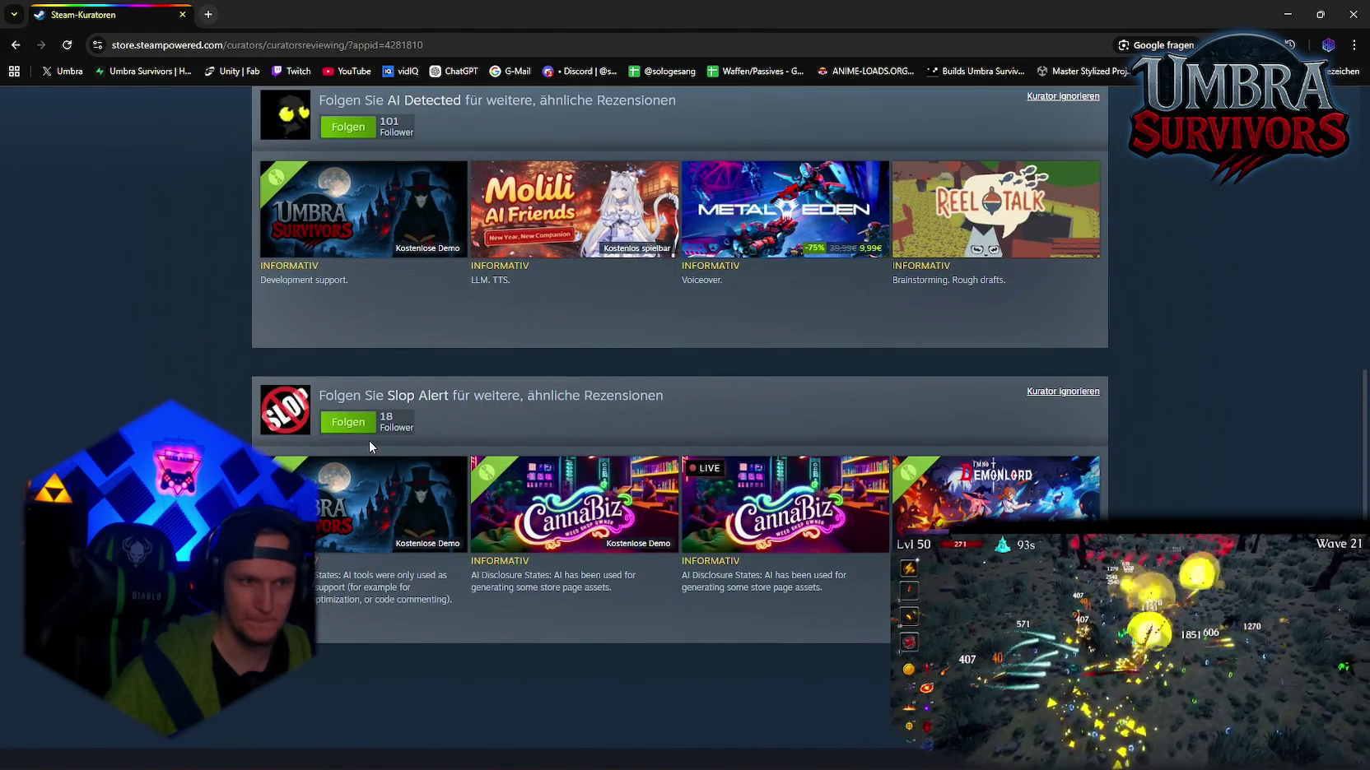
pyautogui.moveTo(398, 493)
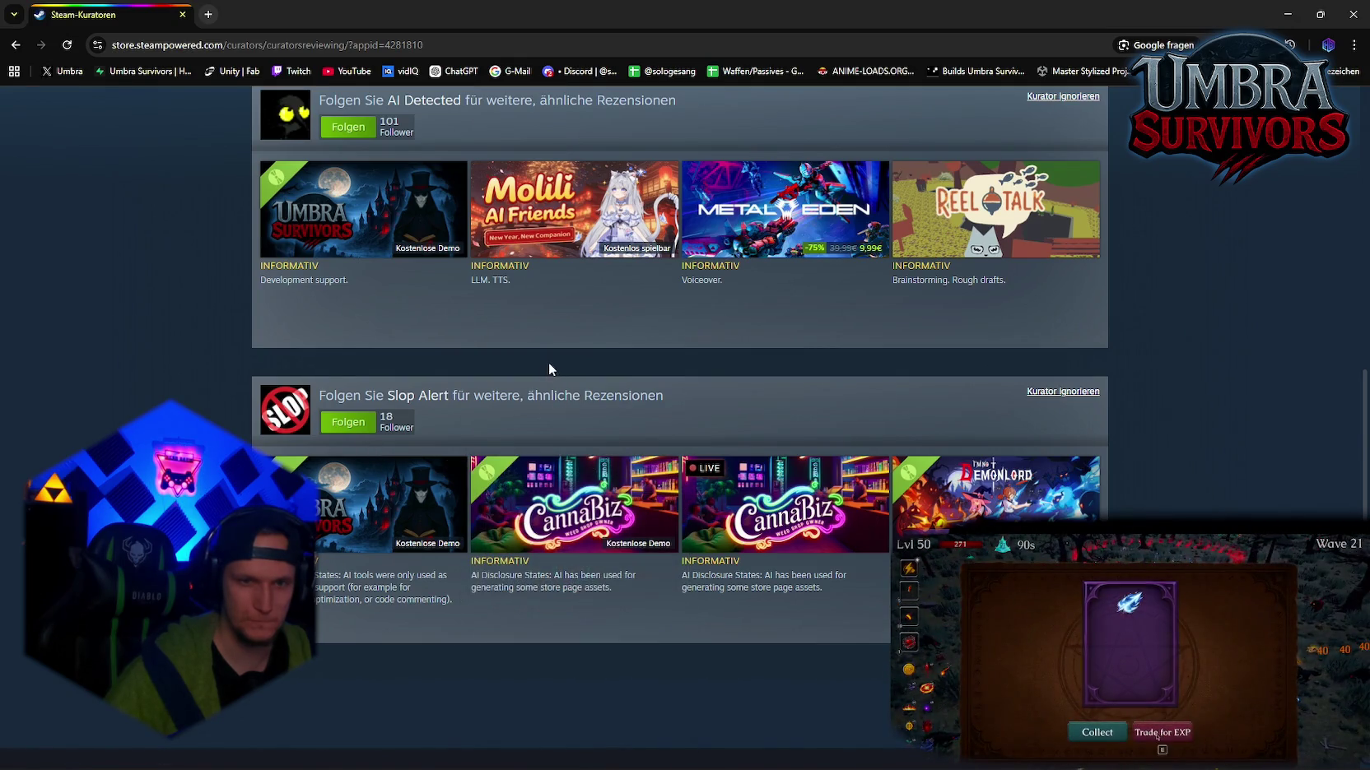
pyautogui.scroll(7, 550, 369)
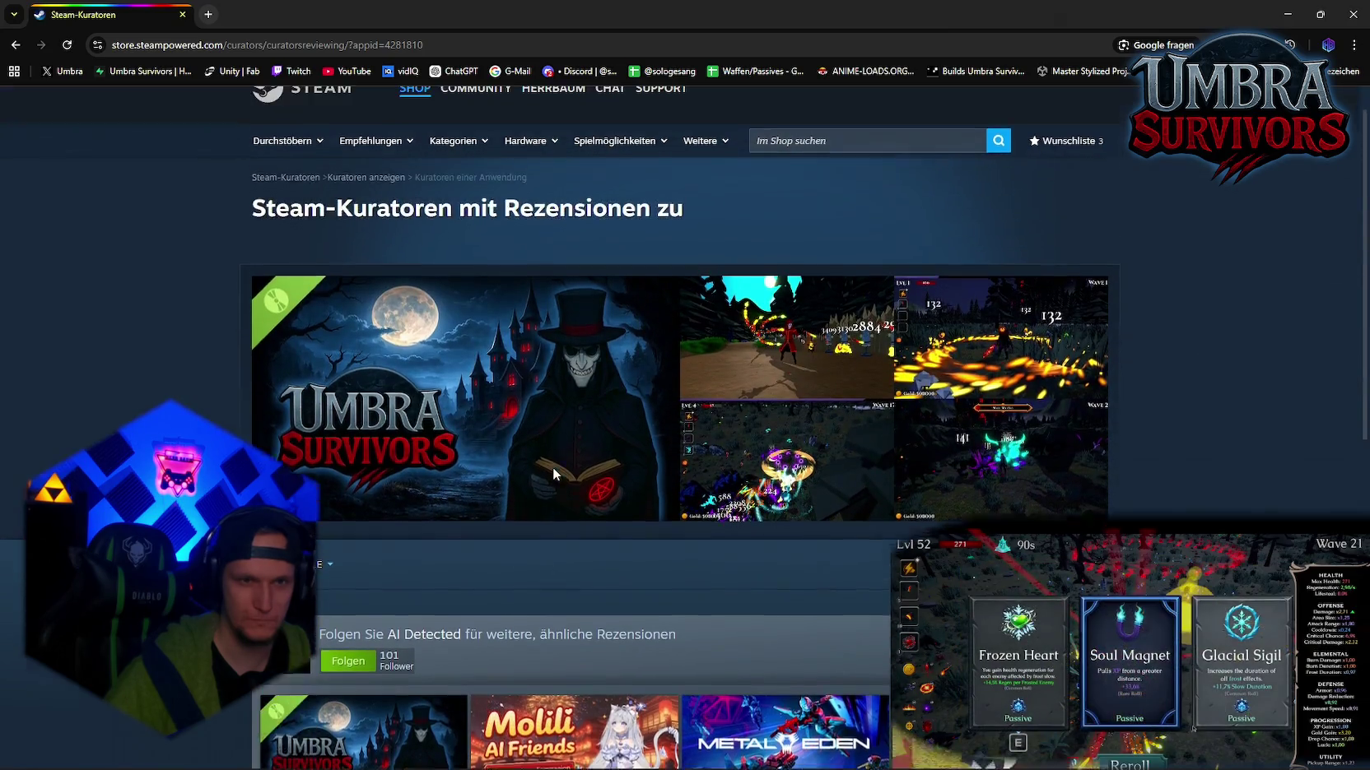
pyautogui.scroll(-3, 552, 467)
pyautogui.scroll(4, 552, 467)
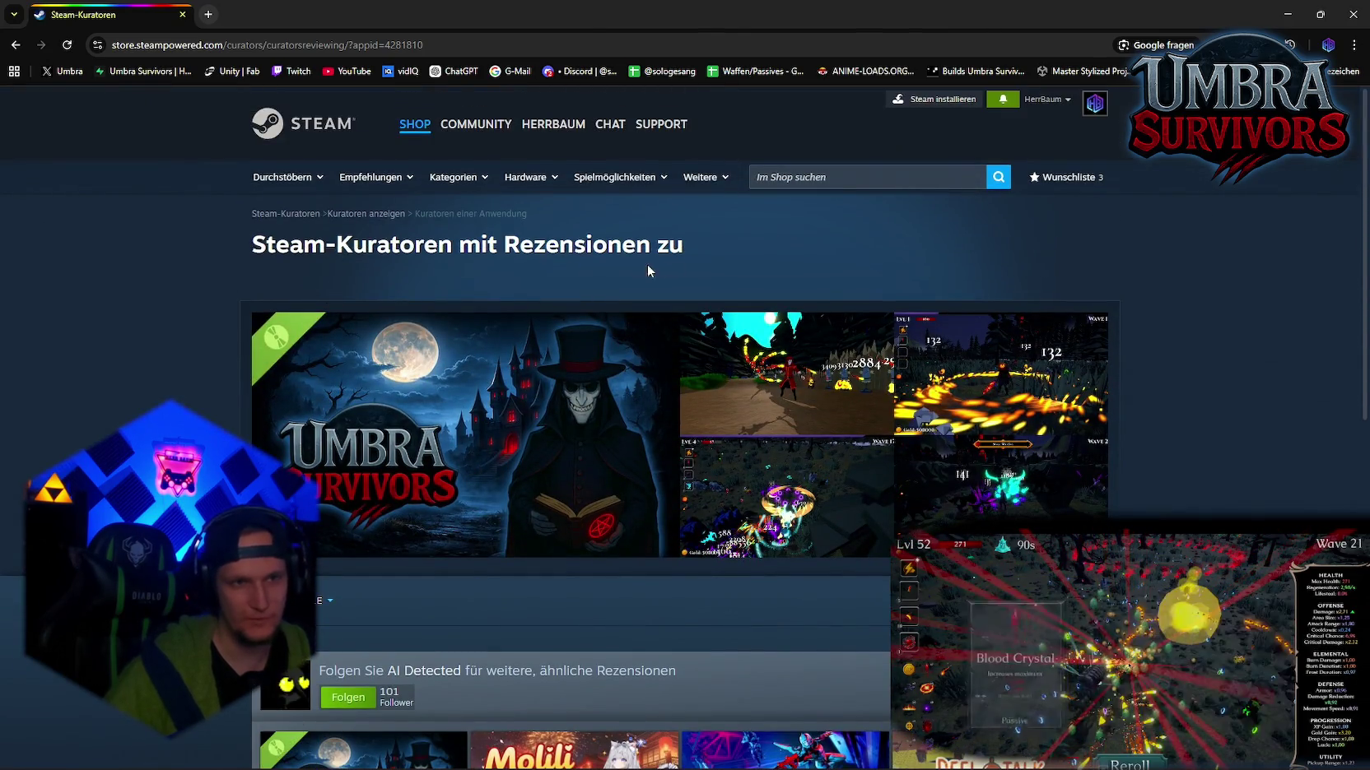
pyautogui.moveTo(239, 251); pyautogui.dragTo(452, 247)
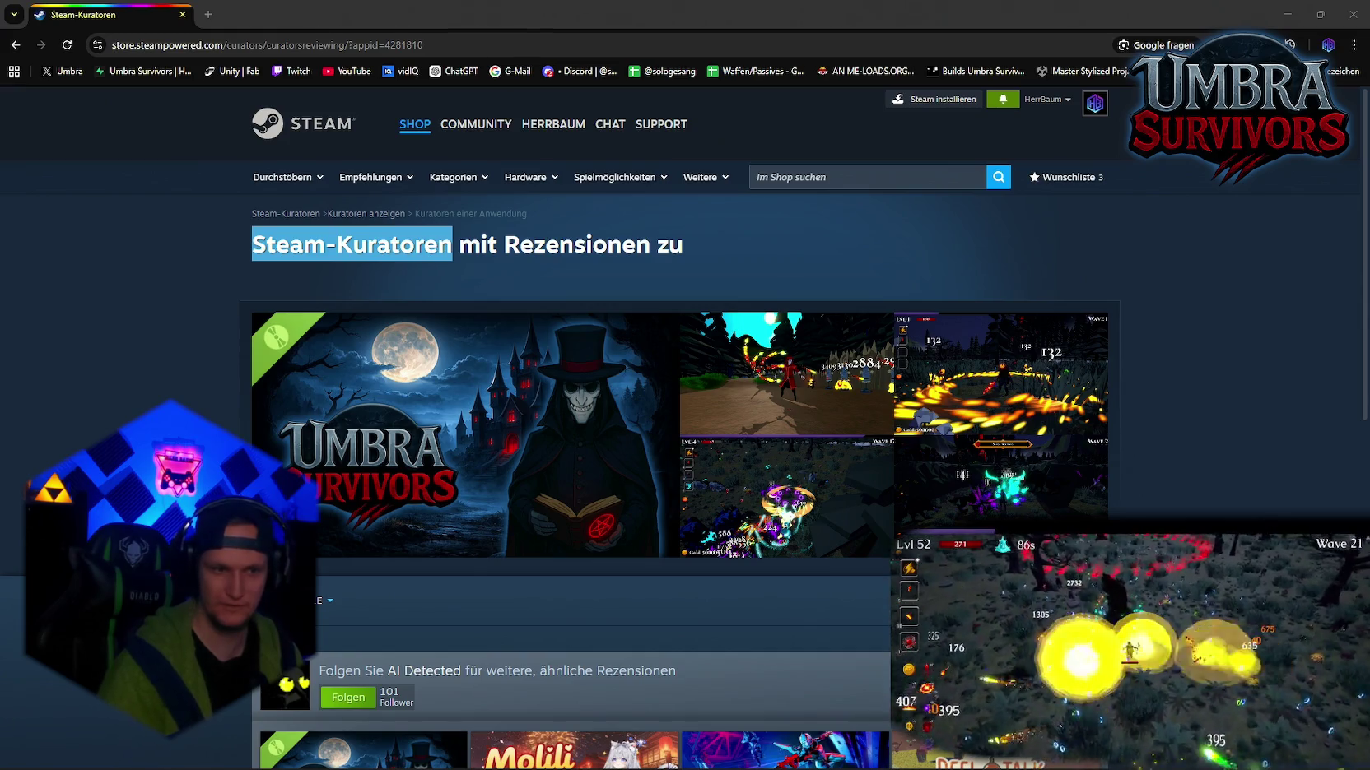
pyautogui.scroll(-3, 957, 522)
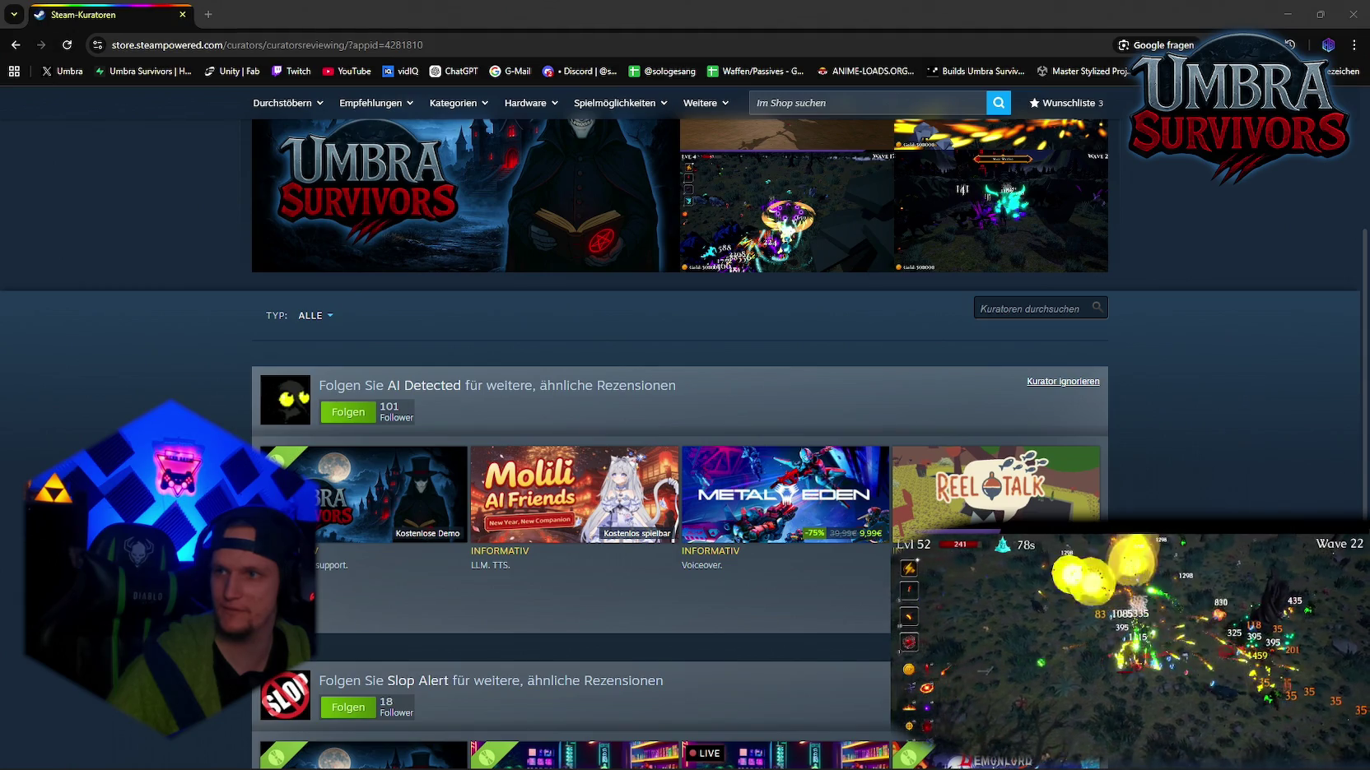
pyautogui.scroll(-3, 346, 350)
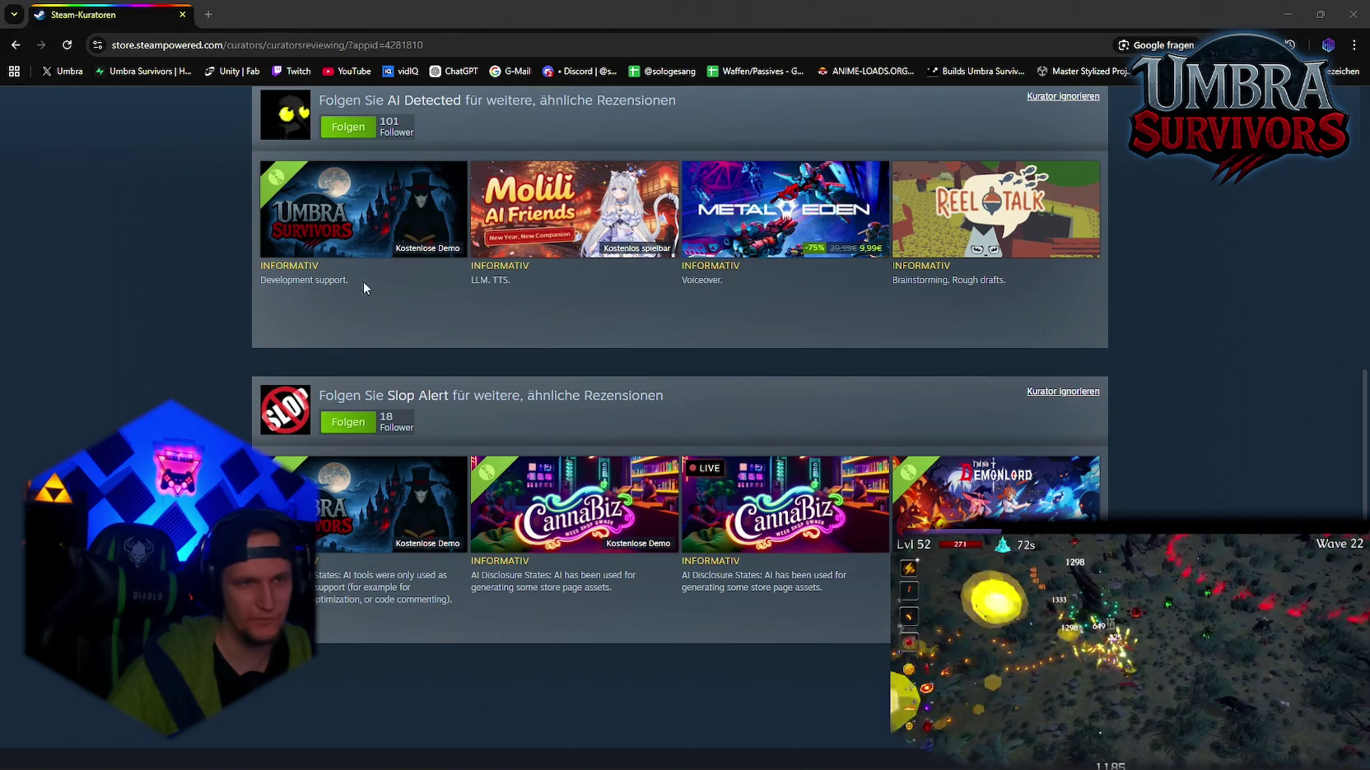
pyautogui.click(396, 234)
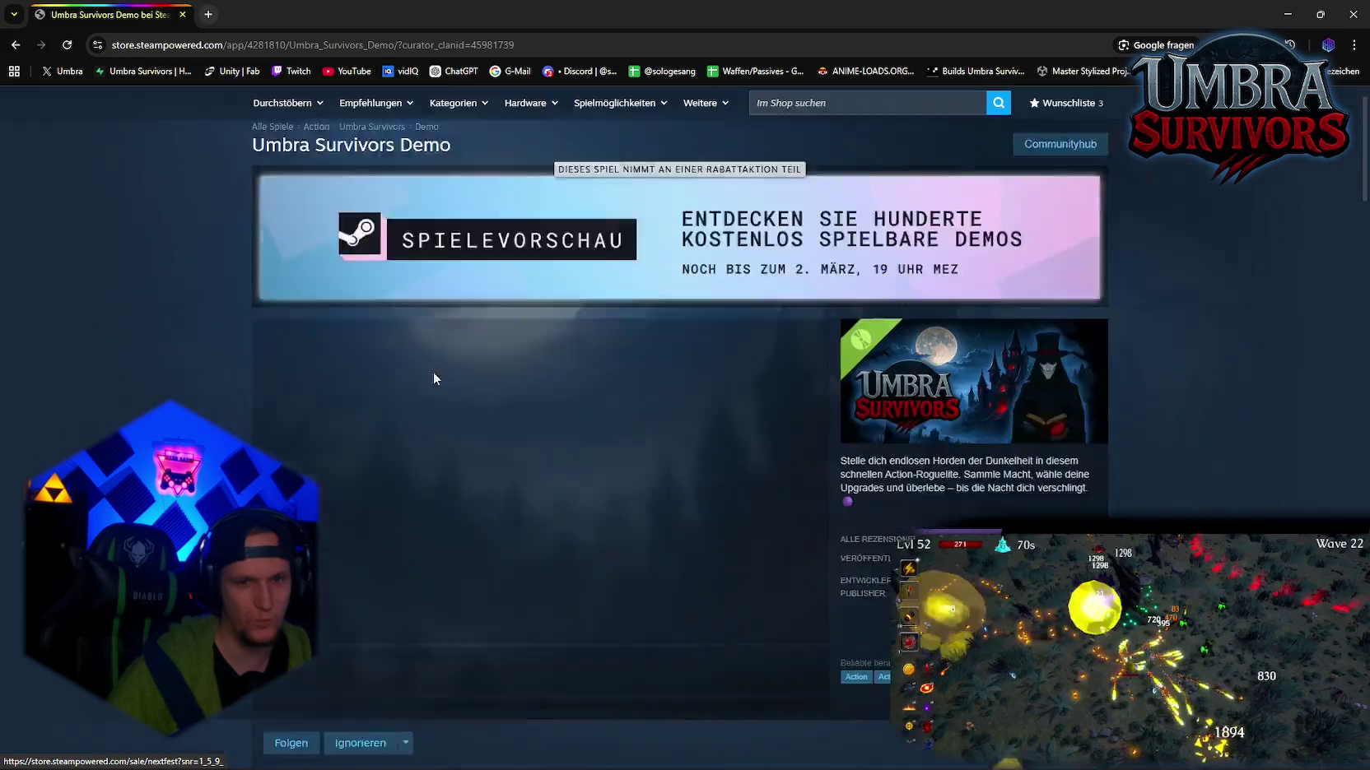
pyautogui.scroll(-6, 435, 377)
pyautogui.scroll(2, 436, 387)
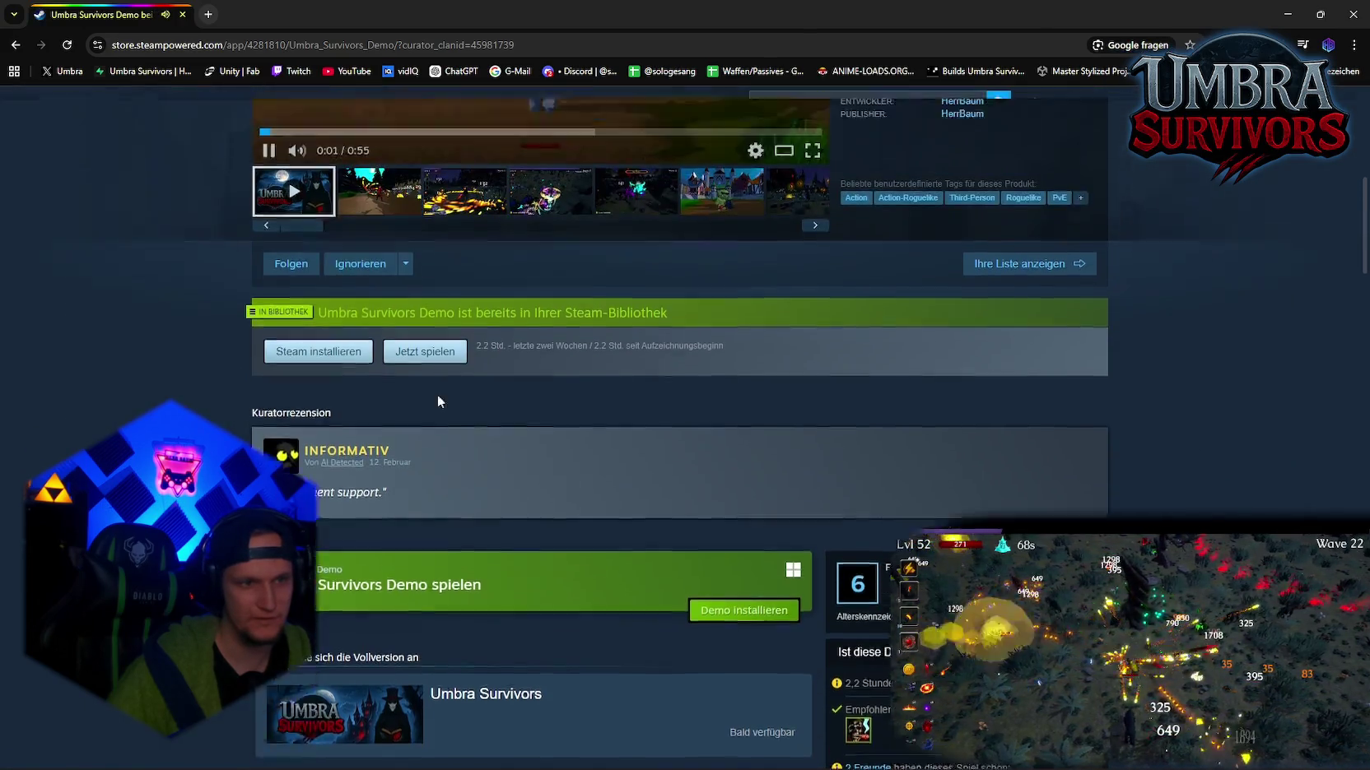
pyautogui.scroll(2, 436, 395)
pyautogui.scroll(-2, 414, 486)
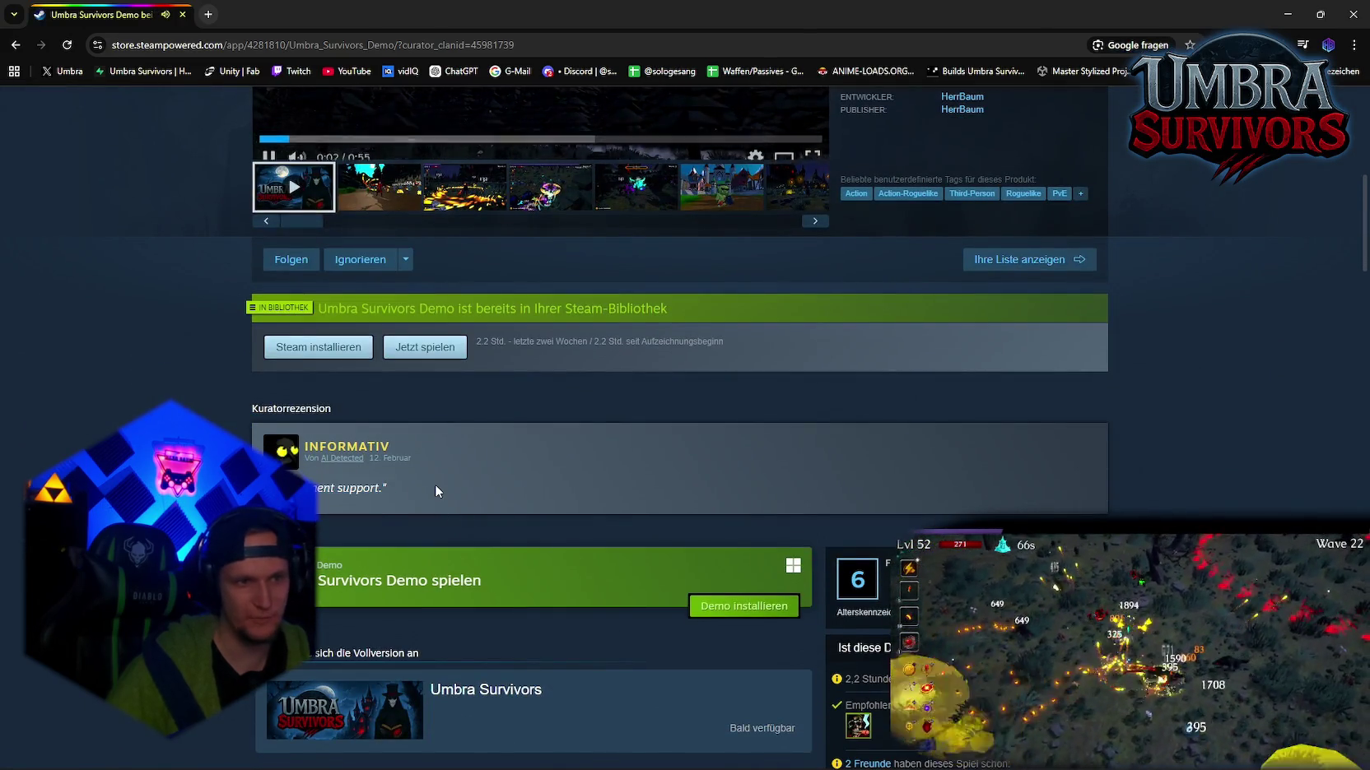
pyautogui.scroll(-7, 436, 486)
pyautogui.scroll(5, 457, 460)
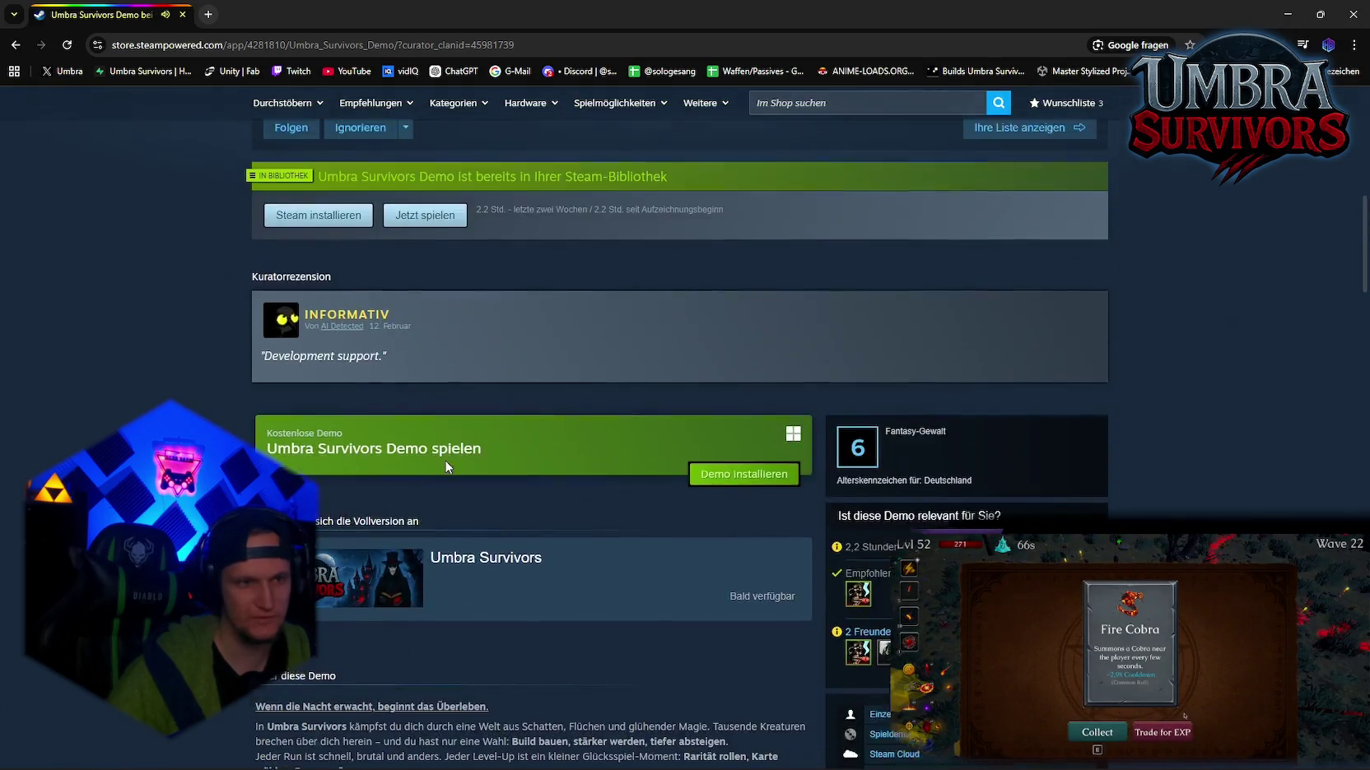
pyautogui.scroll(2, 448, 467)
pyautogui.moveTo(415, 497); pyautogui.dragTo(313, 492)
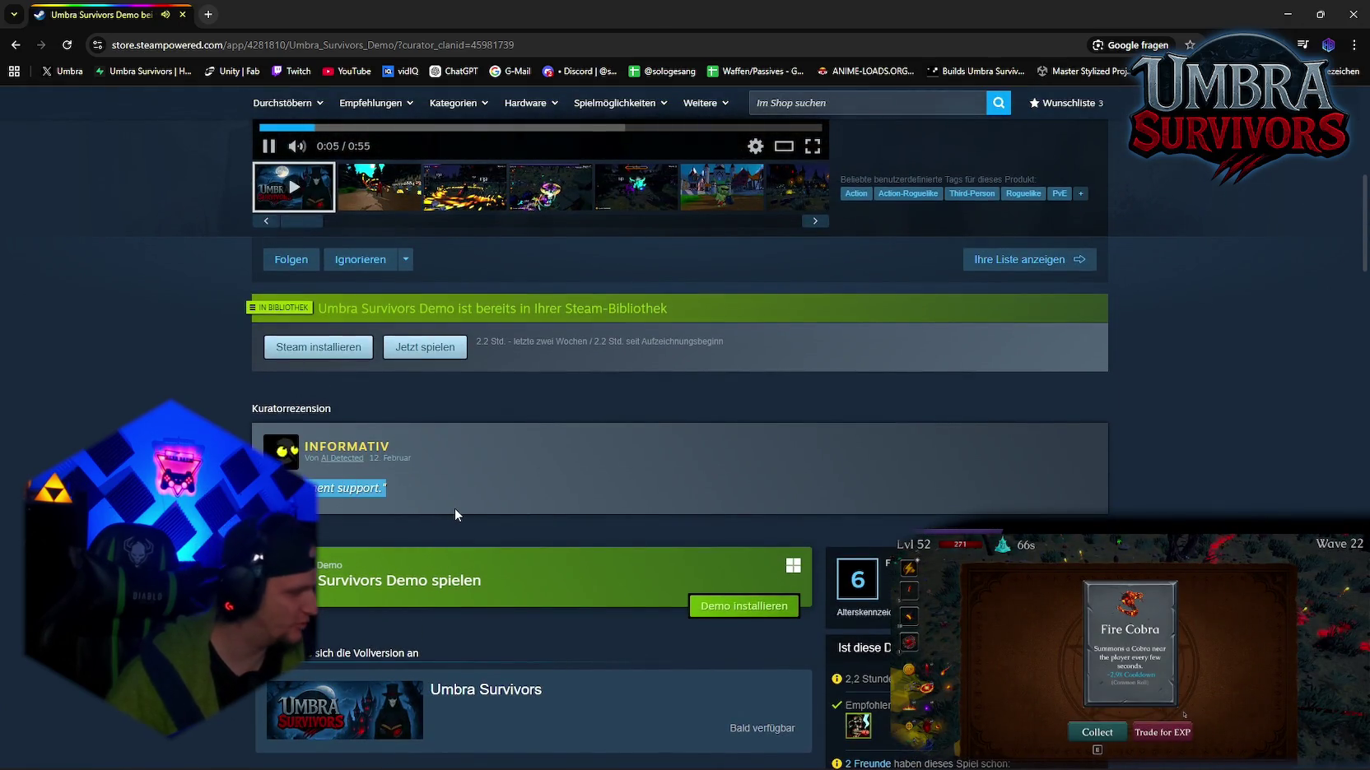
pyautogui.scroll(-2, 455, 512)
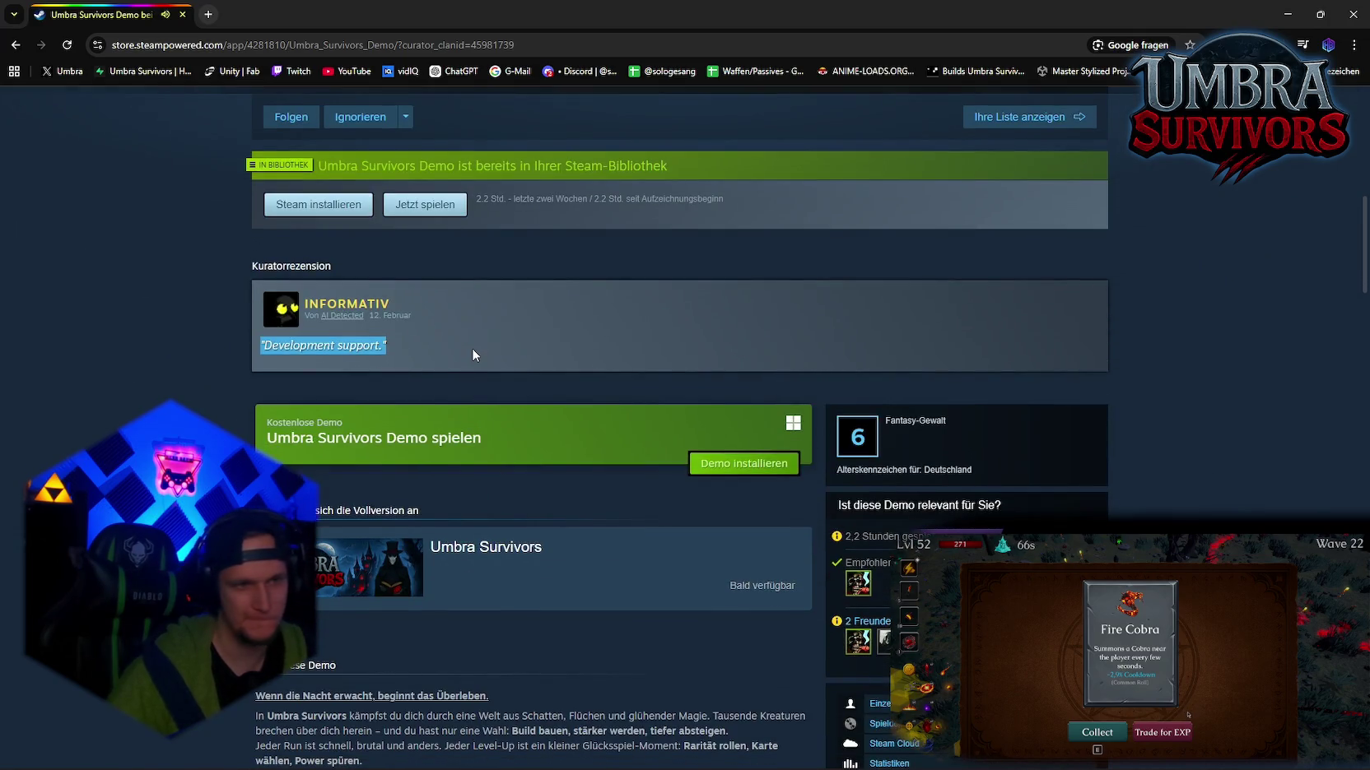
pyautogui.click(474, 355)
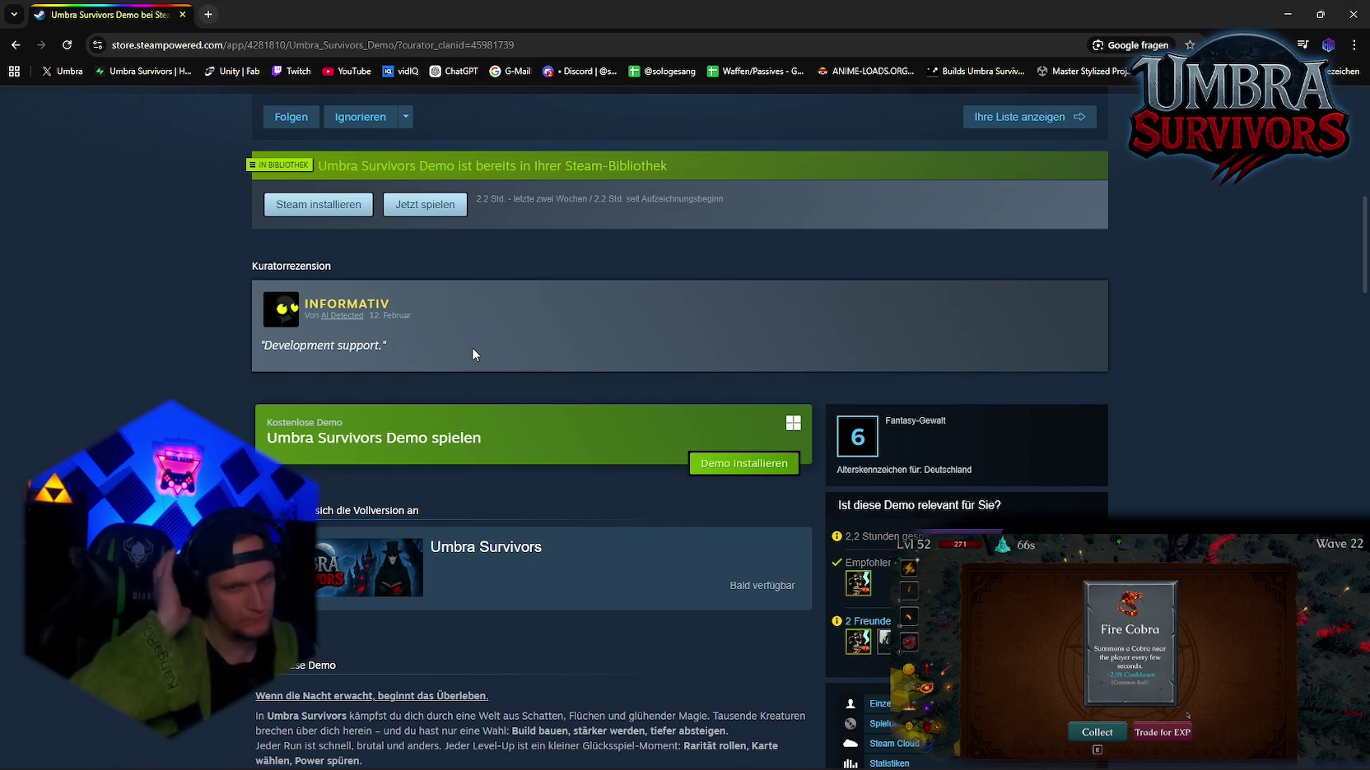
pyautogui.scroll(8, 473, 362)
pyautogui.scroll(-8, 493, 428)
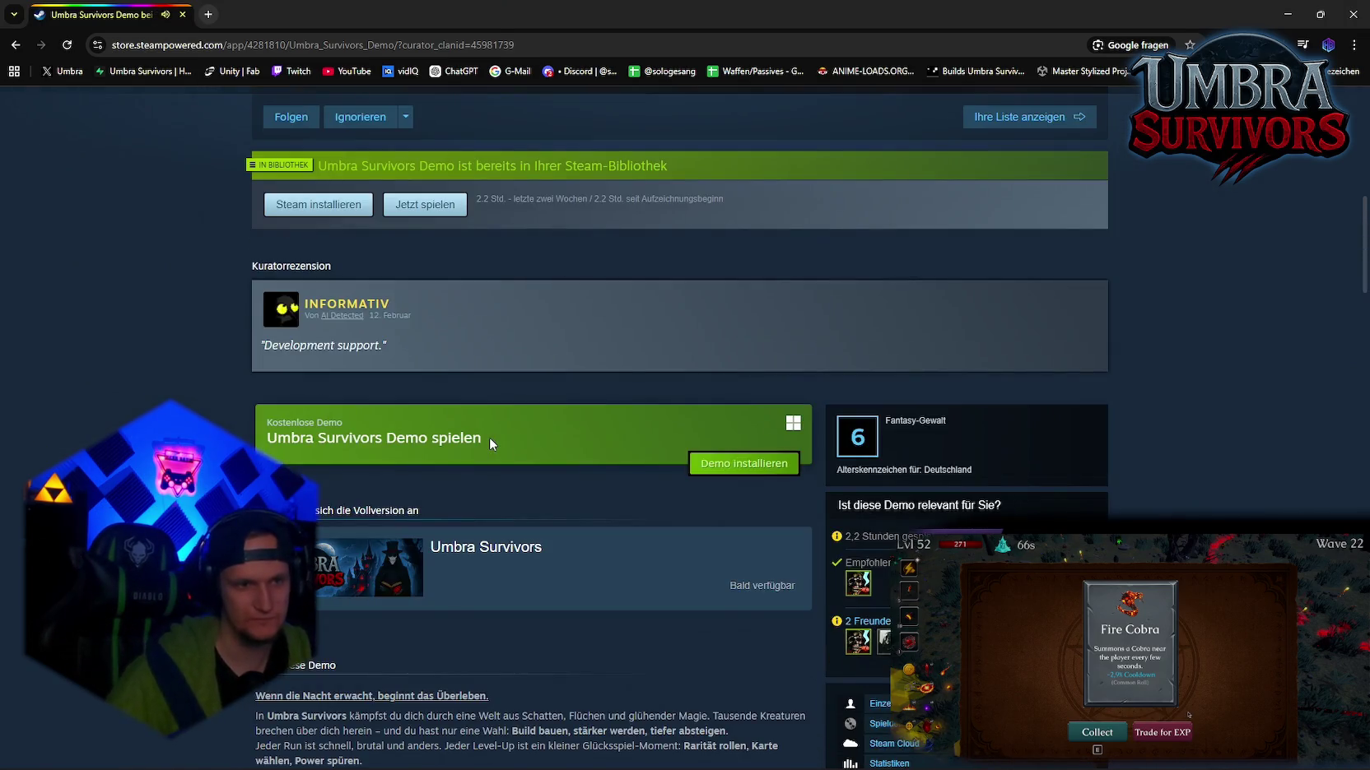
pyautogui.hotkey('alt', 'Left')
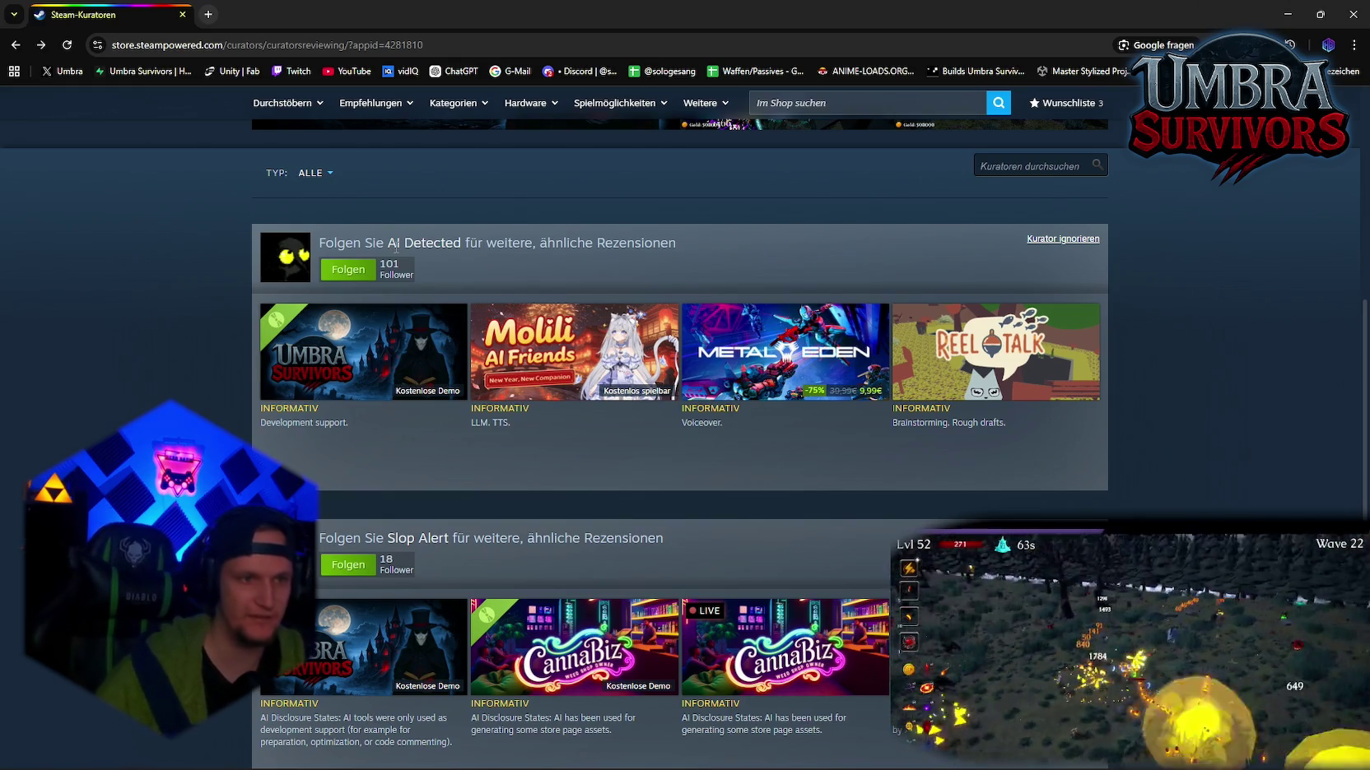
# Step: Highlight the AI Detected curator name, then open the demo page from Slop Alert's review
pyautogui.moveTo(372, 243)
pyautogui.mouseDown()
pyautogui.moveTo(461, 243)
pyautogui.moveTo(405, 243)
pyautogui.mouseUp()
pyautogui.click(461, 243)
pyautogui.click(405, 243)
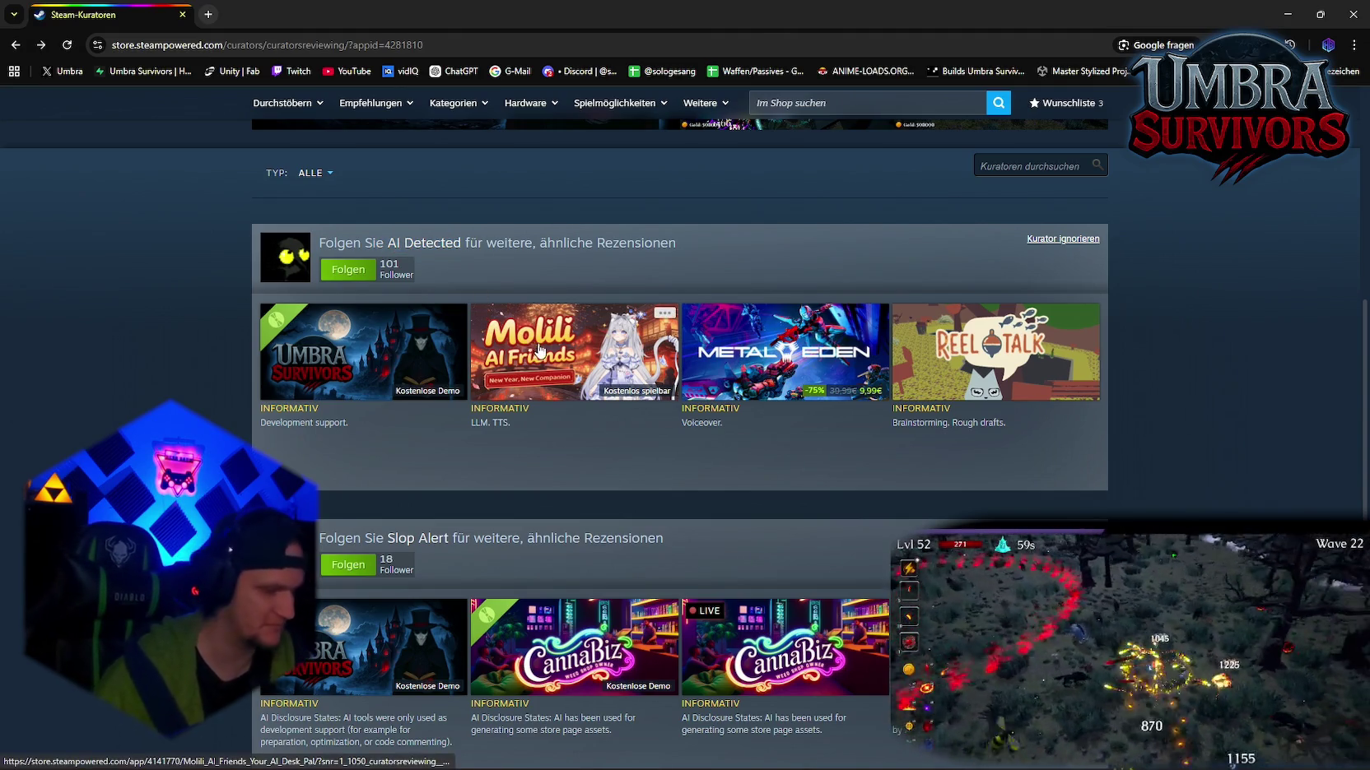
pyautogui.scroll(-2, 488, 448)
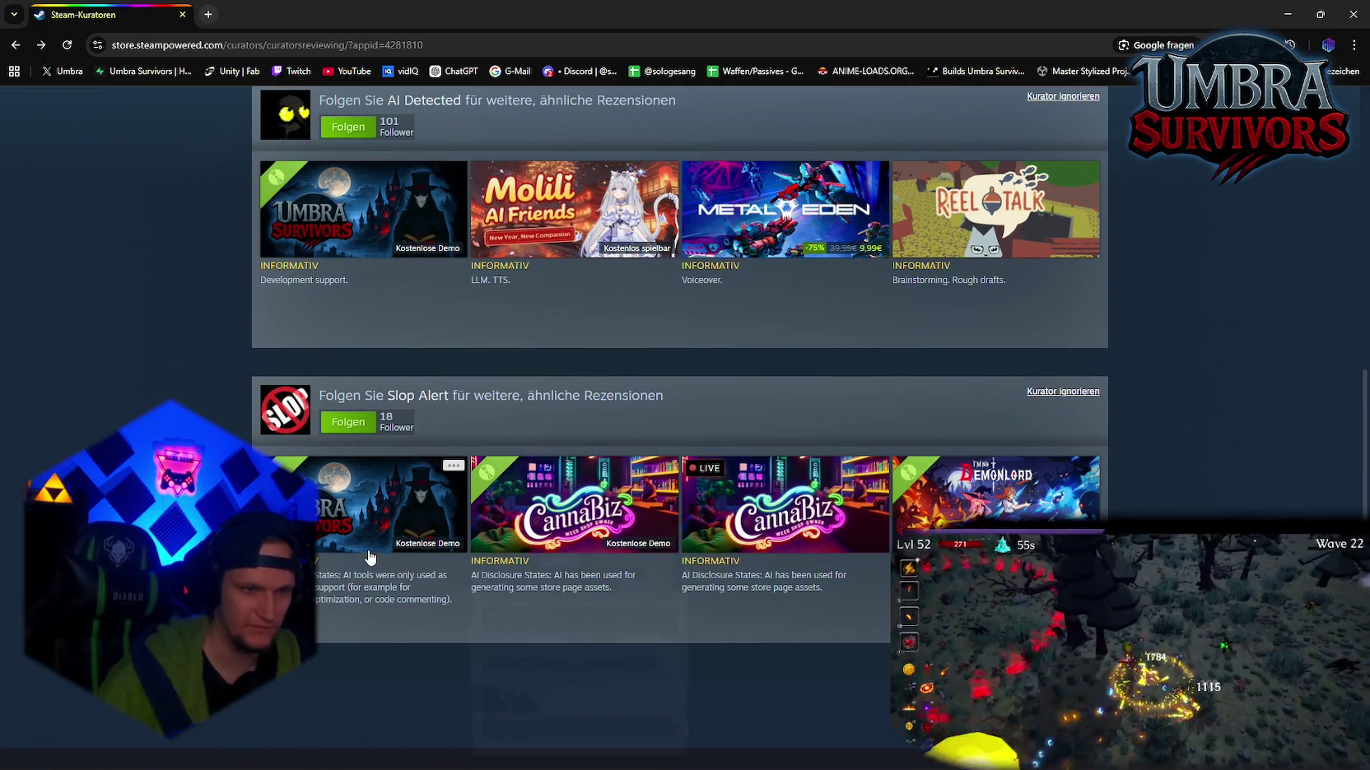
pyautogui.click(500, 511)
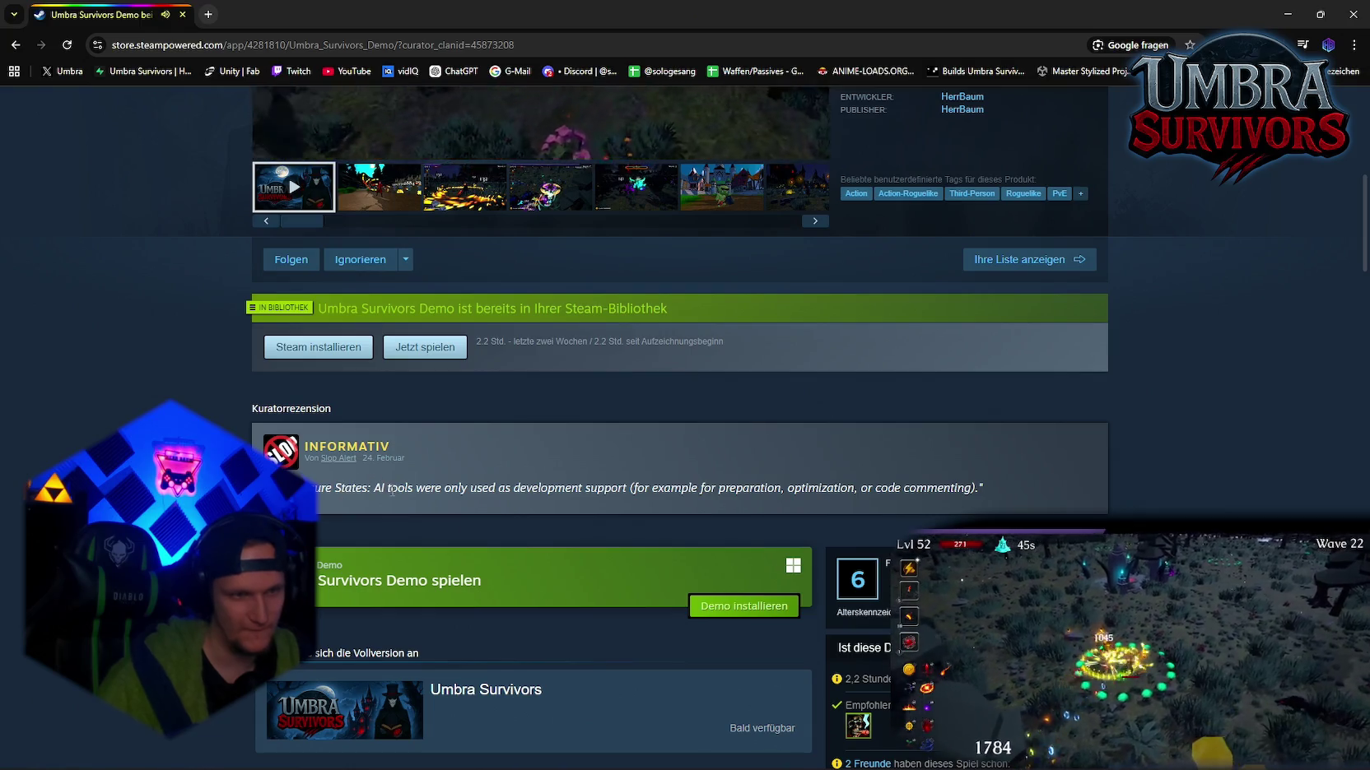
# Step: Snip the Slop Alert curator review and return to the curators list
pyautogui.press('super+shift+s')
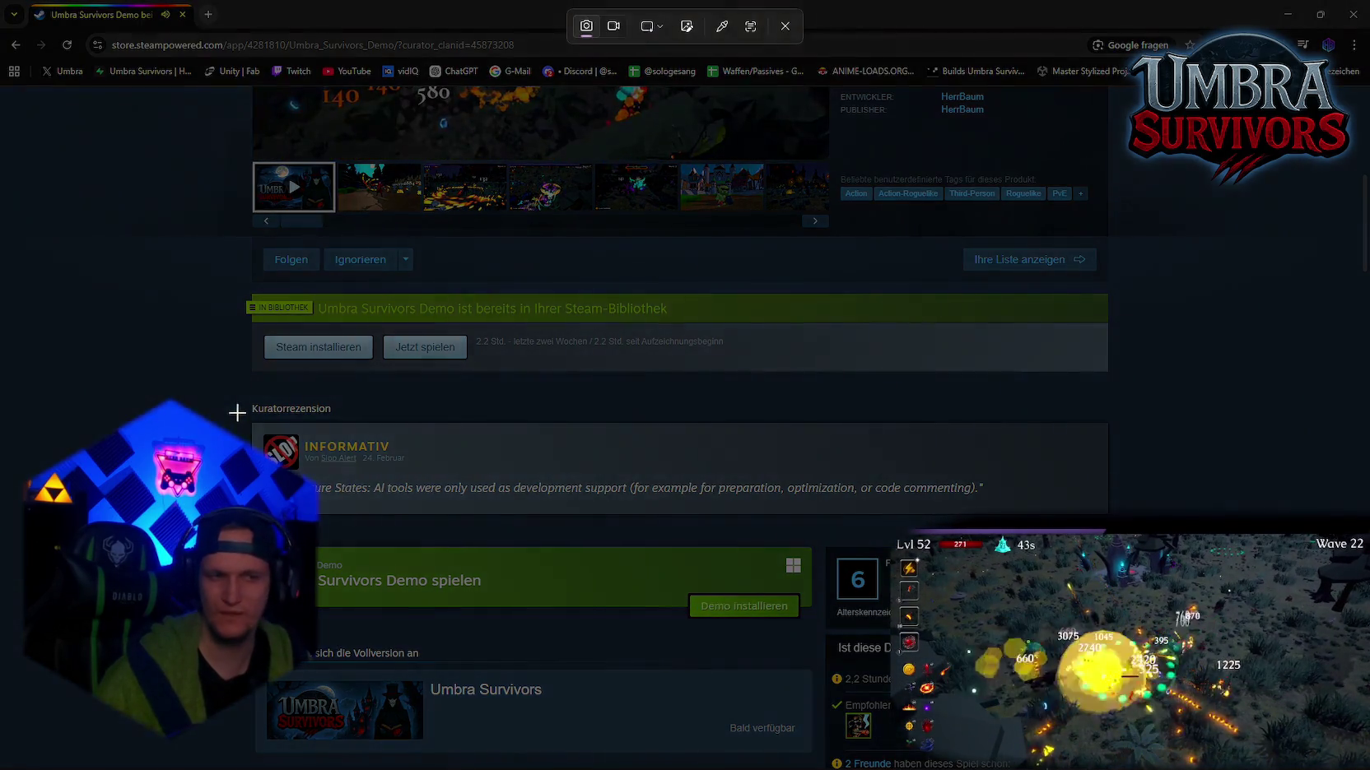
pyautogui.moveTo(239, 408); pyautogui.dragTo(1101, 527)
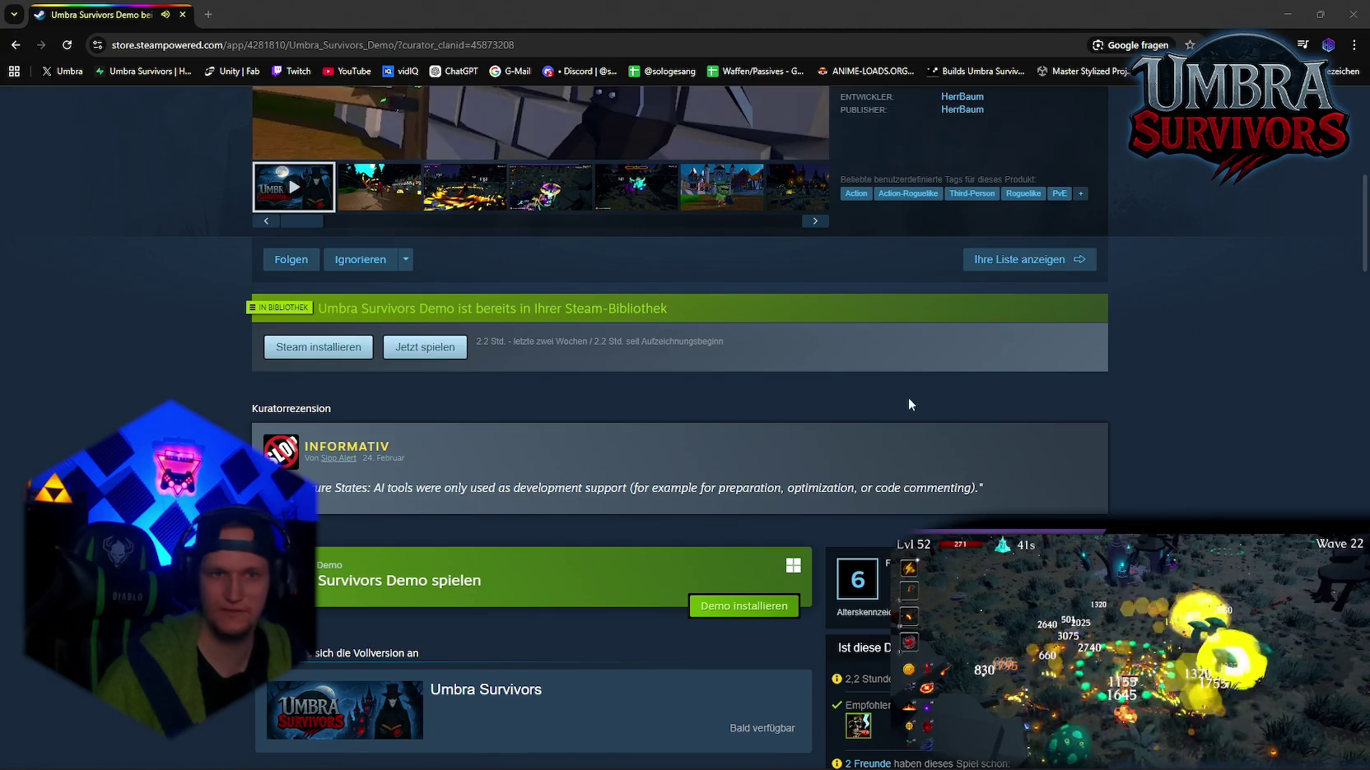
pyautogui.hotkey('alt', 'Left')
# Step: Visit the AI Detected curator page, then open the Umbra Survivors Demo page from its review
pyautogui.scroll(3, 413, 302)
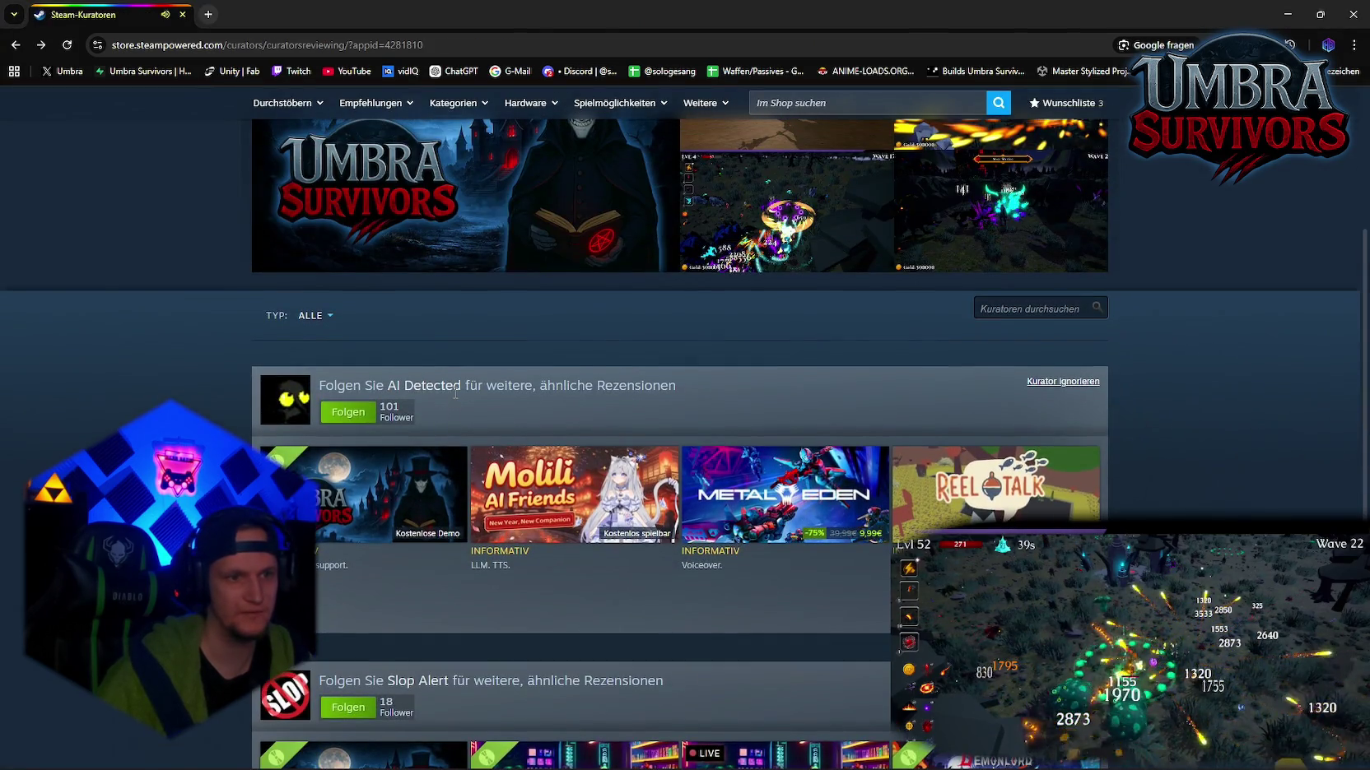
pyautogui.click(297, 404)
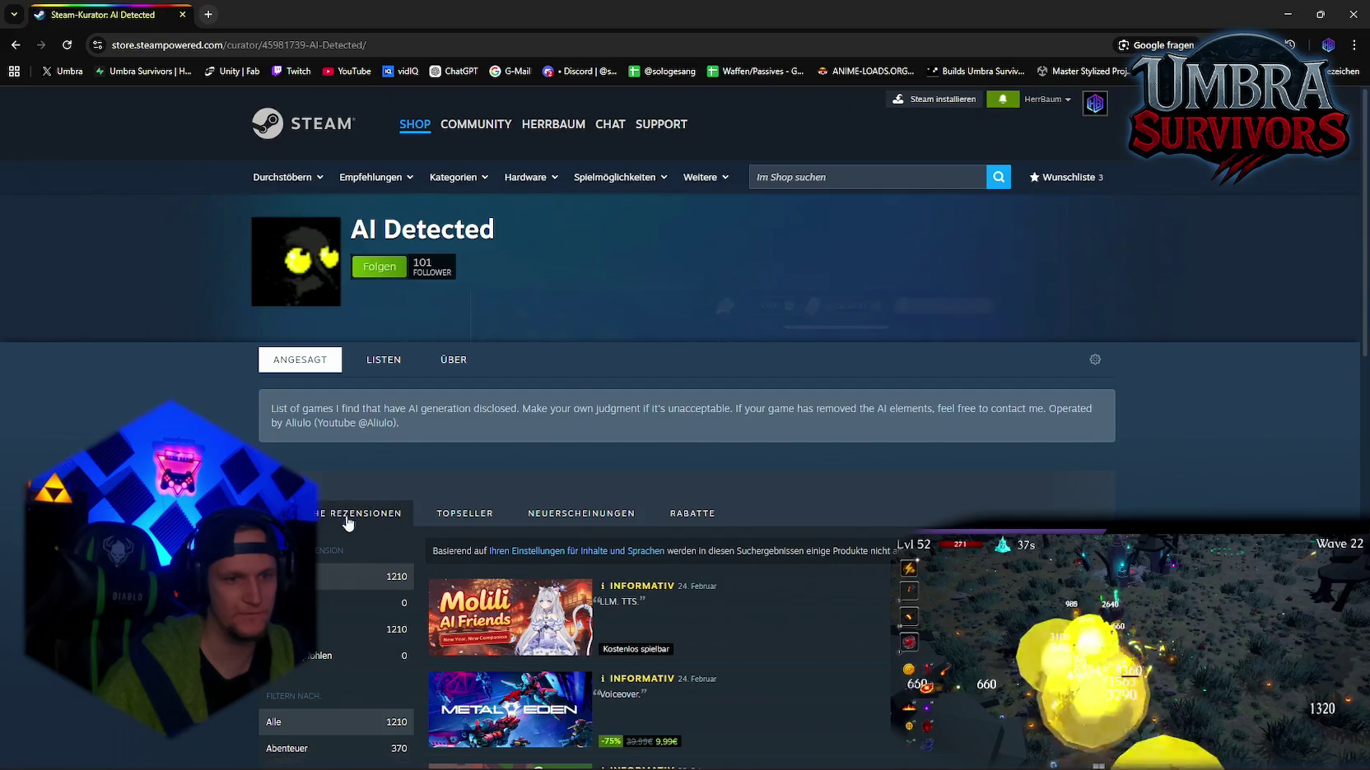
pyautogui.hotkey('alt', 'Left')
pyautogui.click(355, 491)
pyautogui.scroll(-8, 529, 517)
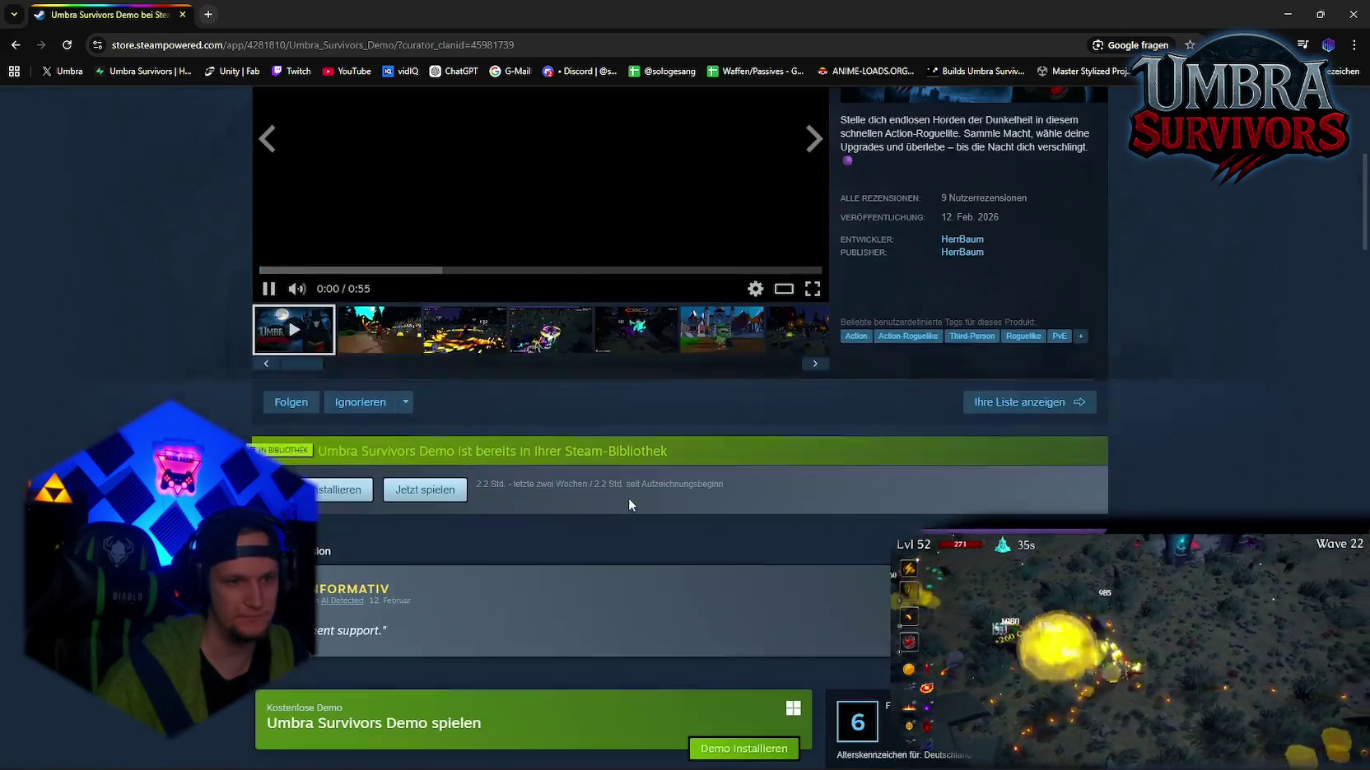
pyautogui.press('super+shift+s')
pyautogui.press('Escape')
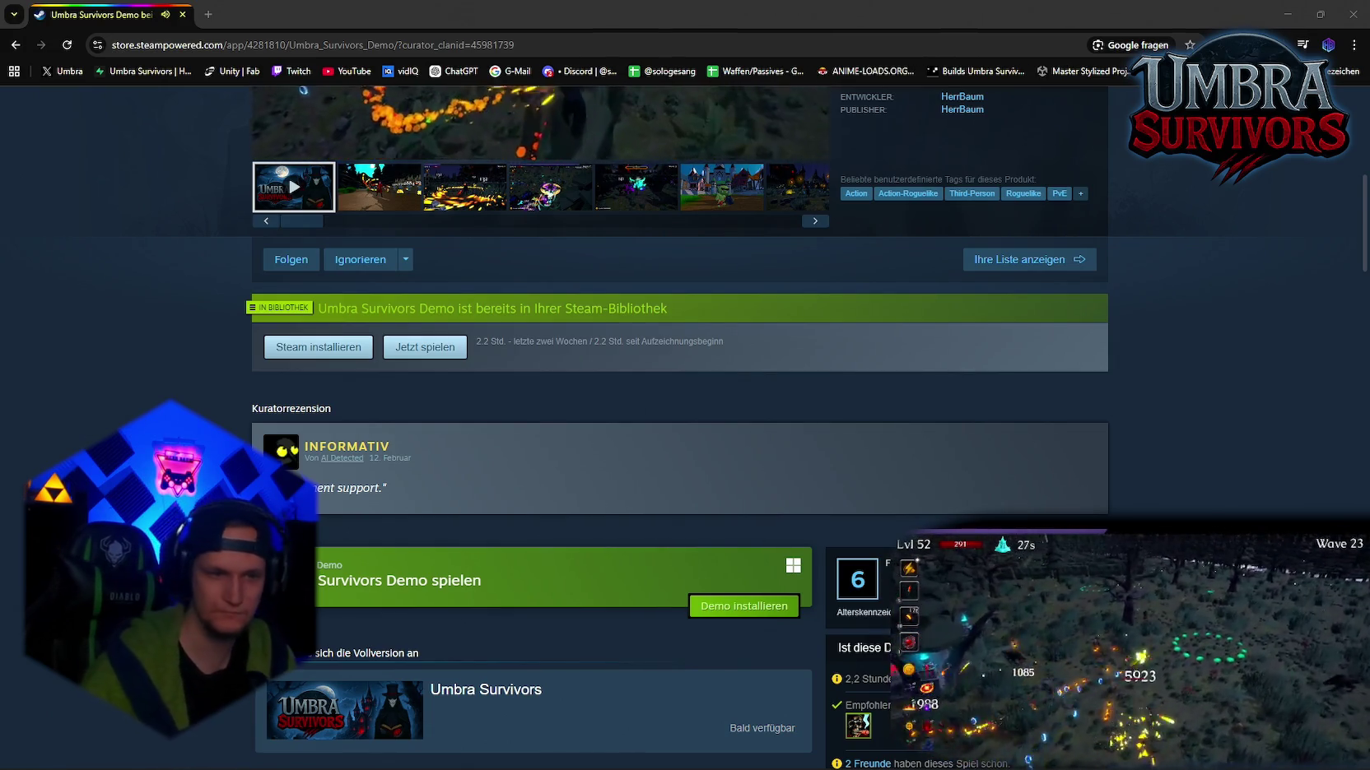
pyautogui.scroll(-6, 540, 488)
pyautogui.scroll(8, 540, 488)
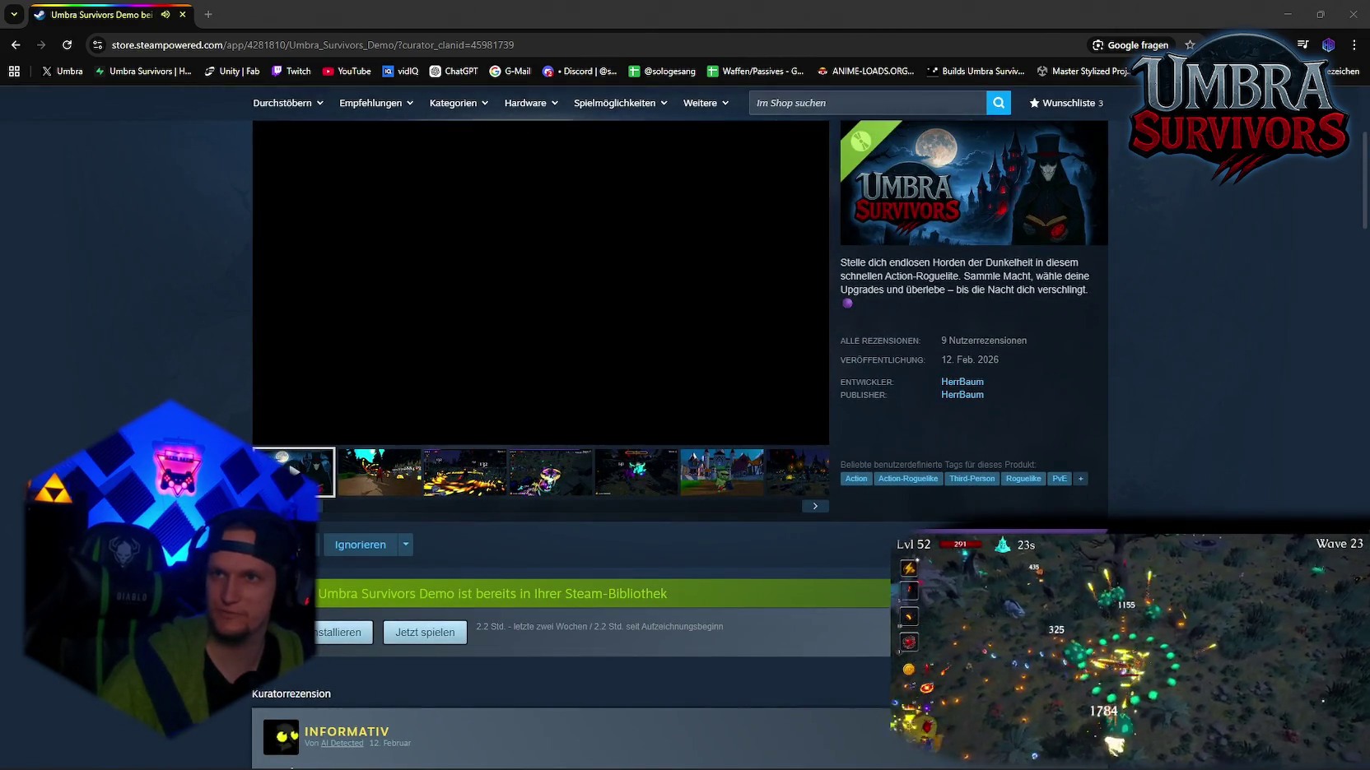
# Step: Switch to the ChatGPT conversation to ask about the curators' AI notes
pyautogui.click(767, 25)
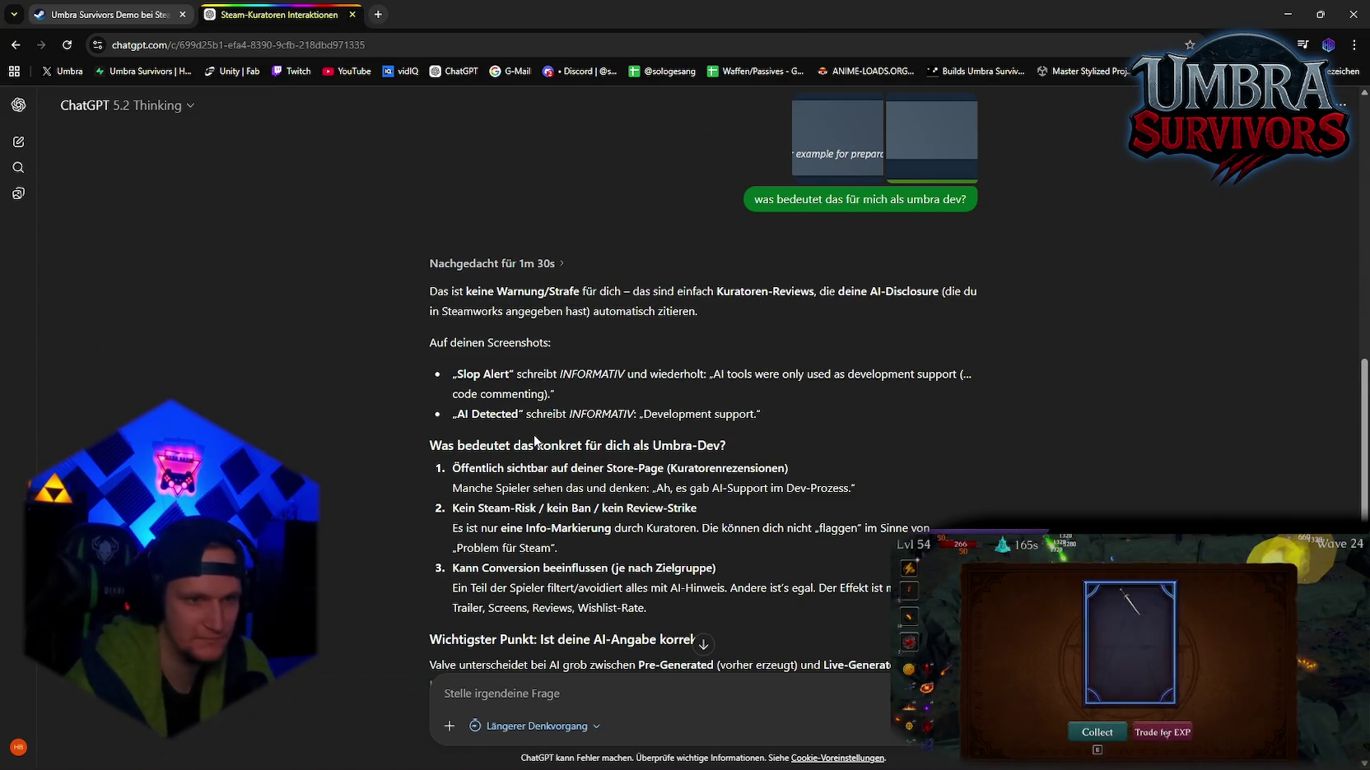
pyautogui.scroll(-3, 593, 509)
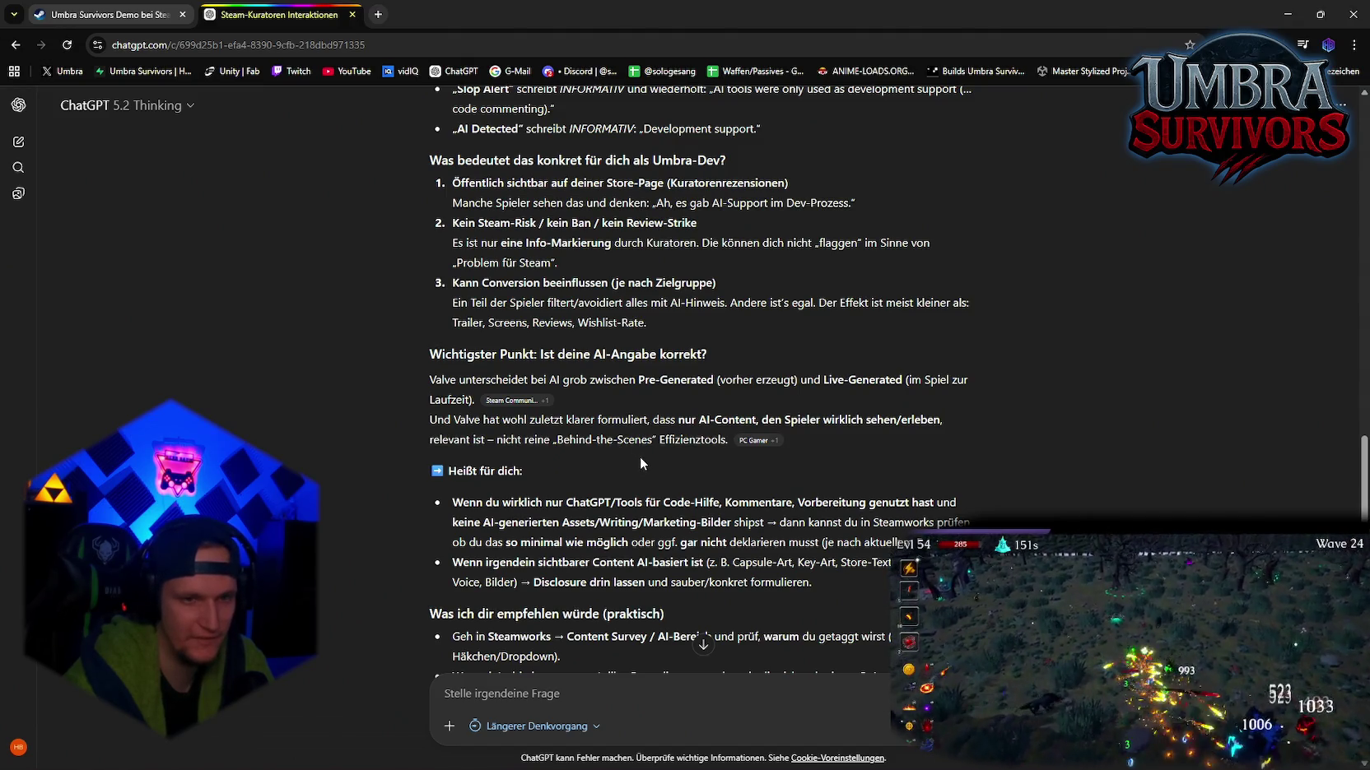
pyautogui.scroll(-2, 645, 463)
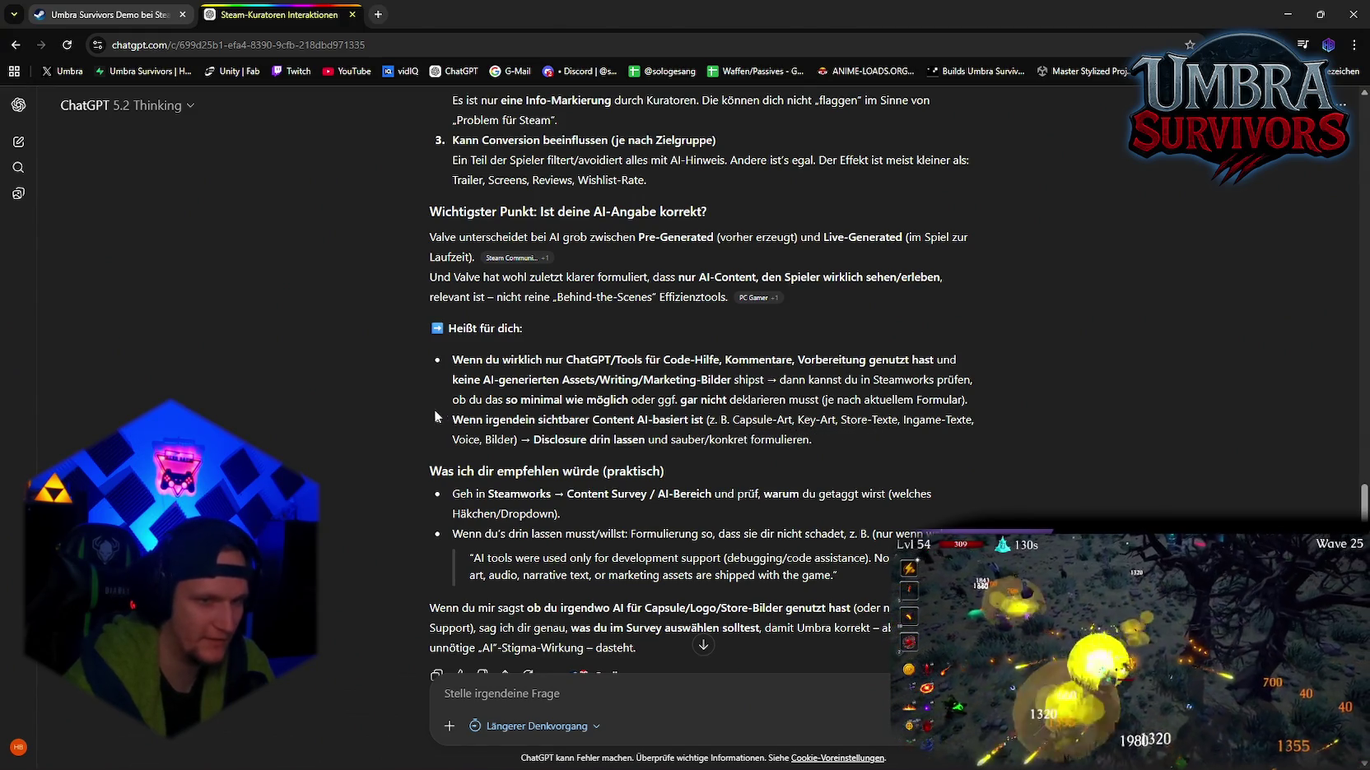
pyautogui.moveTo(873, 421)
pyautogui.mouseDown()
pyautogui.moveTo(813, 439)
pyautogui.moveTo(514, 440)
pyautogui.mouseUp()
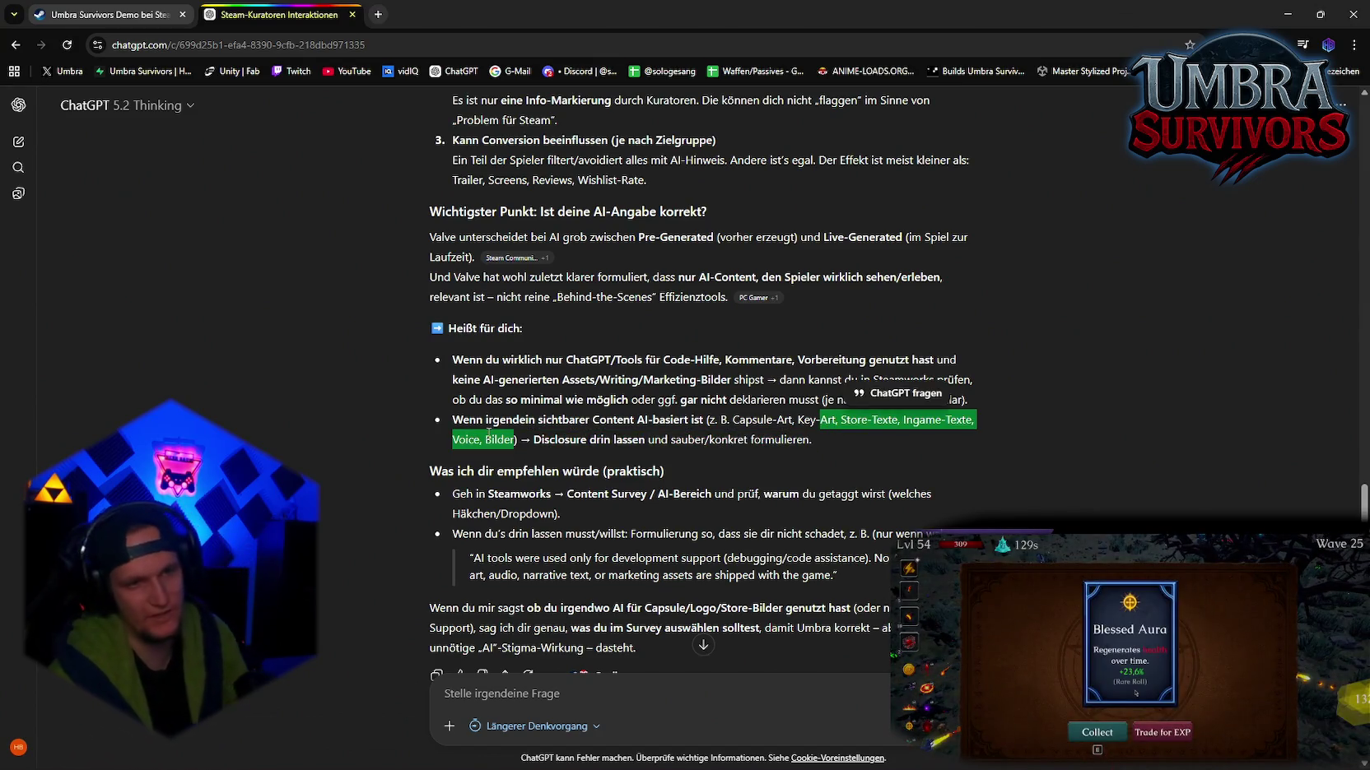
pyautogui.click(471, 414)
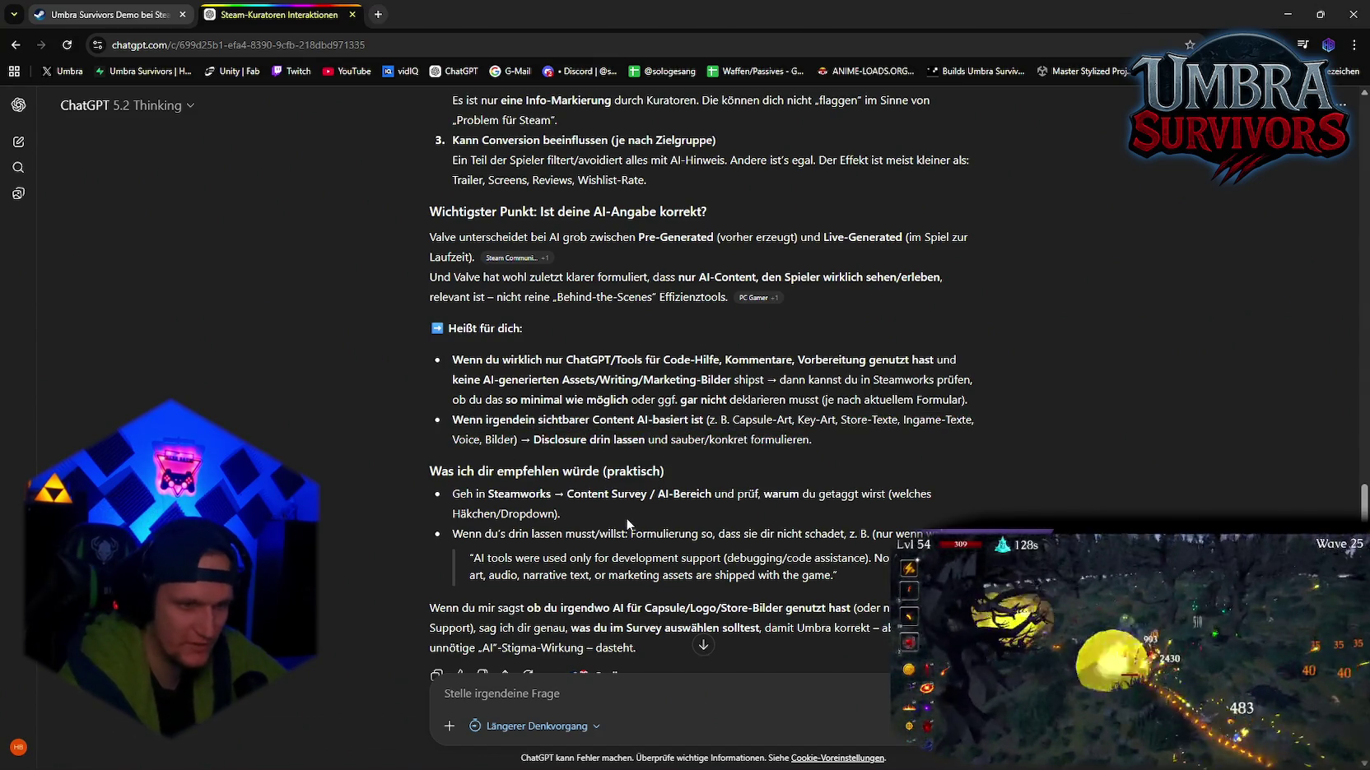
pyautogui.scroll(-3, 616, 552)
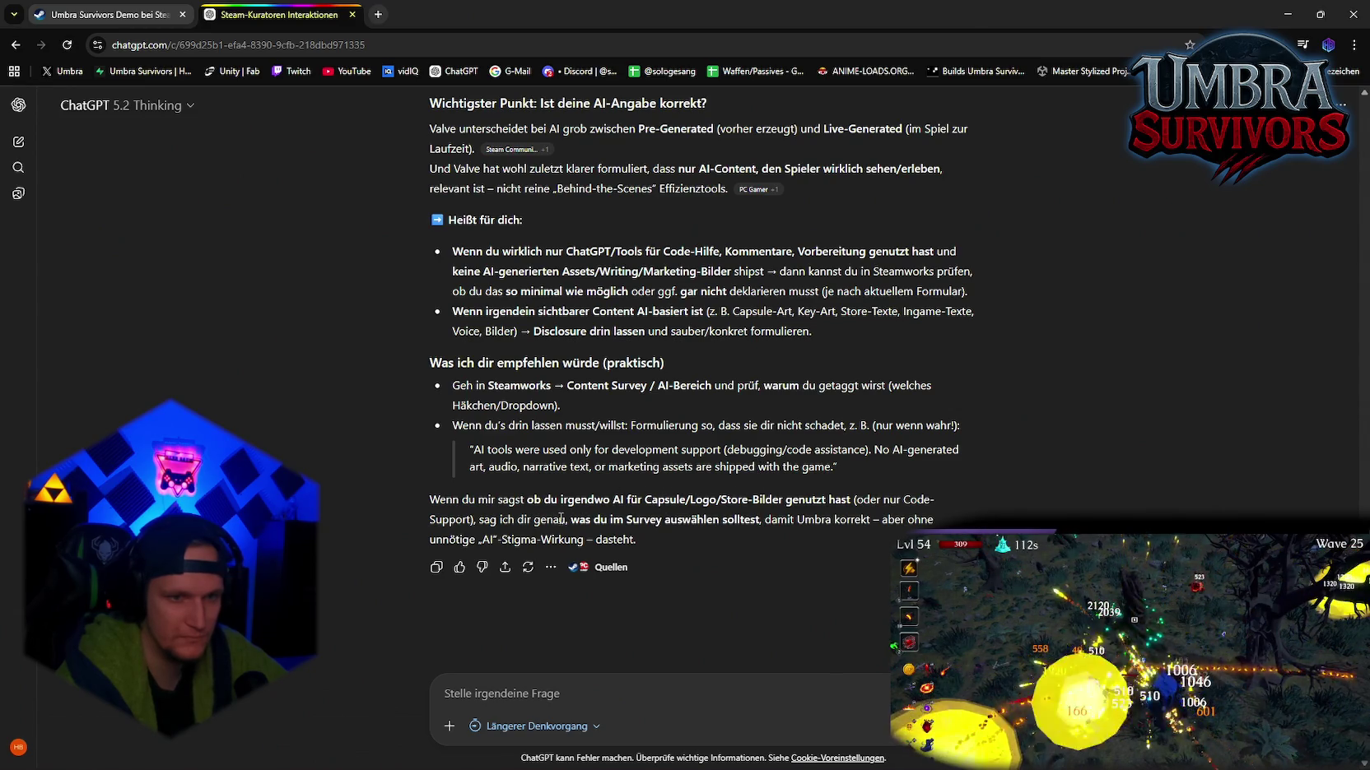
# Step: Capture a screenshot of the Umbra Survivors Demo store page's AI disclosure section
pyautogui.click(106, 16)
pyautogui.scroll(-8, 588, 386)
pyautogui.scroll(-6, 588, 385)
pyautogui.scroll(4, 613, 418)
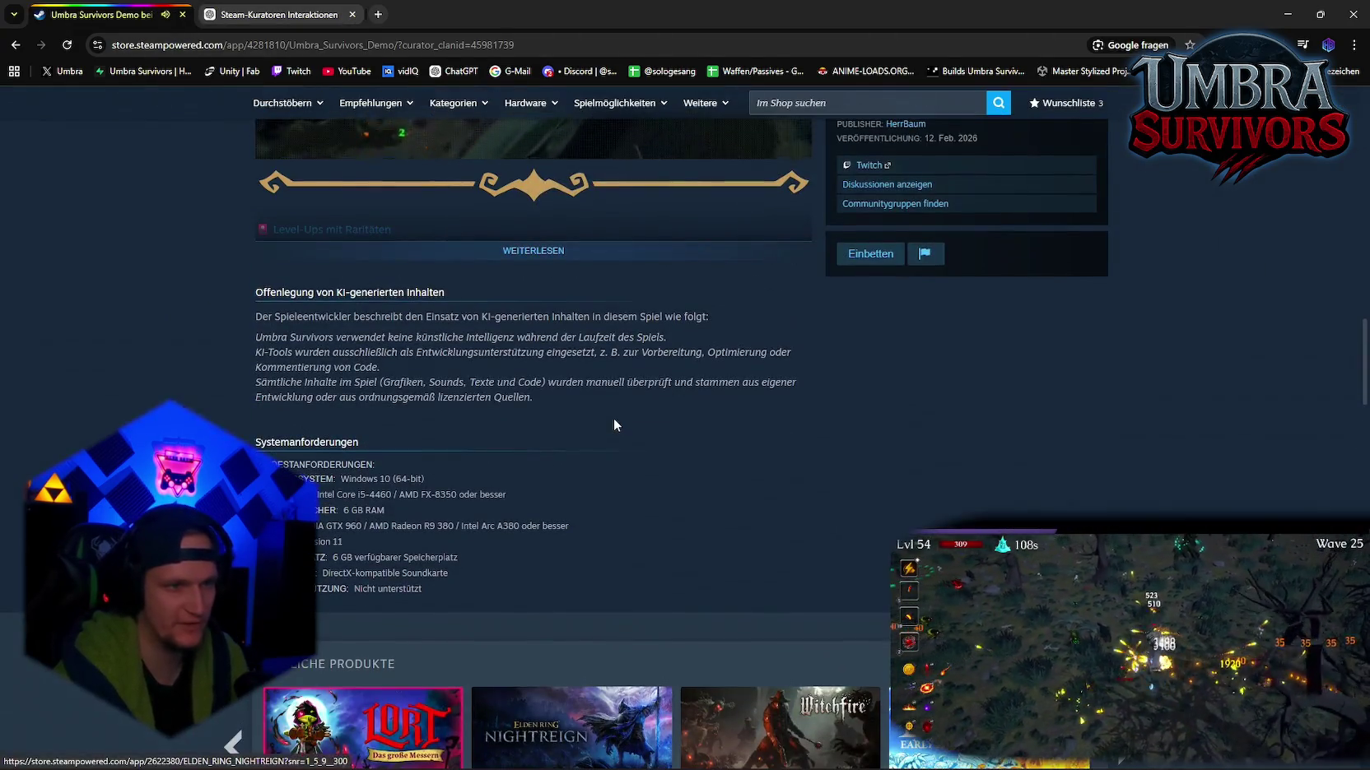
pyautogui.press('super+shift+s')
# Step: Paste the screenshot into ChatGPT and send 'ist das auf das bezogen?'
pyautogui.click(269, 6)
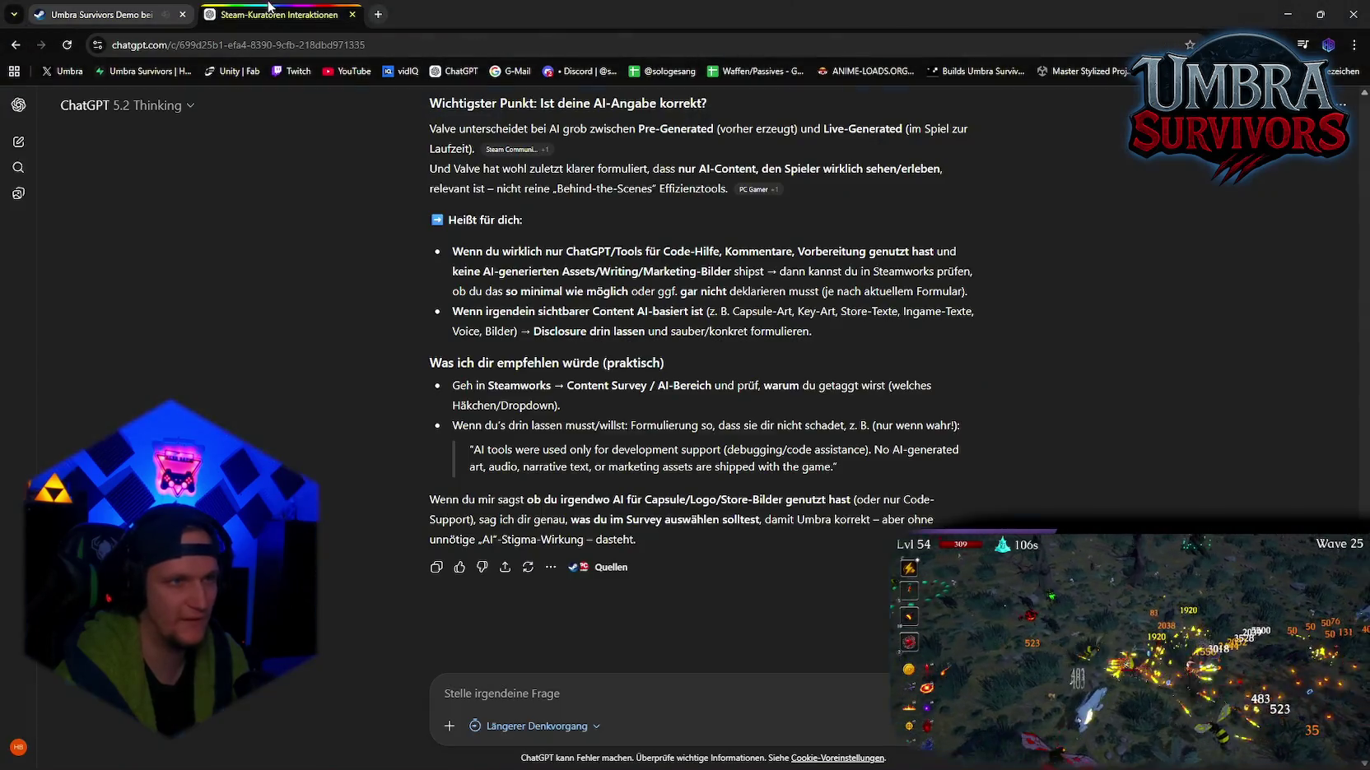
pyautogui.hotkey('ctrl', 'v')
pyautogui.write('ist d')
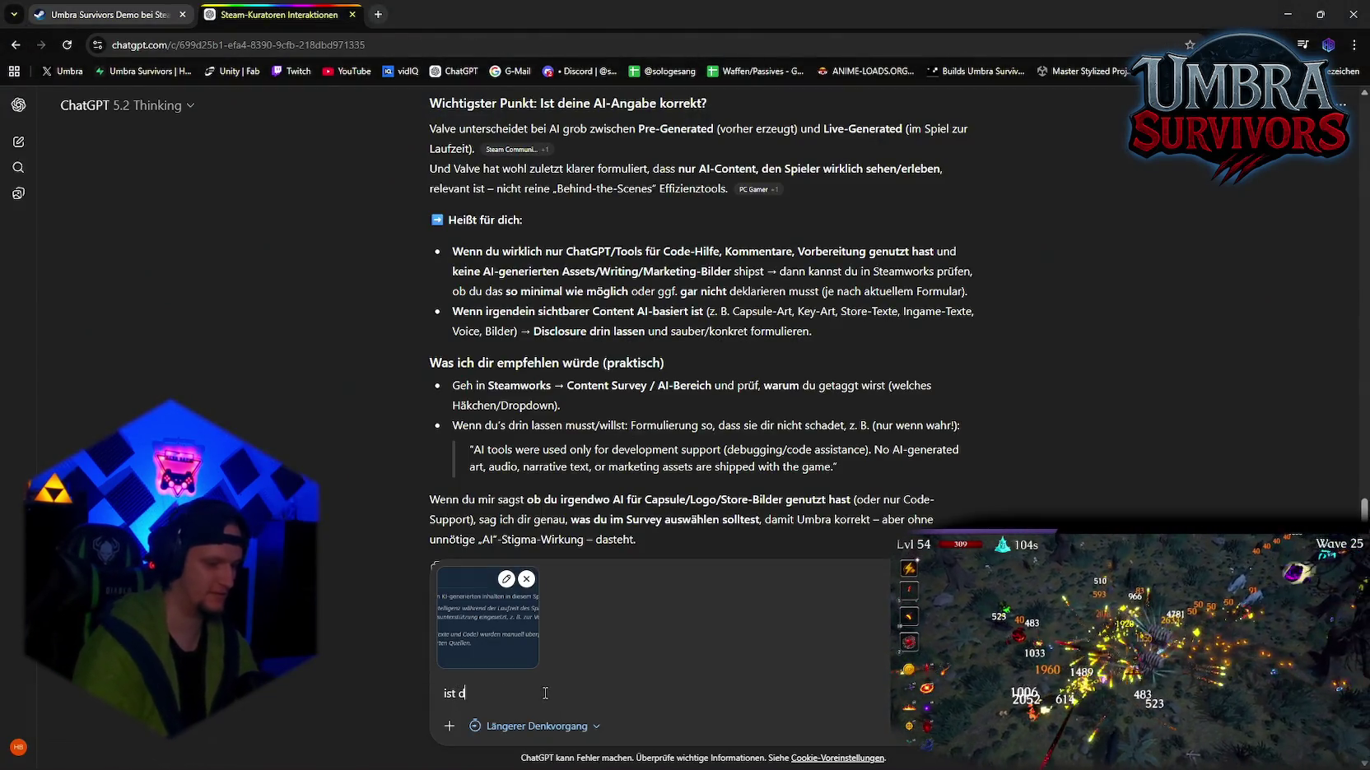
pyautogui.press('BackSpace')
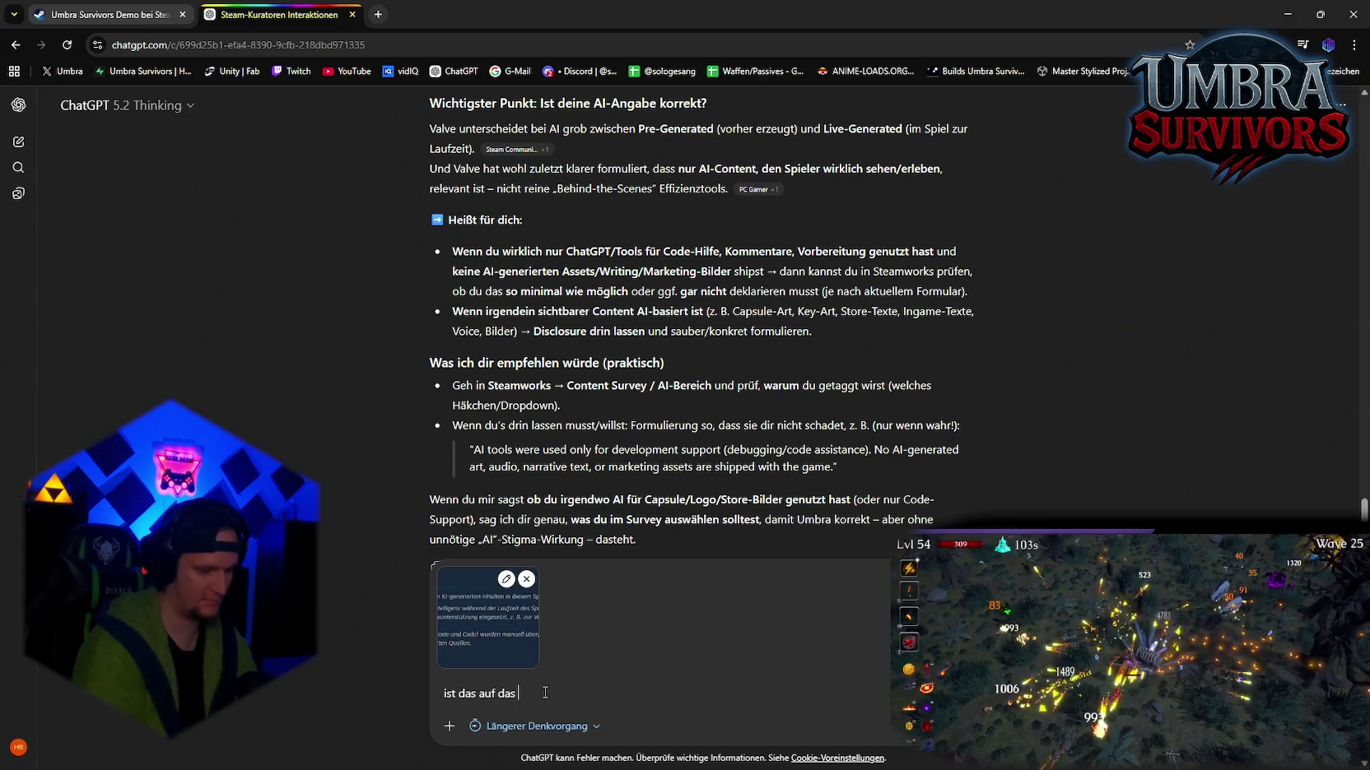
pyautogui.write('bezogen?')
pyautogui.press('Return')
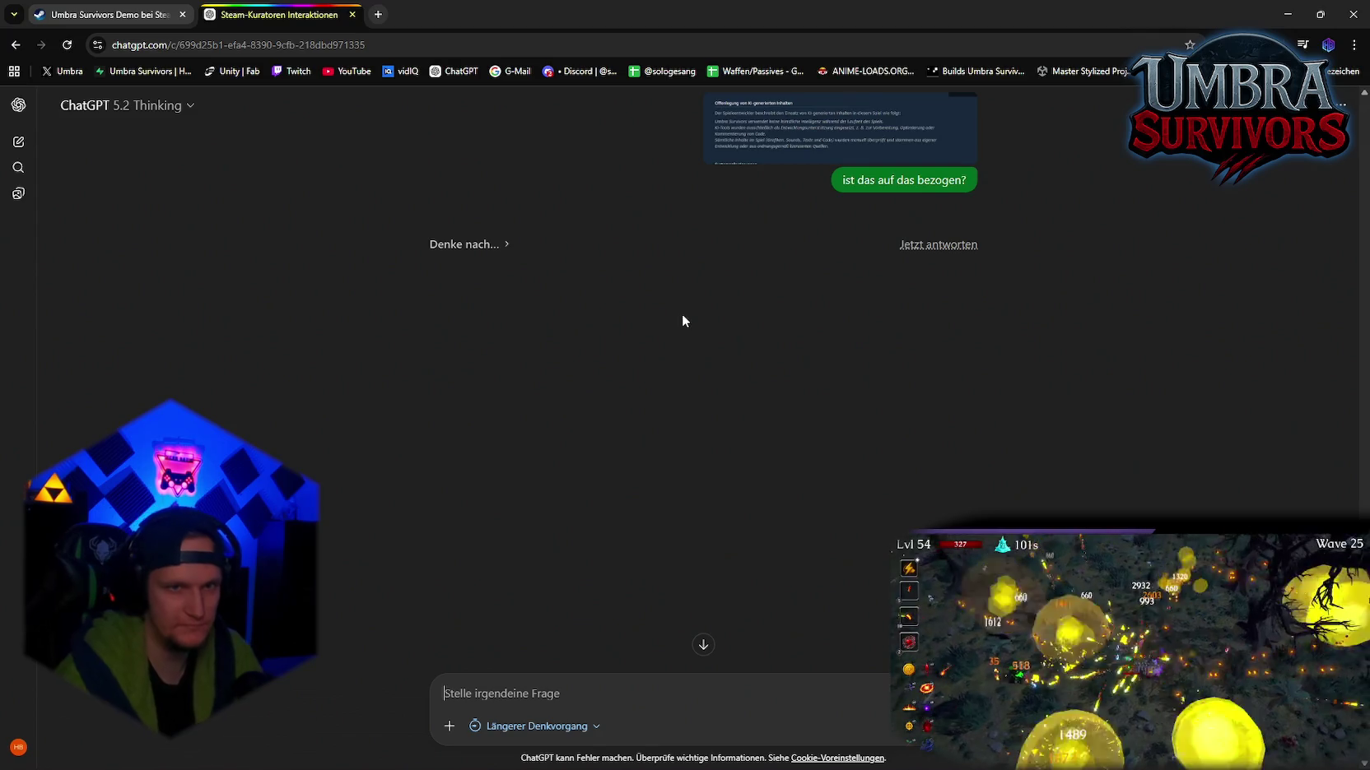
pyautogui.scroll(5, 682, 314)
pyautogui.scroll(5, 681, 432)
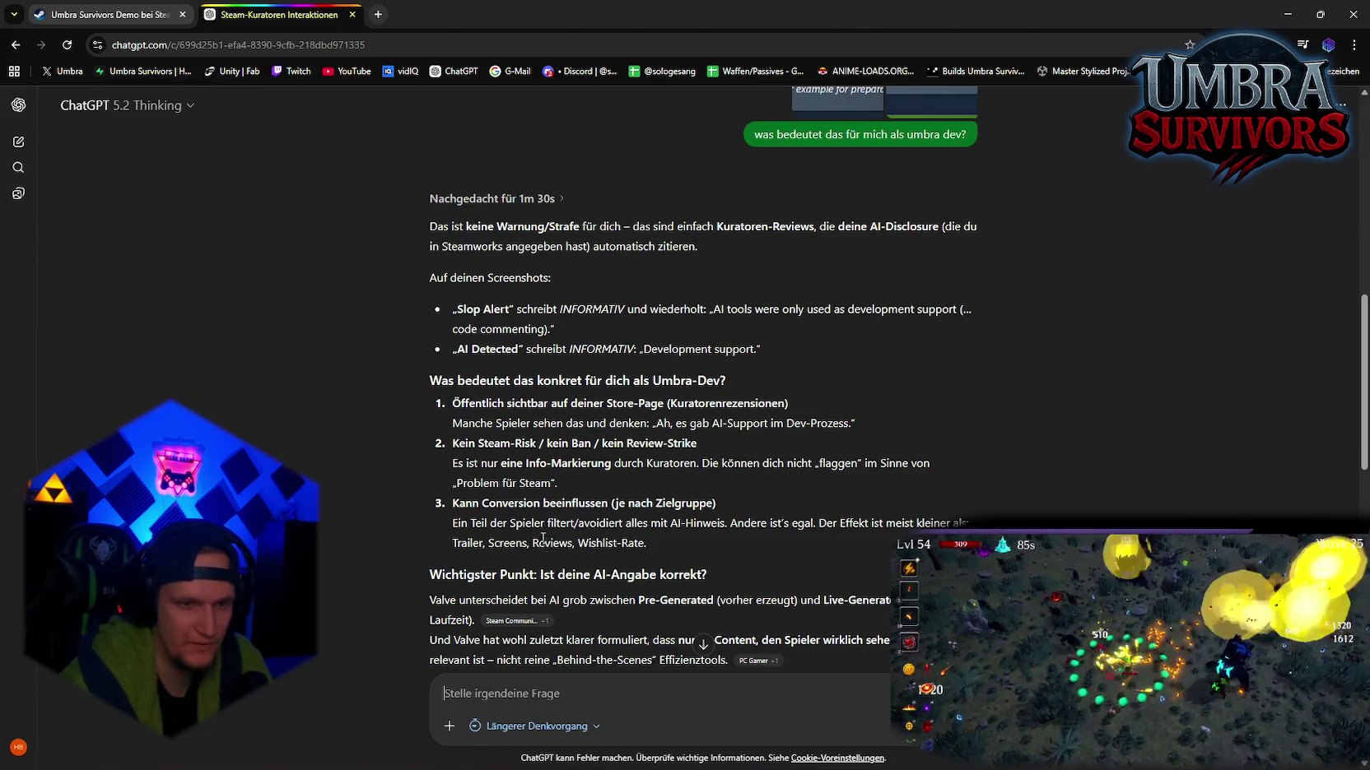
pyautogui.scroll(-2, 542, 538)
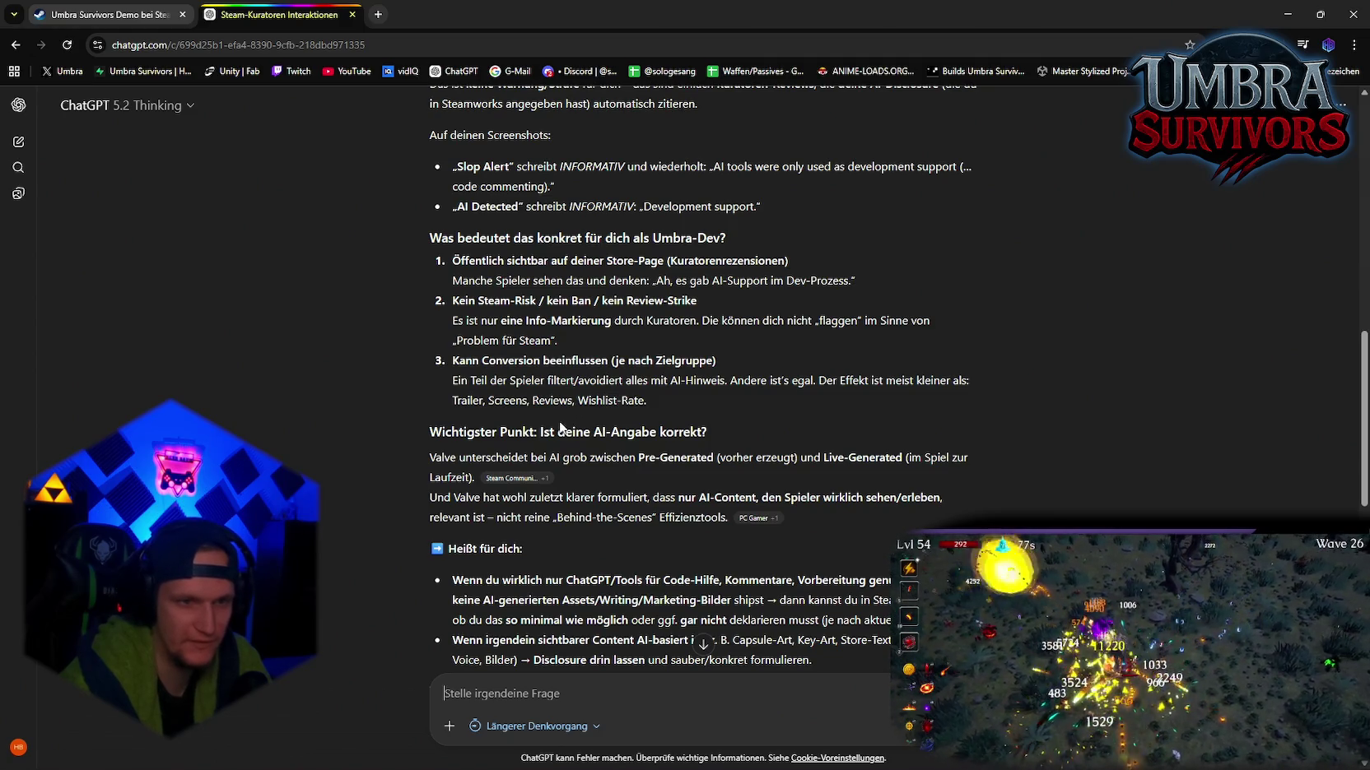
pyautogui.scroll(-10, 527, 412)
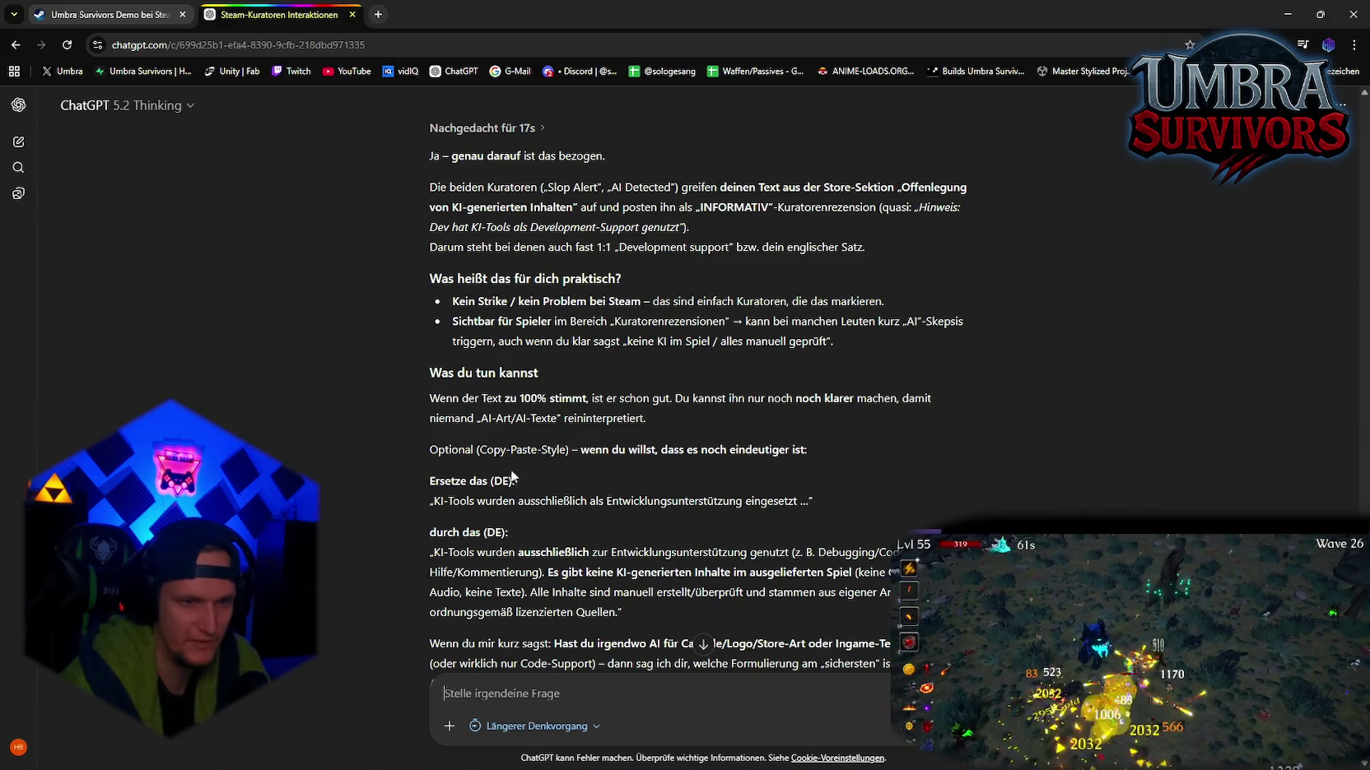
pyautogui.scroll(-2, 576, 453)
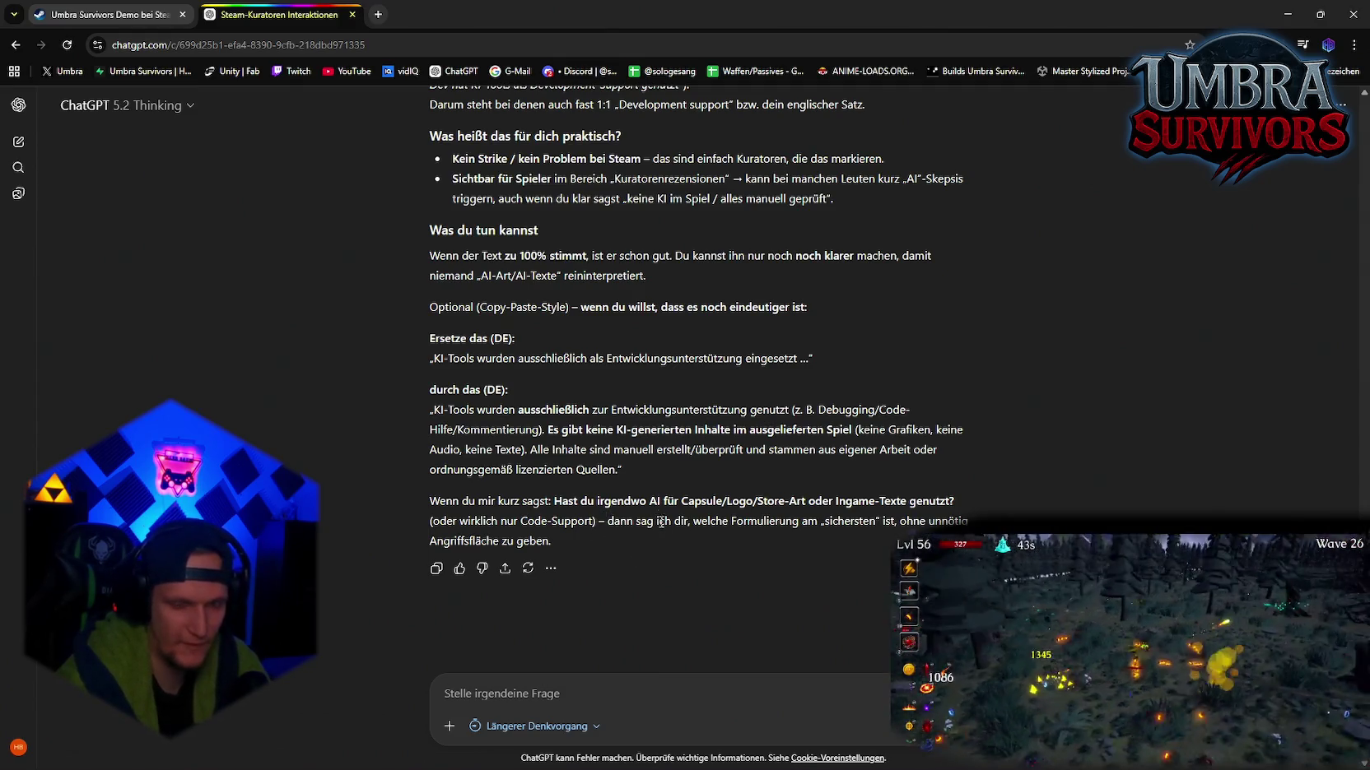
pyautogui.scroll(15, 660, 528)
pyautogui.scroll(3, 615, 524)
pyautogui.scroll(-12, 616, 524)
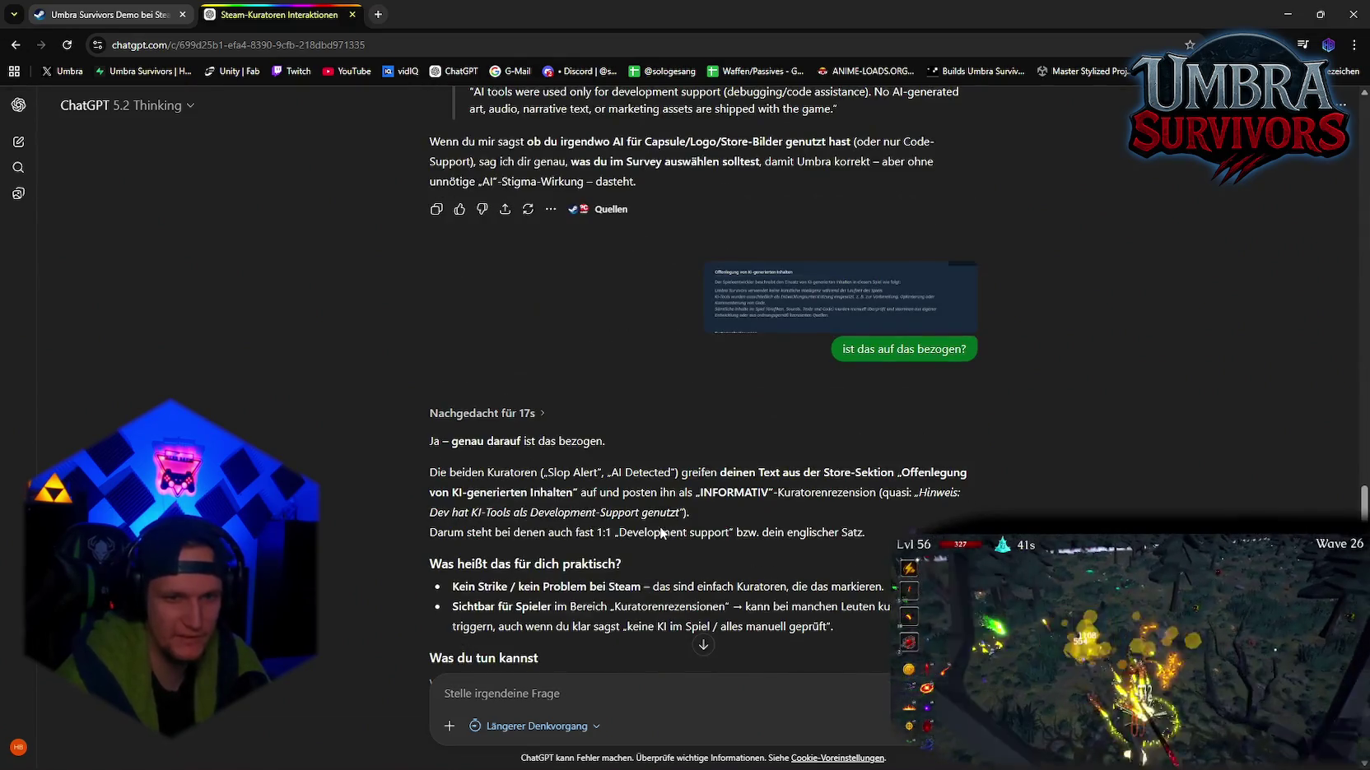
pyautogui.scroll(3, 616, 524)
pyautogui.scroll(-10, 620, 511)
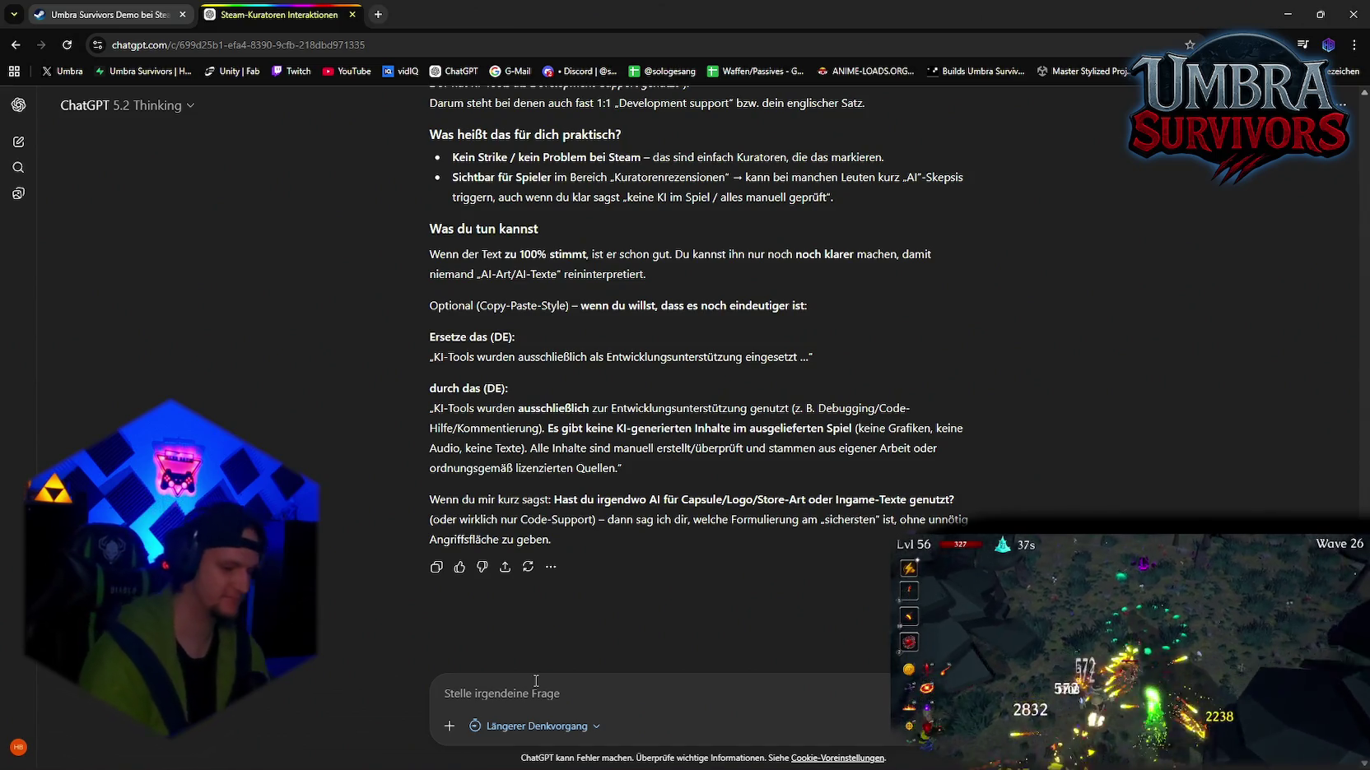
pyautogui.scroll(10, 781, 403)
pyautogui.scroll(9, 790, 408)
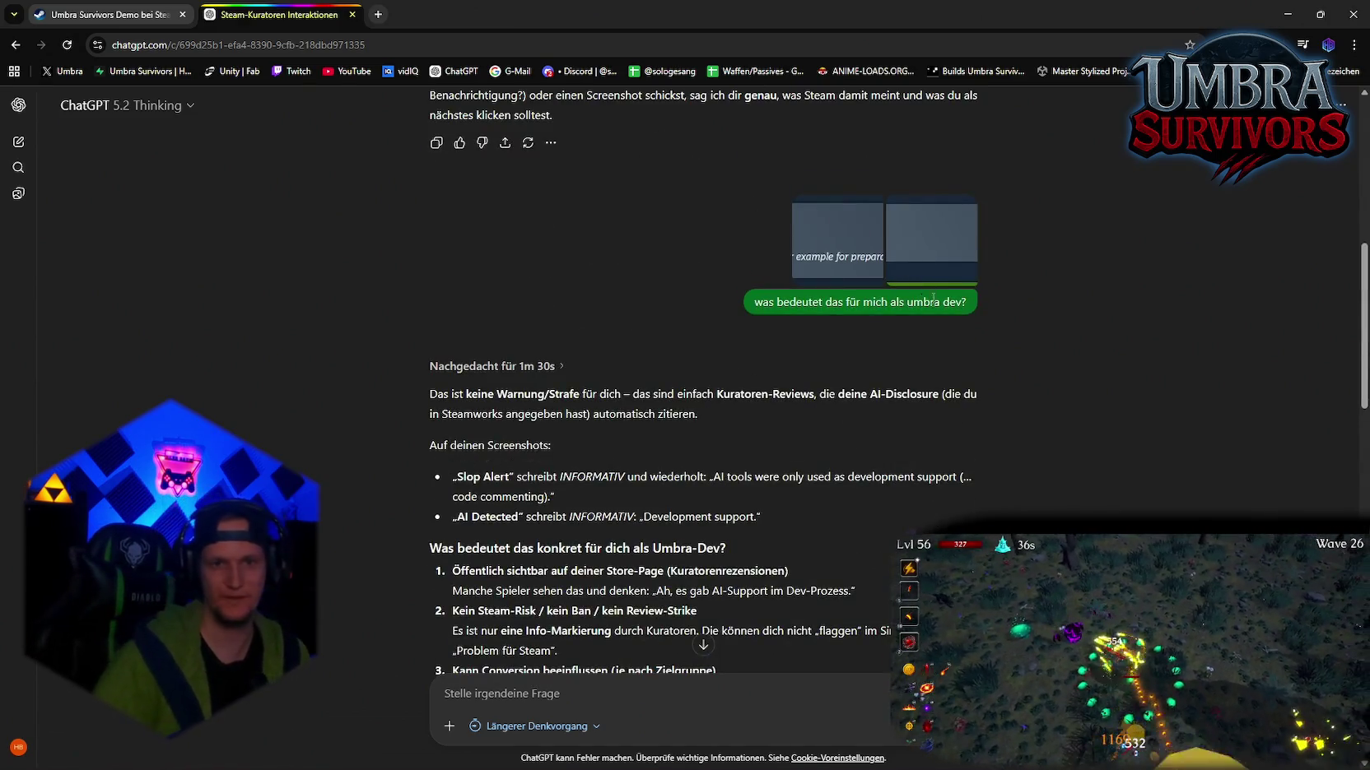
pyautogui.scroll(7, 958, 404)
pyautogui.scroll(-15, 953, 405)
pyautogui.scroll(-10, 951, 403)
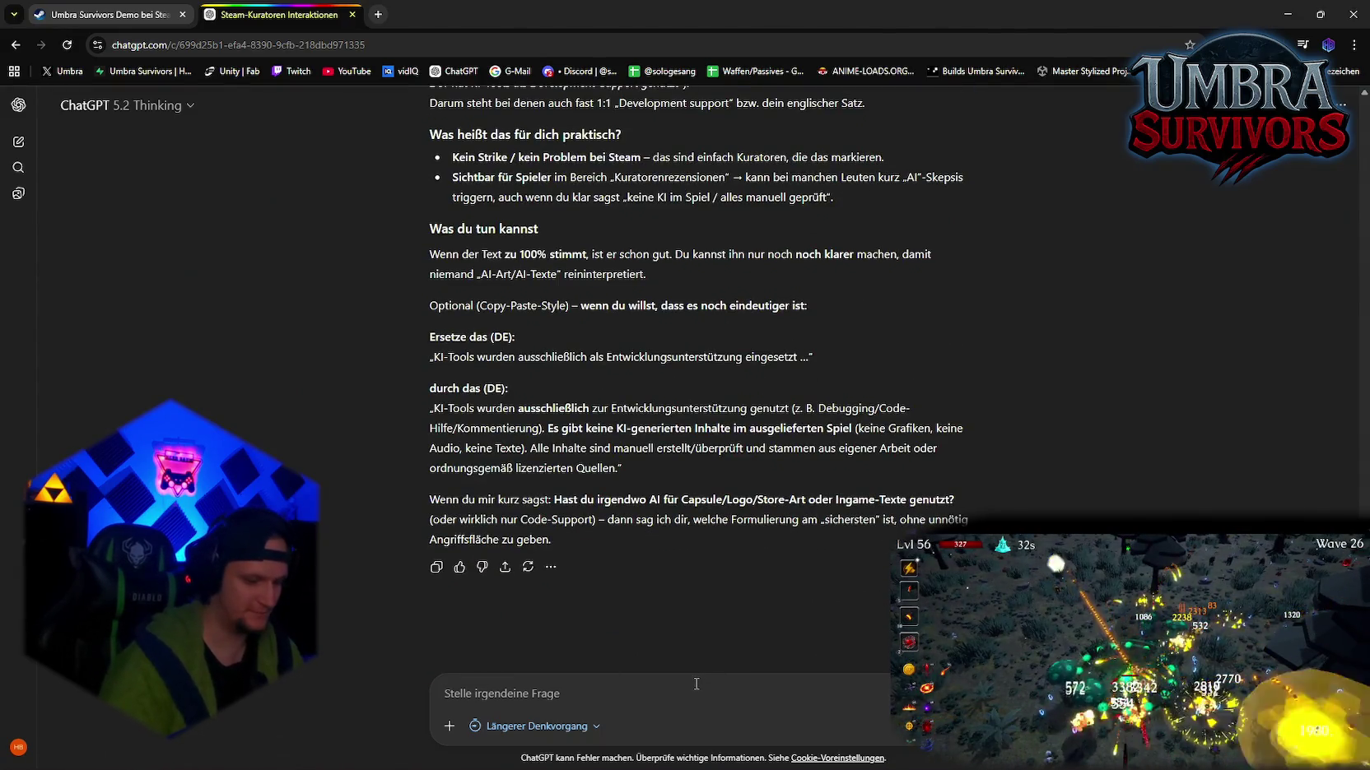
# Step: Ask ChatGPT whether the curator review is good, bad or neutral, then return to the store page
pyautogui.write('ist das kurator them')
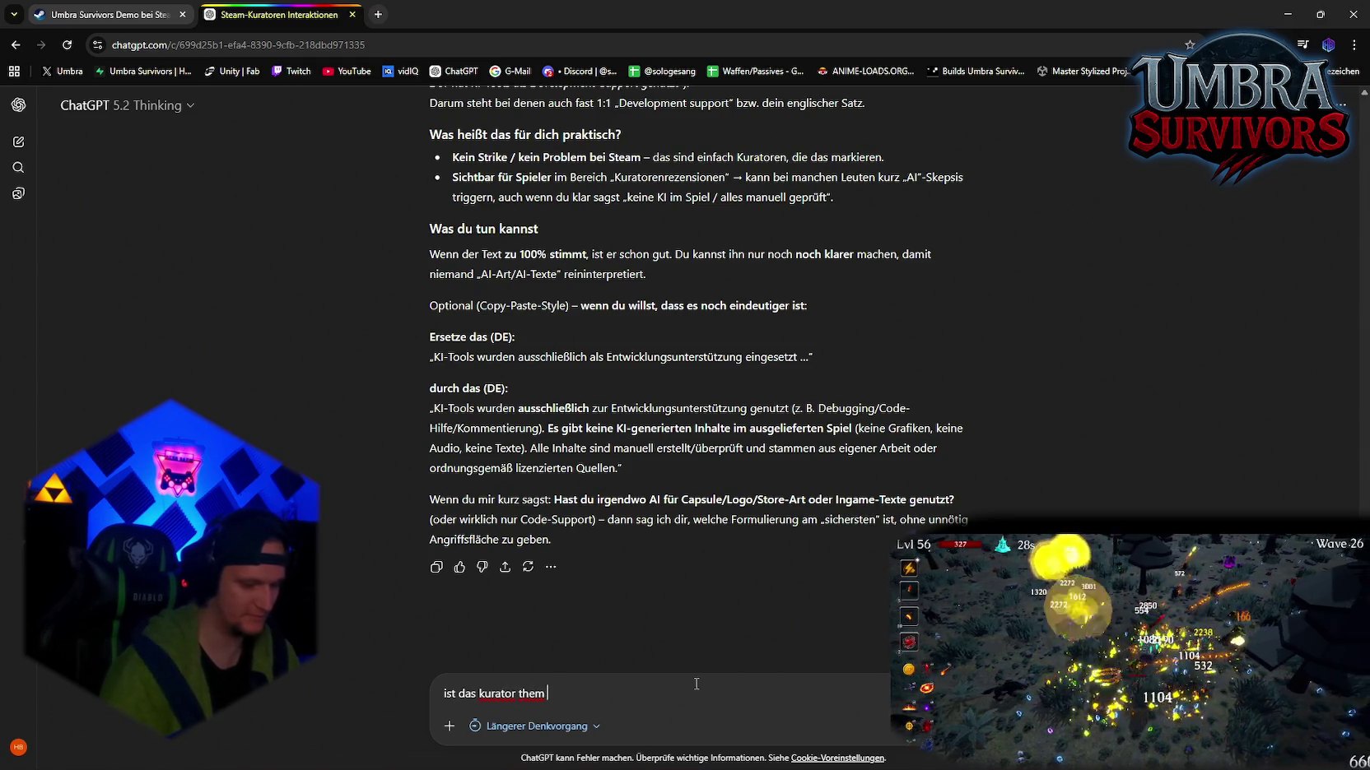
pyautogui.write('schelchtes oder neutra')
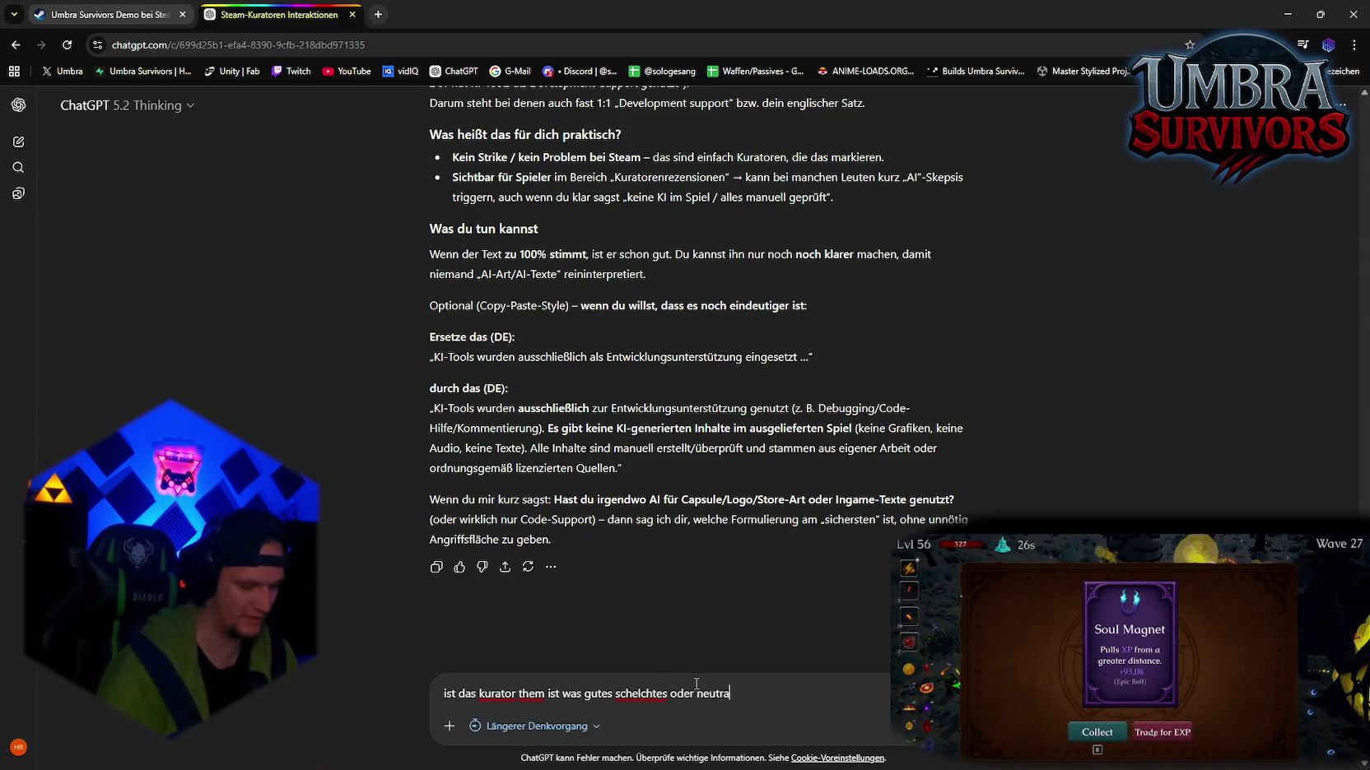
pyautogui.write('?')
pyautogui.press('Return')
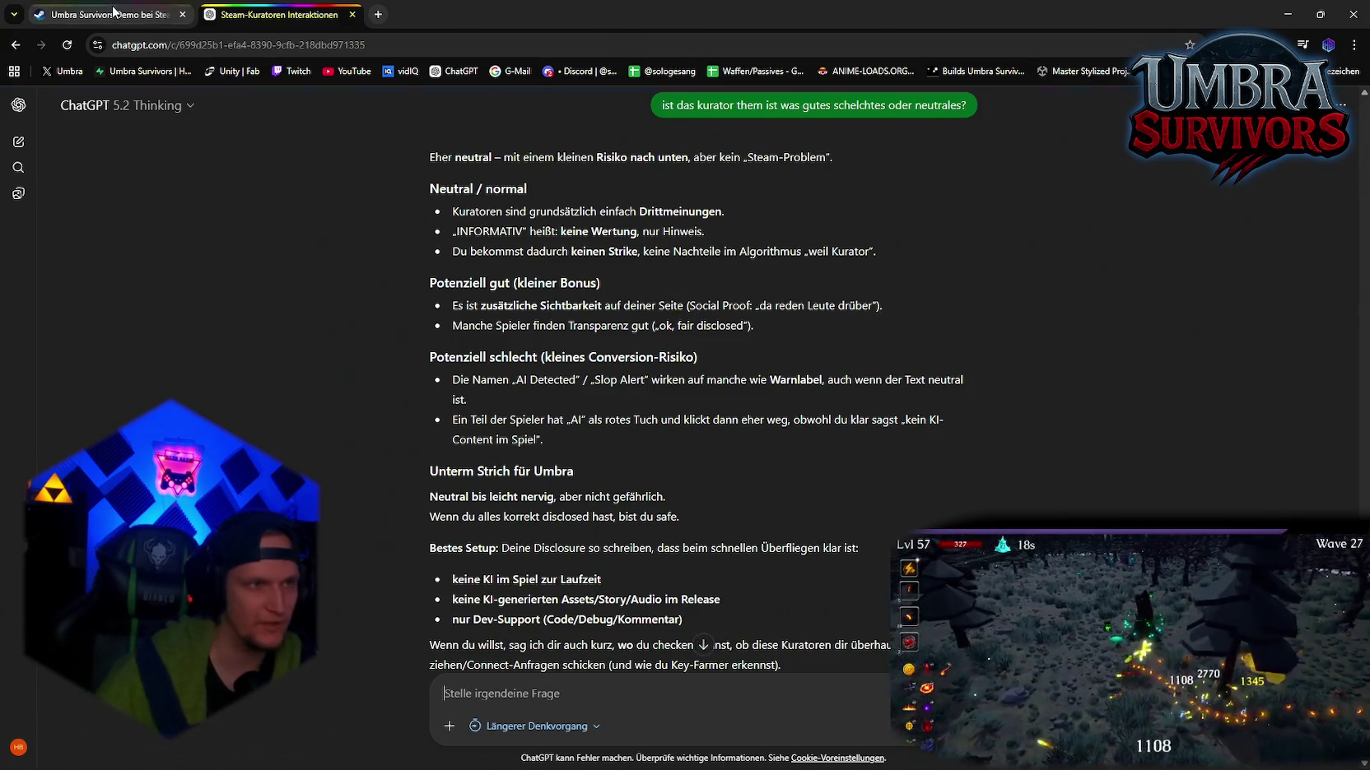
pyautogui.hotkey('ctrl', 'Tab')
pyautogui.scroll(15, 656, 411)
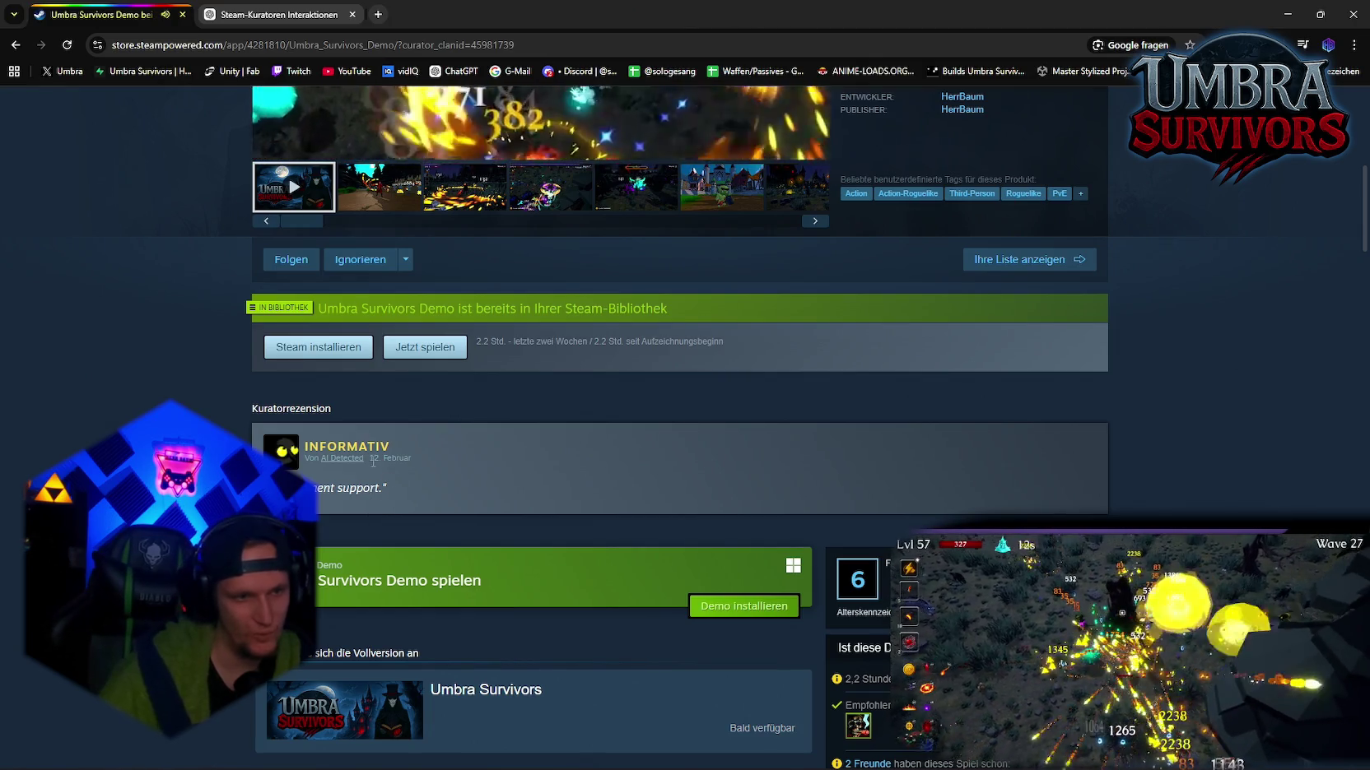
pyautogui.click(341, 458)
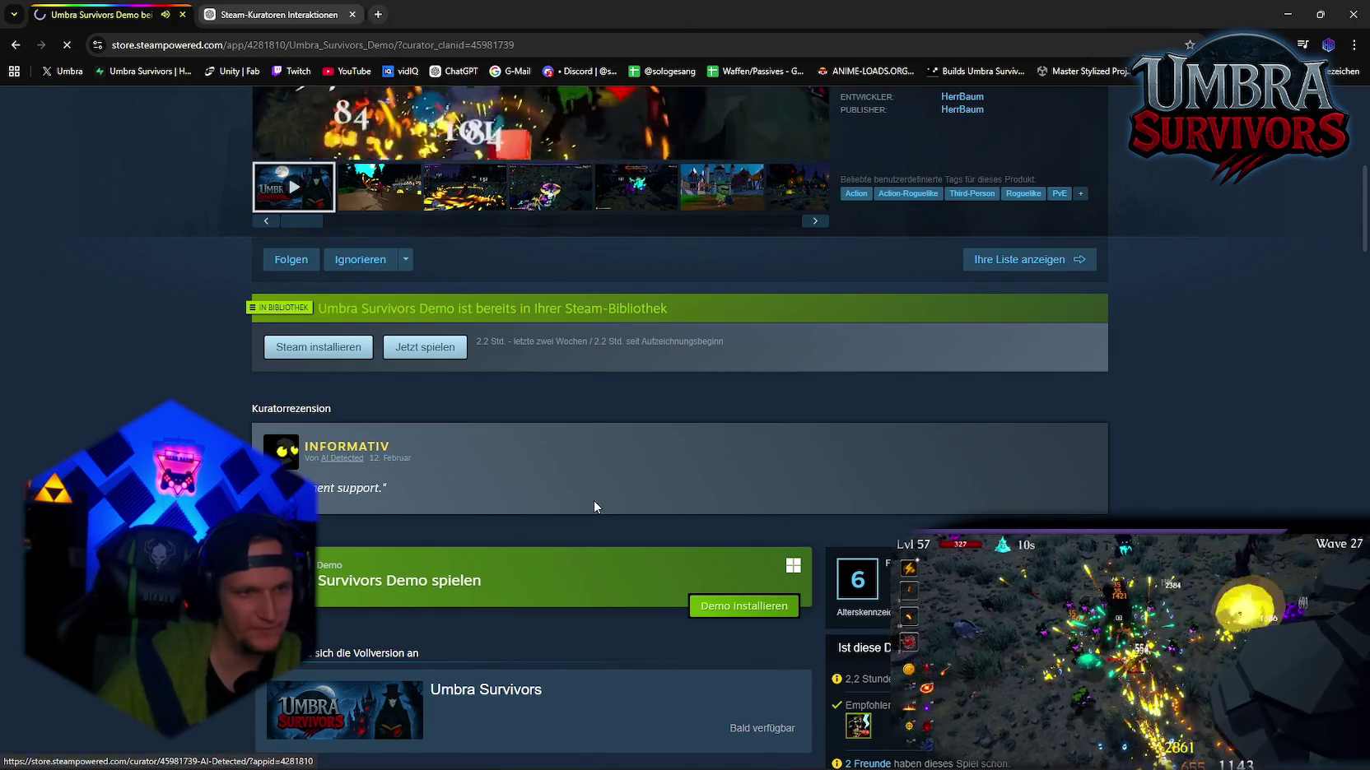
pyautogui.scroll(-10, 648, 511)
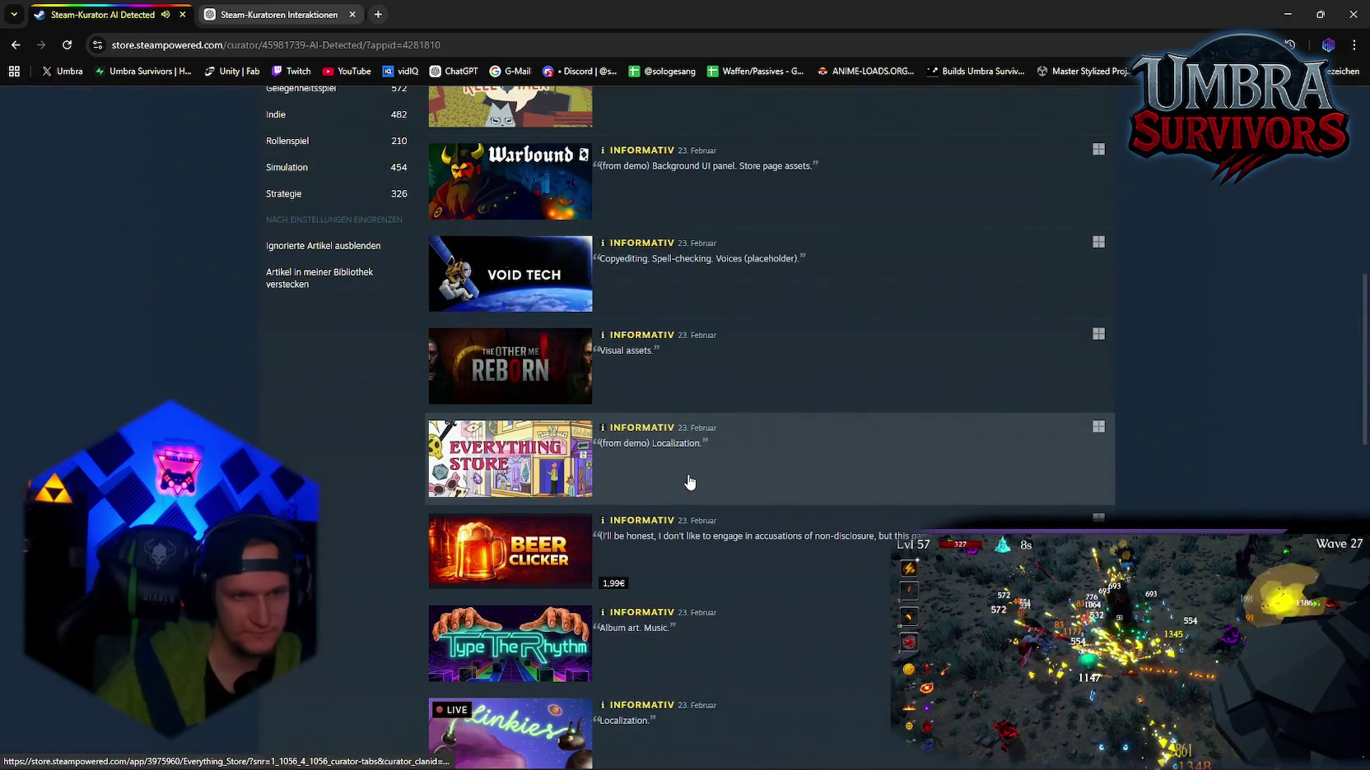
pyautogui.scroll(-9, 679, 461)
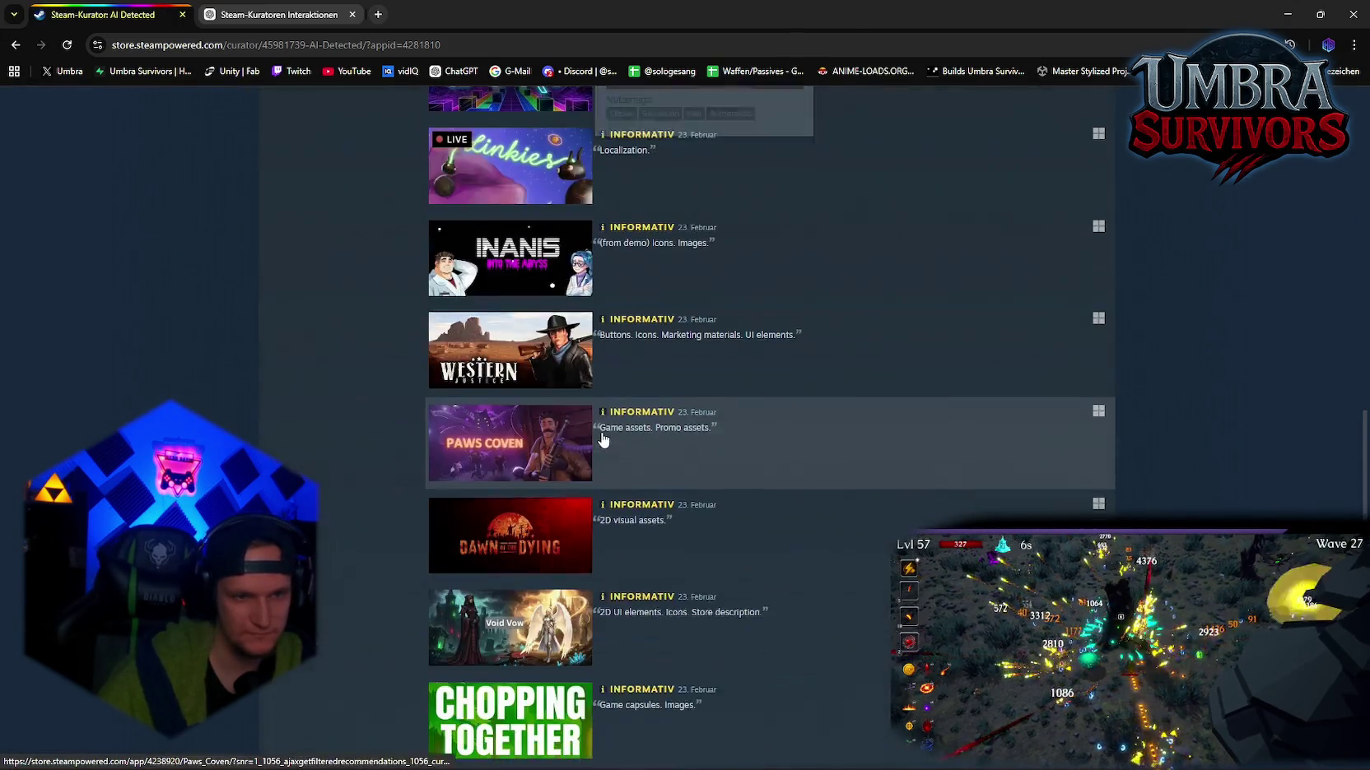
pyautogui.scroll(20, 616, 525)
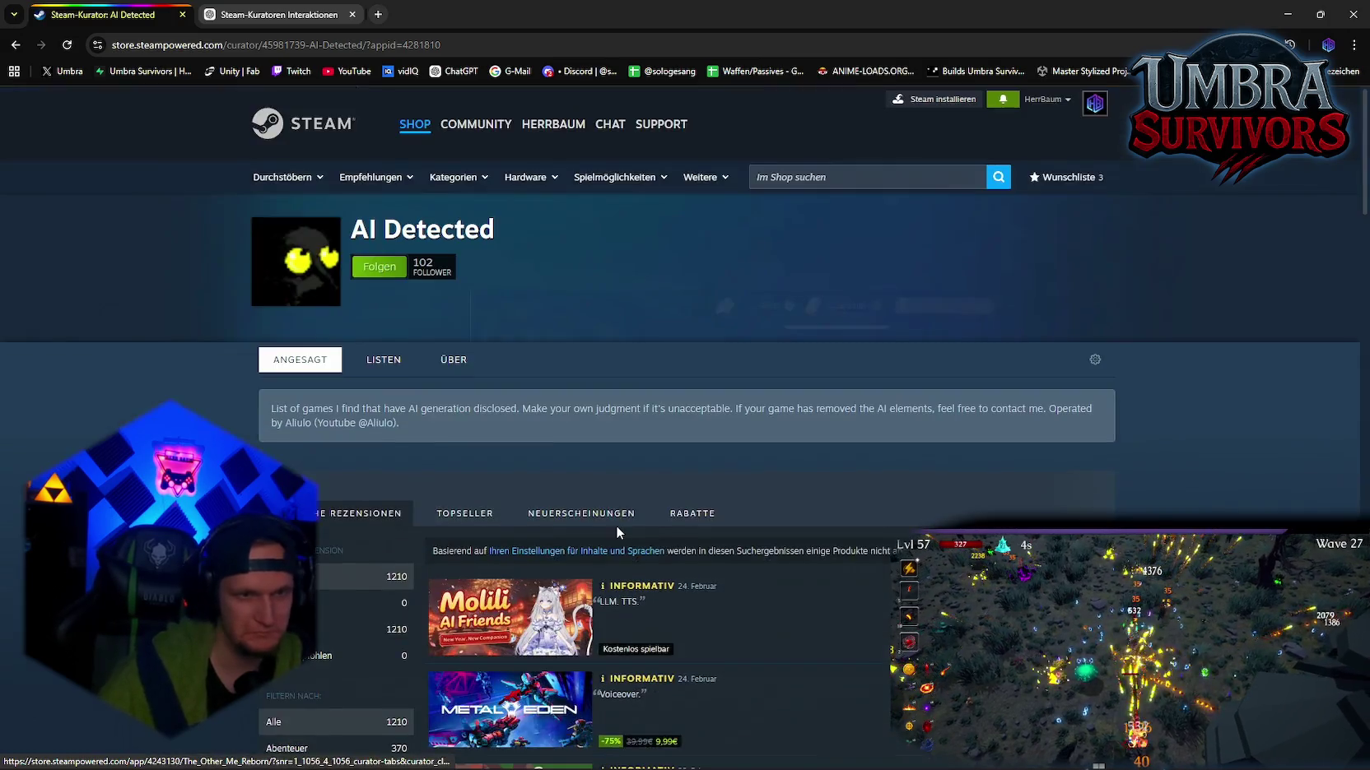
pyautogui.scroll(-3, 549, 417)
pyautogui.moveTo(545, 414)
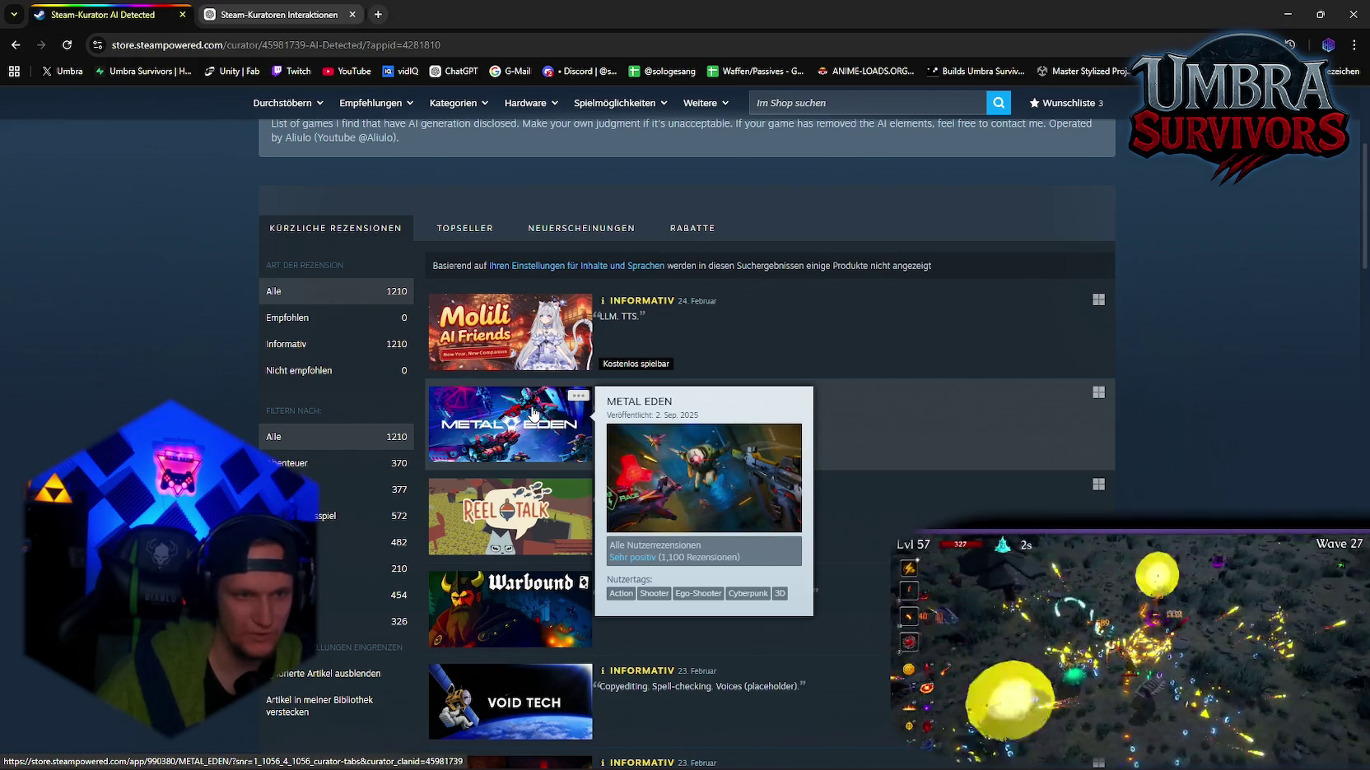
pyautogui.click(533, 413)
pyautogui.scroll(-10, 720, 482)
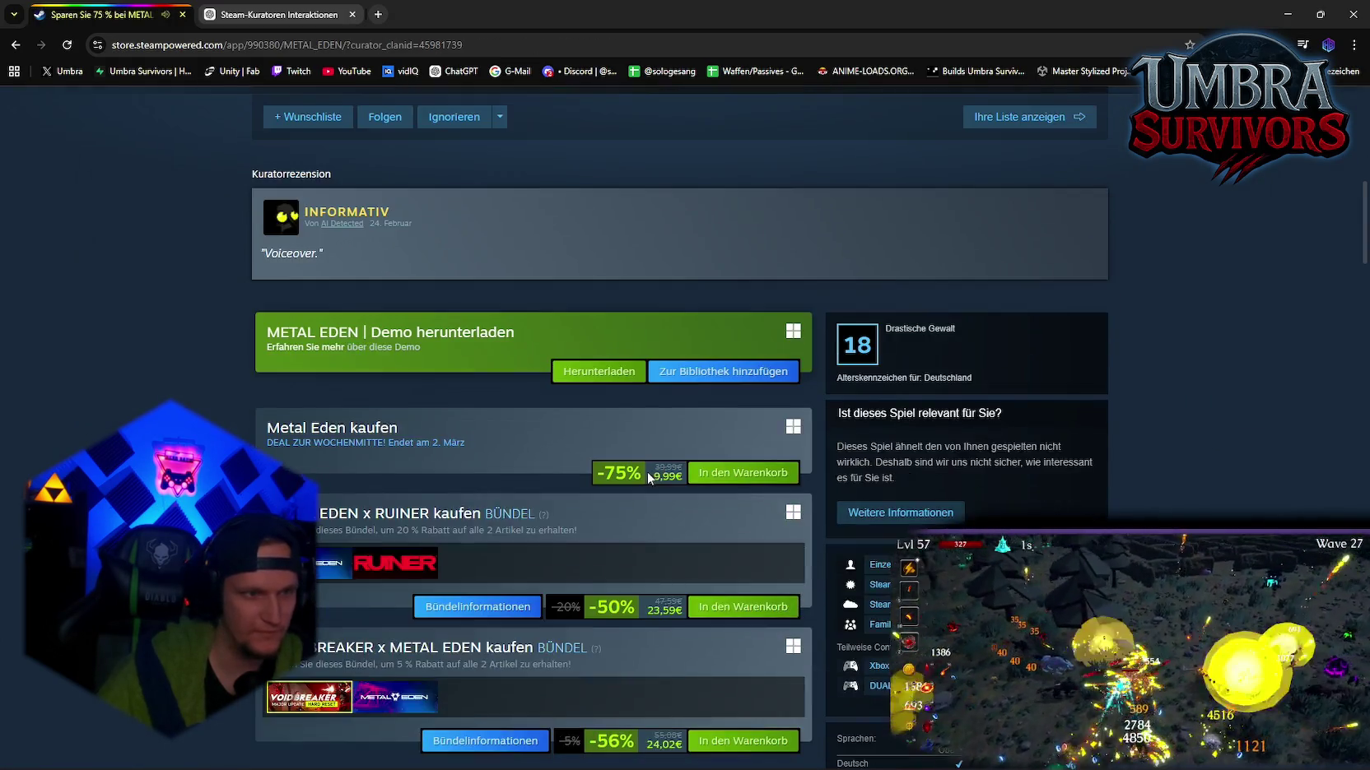
pyautogui.scroll(3, 577, 494)
pyautogui.scroll(3, 535, 548)
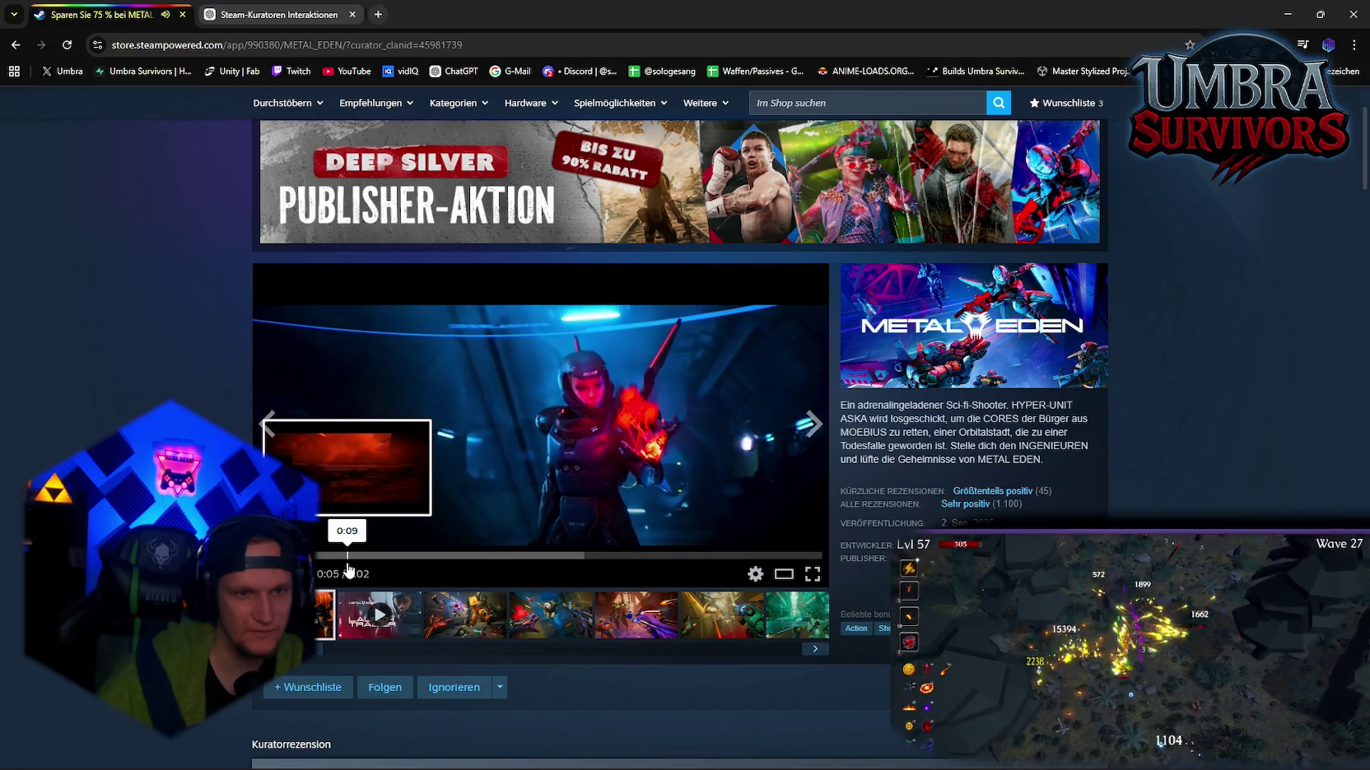
pyautogui.hotkey('alt', 'Left')
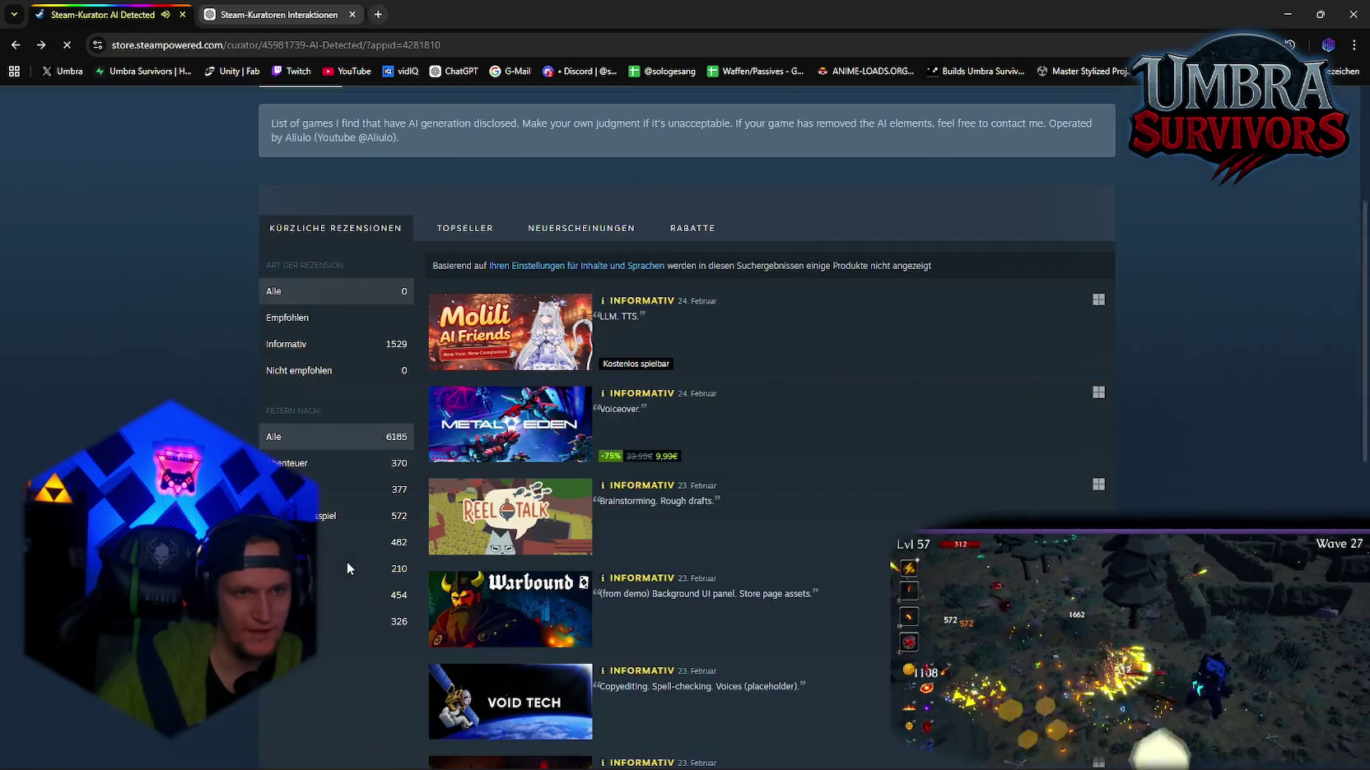
pyautogui.scroll(-18, 347, 568)
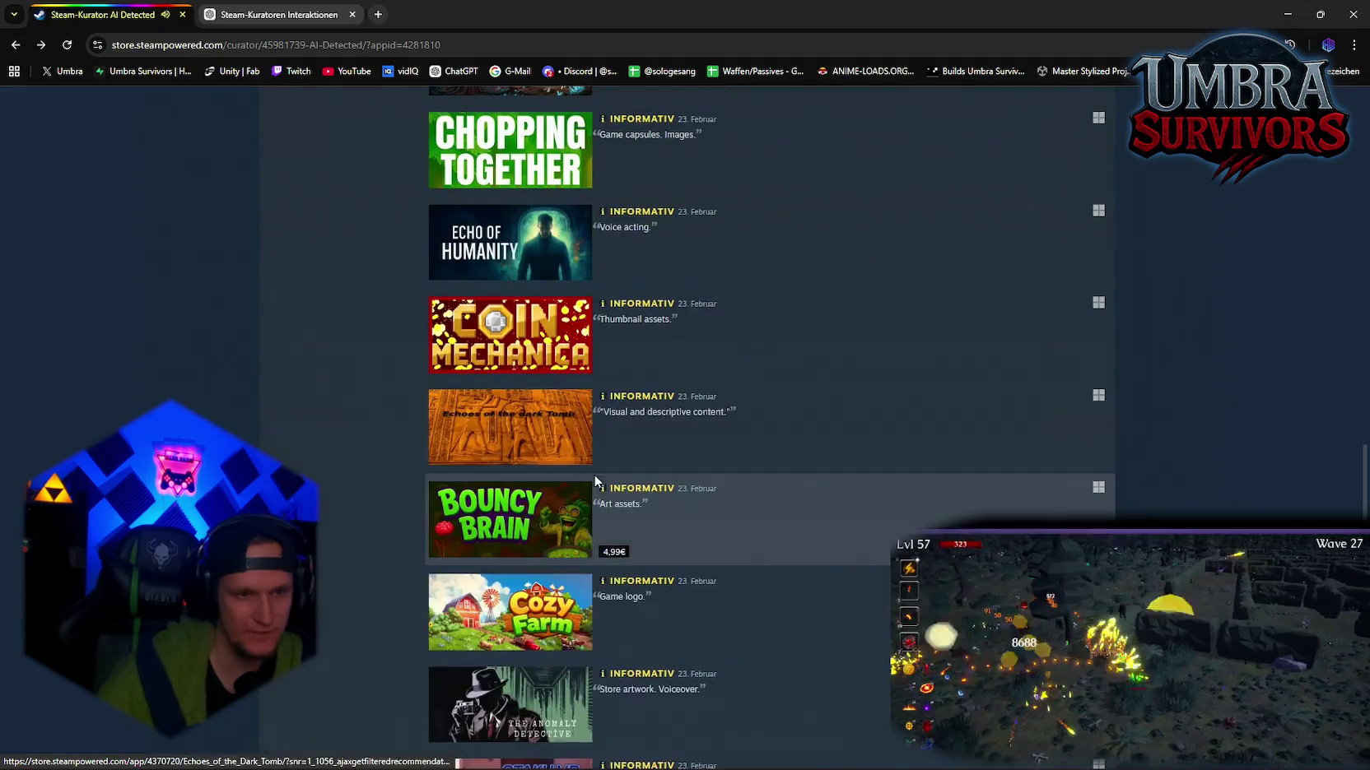
pyautogui.click(596, 487)
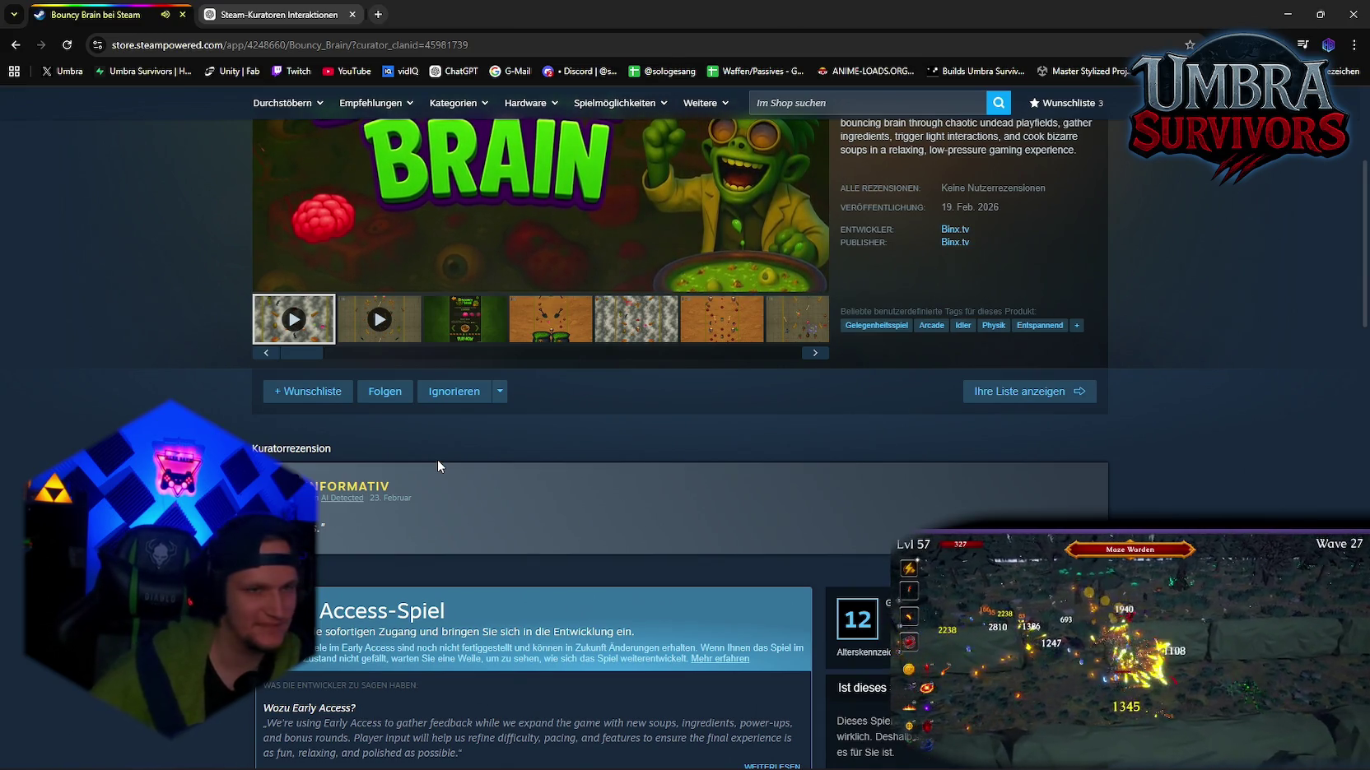
pyautogui.scroll(3, 437, 459)
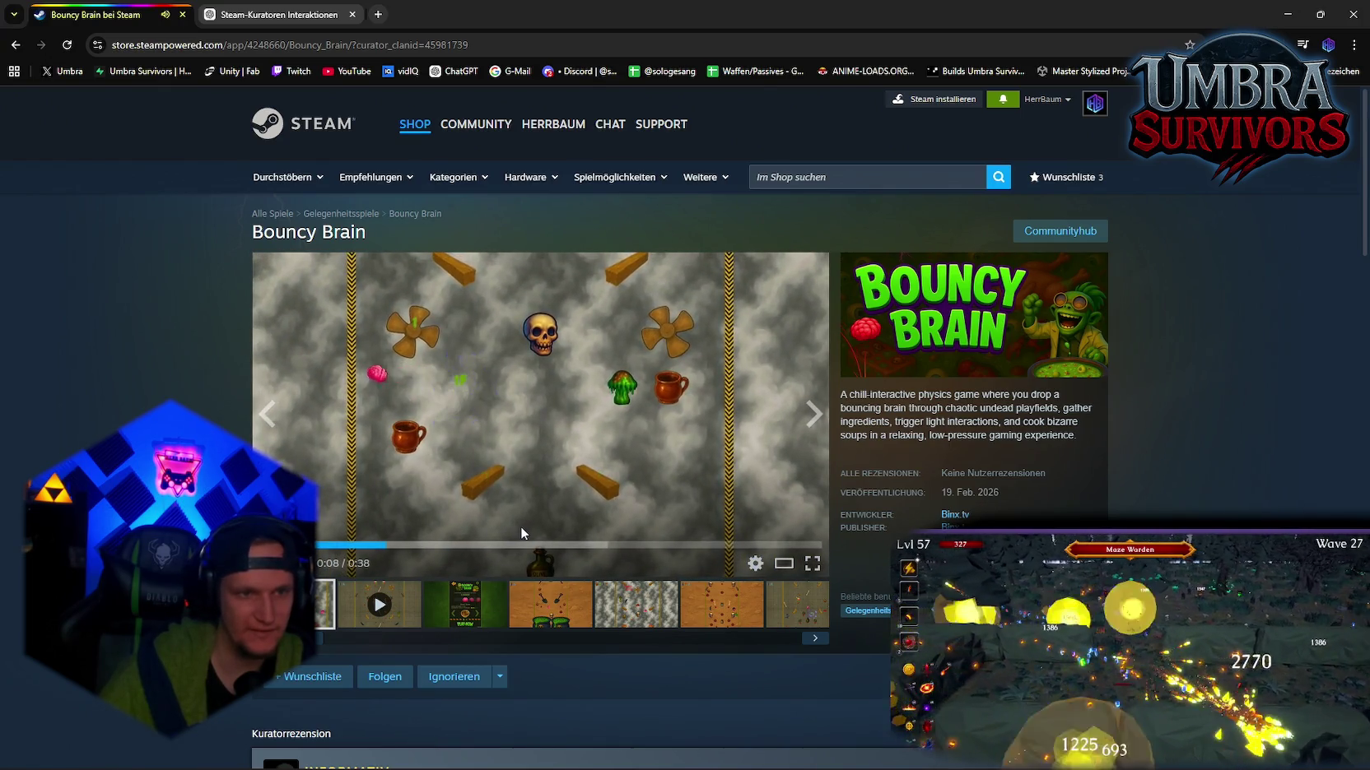
pyautogui.hotkey('alt', 'Left')
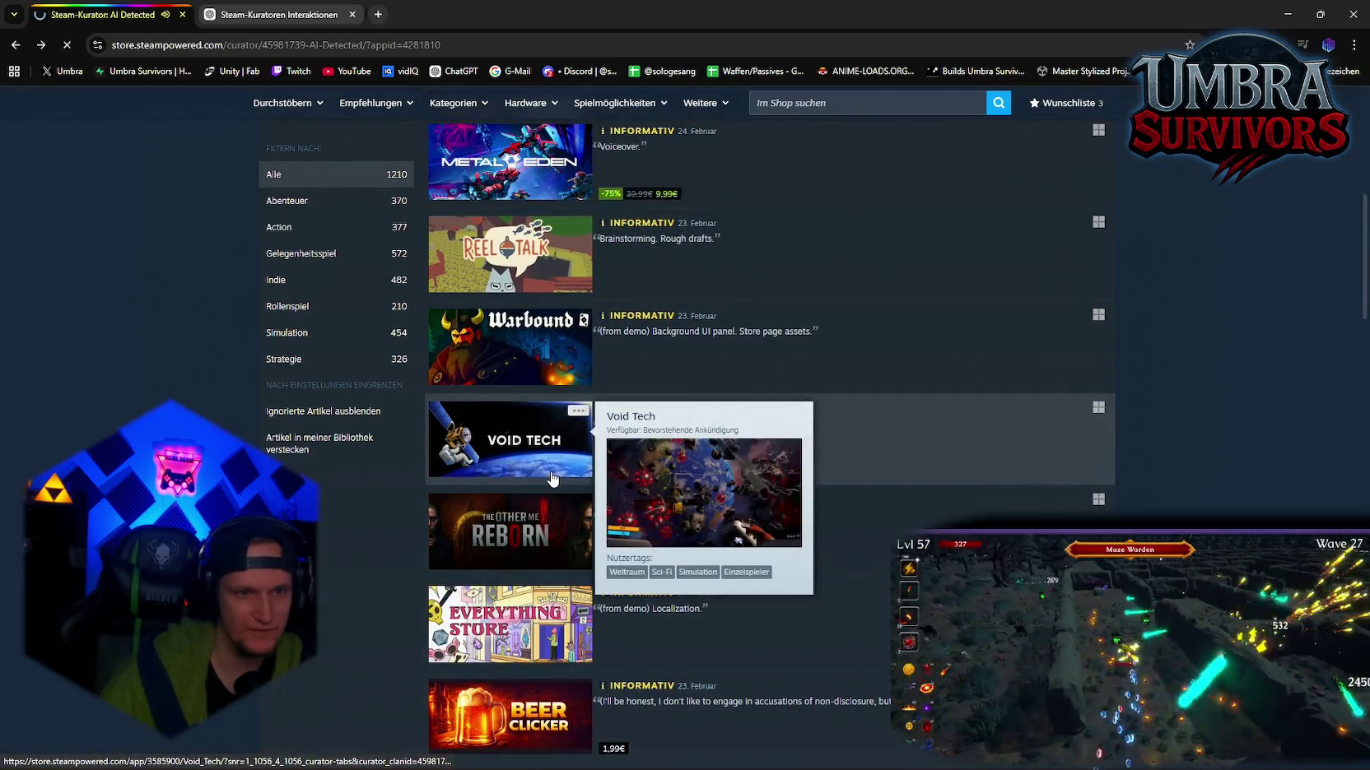
pyautogui.hotkey('alt', 'Left')
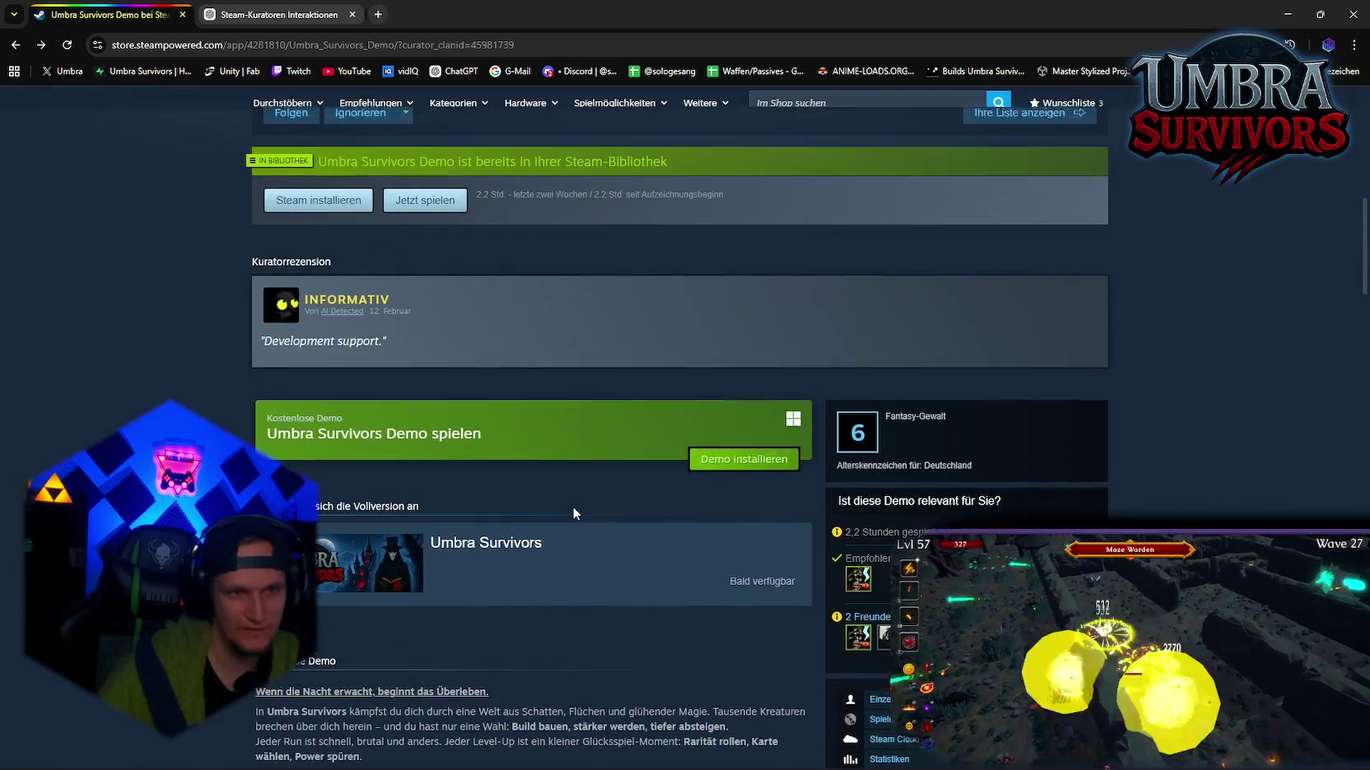
# Step: Scroll through the reviews on the Umbra Survivors Demo store page
pyautogui.scroll(4, 573, 506)
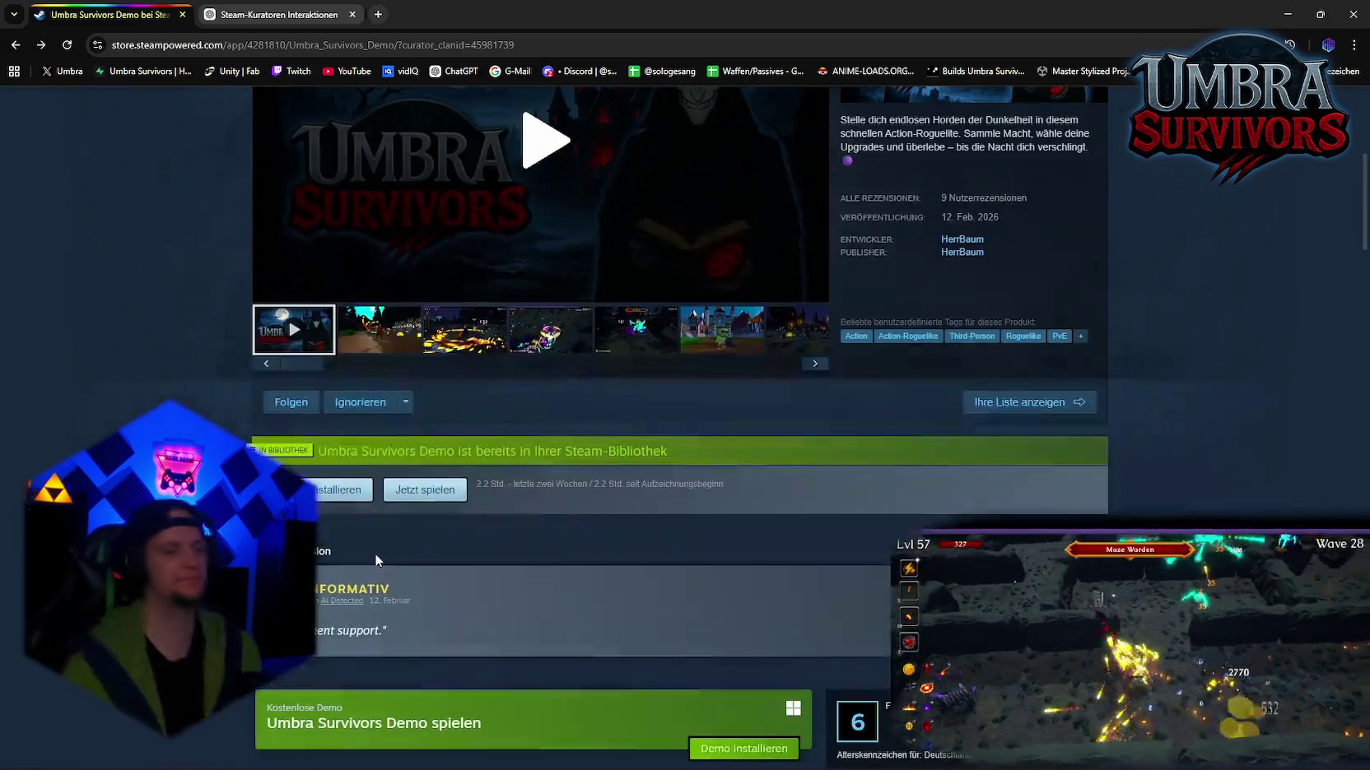
pyautogui.scroll(-1, 384, 610)
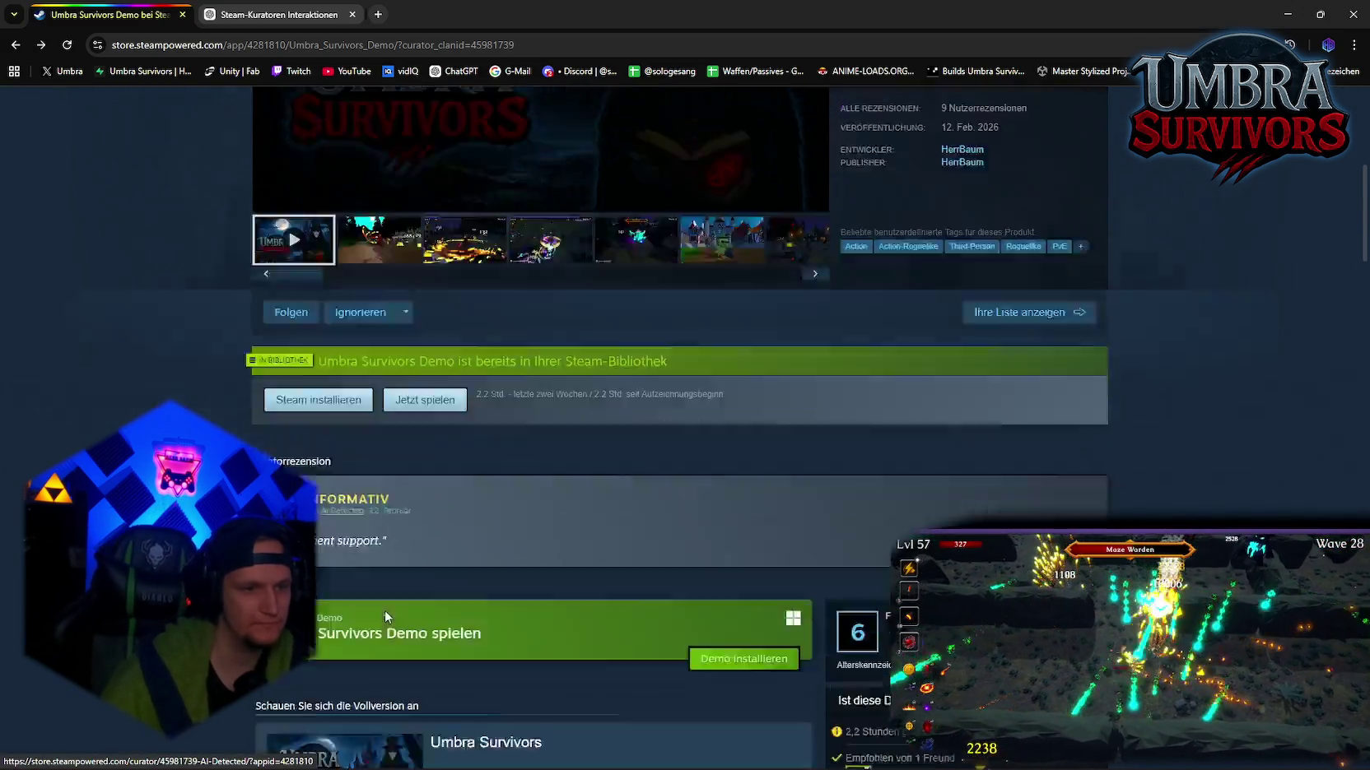
pyautogui.scroll(-15, 385, 610)
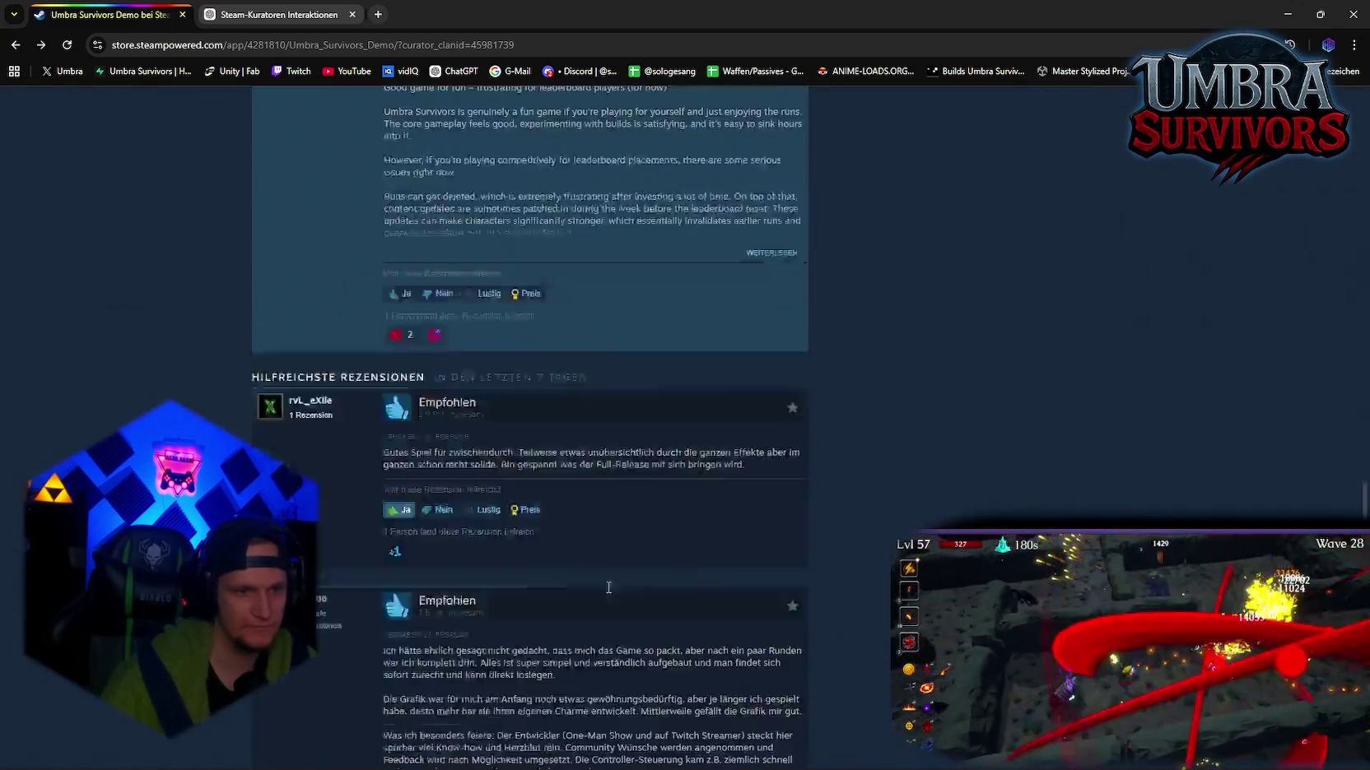
pyautogui.scroll(10, 597, 589)
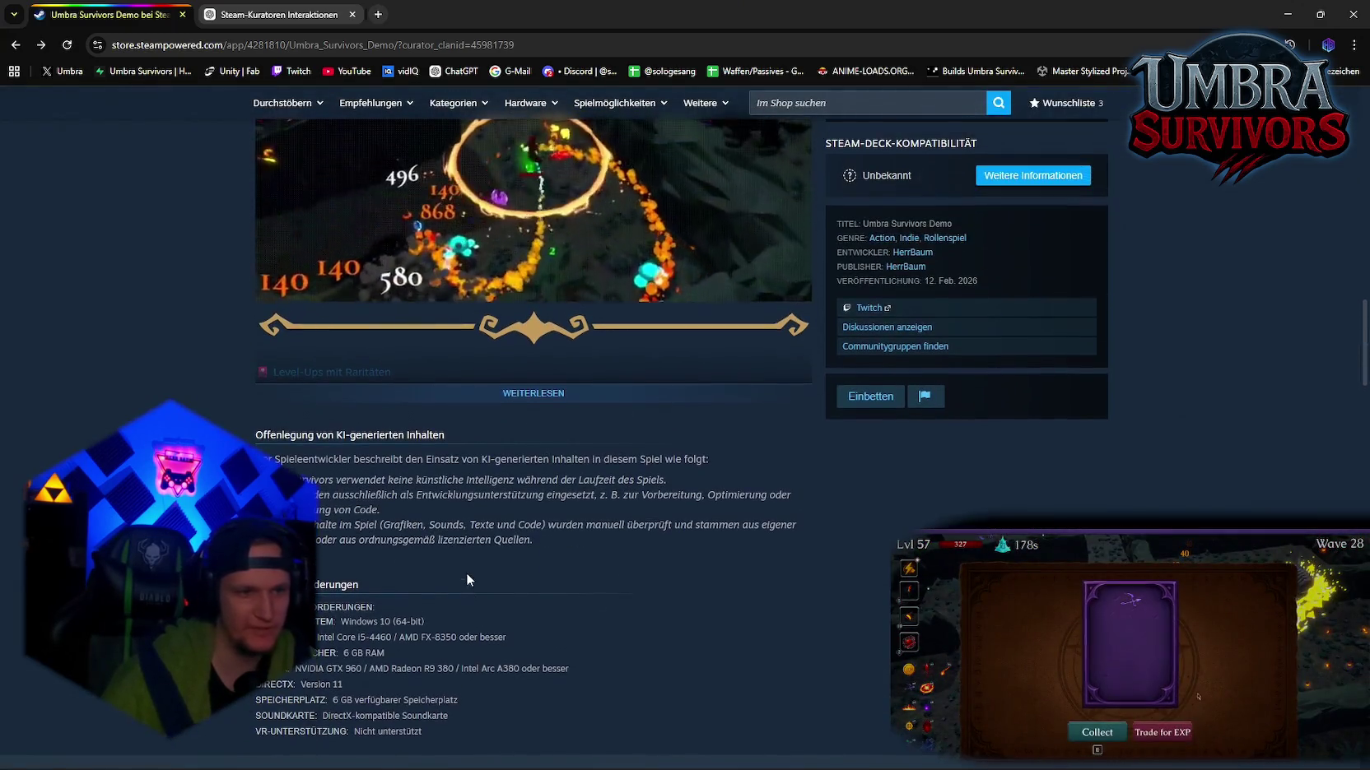
pyautogui.moveTo(503, 556); pyautogui.dragTo(494, 733)
pyautogui.click(465, 635)
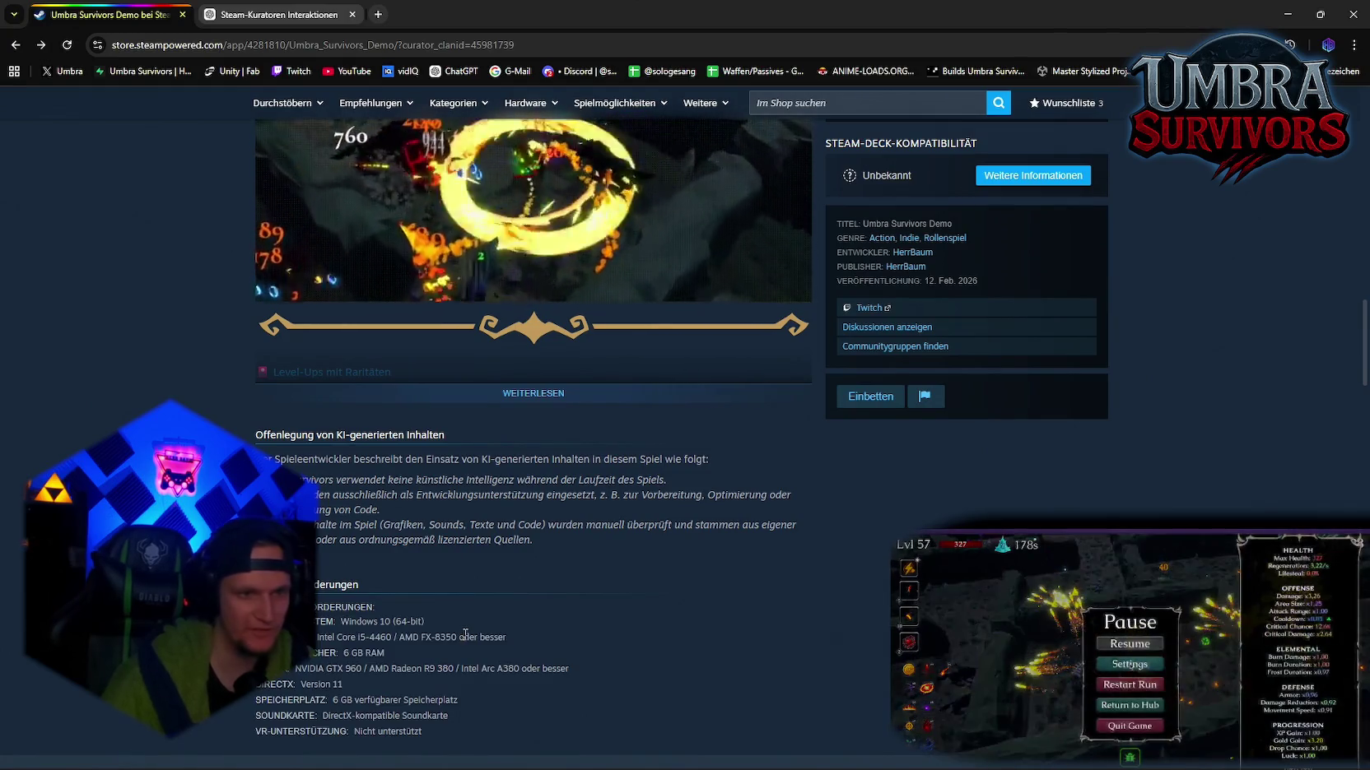
# Step: Play the trailer at the top of the store page, then close the store tab
pyautogui.scroll(-15, 466, 635)
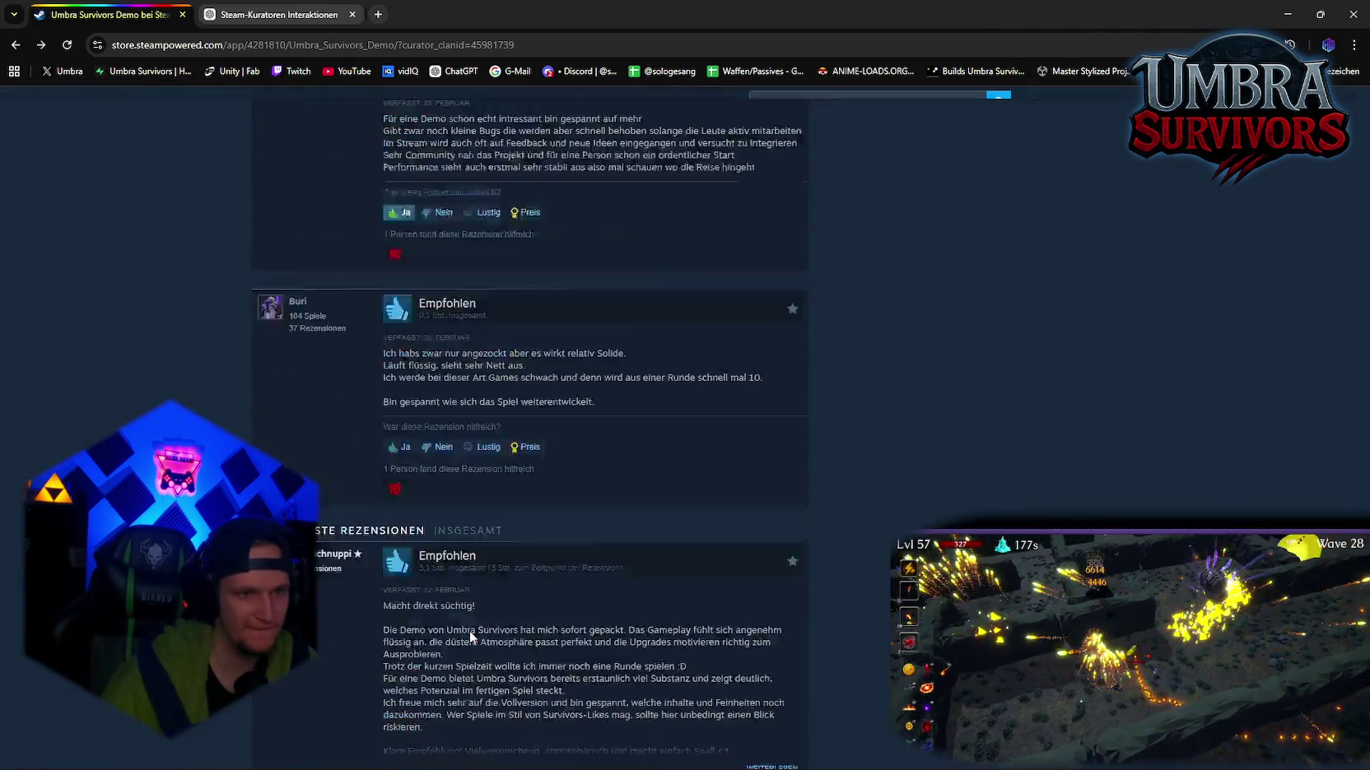
pyautogui.scroll(10, 468, 631)
pyautogui.scroll(-3, 478, 628)
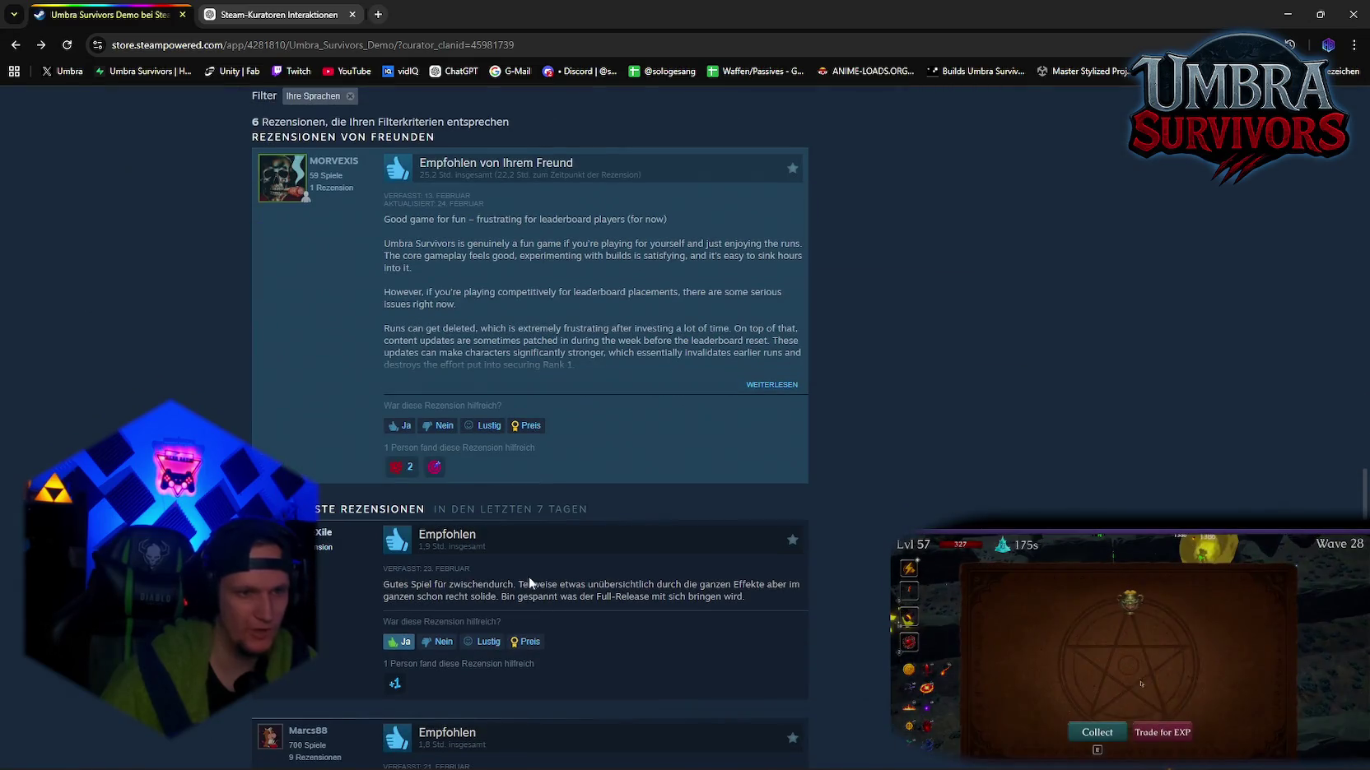
pyautogui.scroll(15, 550, 577)
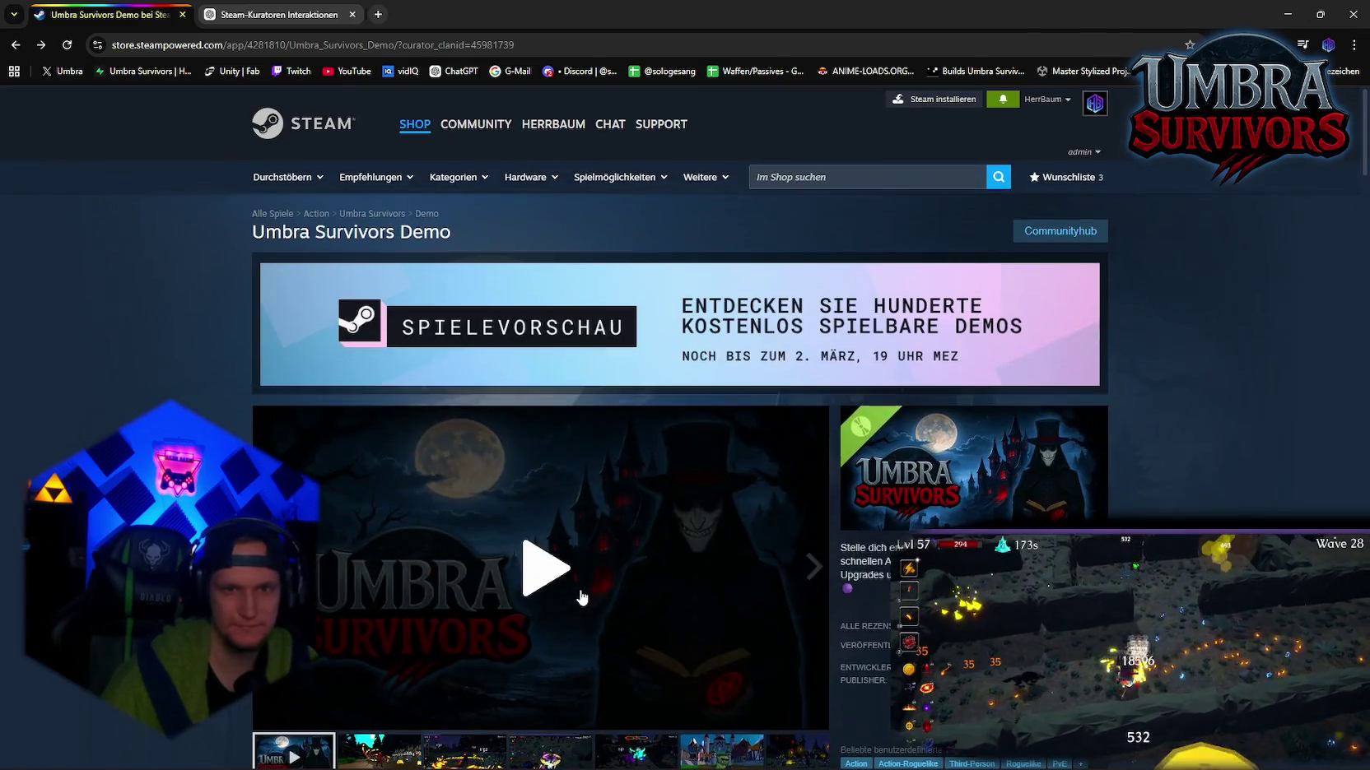
pyautogui.click(581, 597)
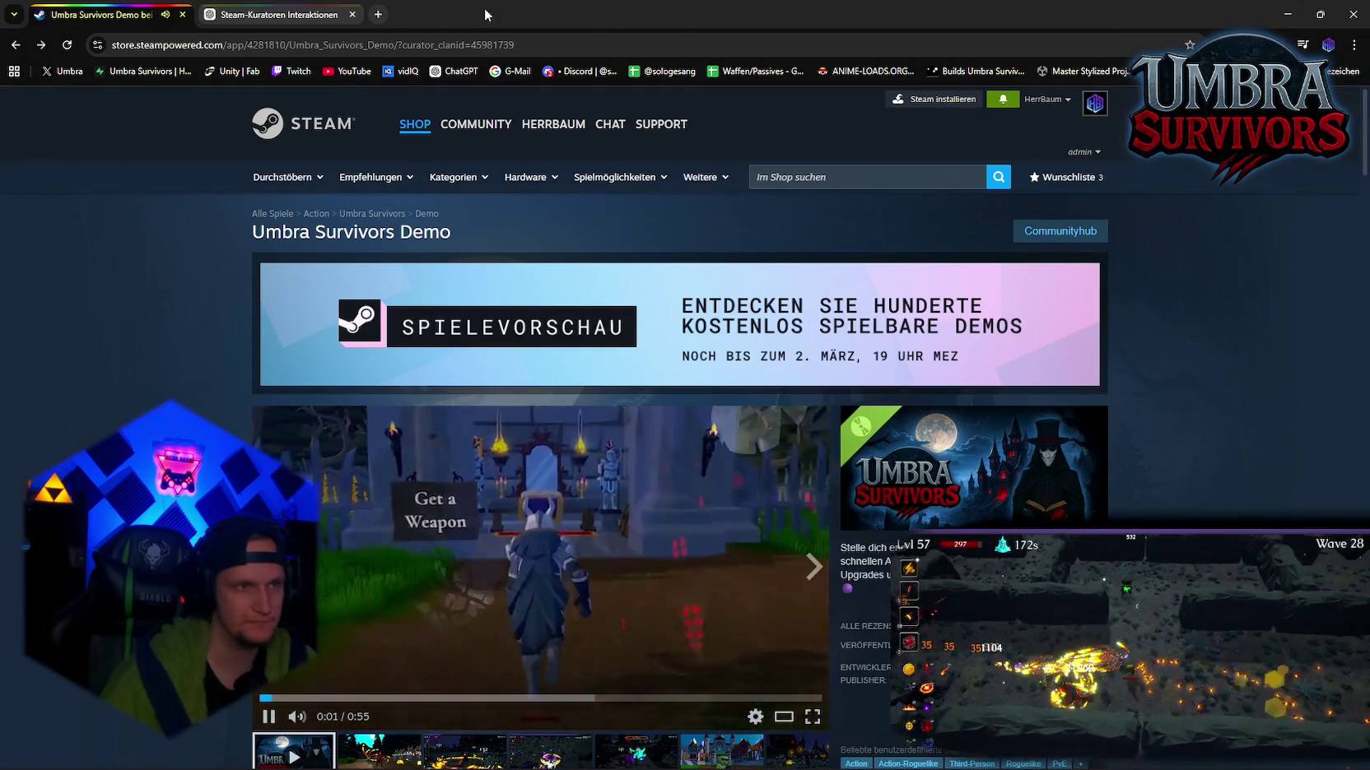
pyautogui.click(182, 15)
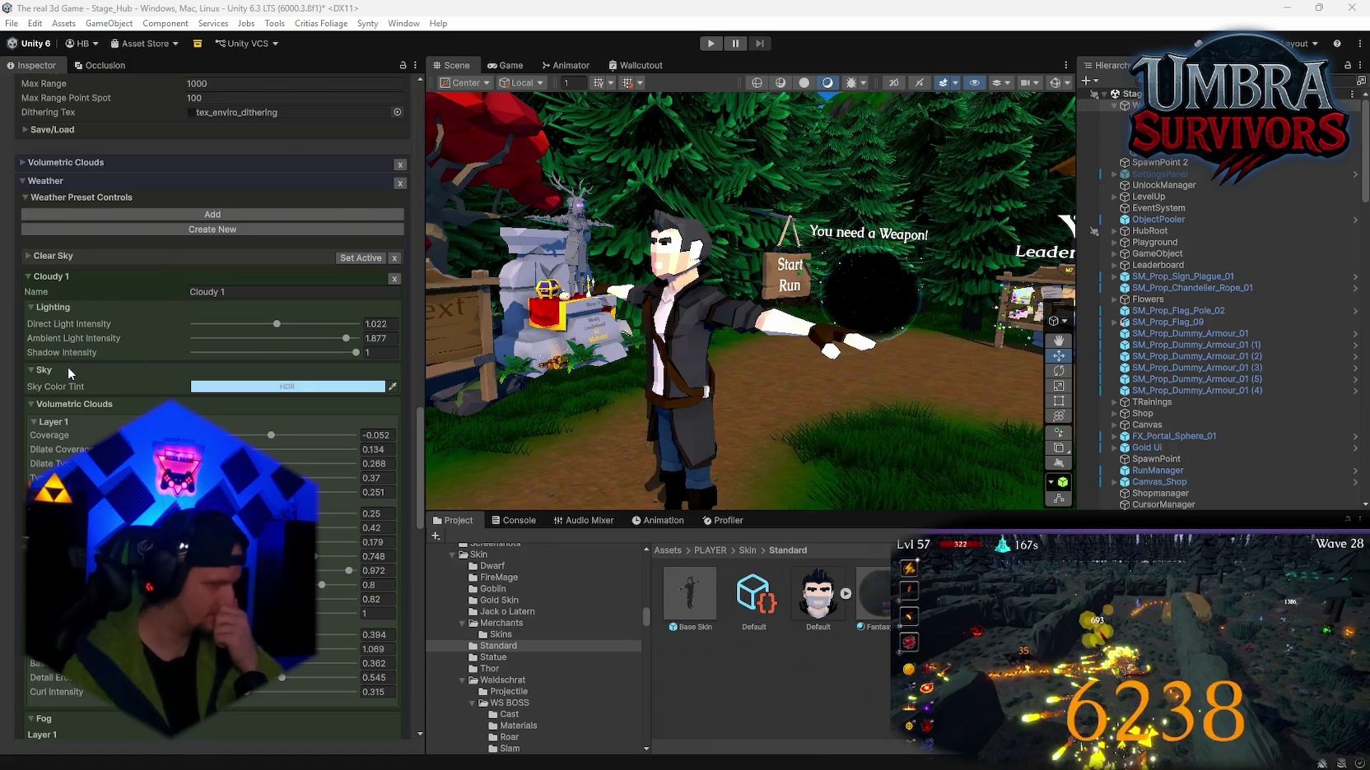
# Step: Set the Cloudy 1 preset's Fog Density 1 to 0.759 and Fog Height Falloff 1 to 0.0064
pyautogui.scroll(-12, 74, 375)
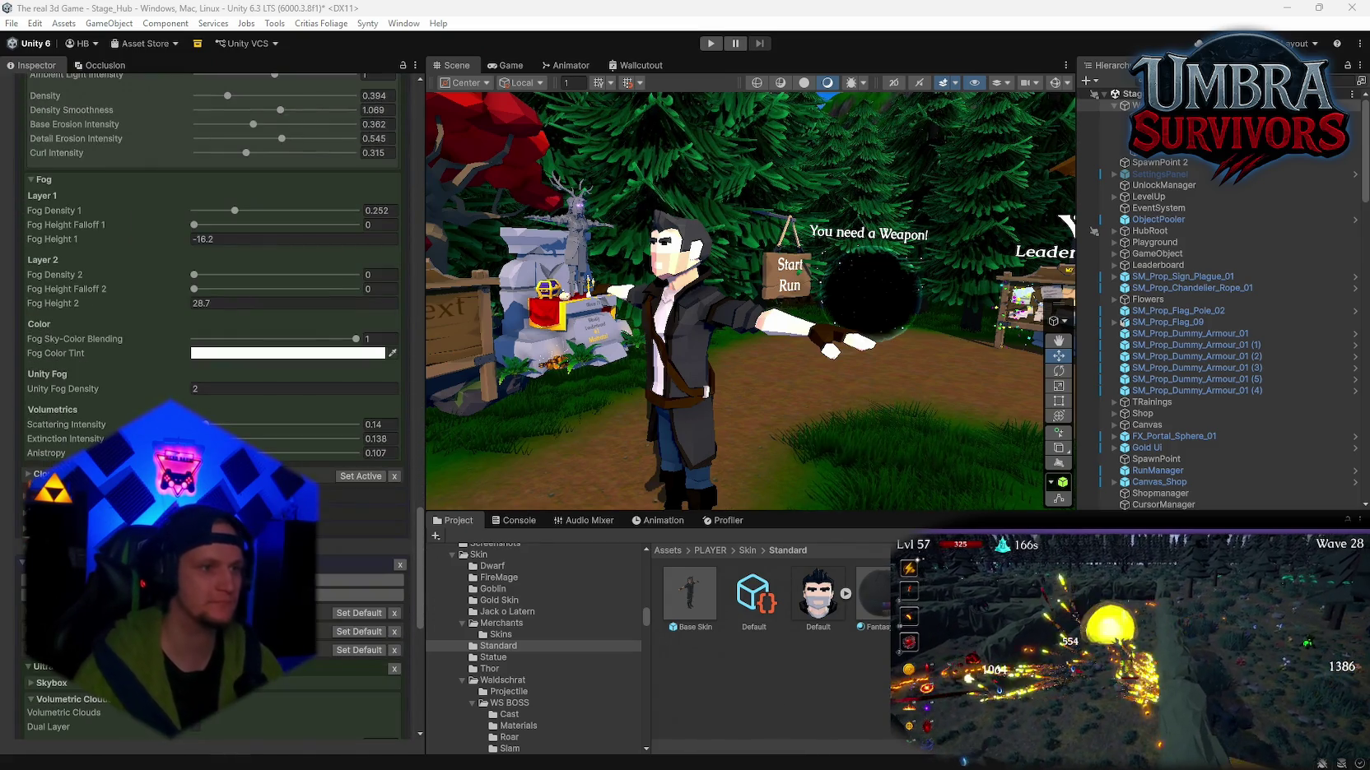
pyautogui.scroll(1, 206, 371)
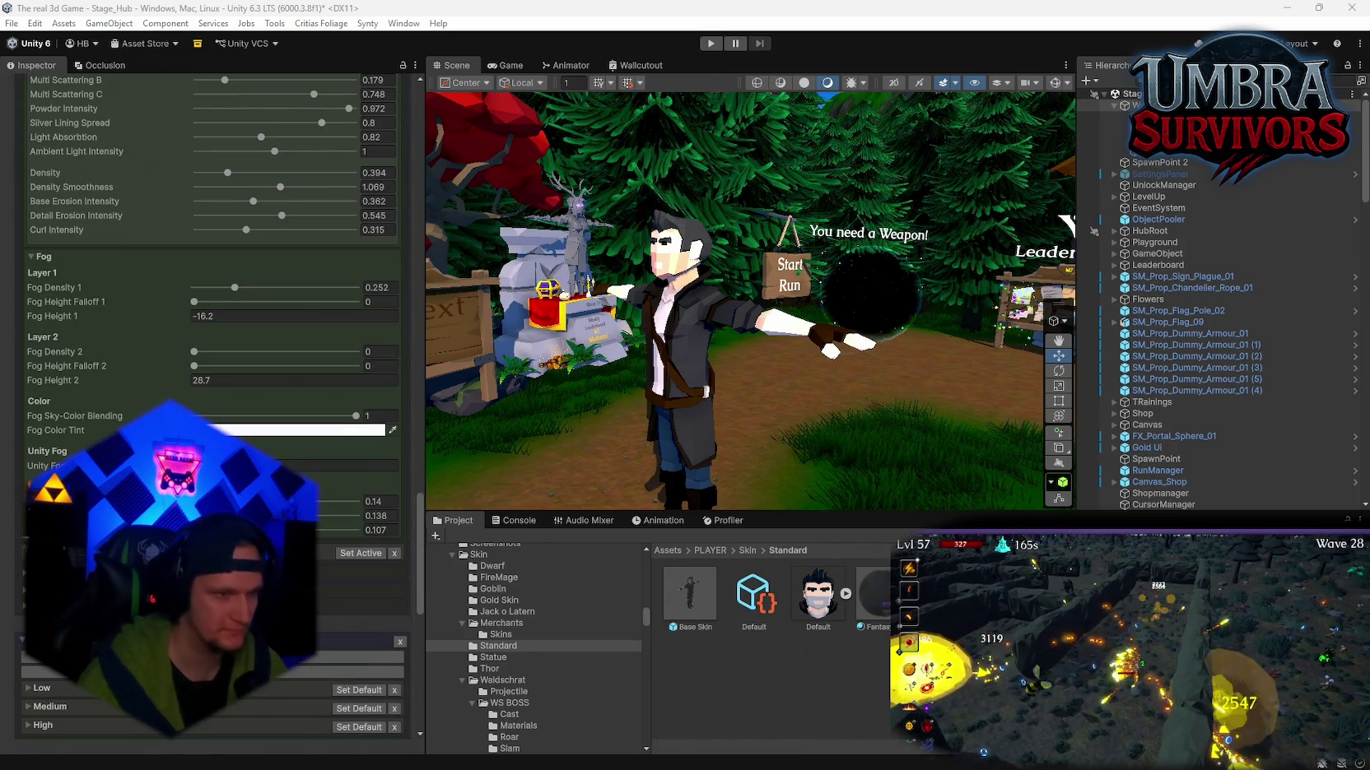
pyautogui.moveTo(775, 393)
pyautogui.mouseDown()
pyautogui.moveTo(1069, 276)
pyautogui.moveTo(494, 447)
pyautogui.mouseUp()
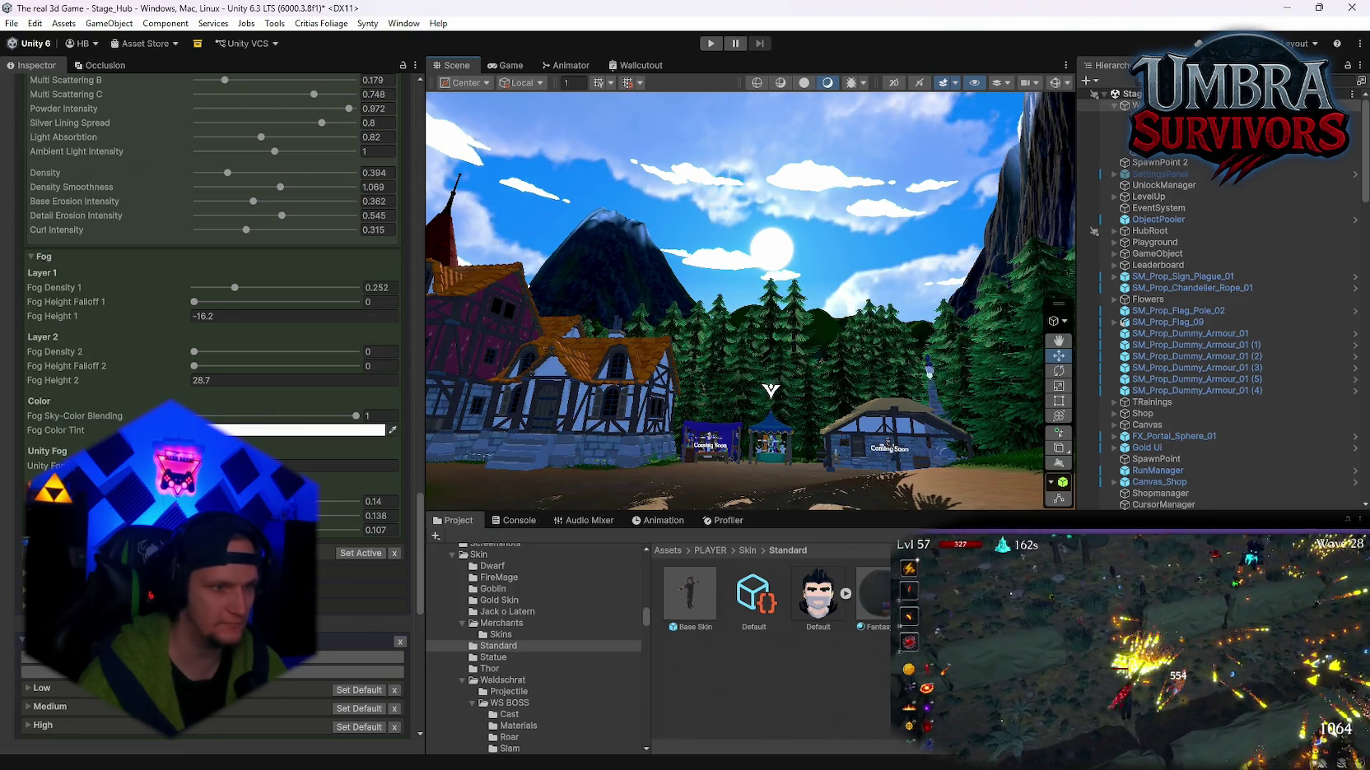
pyautogui.moveTo(771, 391); pyautogui.dragTo(801, 496)
pyautogui.scroll(2, 213, 246)
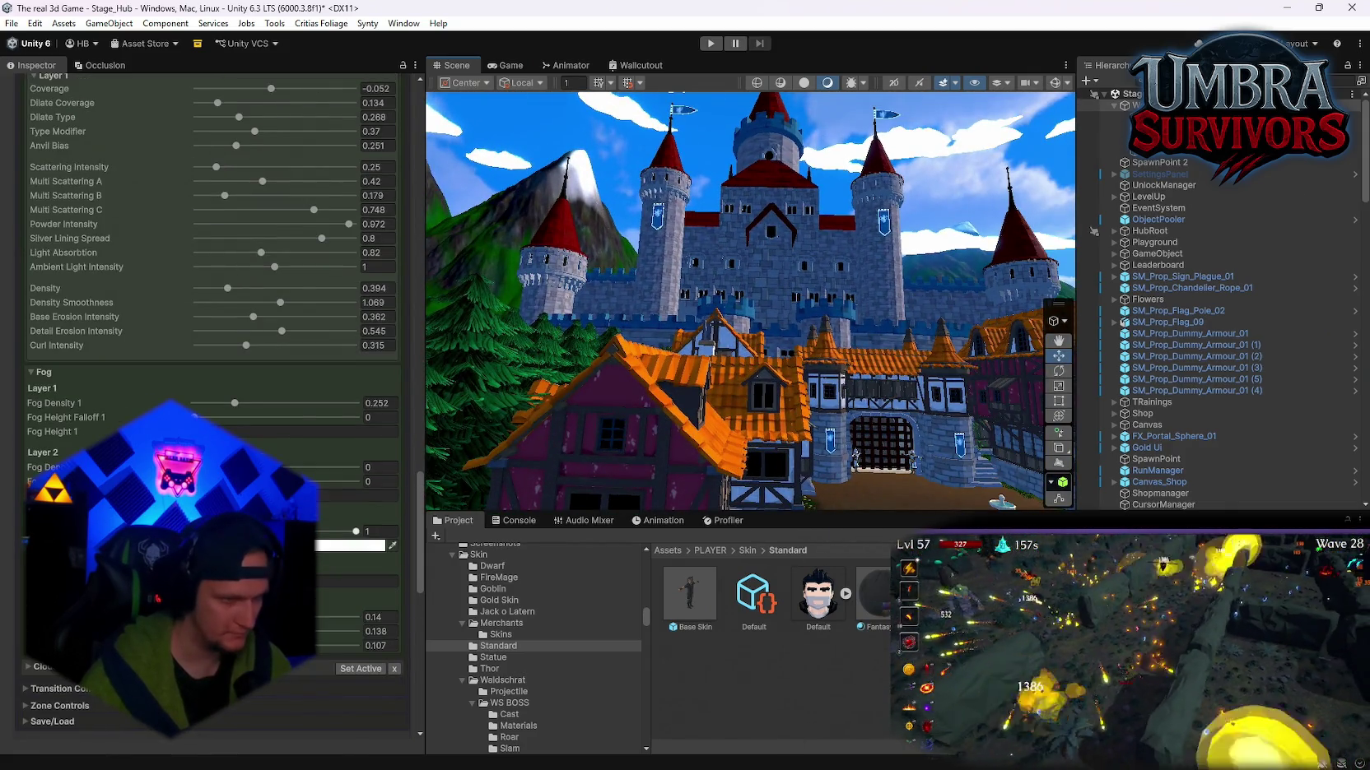
pyautogui.moveTo(234, 404)
pyautogui.mouseDown()
pyautogui.moveTo(215, 405)
pyautogui.moveTo(366, 418)
pyautogui.moveTo(199, 417)
pyautogui.moveTo(294, 426)
pyautogui.moveTo(222, 430)
pyautogui.mouseUp()
pyautogui.click(234, 418)
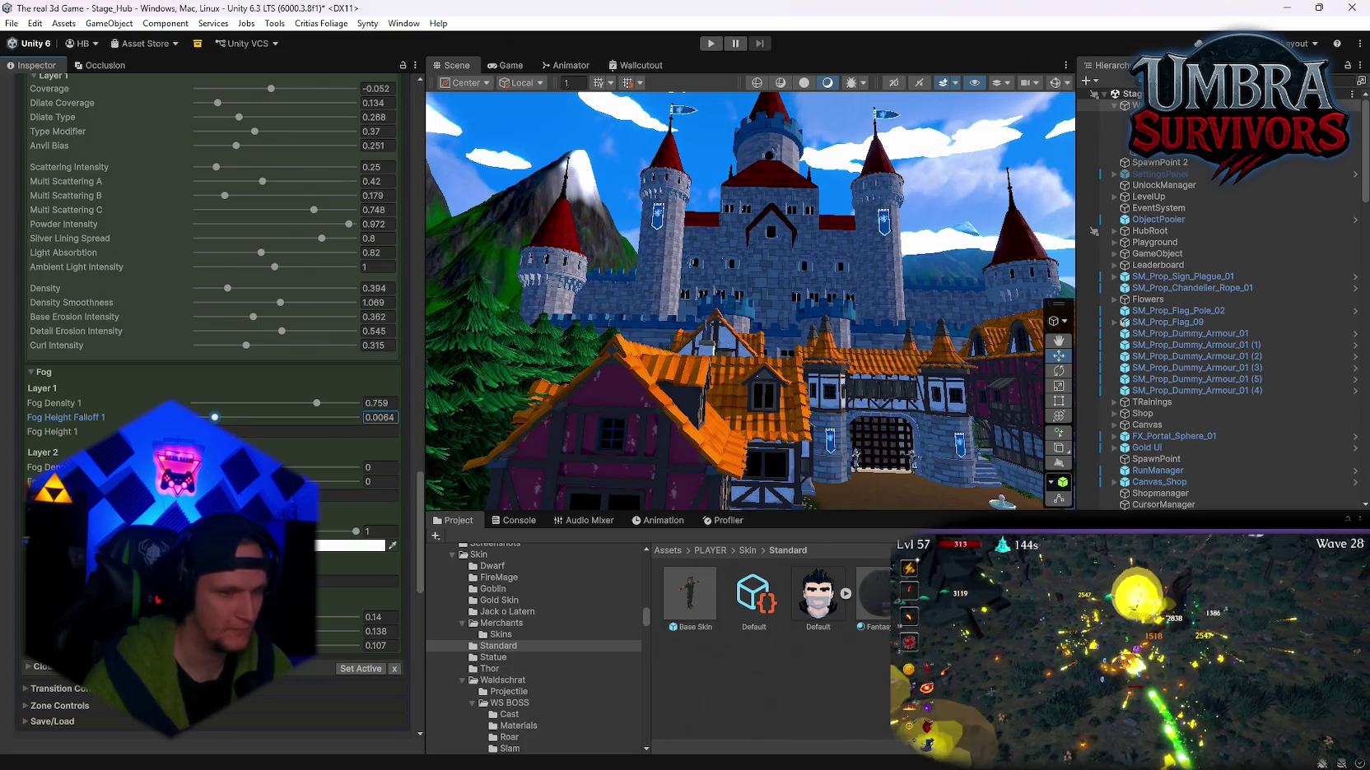
# Step: Tint the fog blue and drop the fog sky-colour blending almost to zero
pyautogui.moveTo(355, 532); pyautogui.dragTo(270, 535)
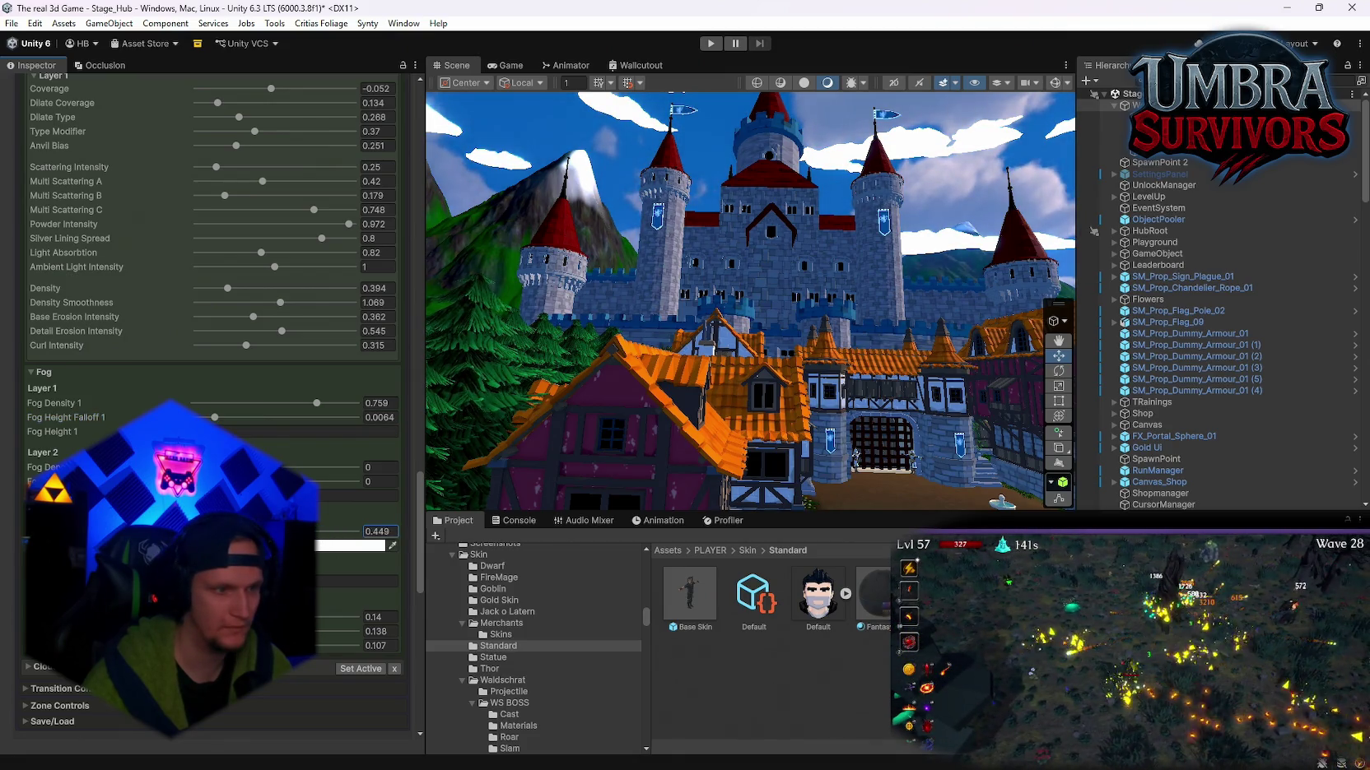
pyautogui.click(346, 546)
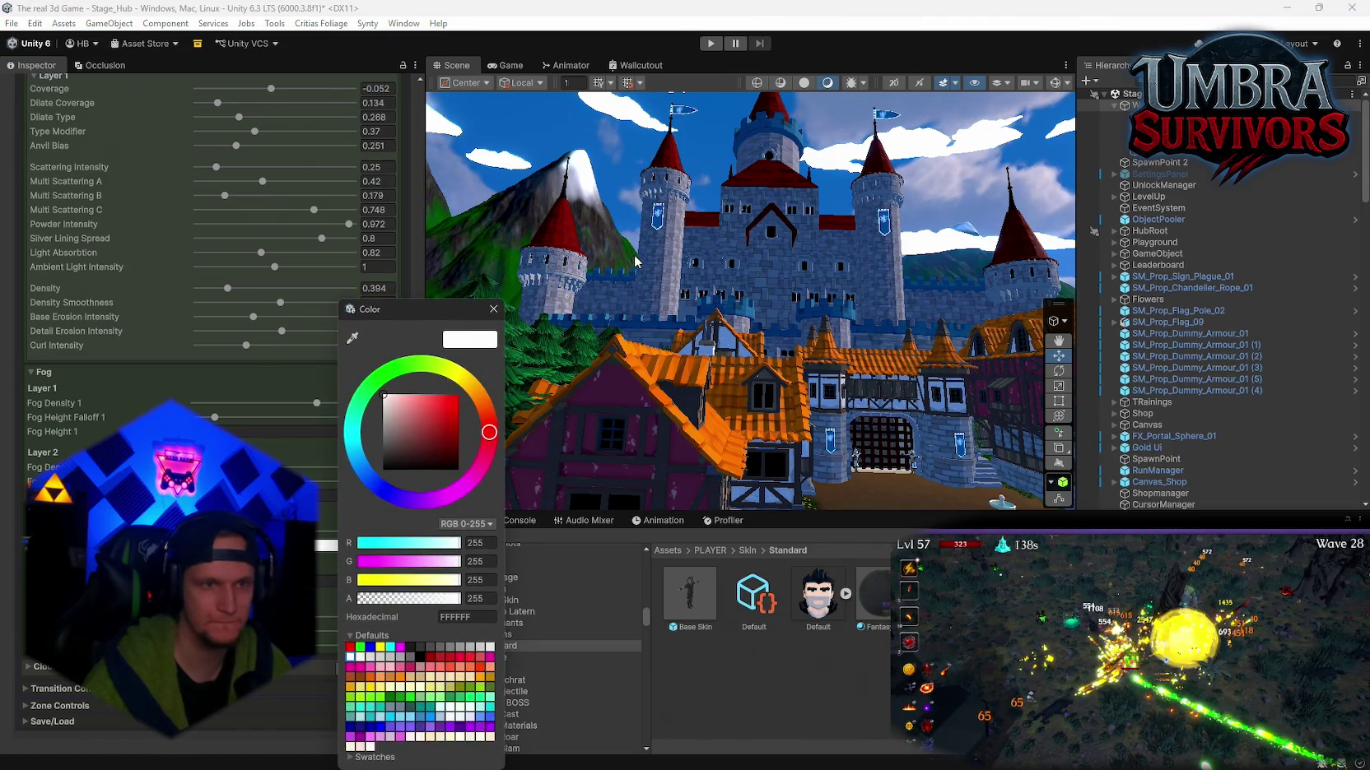
pyautogui.click(362, 466)
pyautogui.click(449, 419)
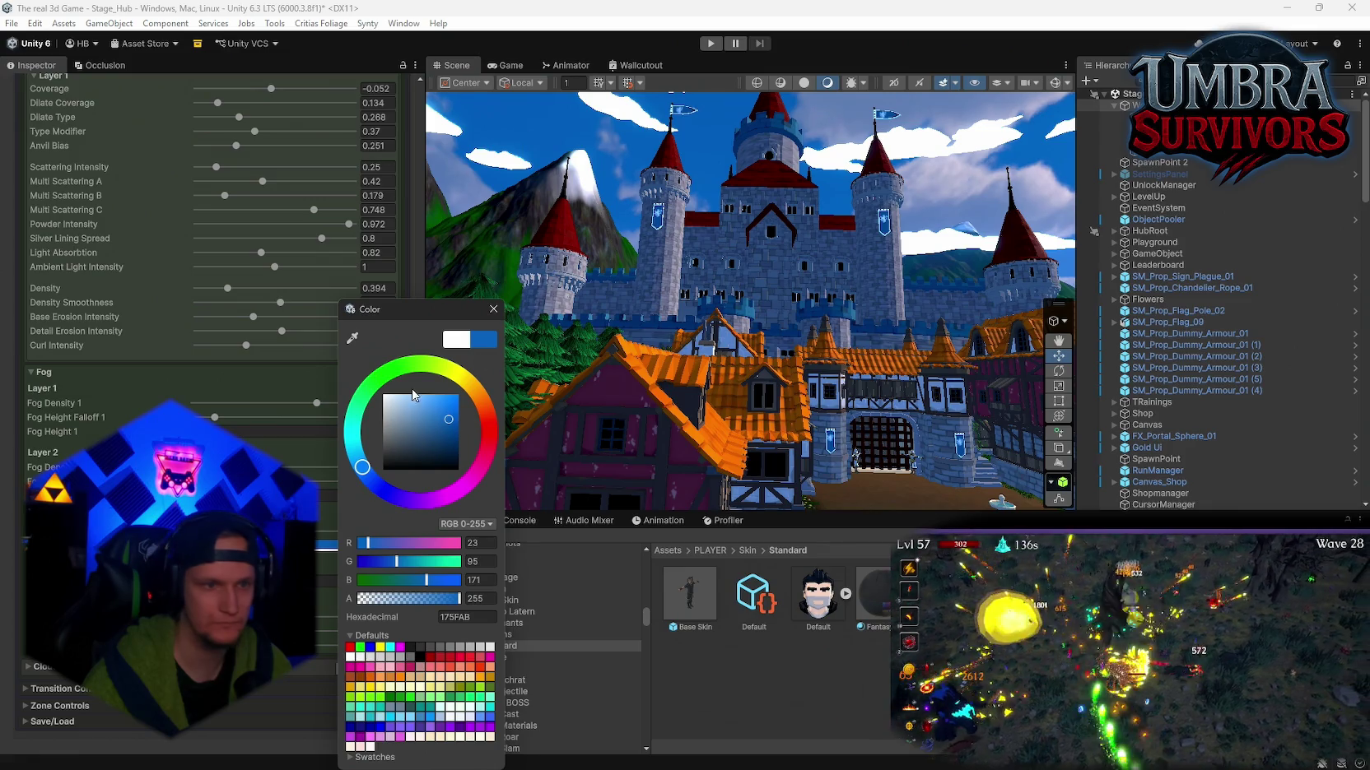
pyautogui.click(339, 530)
pyautogui.click(339, 531)
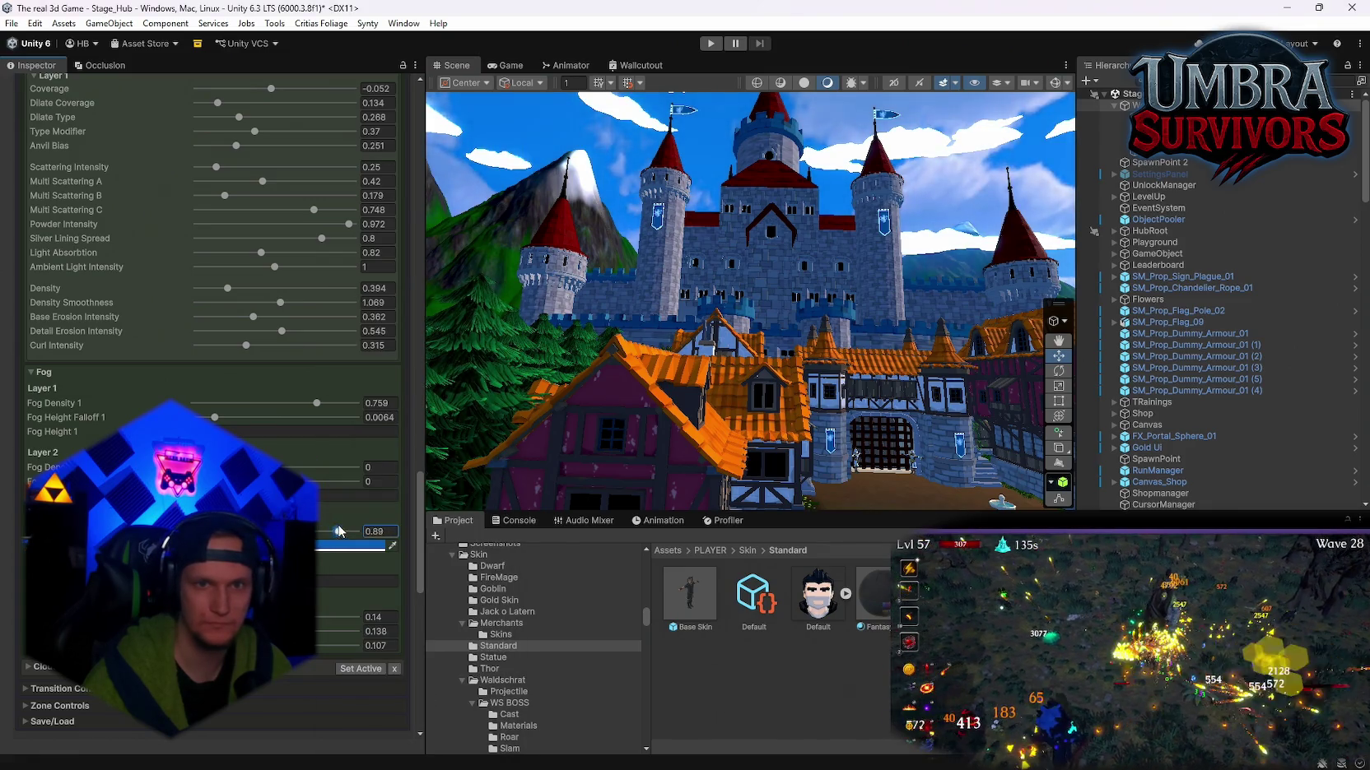
pyautogui.moveTo(339, 531)
pyautogui.mouseDown()
pyautogui.moveTo(192, 531)
pyautogui.moveTo(356, 531)
pyautogui.mouseUp()
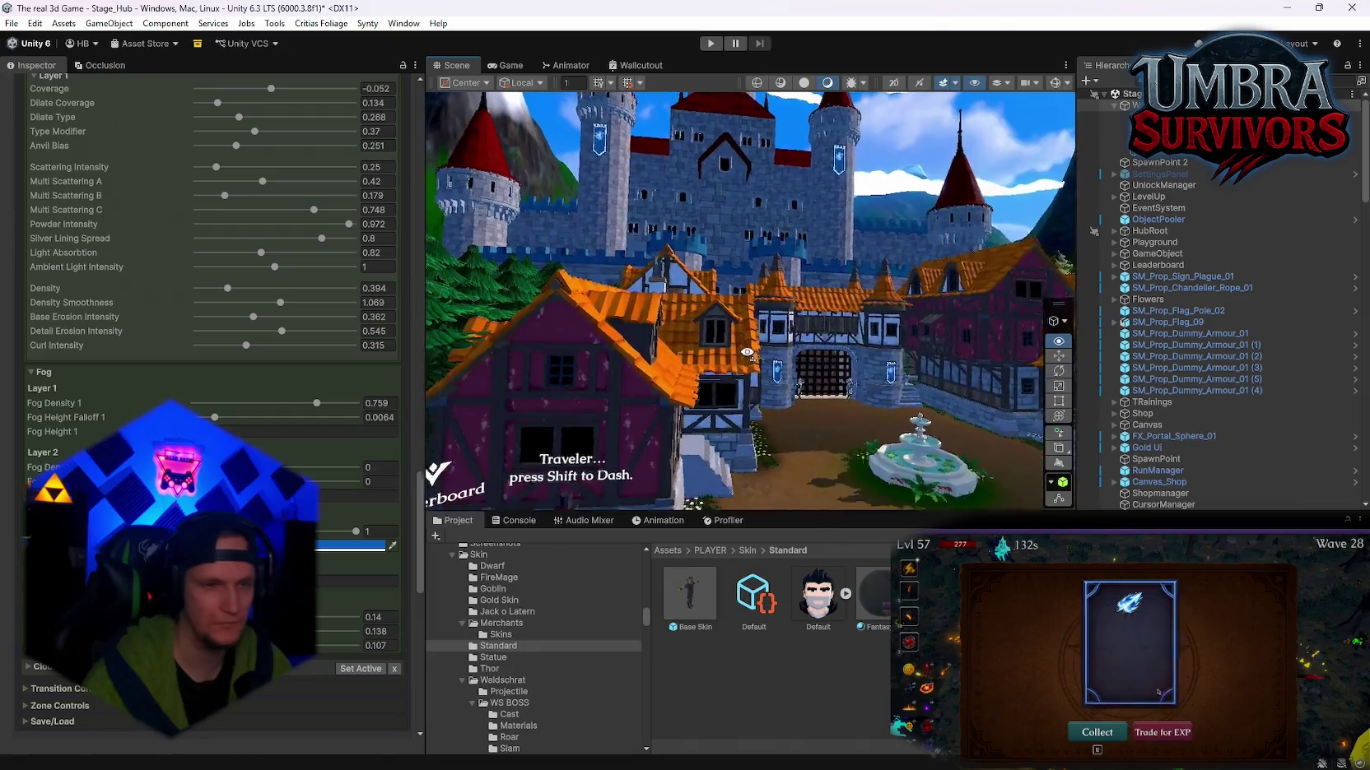
# Step: Orbit and zoom the Scene view to review the blue fog over mountains and castle
pyautogui.moveTo(746, 353); pyautogui.dragTo(461, 400)
pyautogui.scroll(-5, 212, 329)
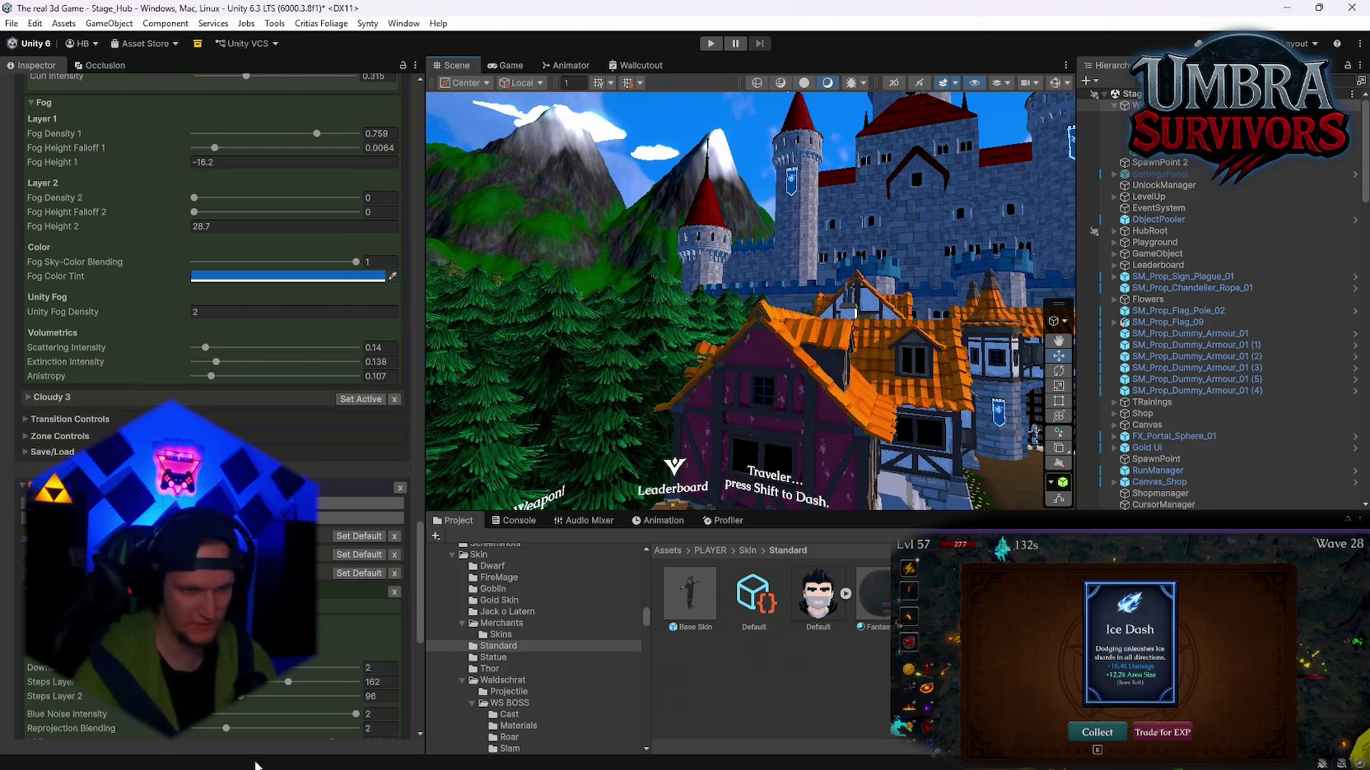
pyautogui.scroll(-10, 561, 690)
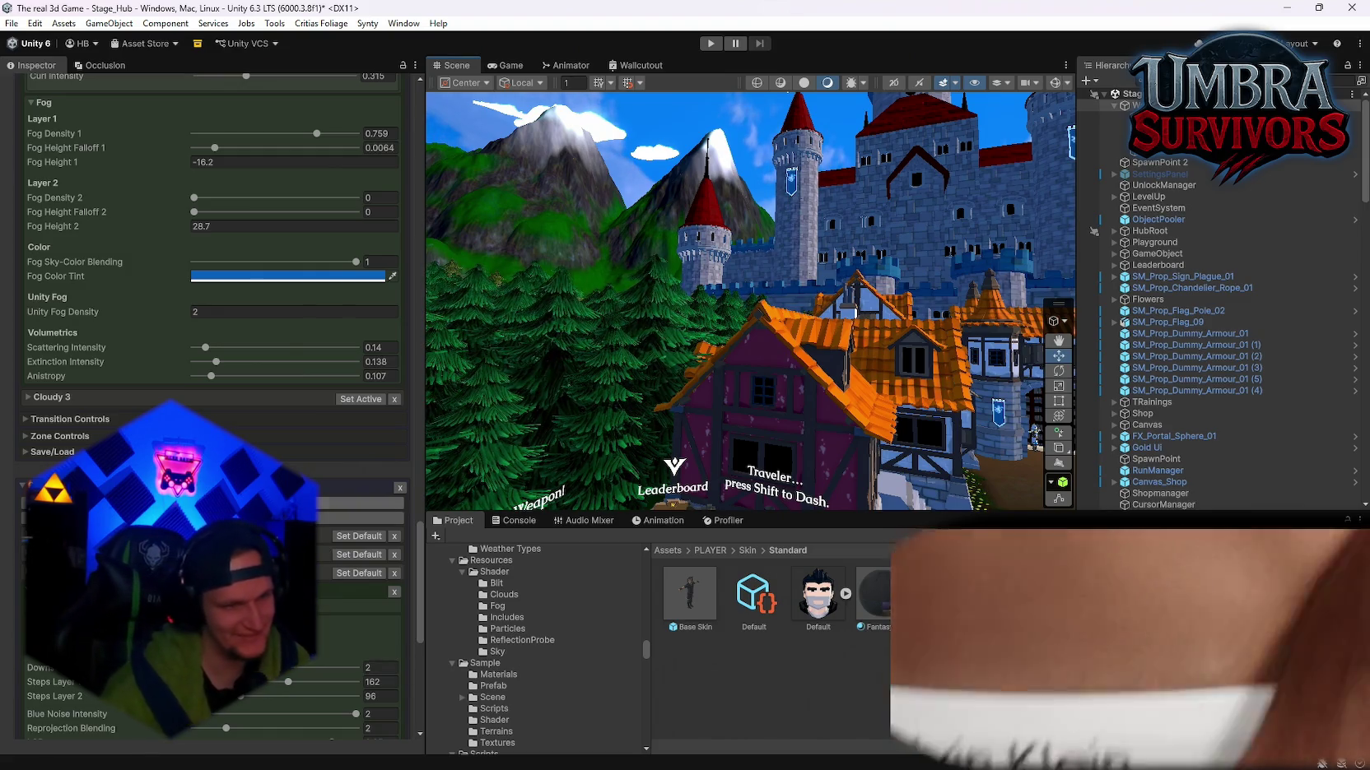
pyautogui.scroll(-5, 213, 412)
pyautogui.scroll(2, 212, 411)
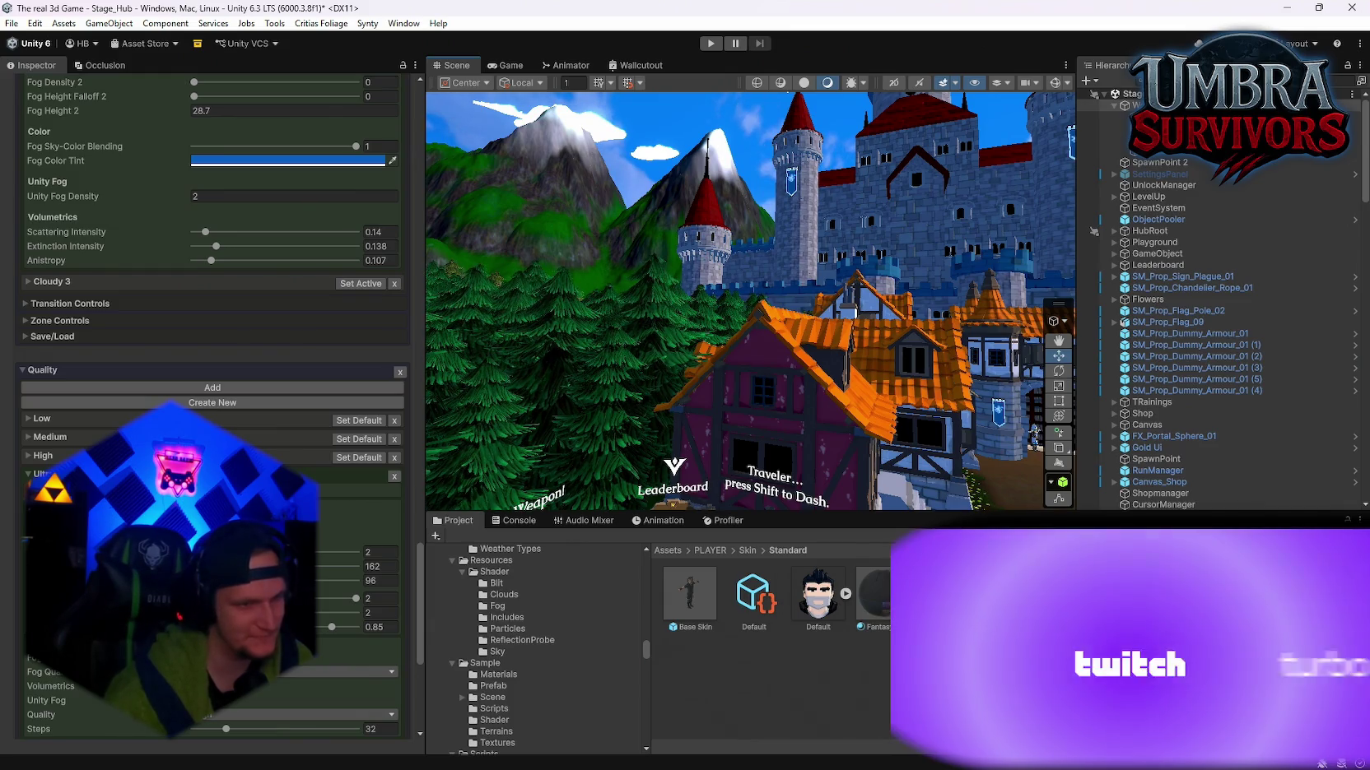
# Step: Enter 1 in the Ultra preset's first Volumetric Clouds field, then orbit the view to check the sky
pyautogui.scroll(-1, 212, 411)
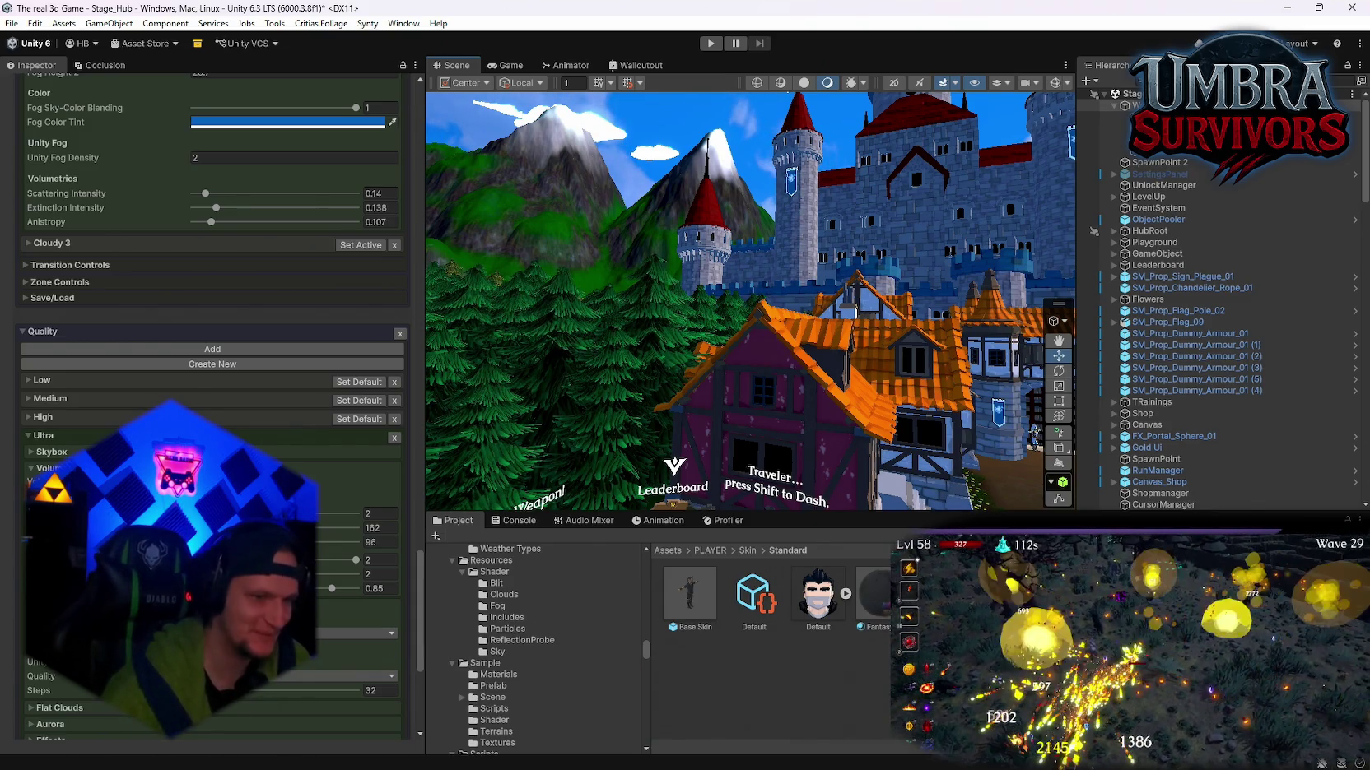
pyautogui.scroll(-1, 213, 408)
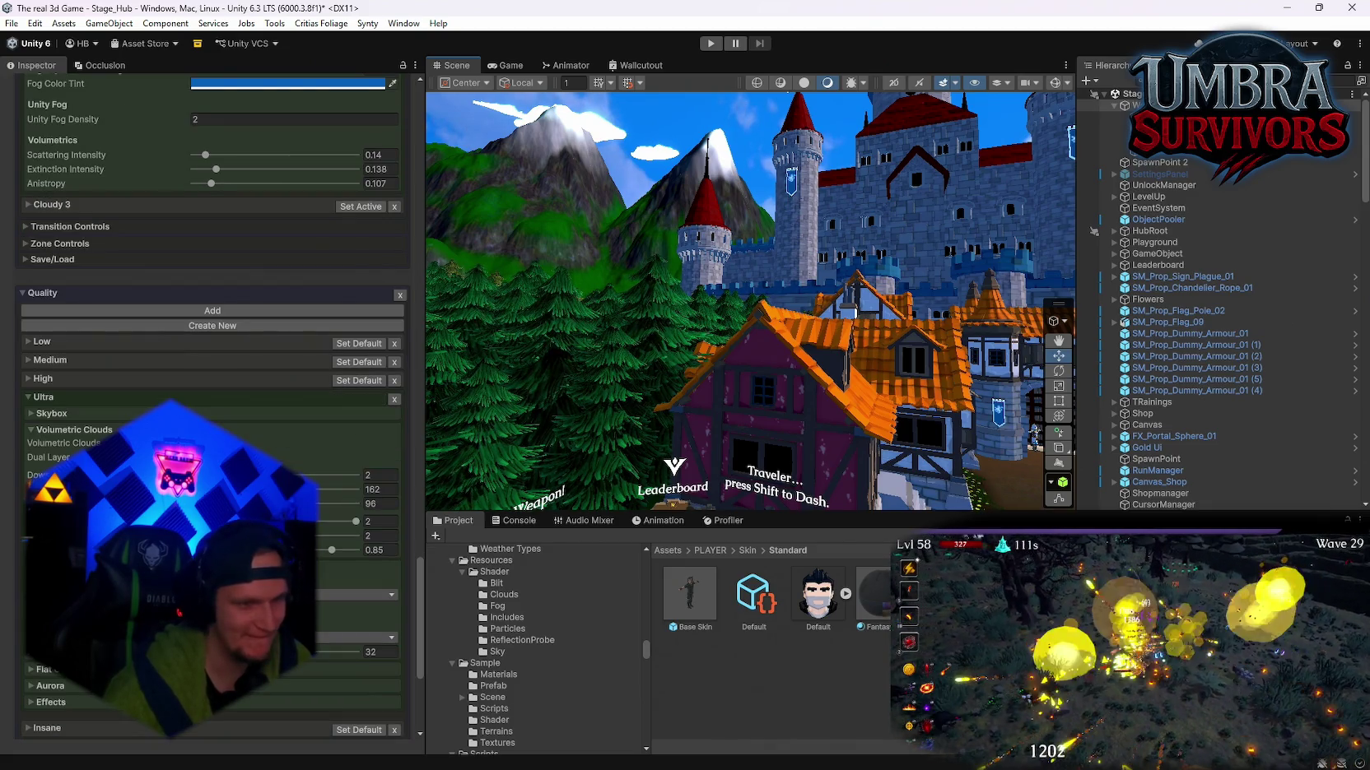
pyautogui.moveTo(683, 502); pyautogui.dragTo(819, 434)
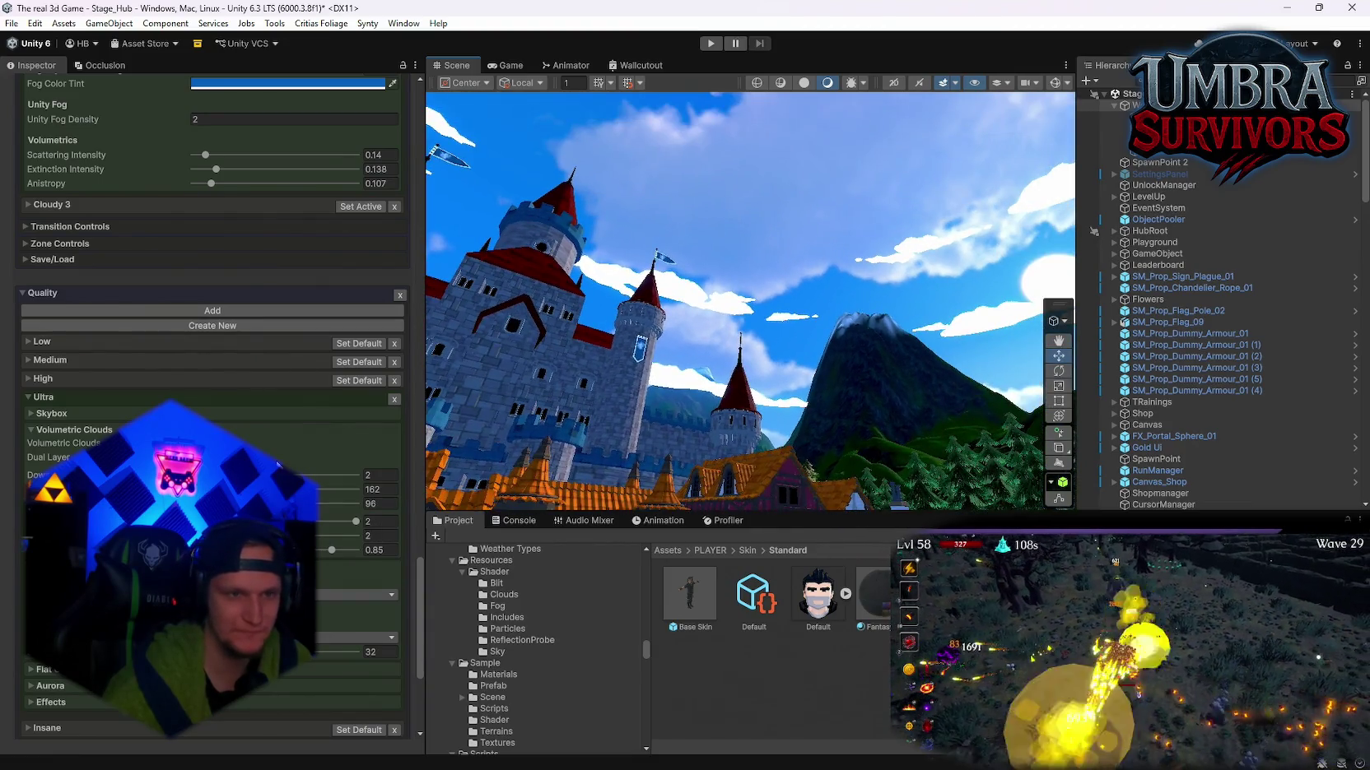
pyautogui.click(381, 475)
pyautogui.write('1')
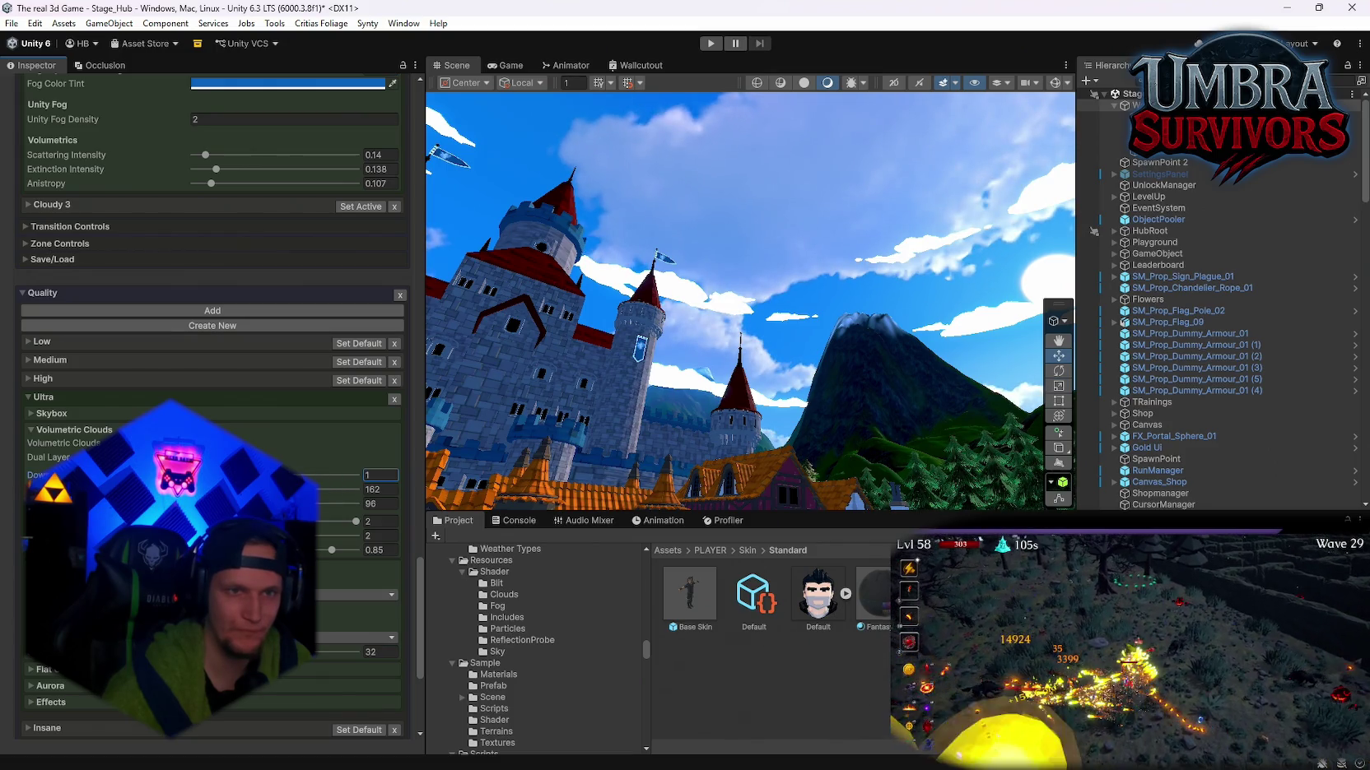
pyautogui.moveTo(776, 404); pyautogui.dragTo(777, 404)
pyautogui.moveTo(707, 467); pyautogui.dragTo(706, 468)
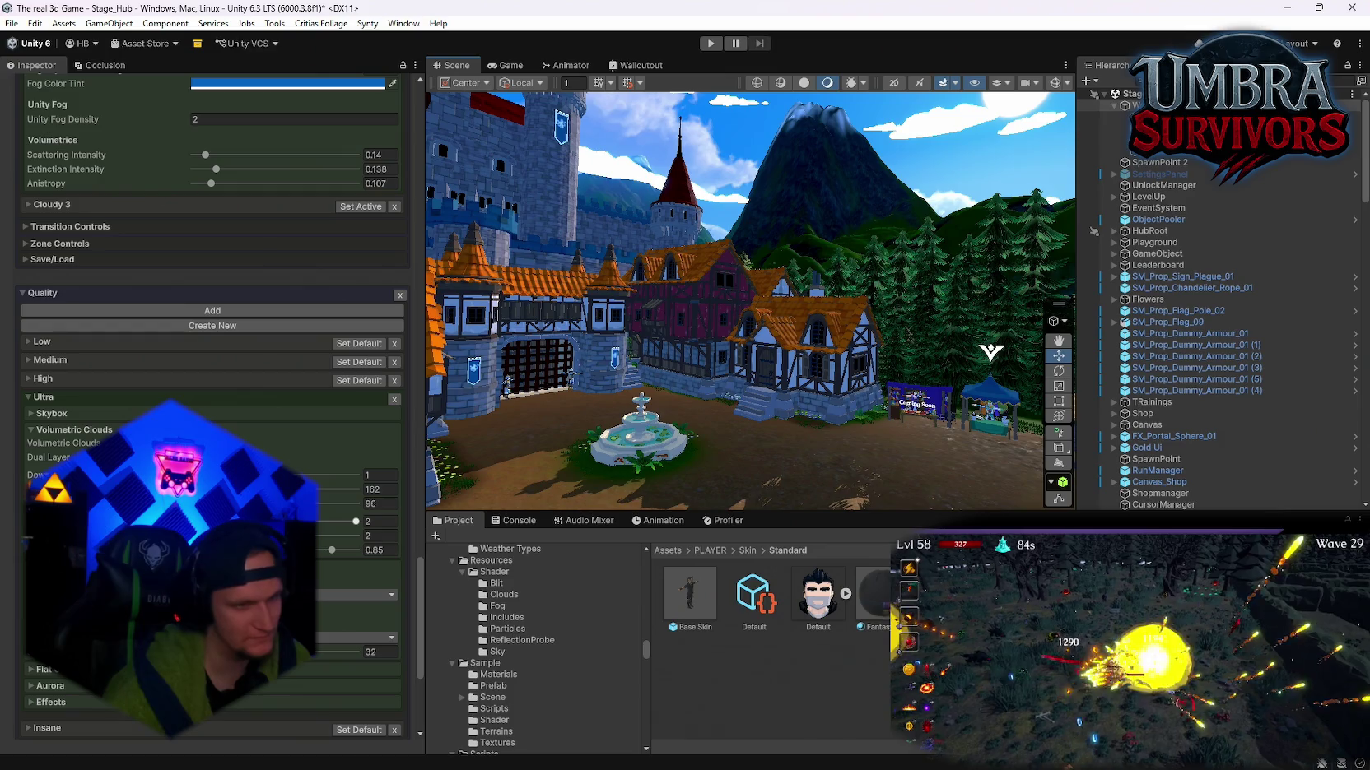
pyautogui.moveTo(990, 352)
pyautogui.mouseDown()
pyautogui.moveTo(840, 321)
pyautogui.moveTo(733, 407)
pyautogui.moveTo(777, 213)
pyautogui.moveTo(807, 247)
pyautogui.moveTo(864, 263)
pyautogui.moveTo(1062, 263)
pyautogui.mouseUp()
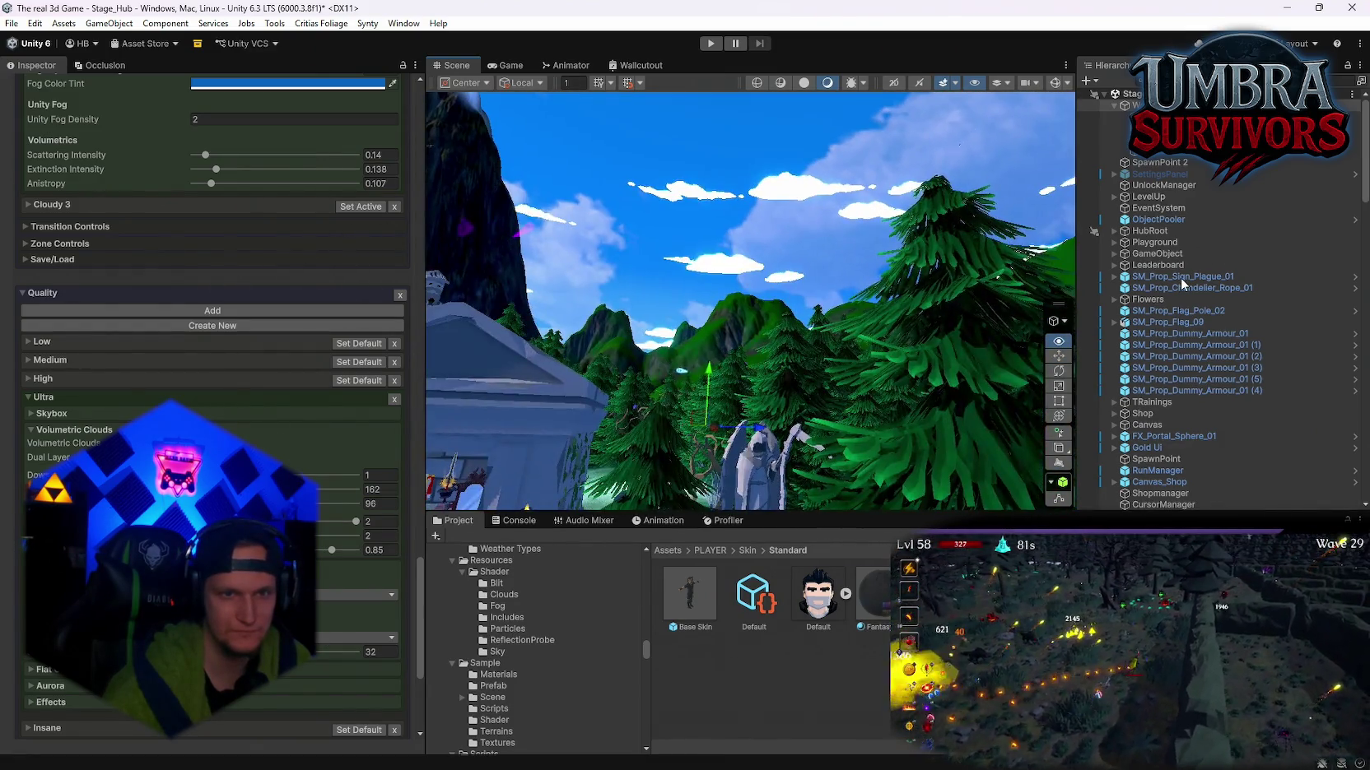
pyautogui.moveTo(823, 329); pyautogui.dragTo(887, 349)
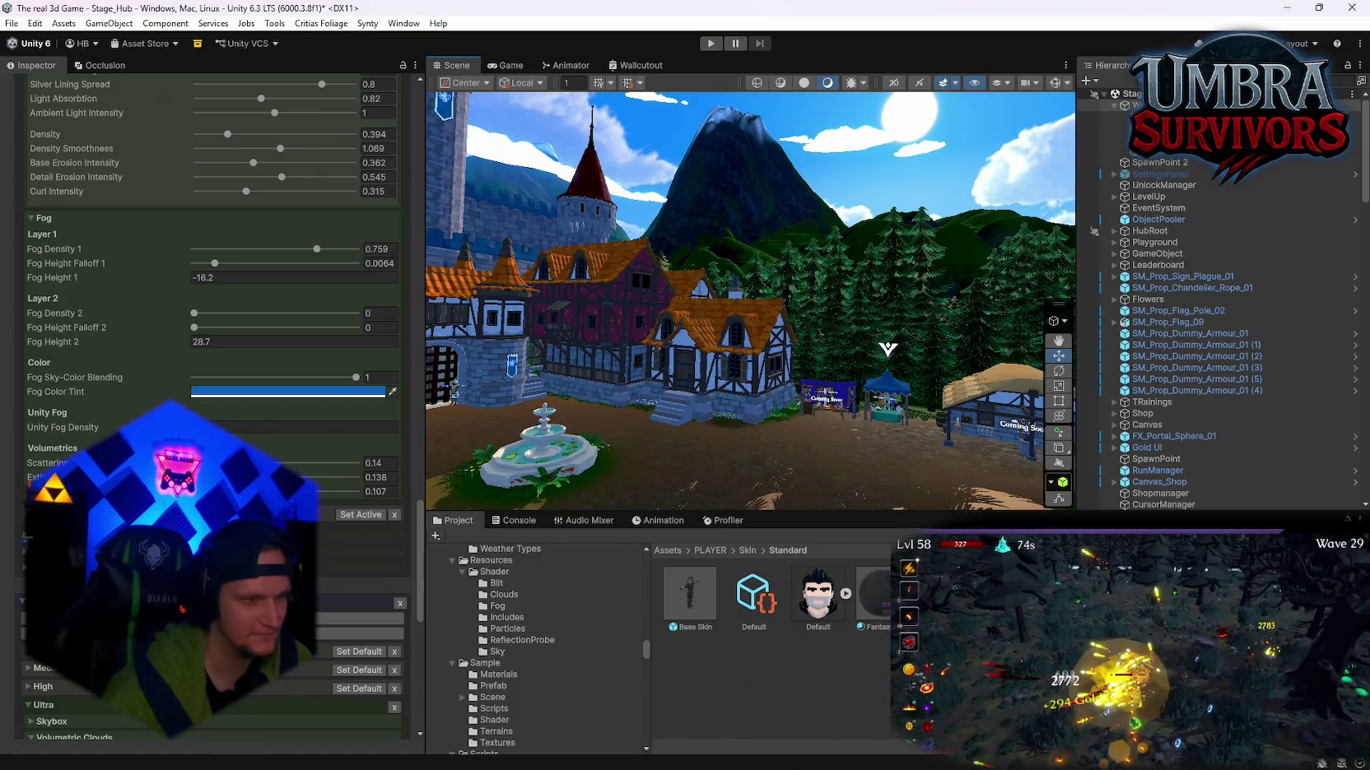
pyautogui.moveTo(502, 458); pyautogui.dragTo(1034, 396)
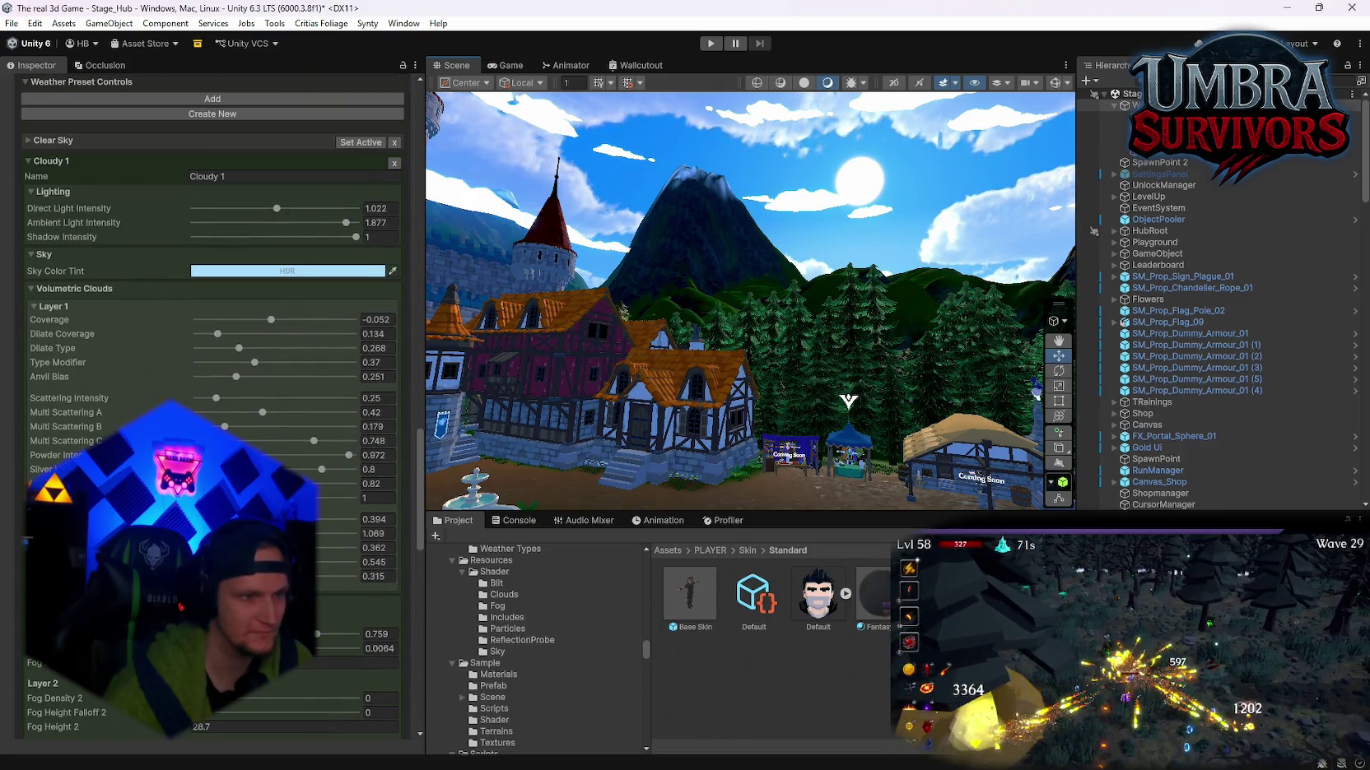
pyautogui.scroll(3, 239, 425)
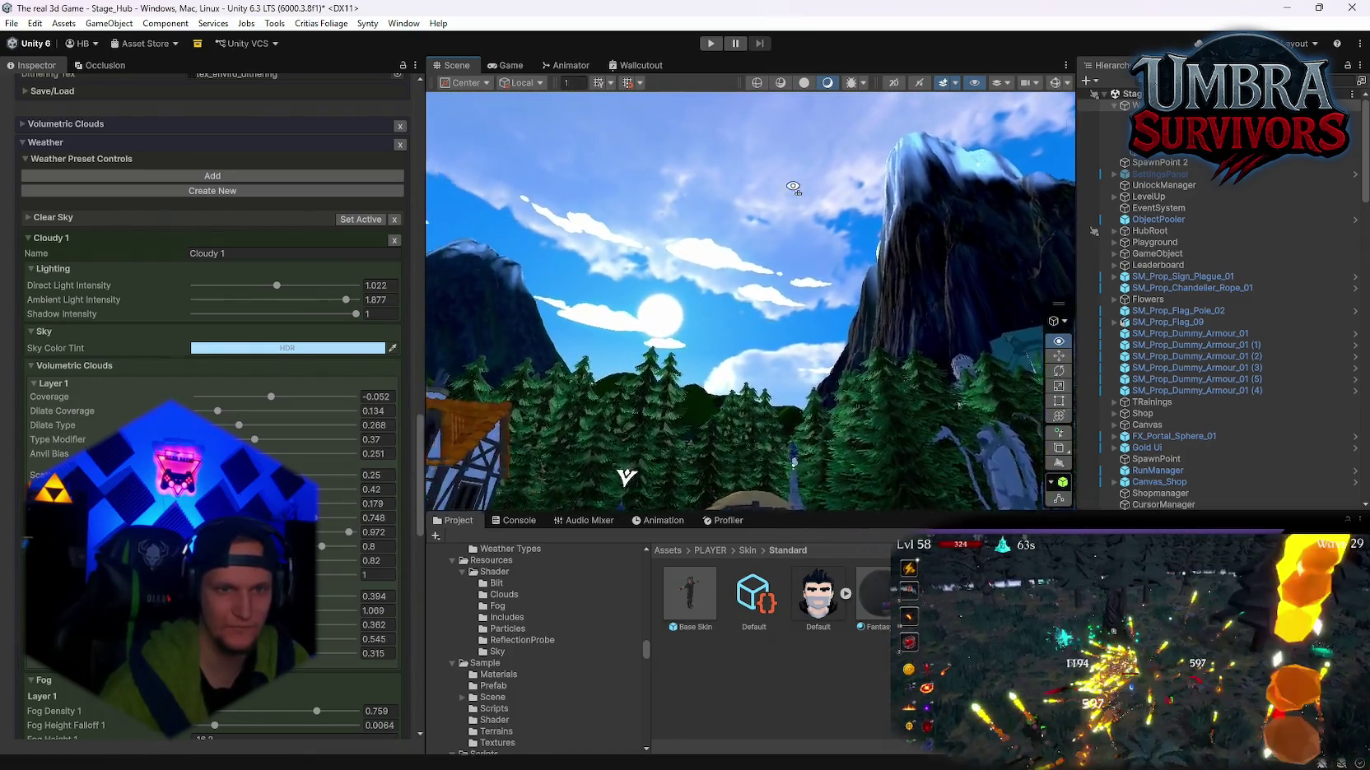
pyautogui.scroll(15, 131, 357)
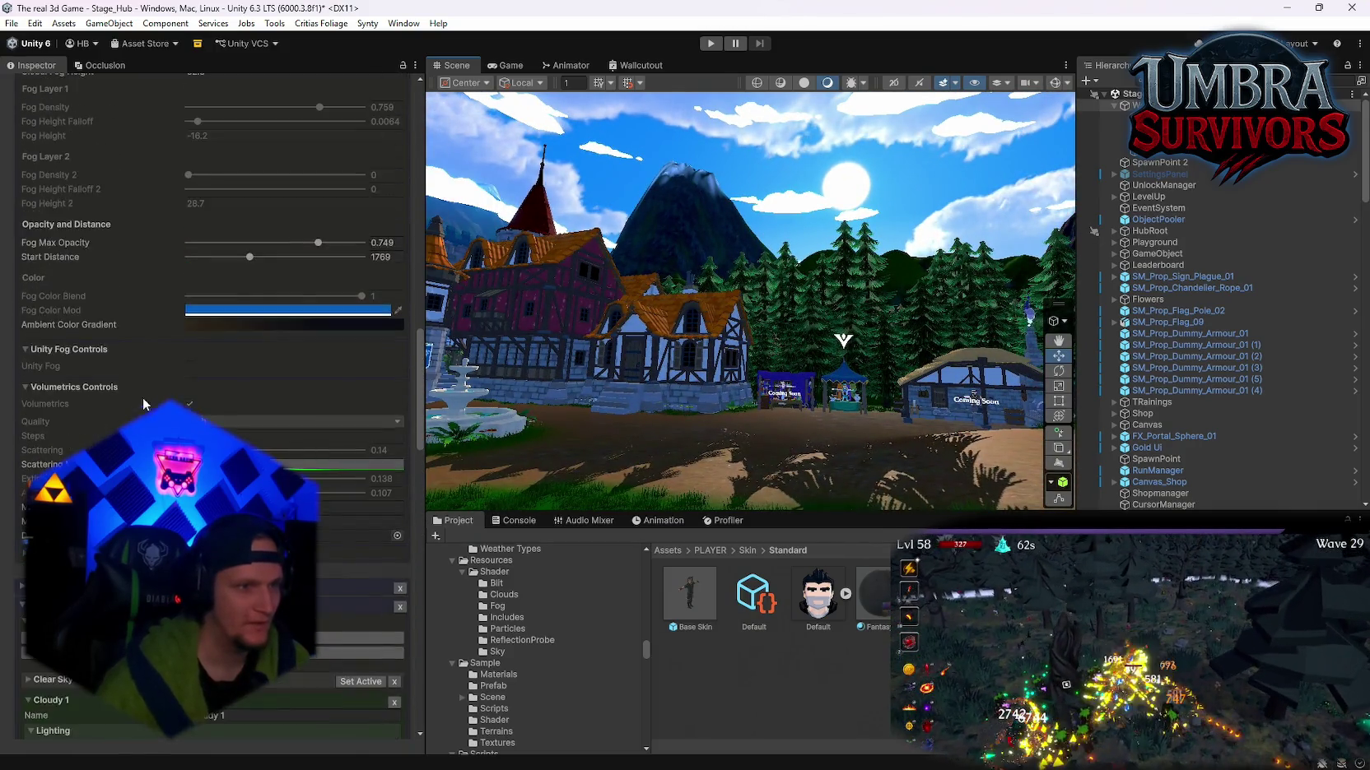
pyautogui.scroll(6, 214, 403)
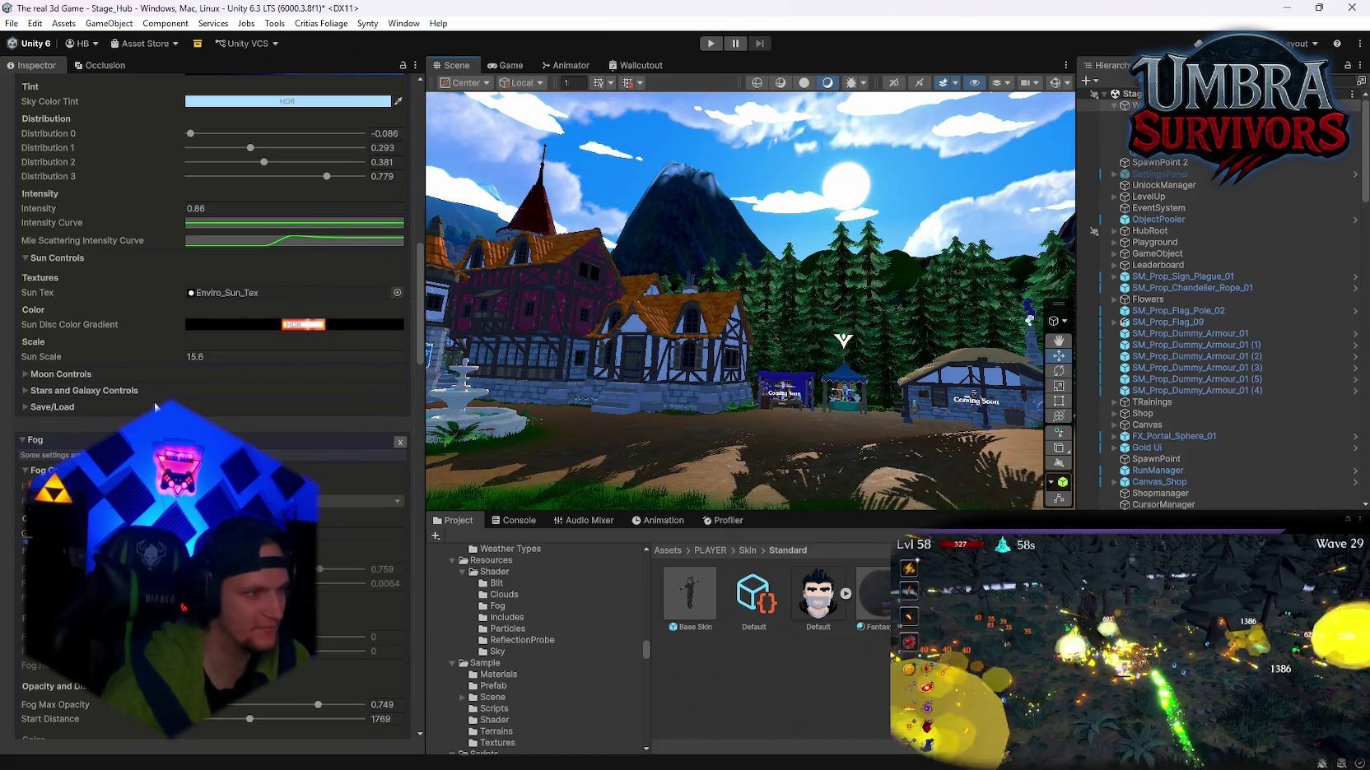
pyautogui.scroll(7, 215, 401)
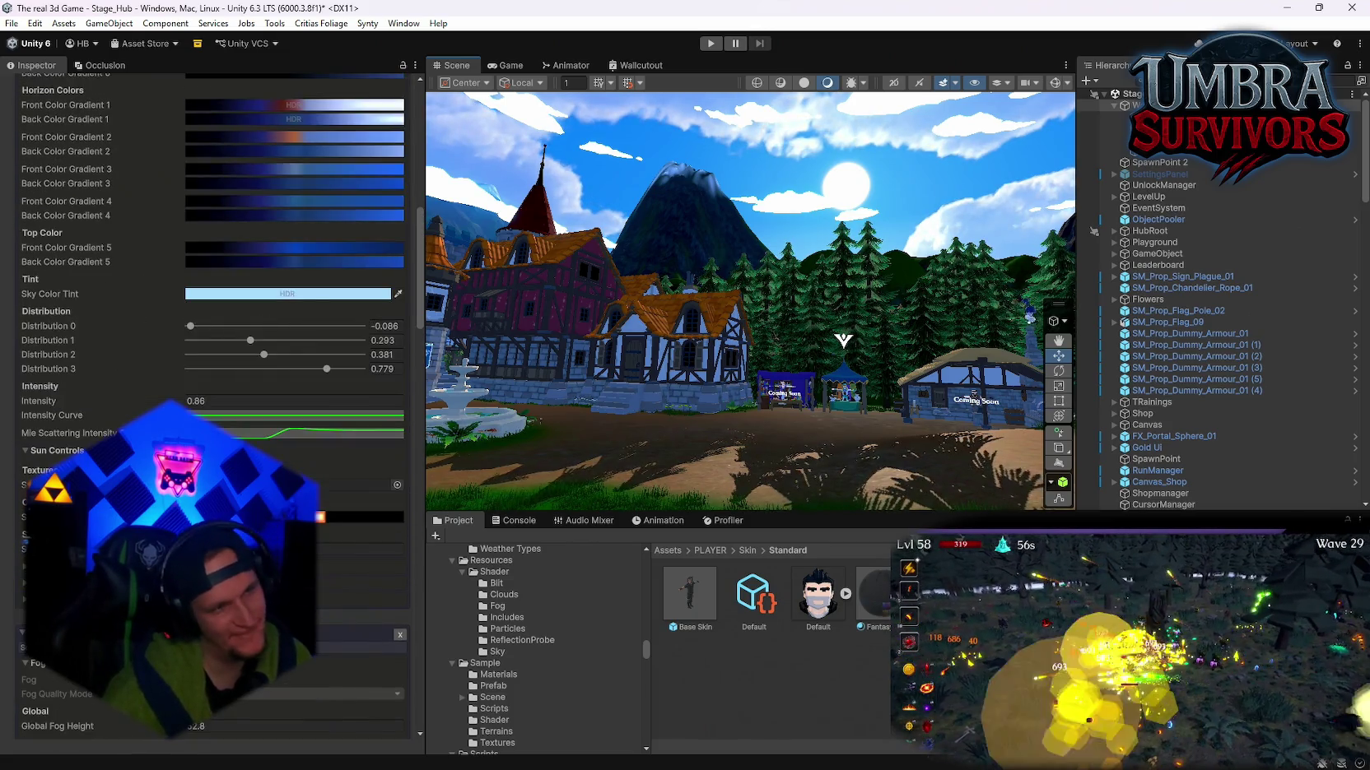
pyautogui.scroll(5, 215, 402)
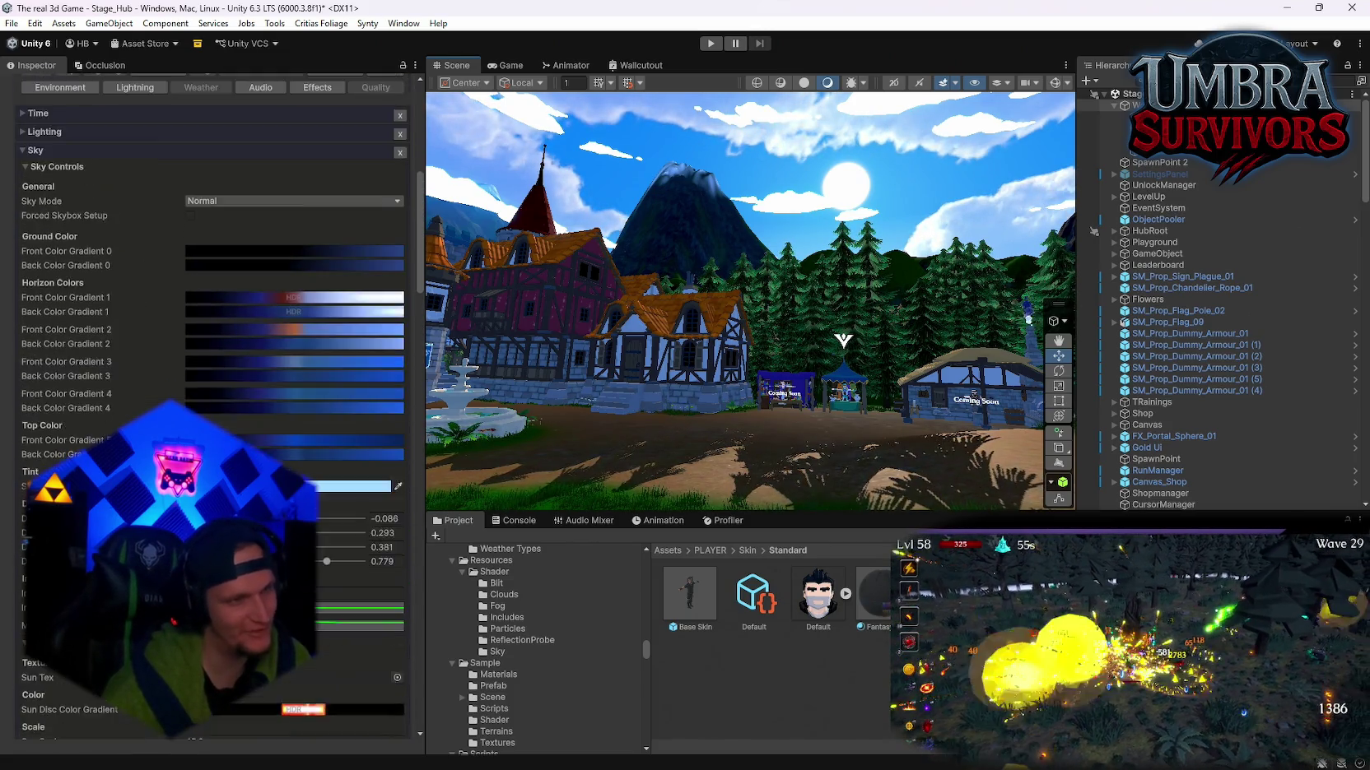
pyautogui.scroll(-3, 215, 402)
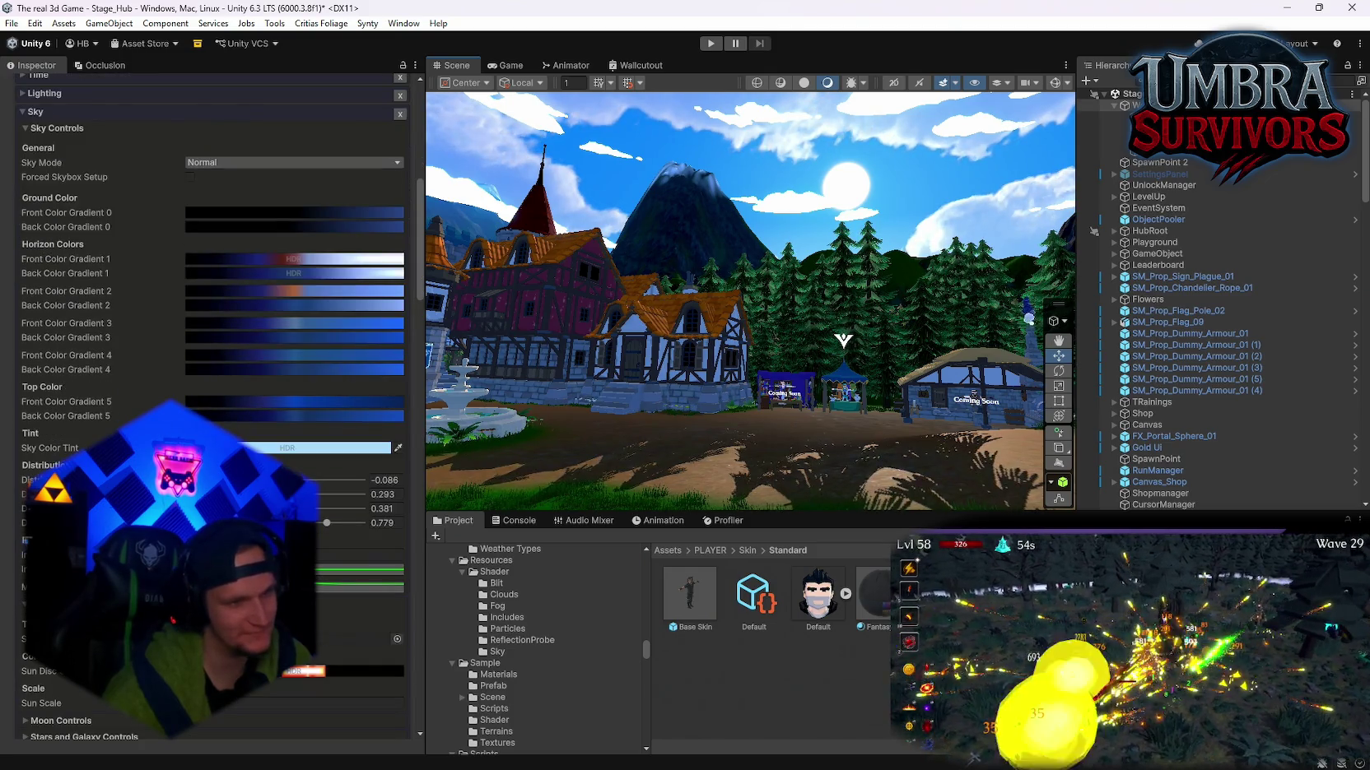
pyautogui.scroll(-3, 214, 402)
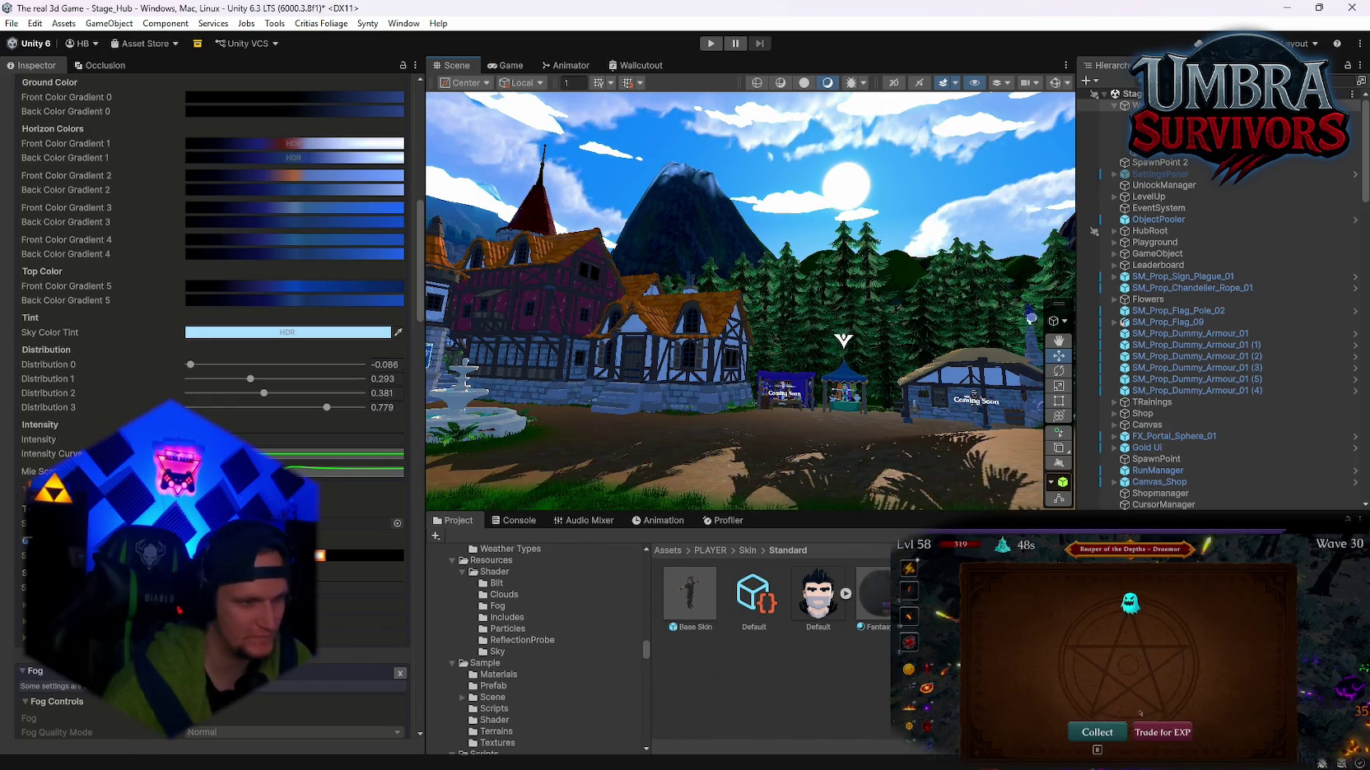
pyautogui.scroll(5, 212, 329)
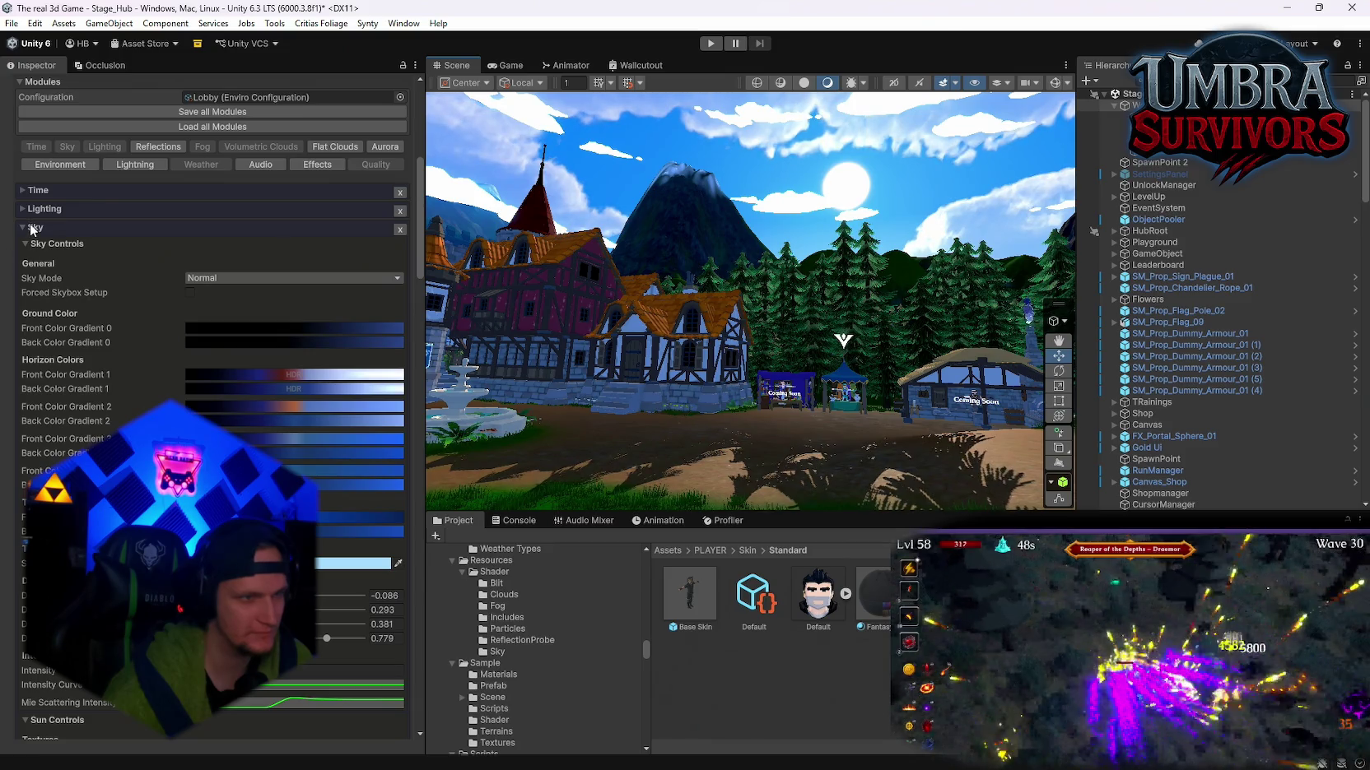
# Step: Collapse the Sky section and expand the Time foldout in the Enviro Inspector
pyautogui.click(27, 229)
pyautogui.click(24, 210)
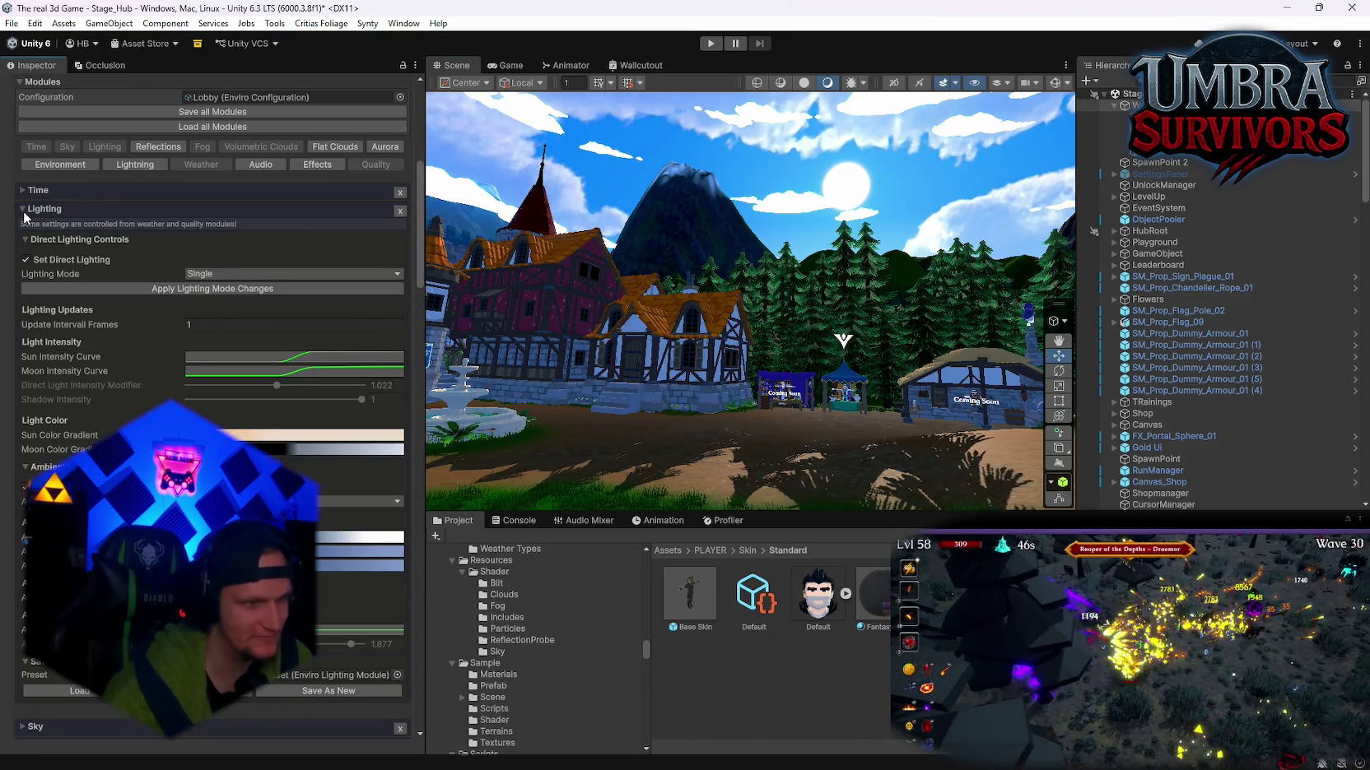
pyautogui.moveTo(528, 386); pyautogui.dragTo(593, 387)
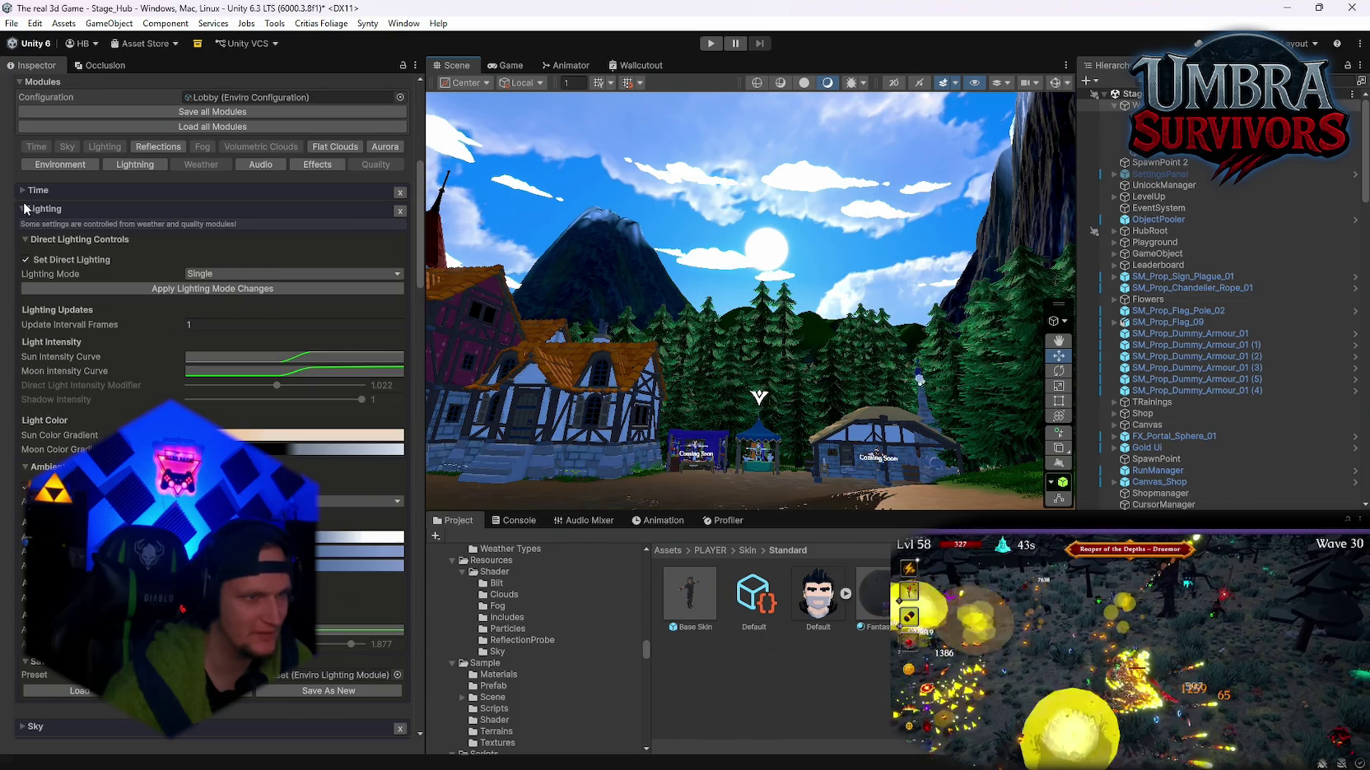
pyautogui.click(24, 210)
pyautogui.click(25, 192)
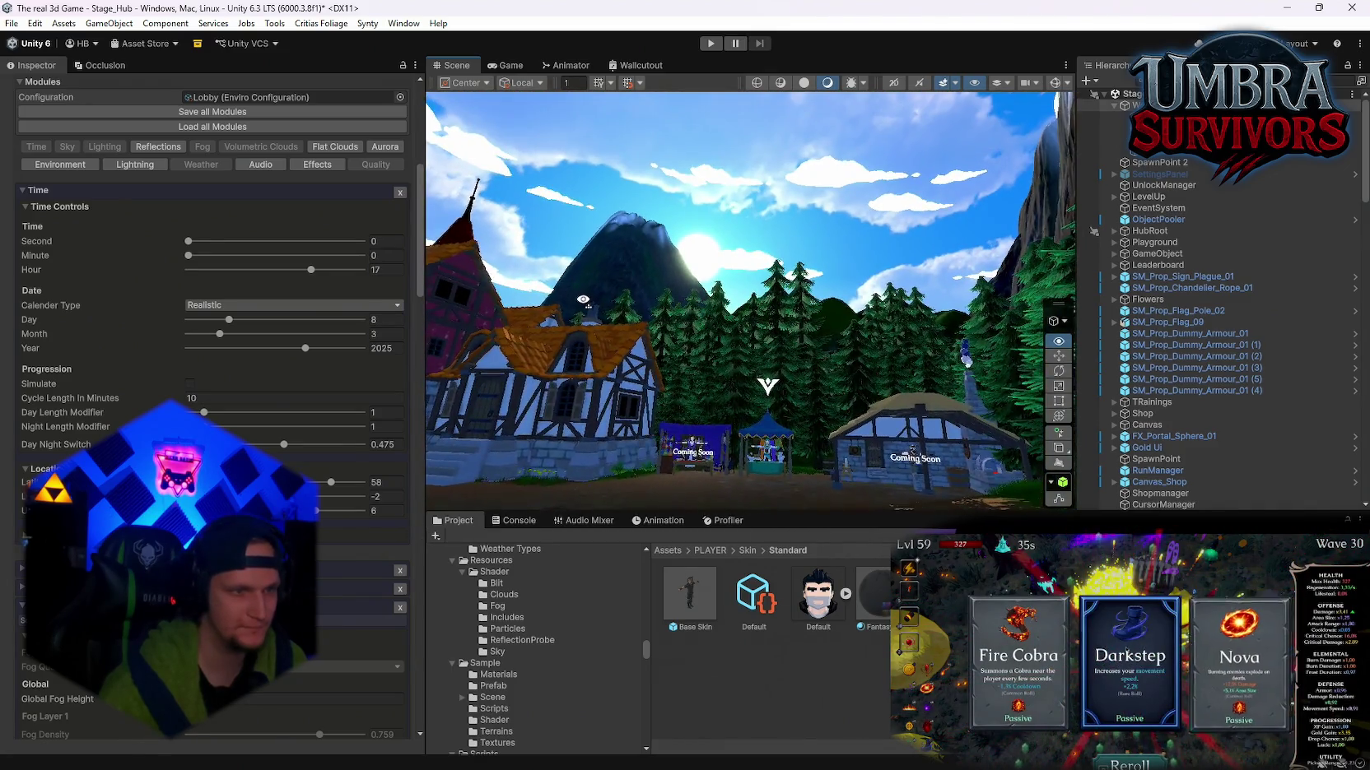
# Step: Sweep the Hour through 14, 22 and midnight, comparing the village lighting at each
pyautogui.moveTo(582, 300); pyautogui.dragTo(570, 347)
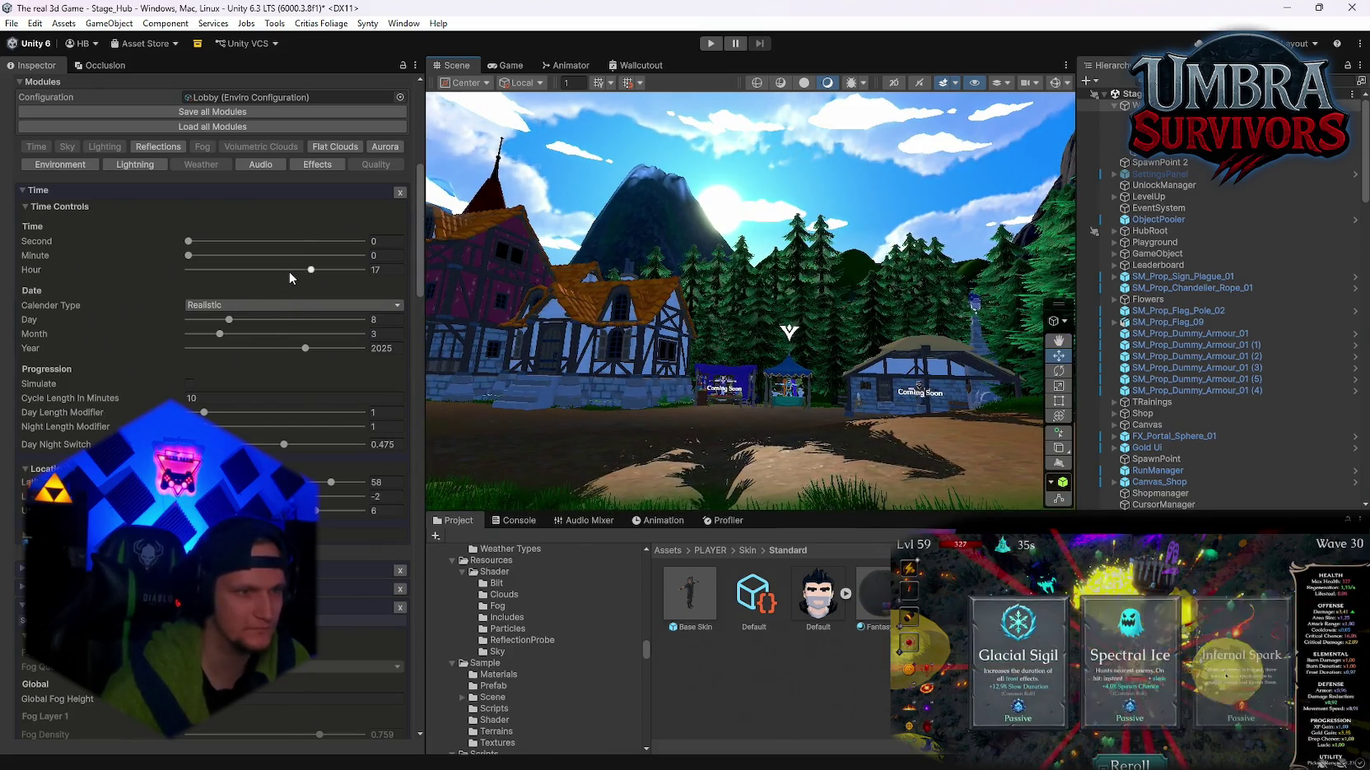
pyautogui.moveTo(297, 273); pyautogui.dragTo(293, 273)
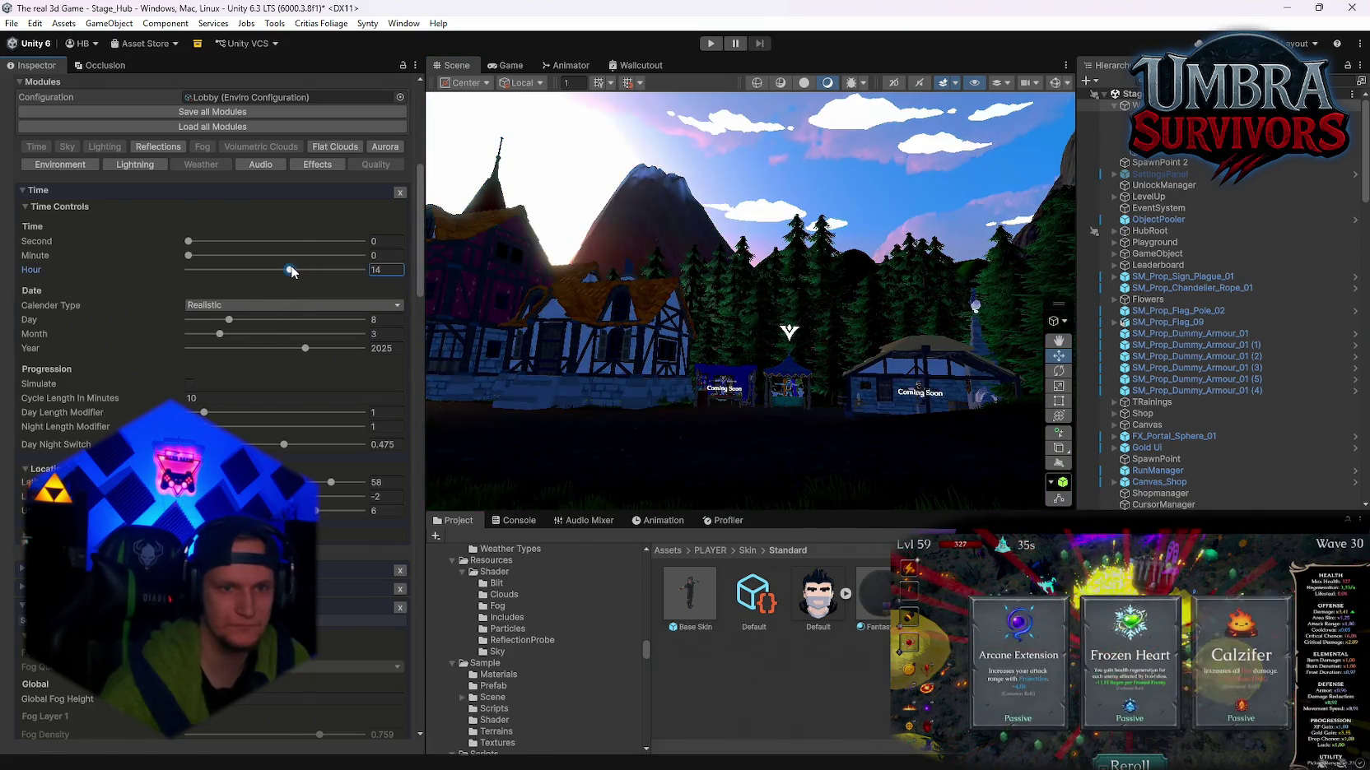
pyautogui.moveTo(656, 286)
pyautogui.mouseDown()
pyautogui.moveTo(298, 310)
pyautogui.moveTo(276, 271)
pyautogui.moveTo(316, 273)
pyautogui.mouseUp()
pyautogui.moveTo(646, 322); pyautogui.dragTo(848, 325)
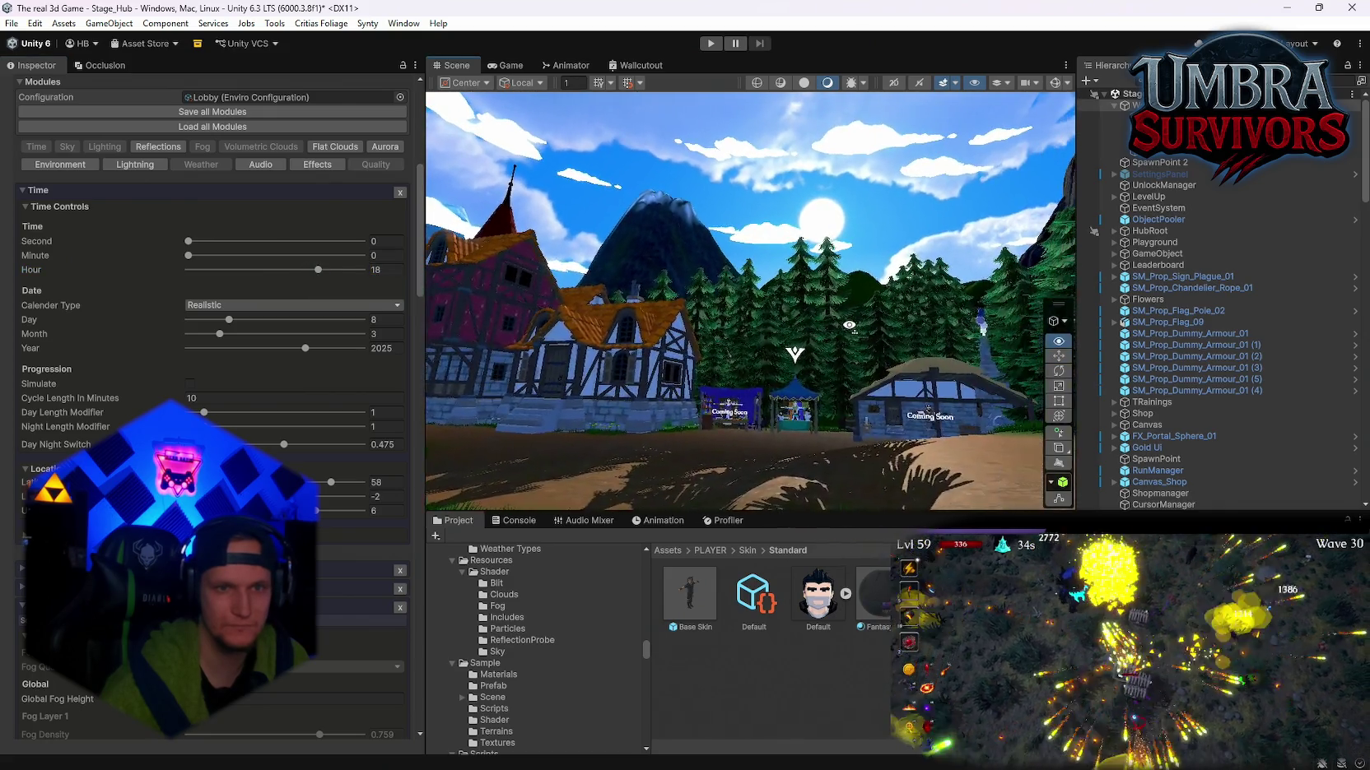
pyautogui.moveTo(324, 272); pyautogui.dragTo(348, 271)
pyautogui.moveTo(741, 321)
pyautogui.mouseDown()
pyautogui.moveTo(625, 323)
pyautogui.moveTo(1119, 325)
pyautogui.mouseUp()
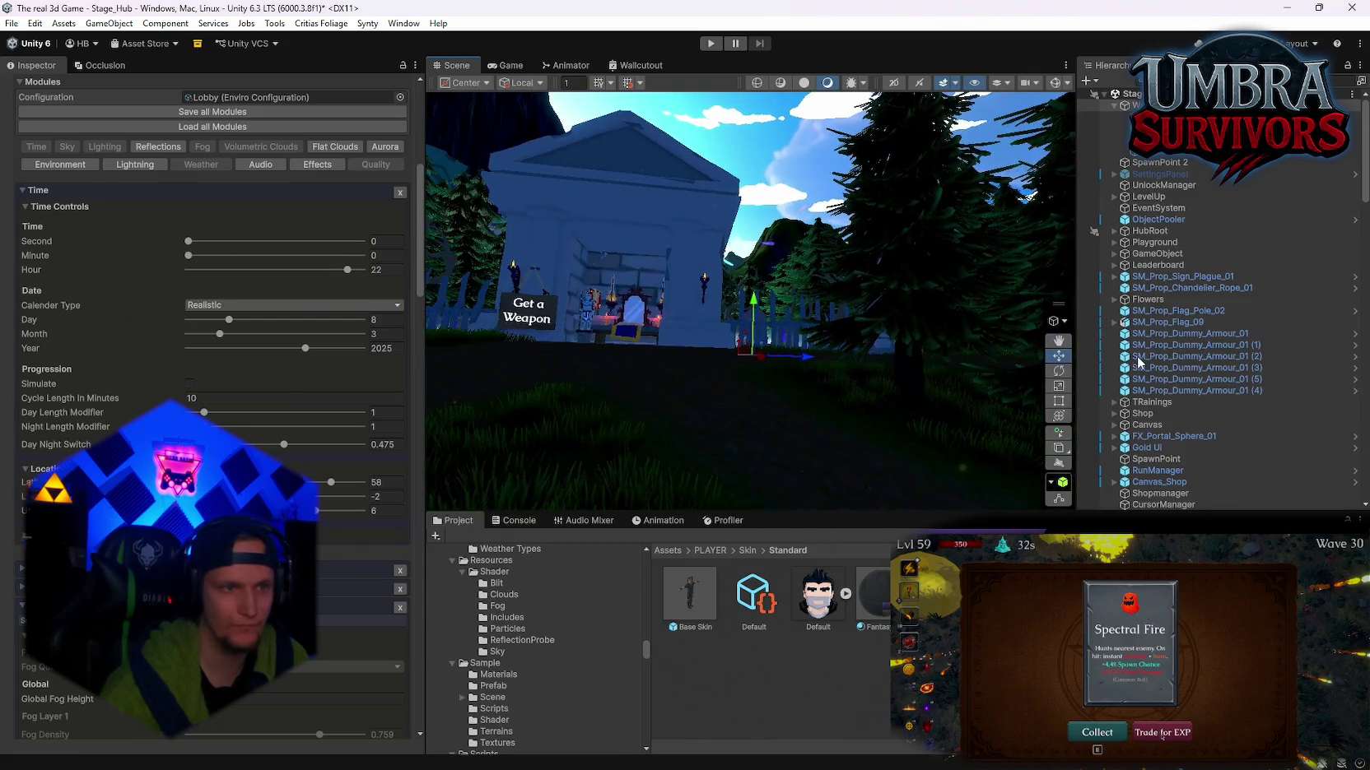
pyautogui.moveTo(351, 274)
pyautogui.mouseDown()
pyautogui.moveTo(370, 278)
pyautogui.moveTo(322, 275)
pyautogui.mouseUp()
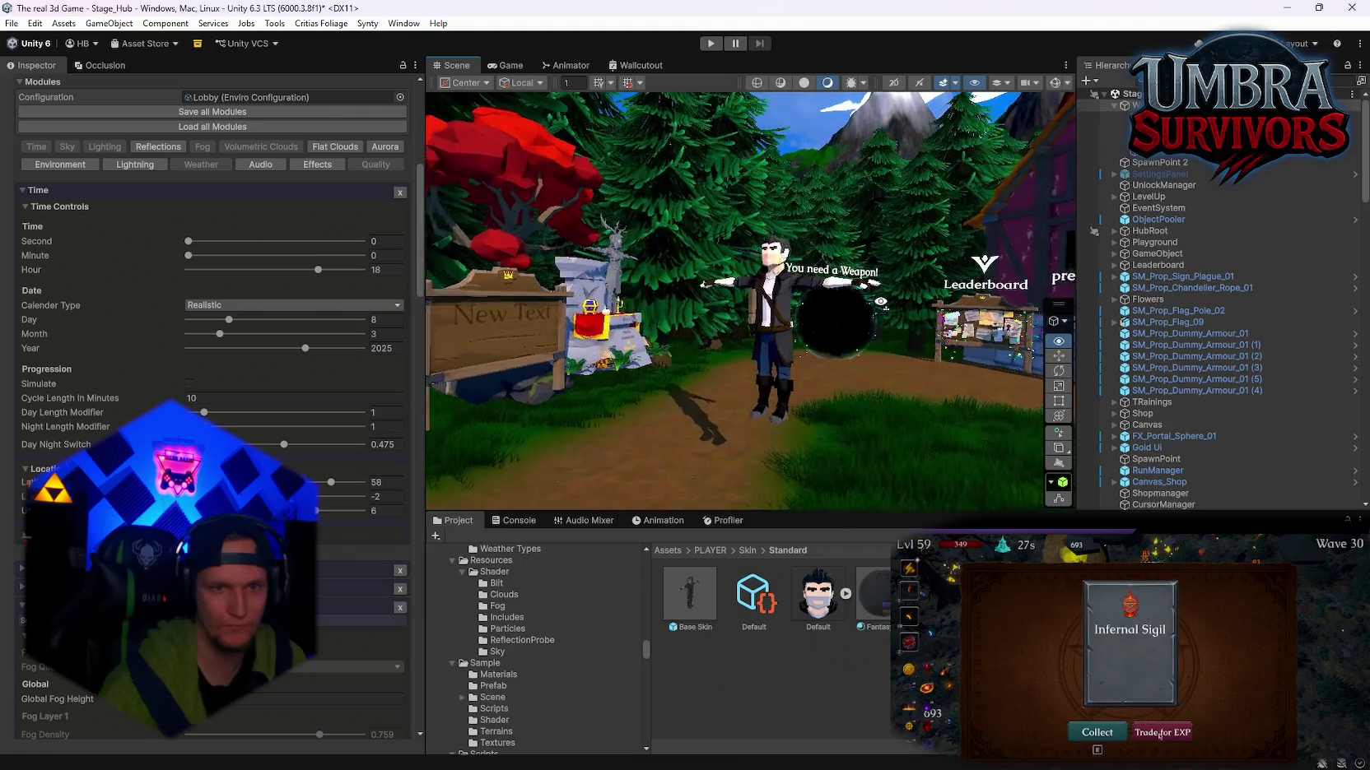
pyautogui.moveTo(318, 270); pyautogui.dragTo(312, 274)
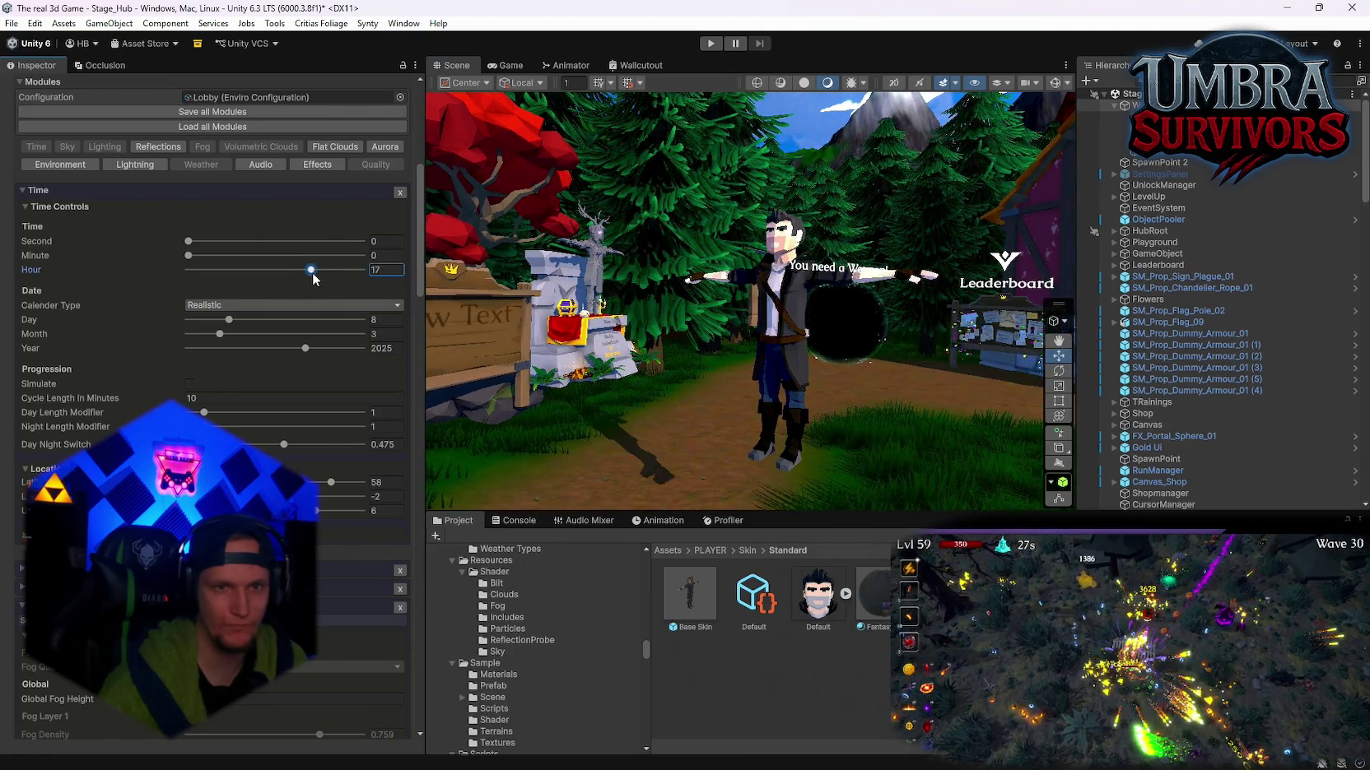
pyautogui.moveTo(715, 383)
pyautogui.mouseDown()
pyautogui.moveTo(509, 402)
pyautogui.moveTo(612, 453)
pyautogui.moveTo(343, 416)
pyautogui.moveTo(100, 401)
pyautogui.moveTo(16, 414)
pyautogui.moveTo(1358, 428)
pyautogui.moveTo(1271, 461)
pyautogui.moveTo(1150, 469)
pyautogui.moveTo(1083, 414)
pyautogui.moveTo(1270, 346)
pyautogui.moveTo(117, 335)
pyautogui.moveTo(297, 327)
pyautogui.moveTo(256, 265)
pyautogui.moveTo(412, 379)
pyautogui.moveTo(1141, 422)
pyautogui.moveTo(955, 452)
pyautogui.moveTo(1220, 441)
pyautogui.moveTo(1280, 336)
pyautogui.moveTo(751, 457)
pyautogui.moveTo(994, 417)
pyautogui.moveTo(772, 428)
pyautogui.mouseUp()
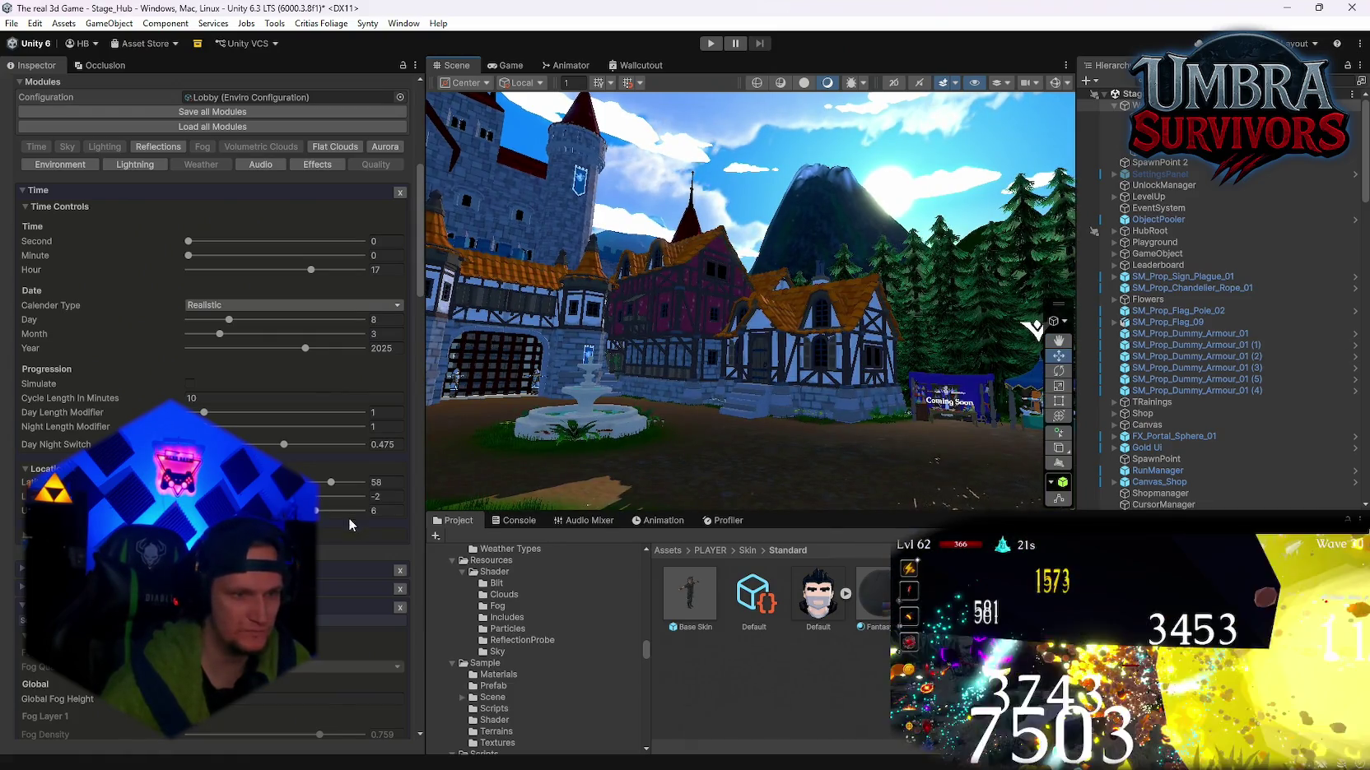
# Step: Raise the Latitude and return it to 58, checking light around the Leaderboard and stalls
pyautogui.moveTo(334, 485); pyautogui.dragTo(338, 485)
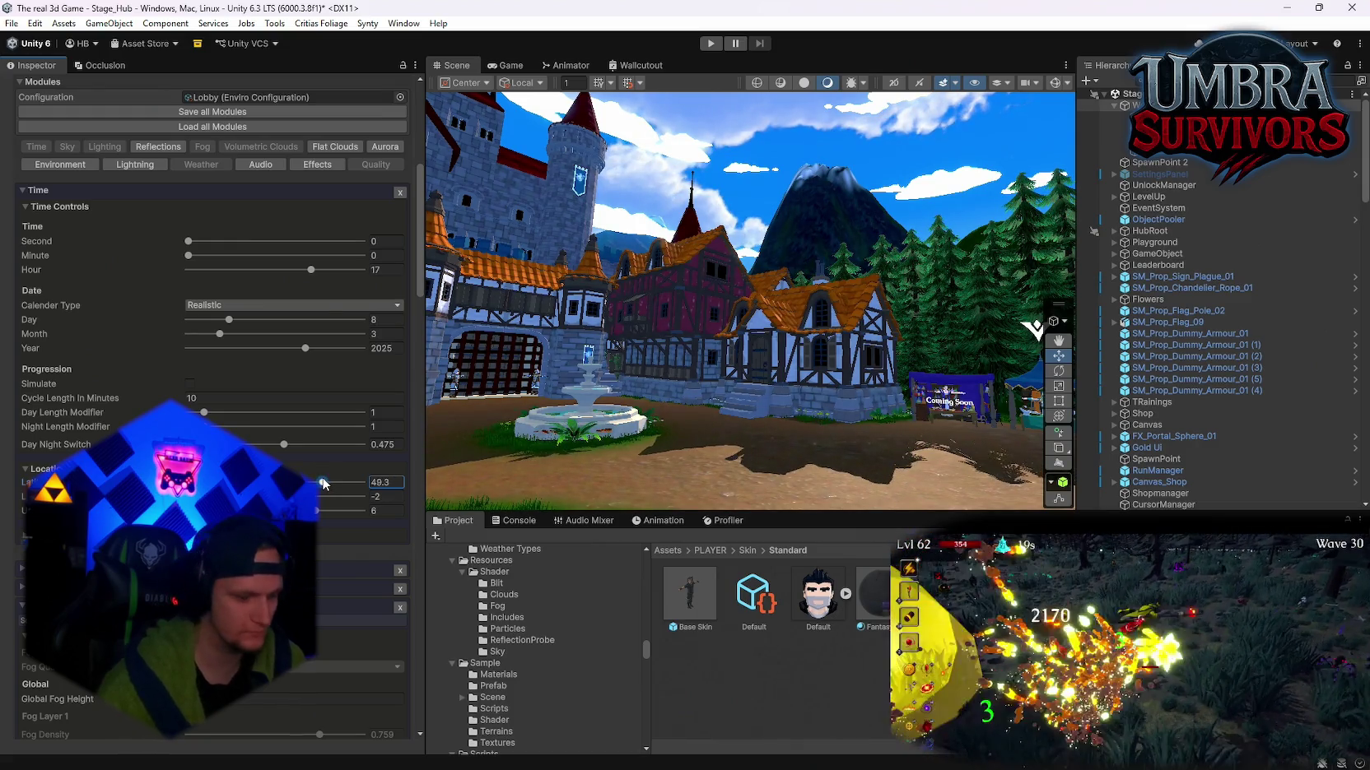
pyautogui.moveTo(323, 484); pyautogui.dragTo(331, 482)
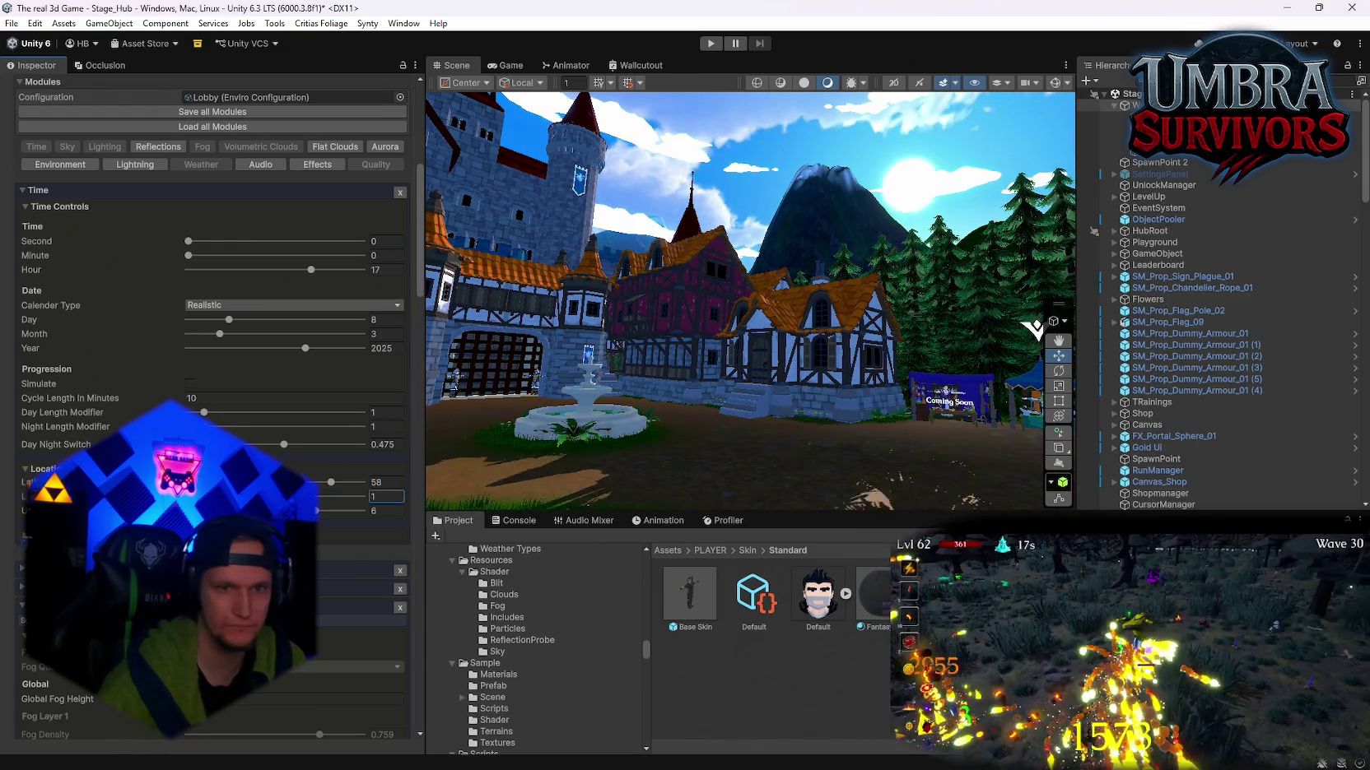
pyautogui.moveTo(740, 370); pyautogui.dragTo(418, 439)
pyautogui.moveTo(585, 414)
pyautogui.mouseDown()
pyautogui.moveTo(748, 397)
pyautogui.moveTo(634, 399)
pyautogui.moveTo(700, 392)
pyautogui.moveTo(692, 412)
pyautogui.moveTo(705, 416)
pyautogui.moveTo(662, 396)
pyautogui.moveTo(412, 428)
pyautogui.moveTo(578, 425)
pyautogui.mouseUp()
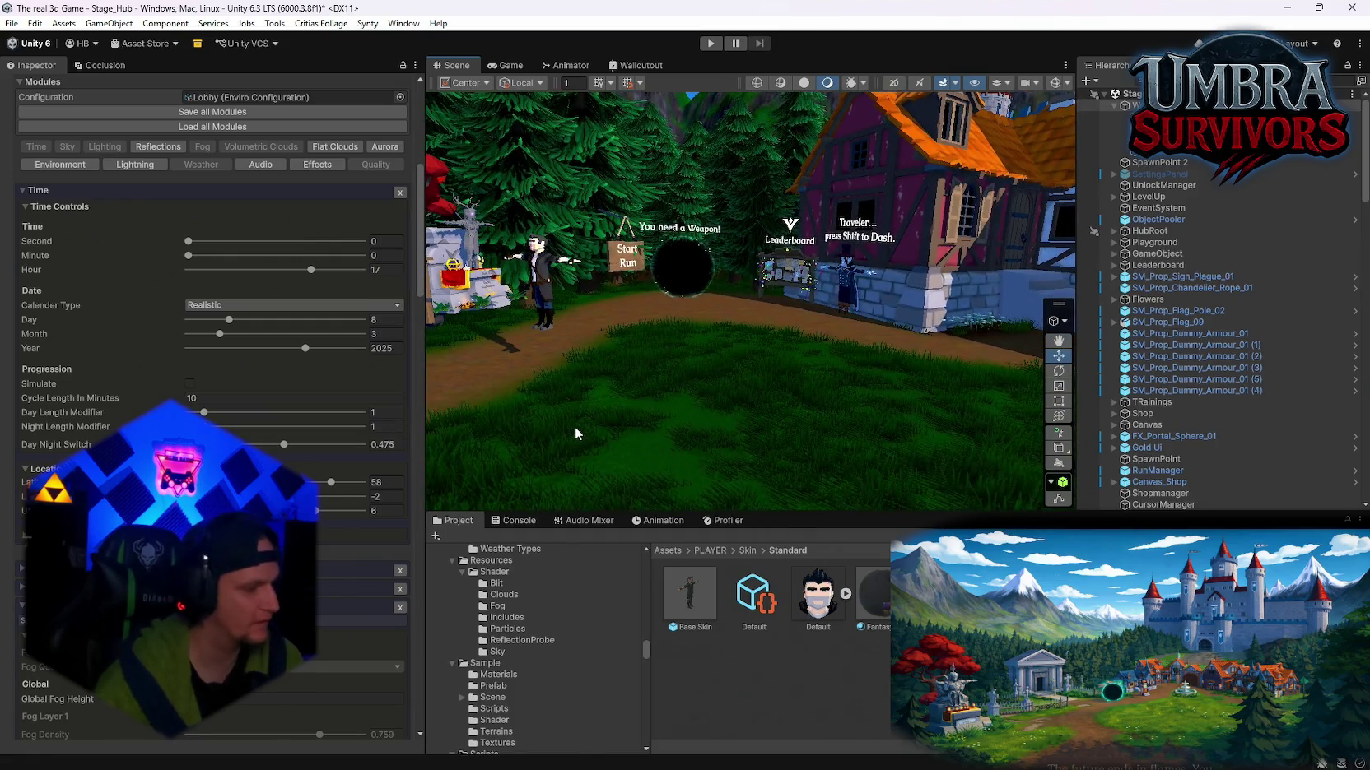
pyautogui.moveTo(663, 383)
pyautogui.mouseDown()
pyautogui.moveTo(872, 373)
pyautogui.moveTo(1233, 302)
pyautogui.moveTo(1288, 349)
pyautogui.moveTo(1230, 351)
pyautogui.moveTo(1200, 377)
pyautogui.moveTo(1225, 382)
pyautogui.moveTo(1238, 417)
pyautogui.moveTo(64, 406)
pyautogui.moveTo(412, 360)
pyautogui.moveTo(338, 386)
pyautogui.moveTo(371, 393)
pyautogui.moveTo(390, 377)
pyautogui.moveTo(397, 322)
pyautogui.moveTo(558, 295)
pyautogui.moveTo(824, 386)
pyautogui.moveTo(1257, 311)
pyautogui.mouseUp()
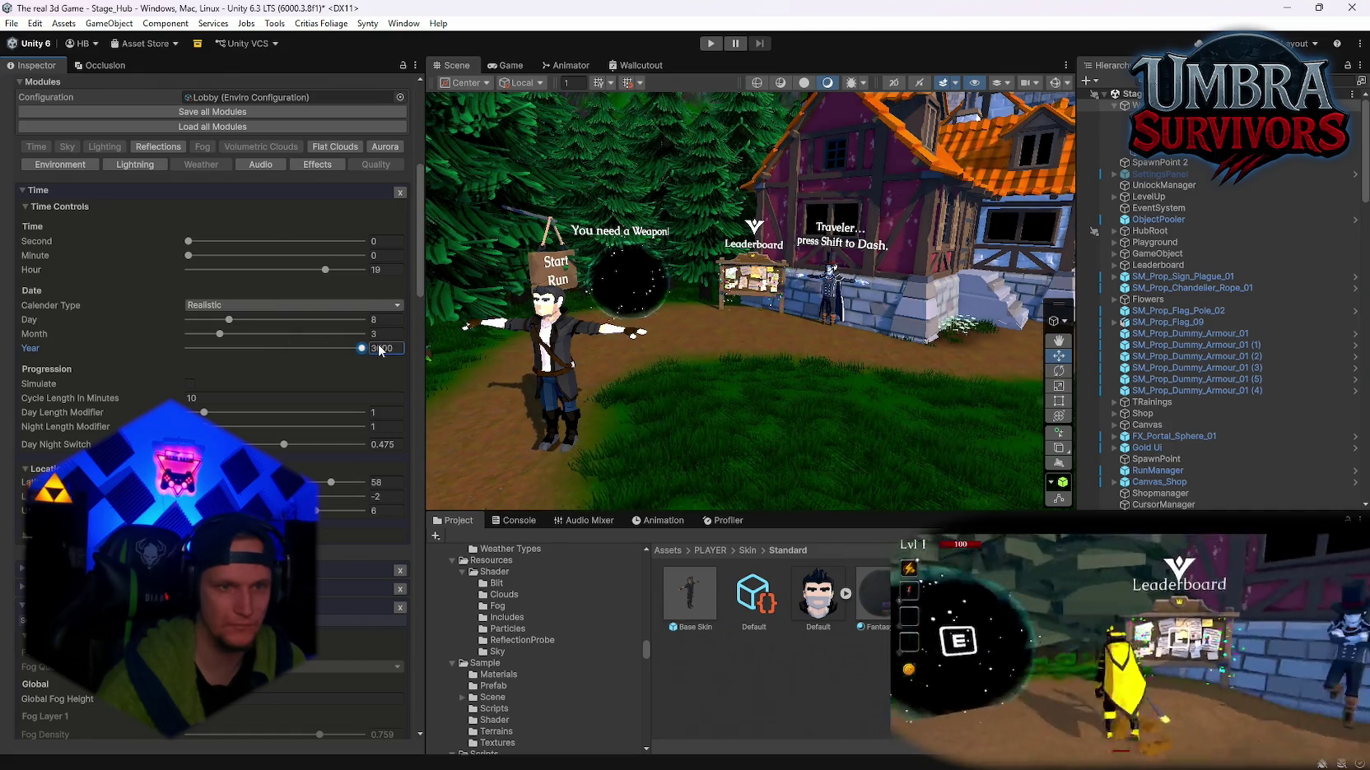
# Step: Set Year to 1, switch Calendar Type to Custom, and lower Hour to 18
pyautogui.write('1')
pyautogui.moveTo(288, 359); pyautogui.dragTo(119, 369)
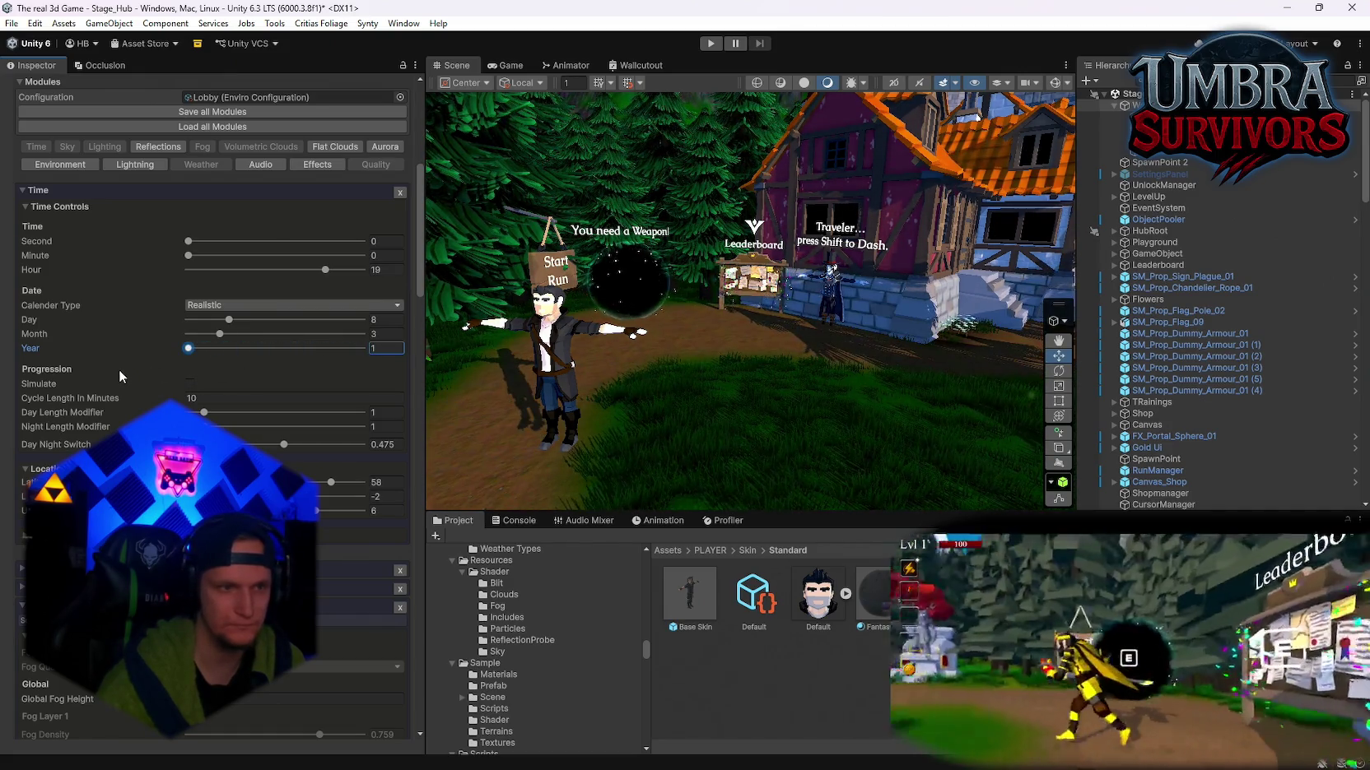
pyautogui.click(230, 305)
pyautogui.click(227, 337)
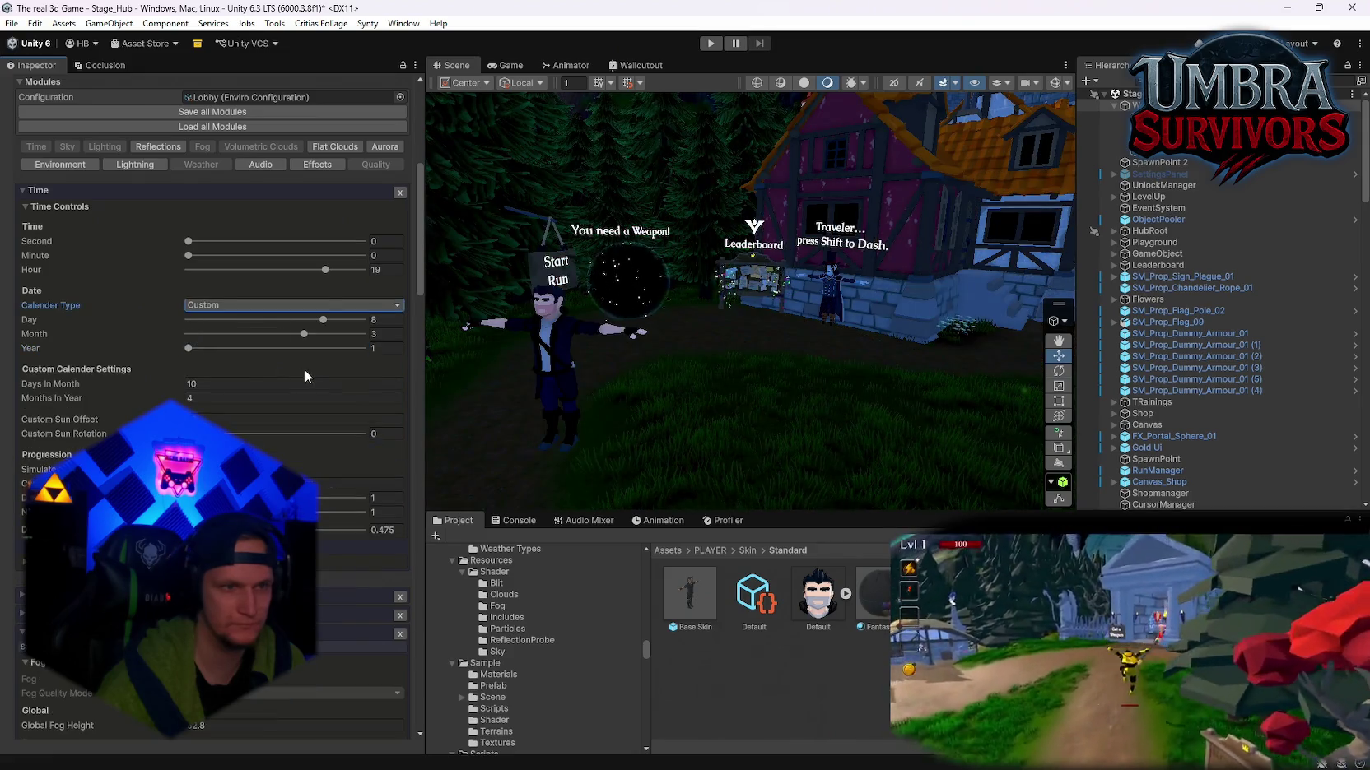
pyautogui.moveTo(696, 353)
pyautogui.mouseDown()
pyautogui.moveTo(616, 270)
pyautogui.moveTo(607, 328)
pyautogui.mouseUp()
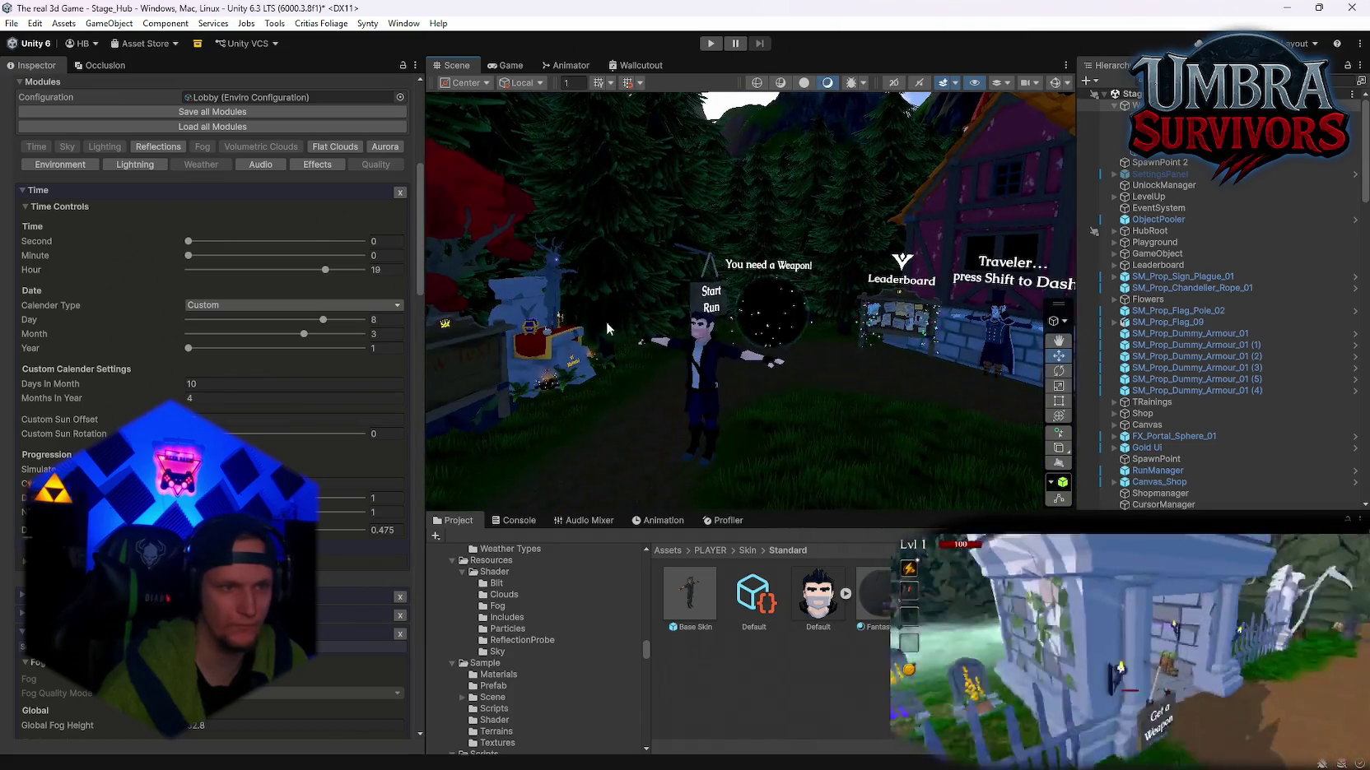
pyautogui.moveTo(325, 269); pyautogui.dragTo(320, 277)
# Step: Survey the town in the Scene view, then select SM_Prop_TableCloth_03 and Altar #1
pyautogui.moveTo(659, 346)
pyautogui.mouseDown()
pyautogui.moveTo(873, 402)
pyautogui.moveTo(664, 398)
pyautogui.mouseUp()
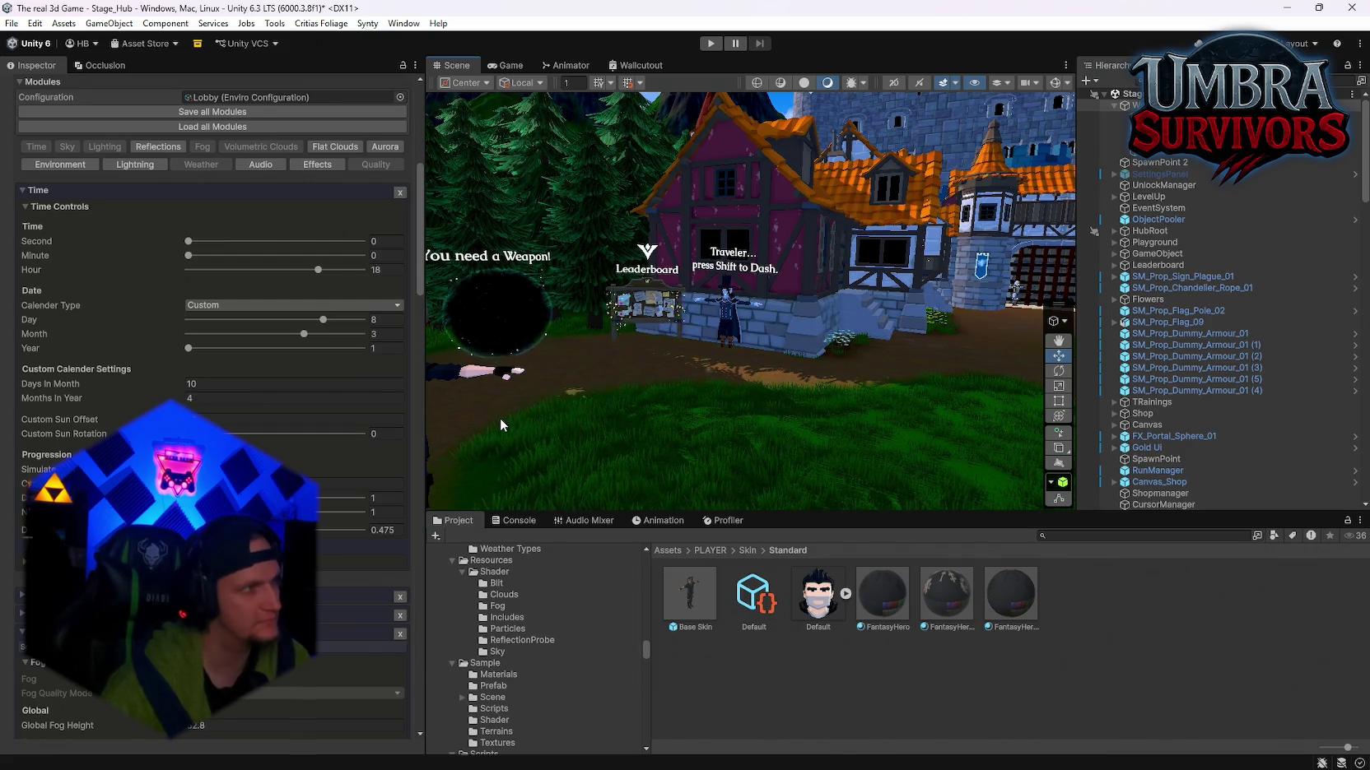
pyautogui.moveTo(499, 418)
pyautogui.mouseDown()
pyautogui.moveTo(1012, 240)
pyautogui.moveTo(921, 263)
pyautogui.mouseUp()
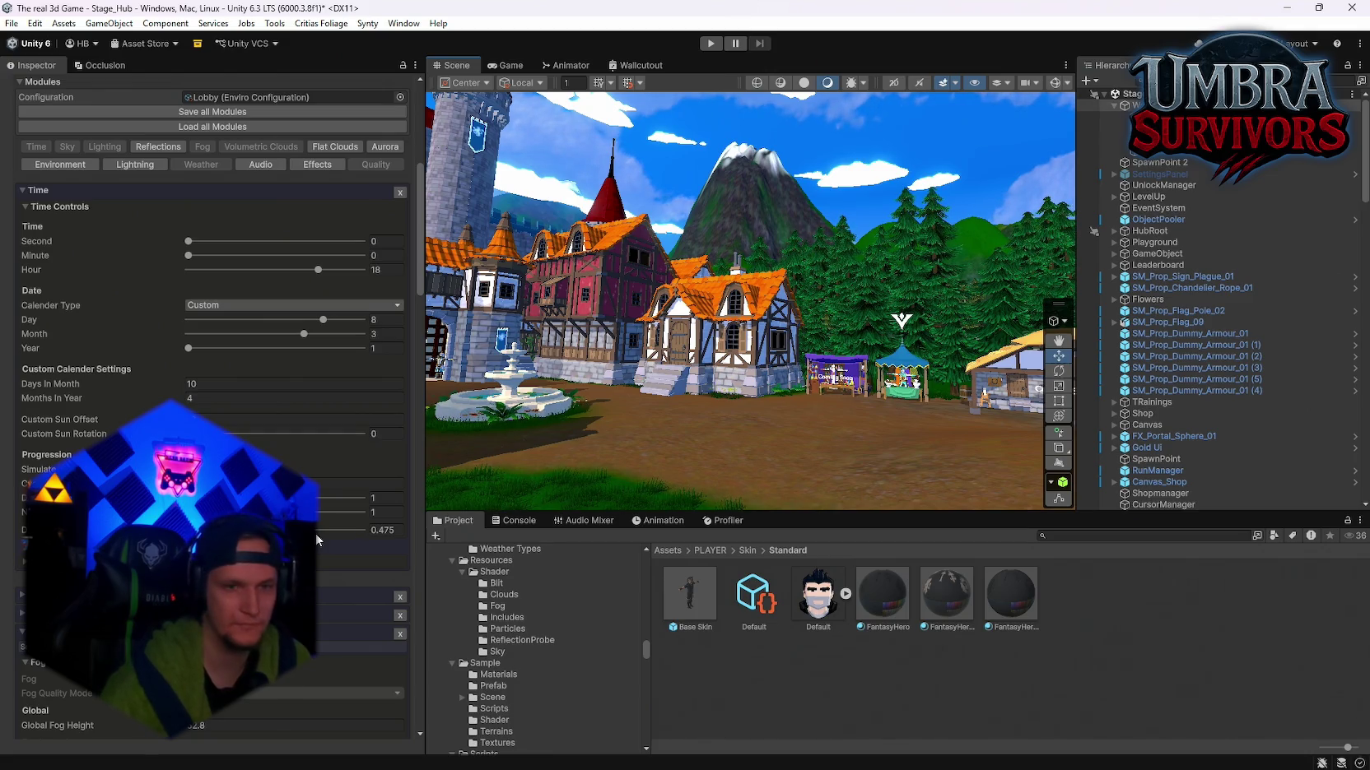
pyautogui.press('f')
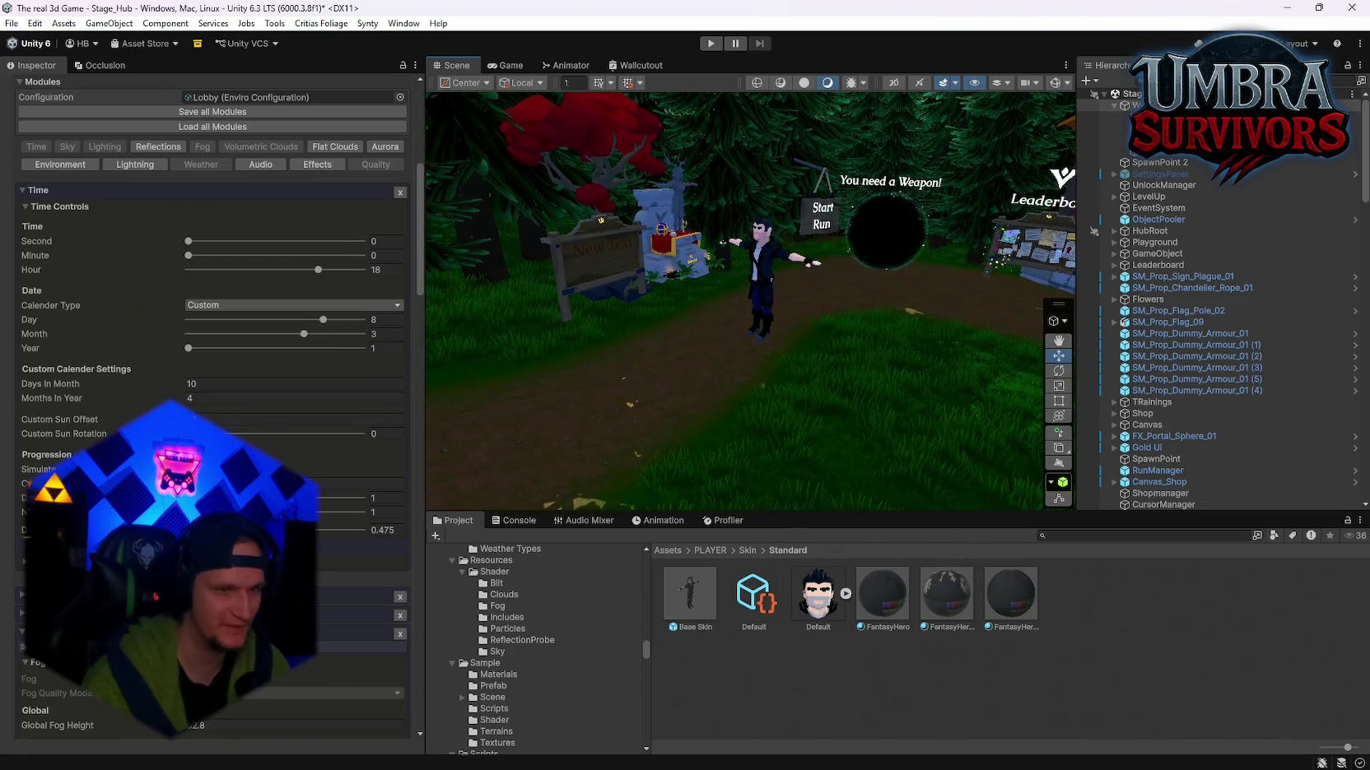
pyautogui.moveTo(516, 384)
pyautogui.mouseDown()
pyautogui.moveTo(644, 356)
pyautogui.moveTo(460, 304)
pyautogui.moveTo(697, 330)
pyautogui.moveTo(711, 346)
pyautogui.moveTo(683, 348)
pyautogui.mouseUp()
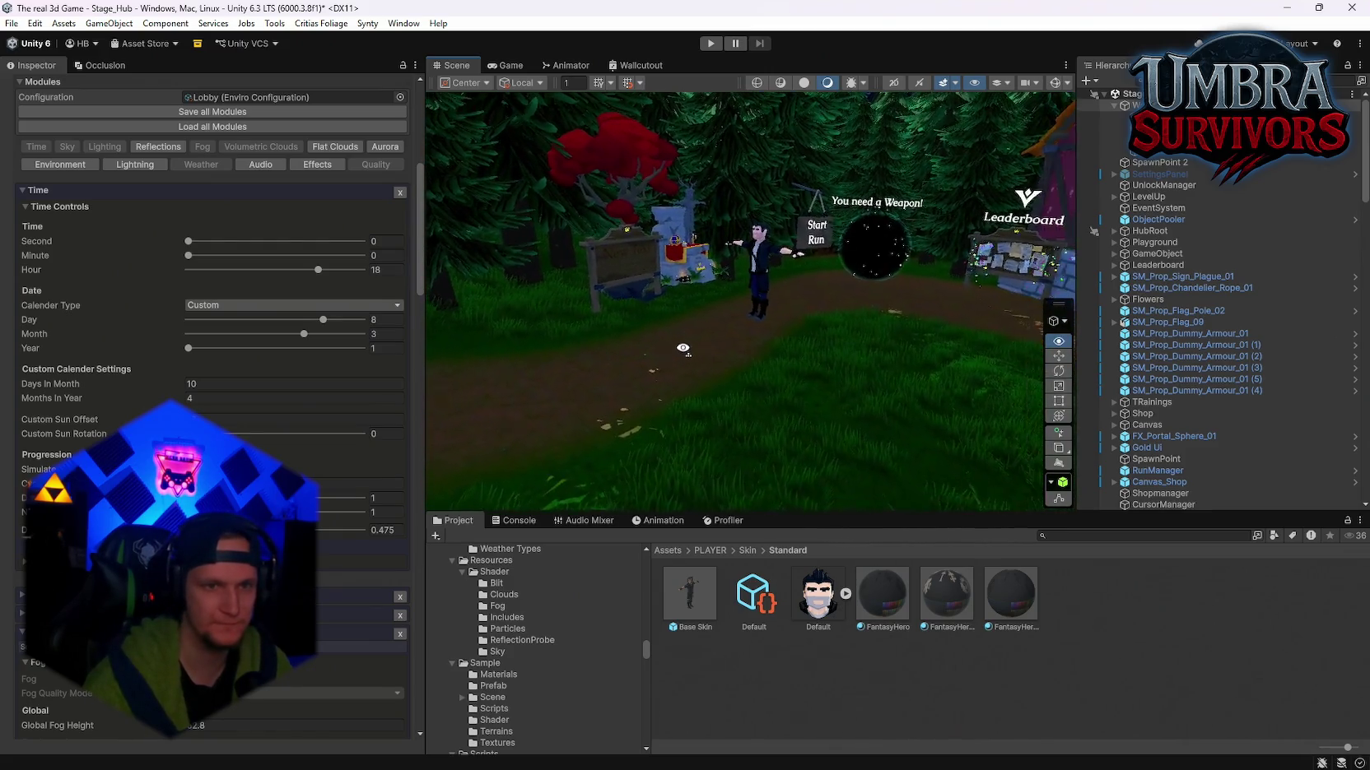
pyautogui.click(698, 257)
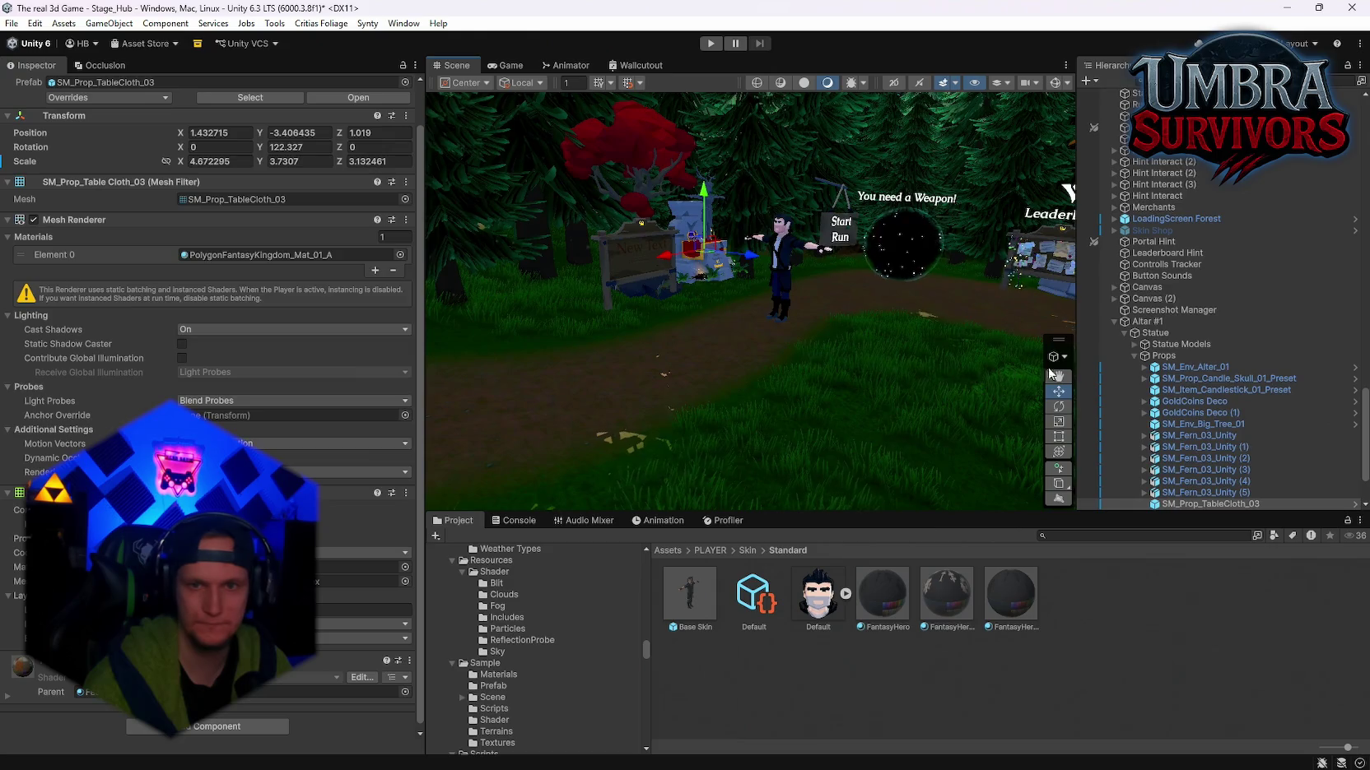
pyautogui.click(1152, 322)
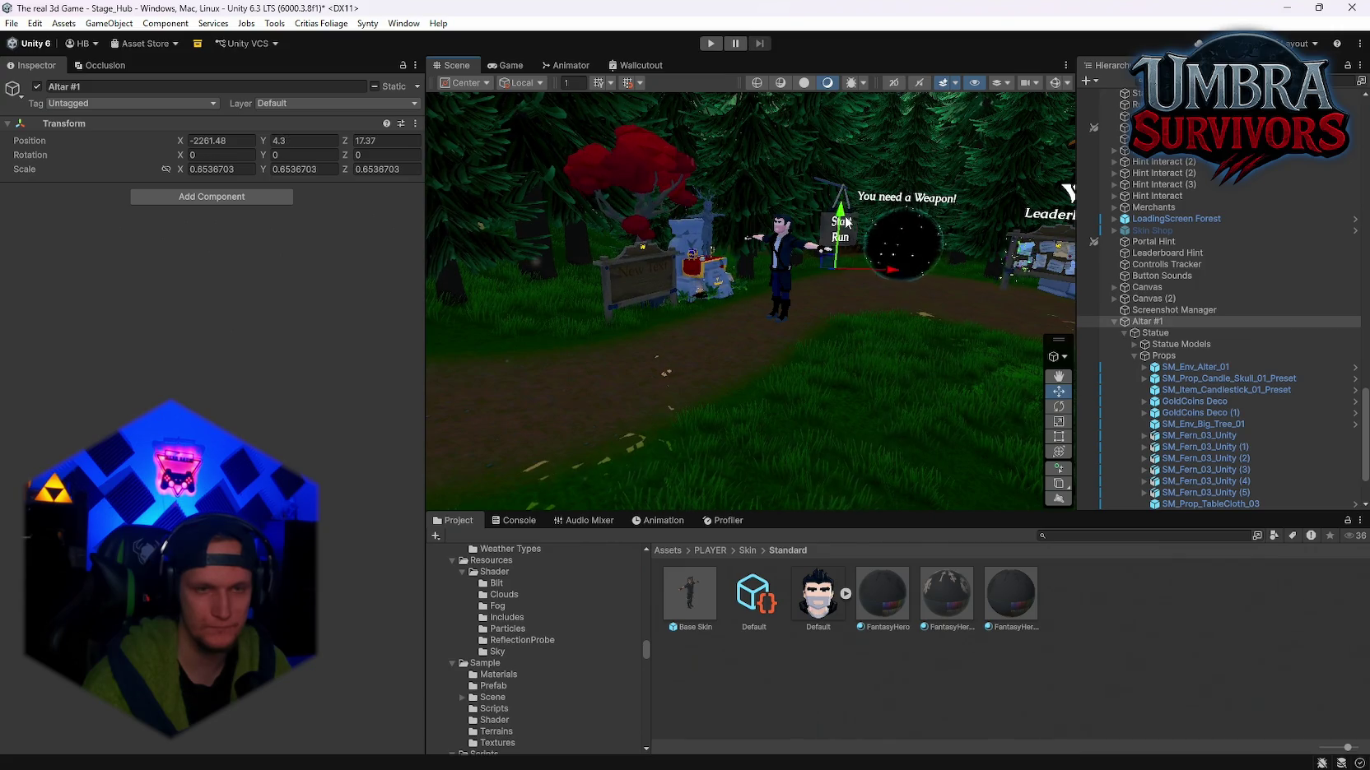
# Step: Select the Enviro manager in the Hierarchy and scroll the Inspector to Time Controls
pyautogui.moveTo(846, 221)
pyautogui.mouseDown()
pyautogui.moveTo(548, 242)
pyautogui.moveTo(688, 241)
pyautogui.moveTo(796, 263)
pyautogui.mouseUp()
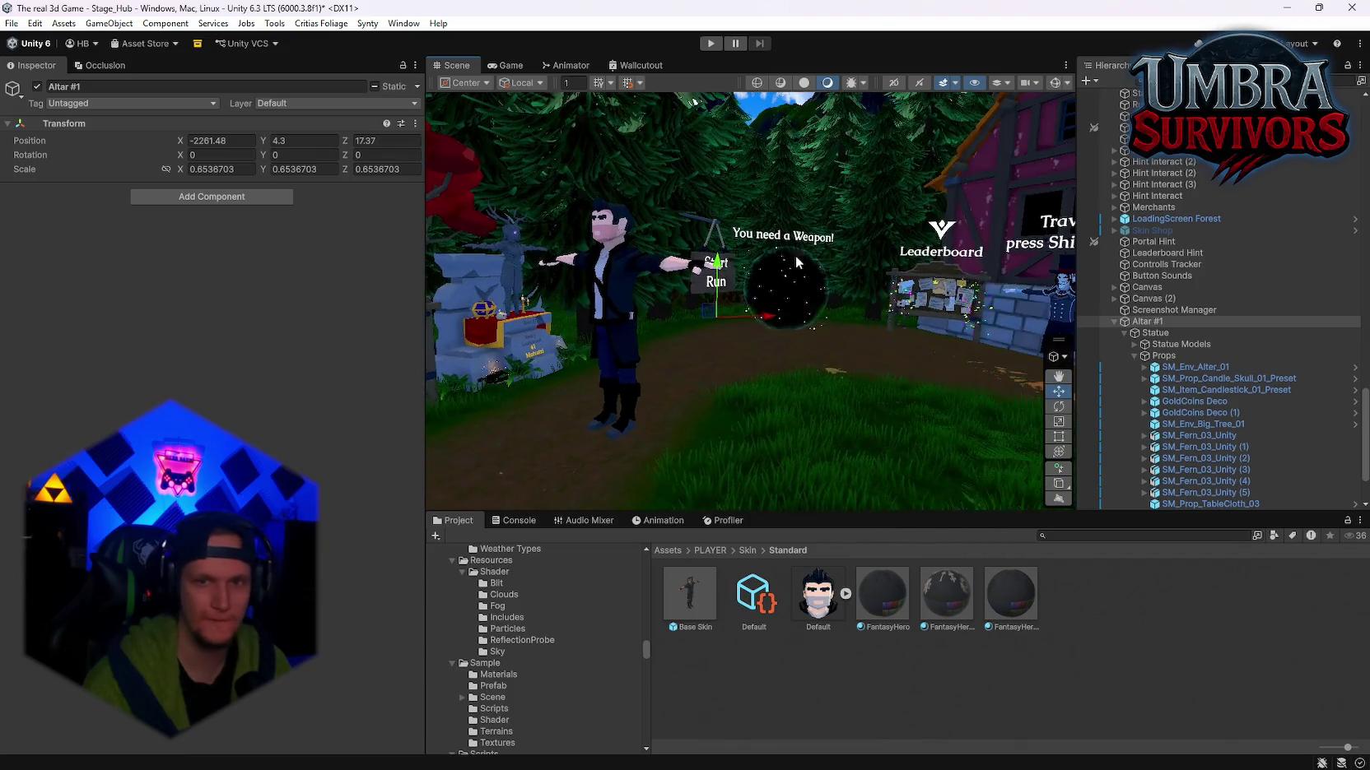
pyautogui.scroll(15, 1217, 337)
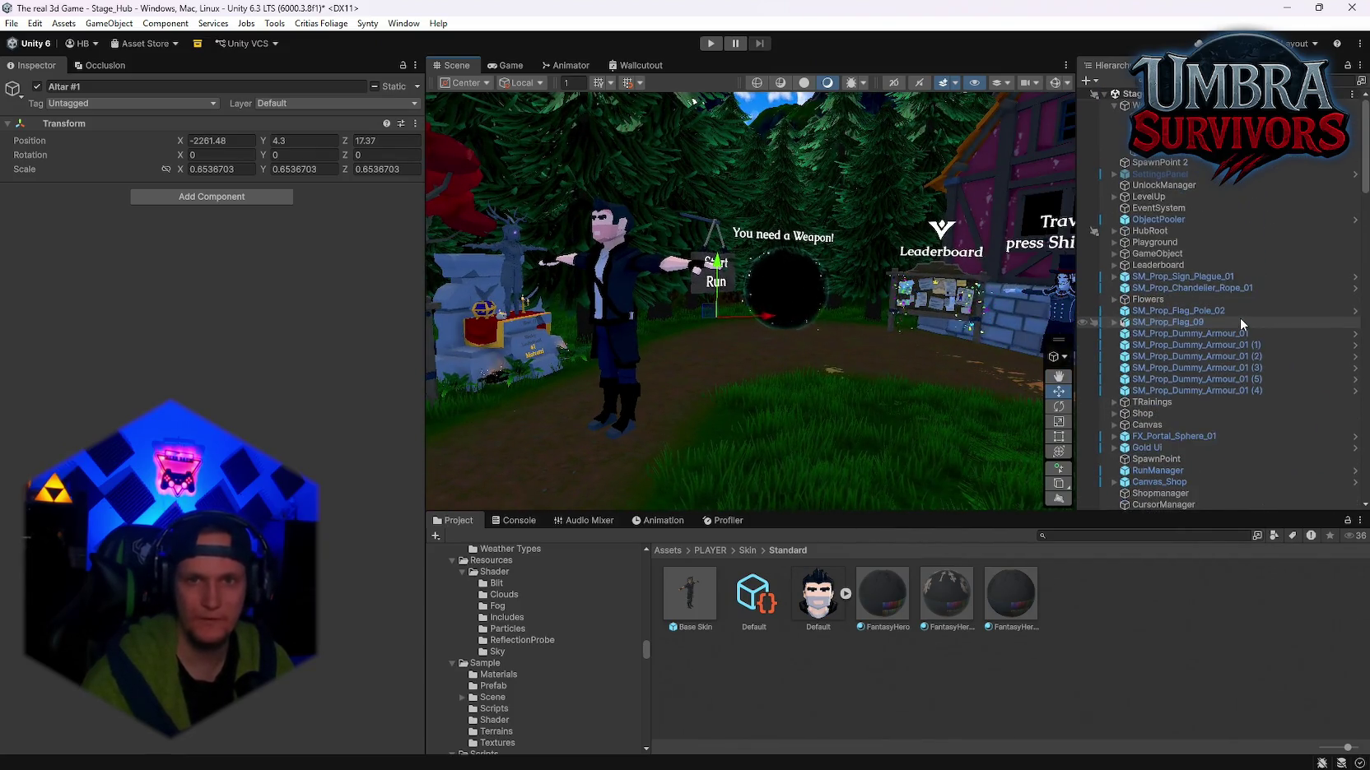
pyautogui.click(1152, 116)
pyautogui.scroll(-5, 212, 411)
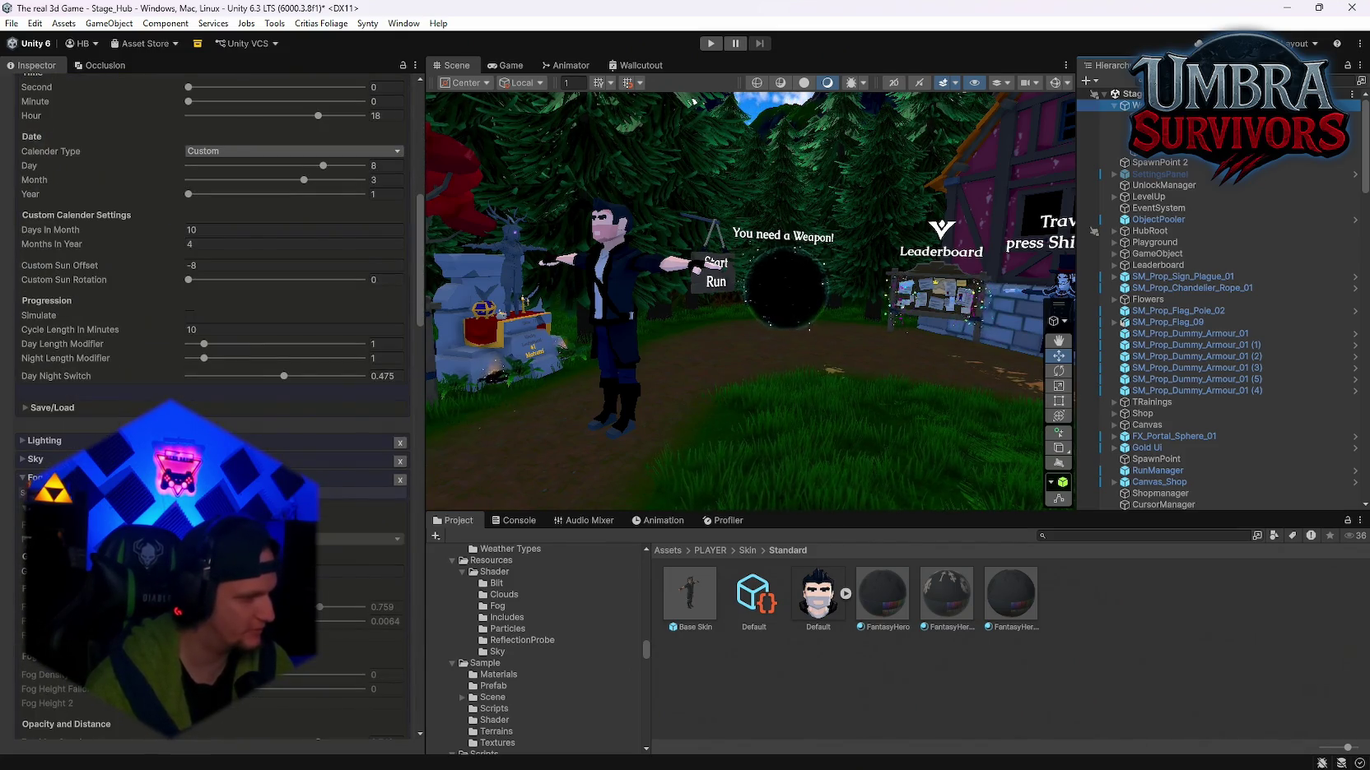
# Step: Try custom sun rotations of 234, 231 and 81 while viewing the snowy mountain
pyautogui.moveTo(436, 367); pyautogui.dragTo(245, 187)
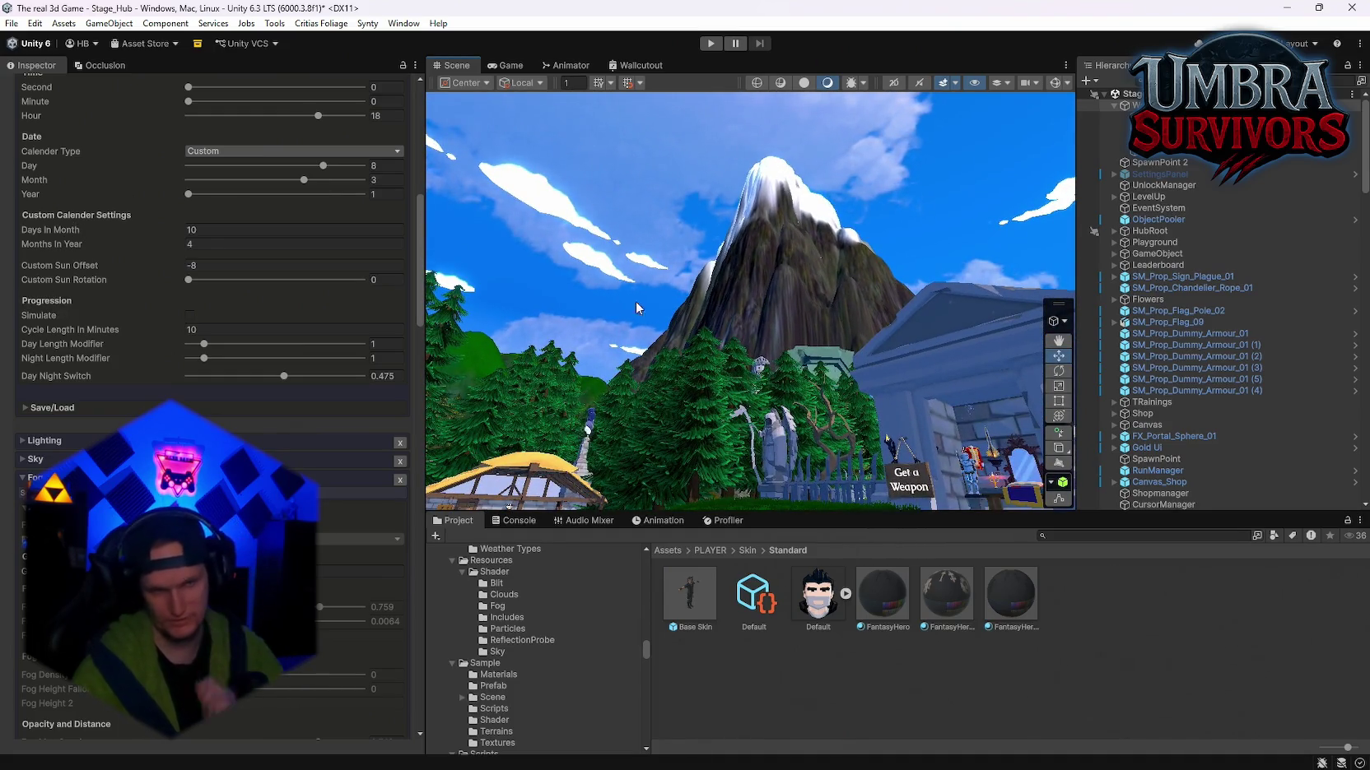
pyautogui.moveTo(636, 307); pyautogui.dragTo(404, 427)
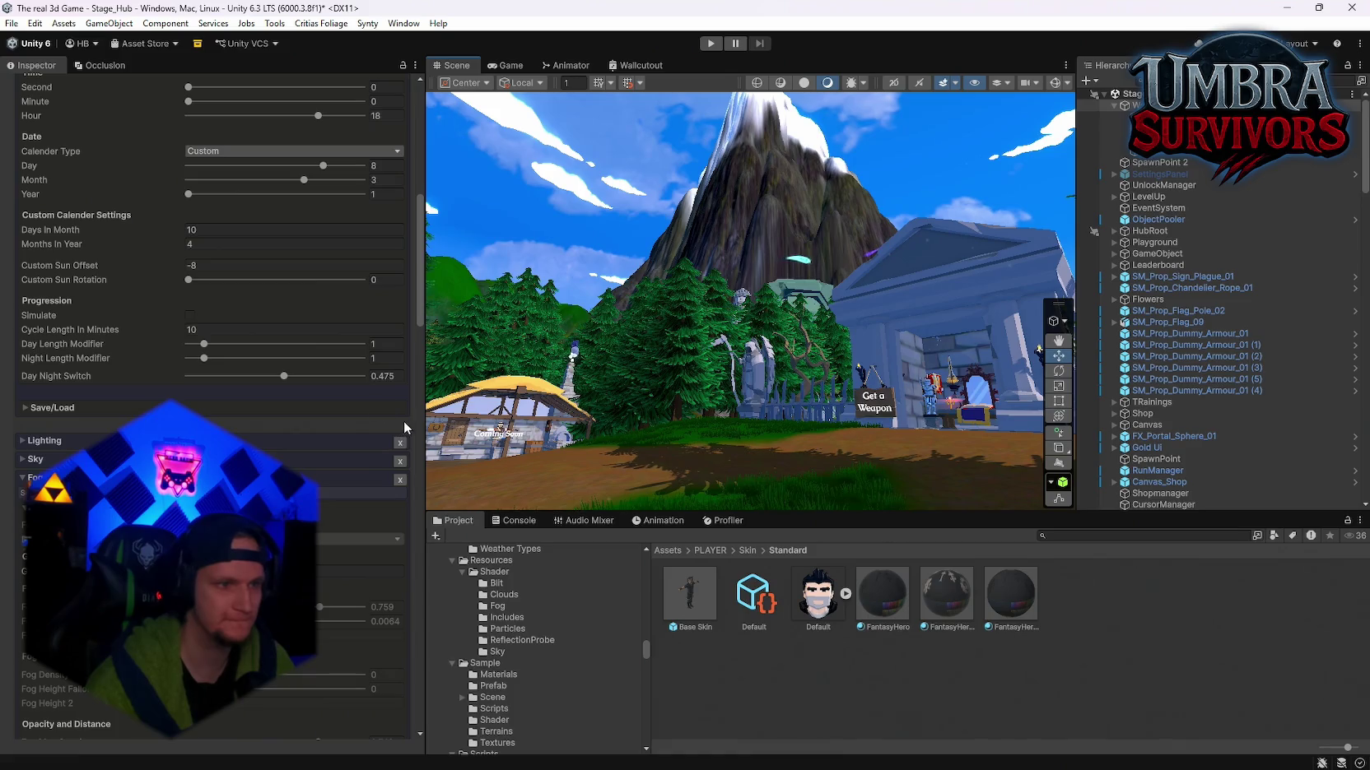
pyautogui.scroll(3, 284, 332)
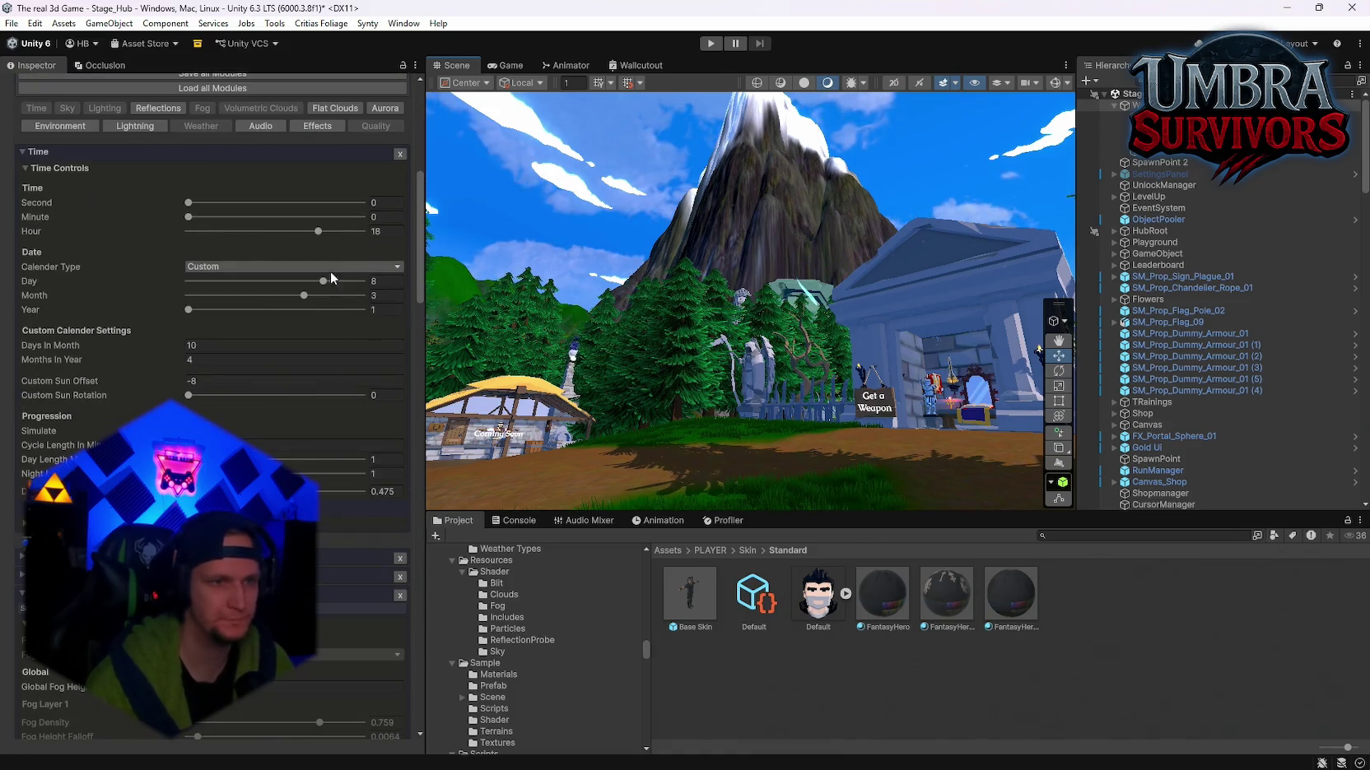
pyautogui.scroll(-2, 298, 415)
pyautogui.moveTo(206, 397); pyautogui.dragTo(209, 398)
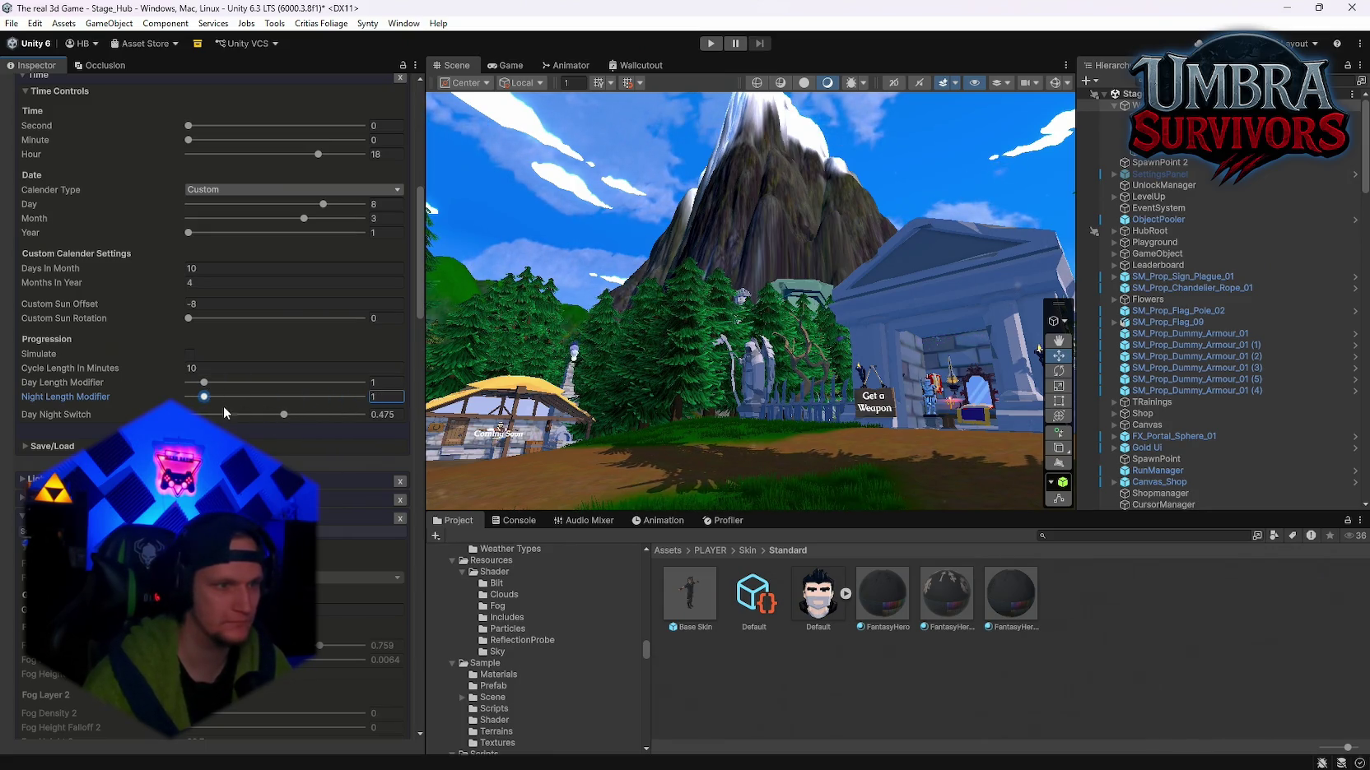
pyautogui.scroll(1, 256, 432)
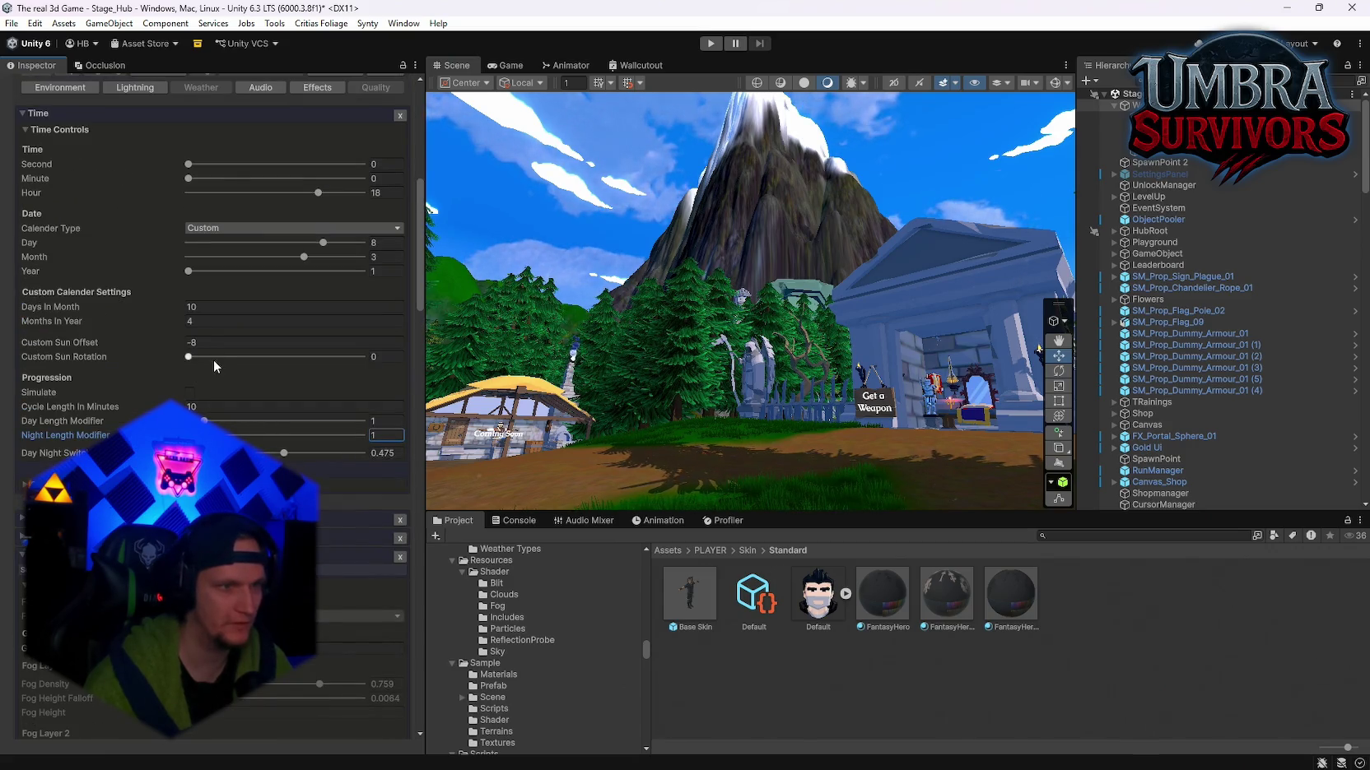
pyautogui.moveTo(190, 356)
pyautogui.mouseDown()
pyautogui.moveTo(385, 366)
pyautogui.moveTo(300, 384)
pyautogui.mouseUp()
pyautogui.moveTo(659, 329)
pyautogui.mouseDown()
pyautogui.moveTo(790, 317)
pyautogui.moveTo(724, 321)
pyautogui.mouseUp()
pyautogui.scroll(-5, 762, 372)
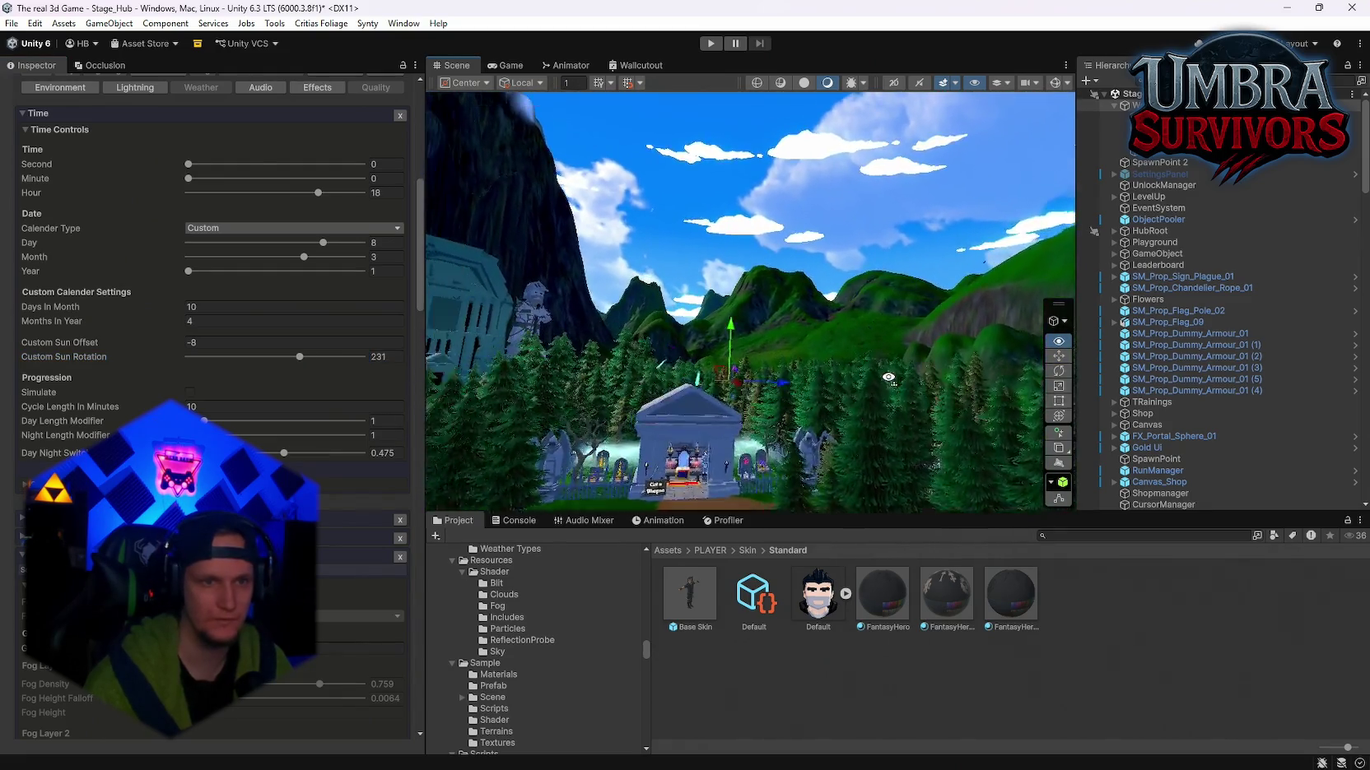
pyautogui.moveTo(316, 364); pyautogui.dragTo(222, 359)
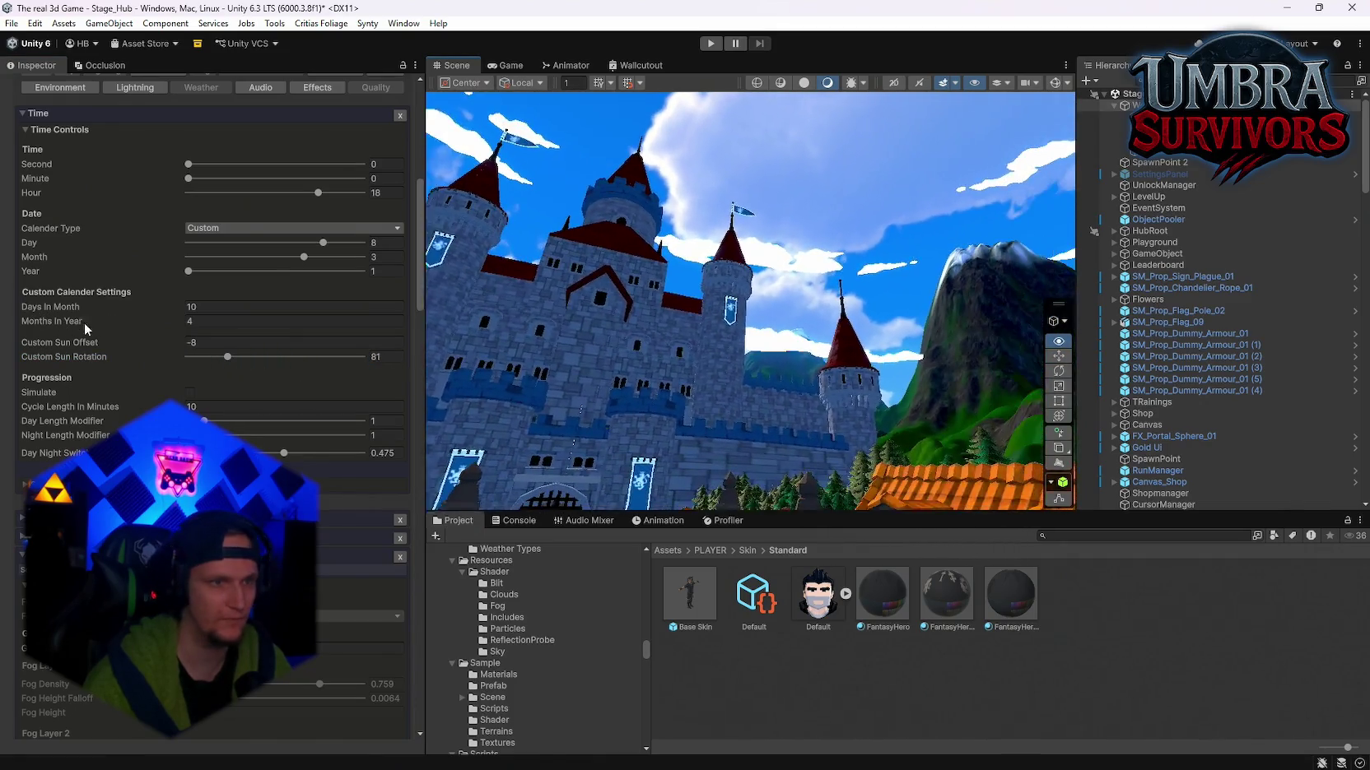
# Step: Lower the sun offset for night, set hour 21 and tune the rotation, then choose Realistic
pyautogui.moveTo(169, 344)
pyautogui.mouseDown()
pyautogui.moveTo(150, 351)
pyautogui.moveTo(185, 345)
pyautogui.moveTo(170, 351)
pyautogui.mouseUp()
pyautogui.moveTo(347, 238); pyautogui.dragTo(559, 366)
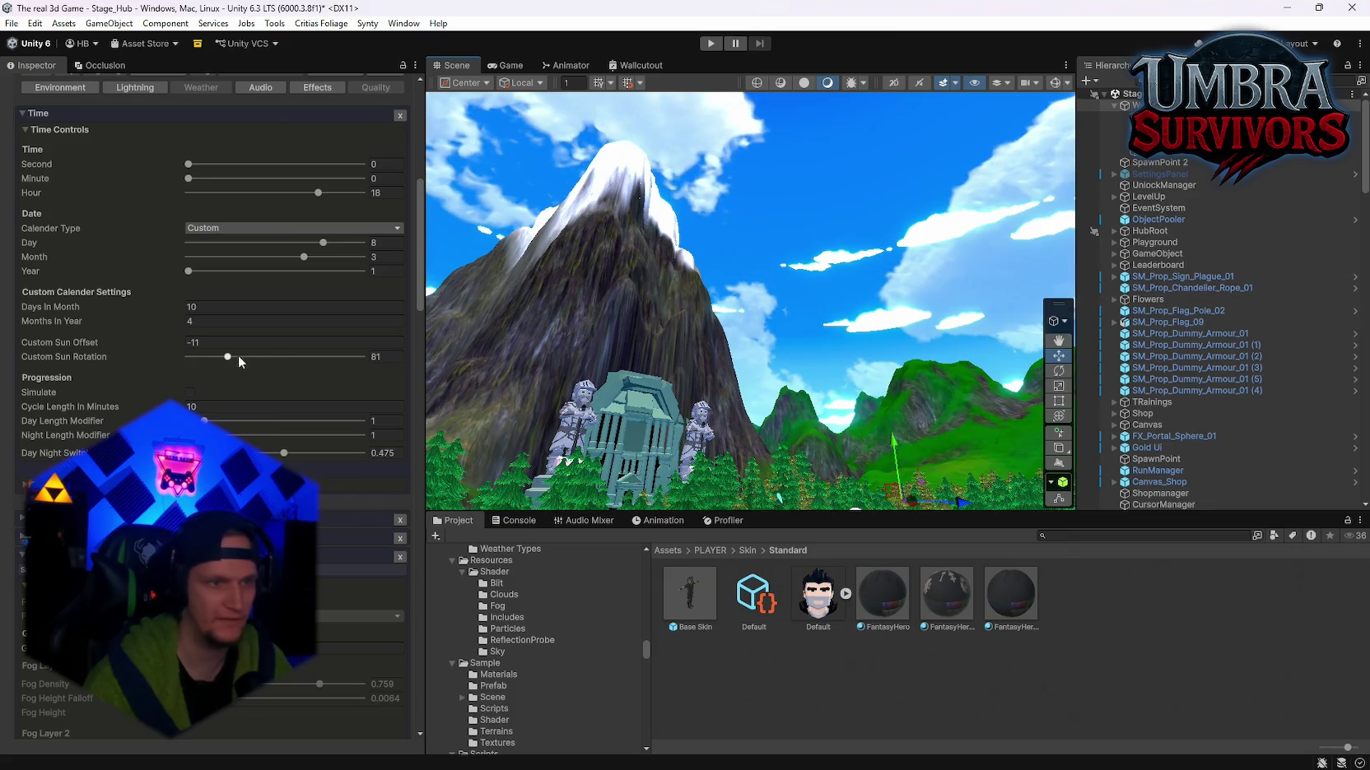
pyautogui.moveTo(239, 358); pyautogui.dragTo(357, 356)
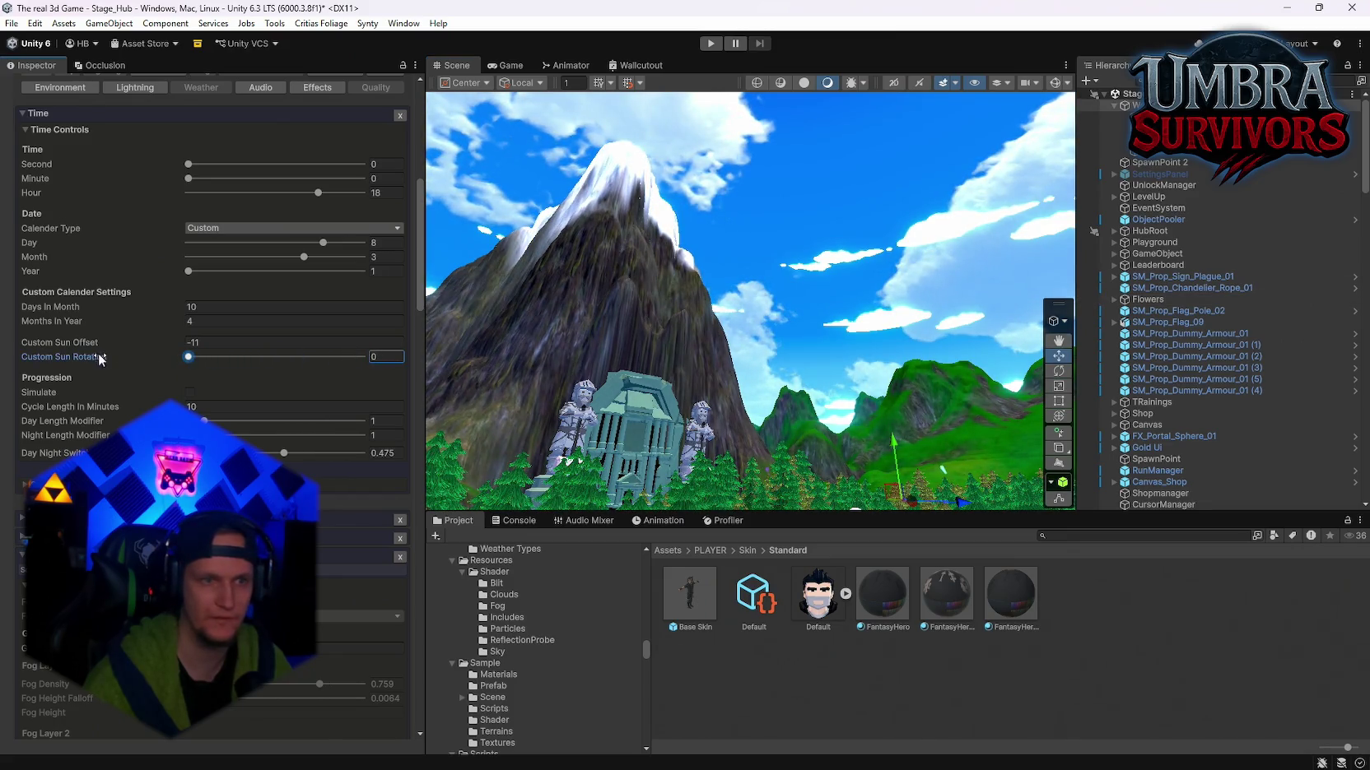
pyautogui.moveTo(101, 359)
pyautogui.mouseDown()
pyautogui.moveTo(168, 343)
pyautogui.moveTo(126, 347)
pyautogui.mouseUp()
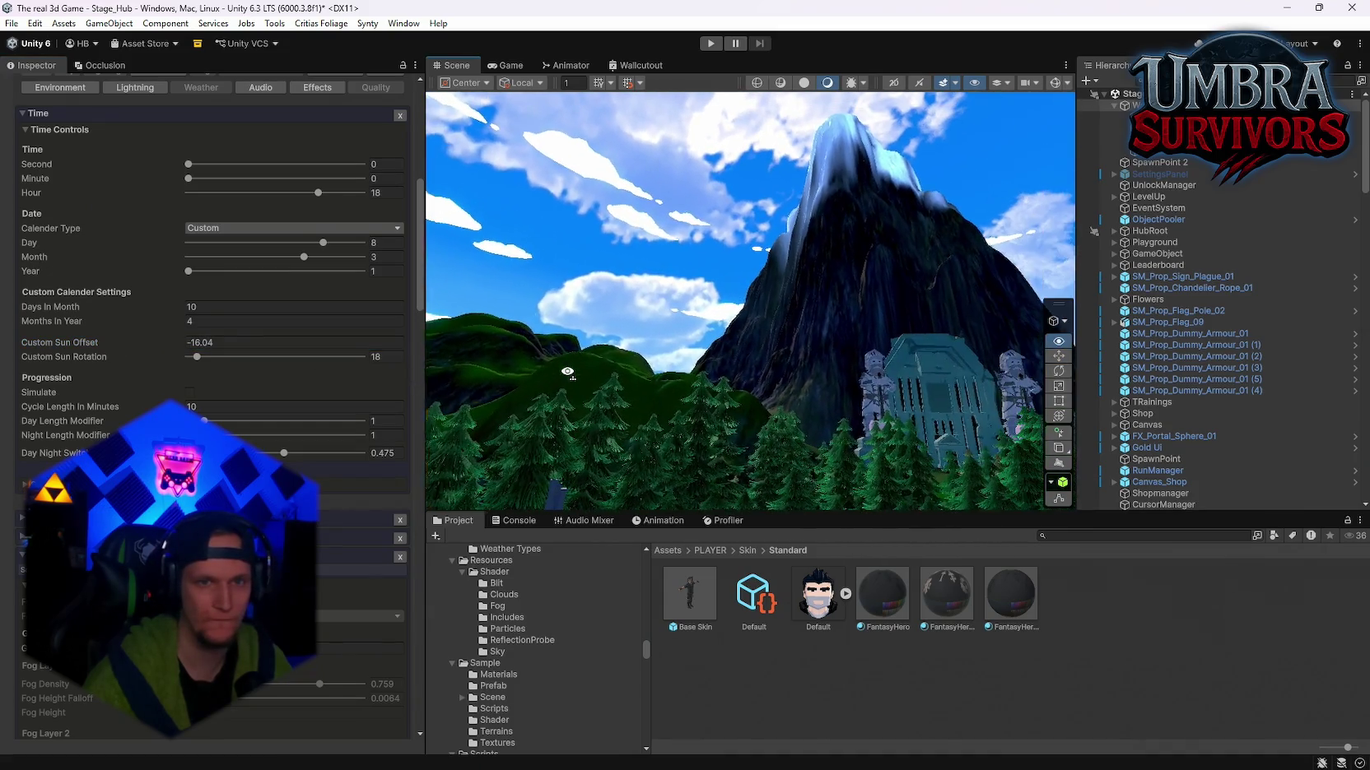
pyautogui.moveTo(233, 356); pyautogui.dragTo(339, 356)
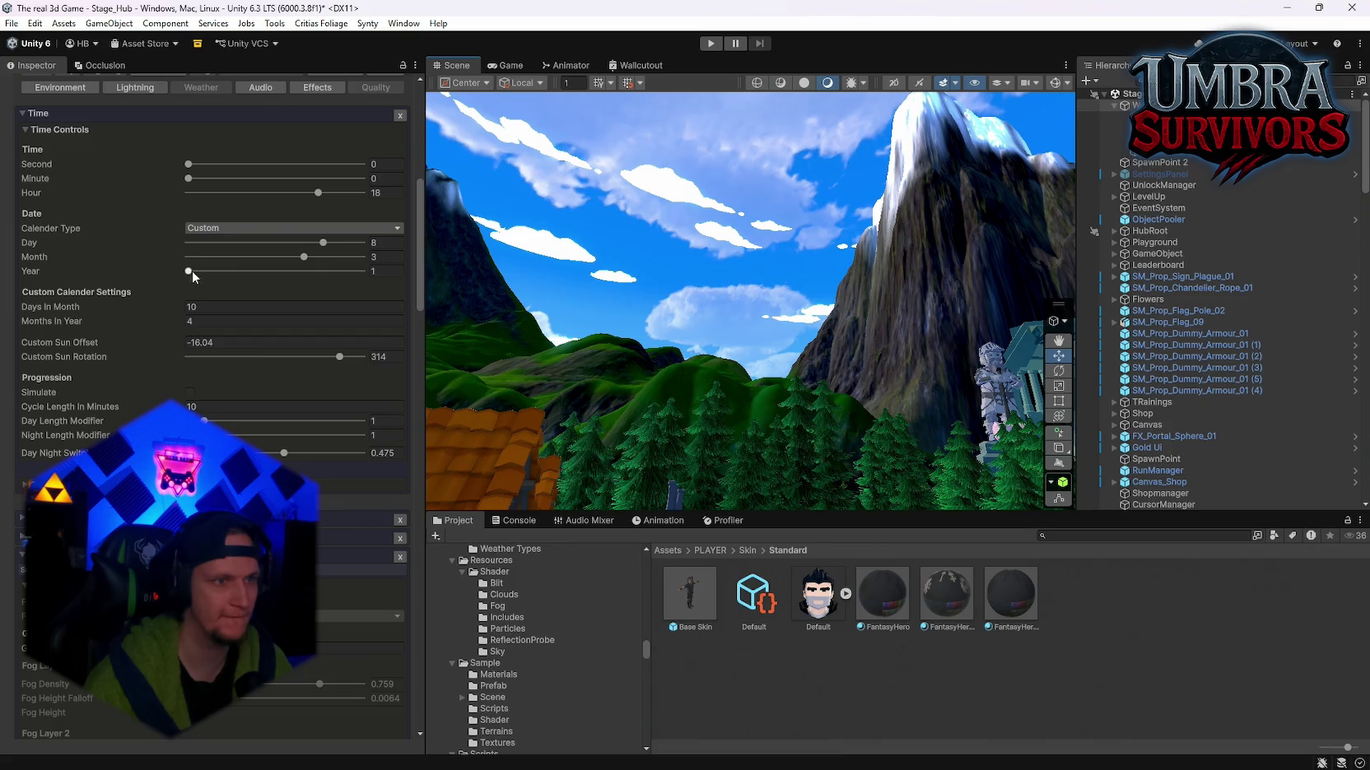
pyautogui.moveTo(318, 192); pyautogui.dragTo(340, 193)
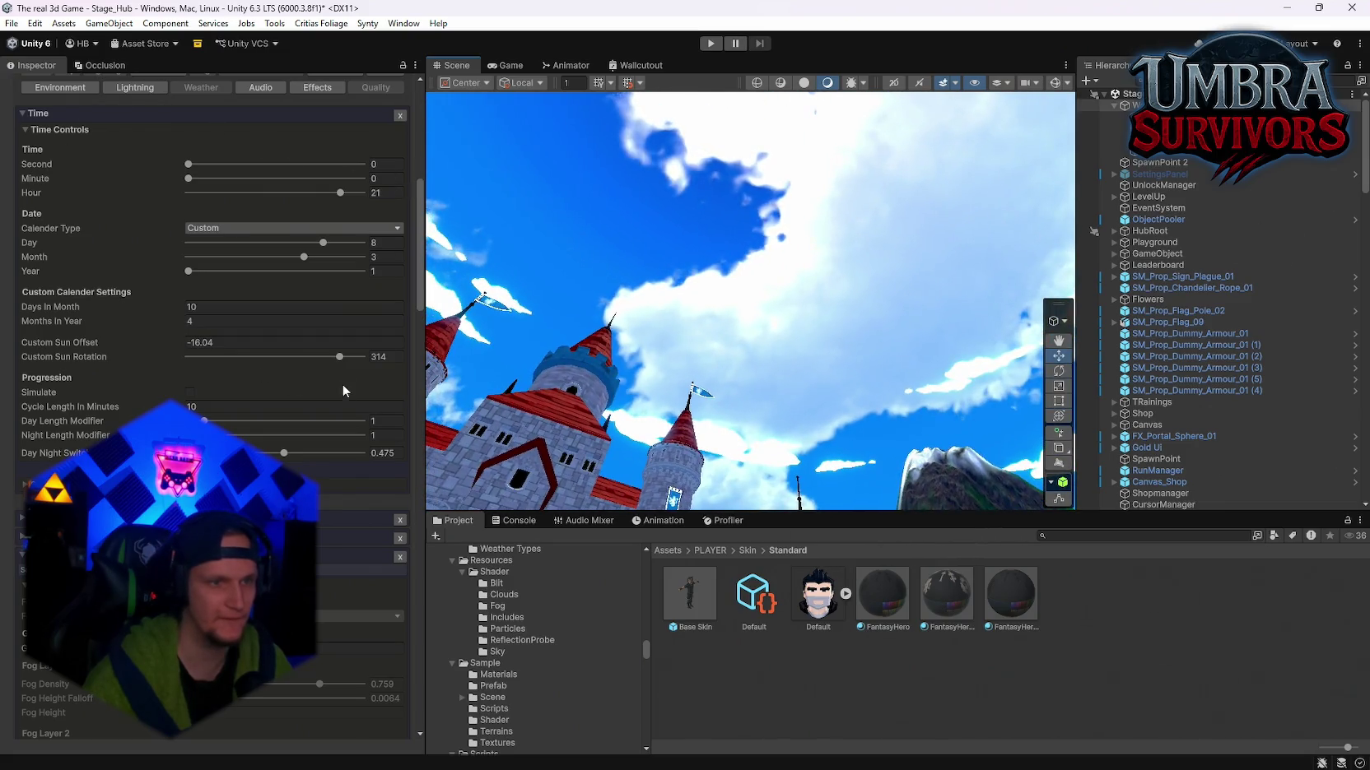
pyautogui.moveTo(339, 357)
pyautogui.mouseDown()
pyautogui.moveTo(183, 353)
pyautogui.moveTo(400, 343)
pyautogui.mouseUp()
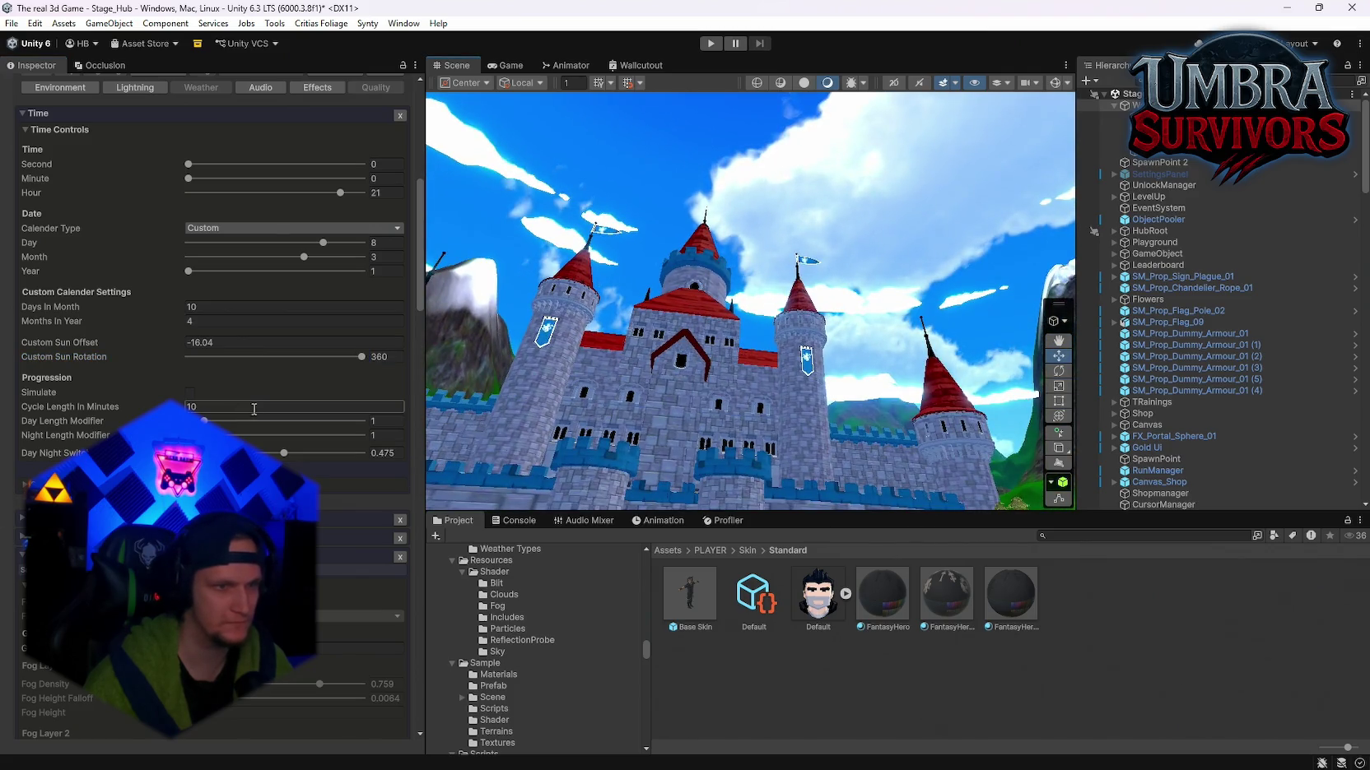
pyautogui.click(221, 245)
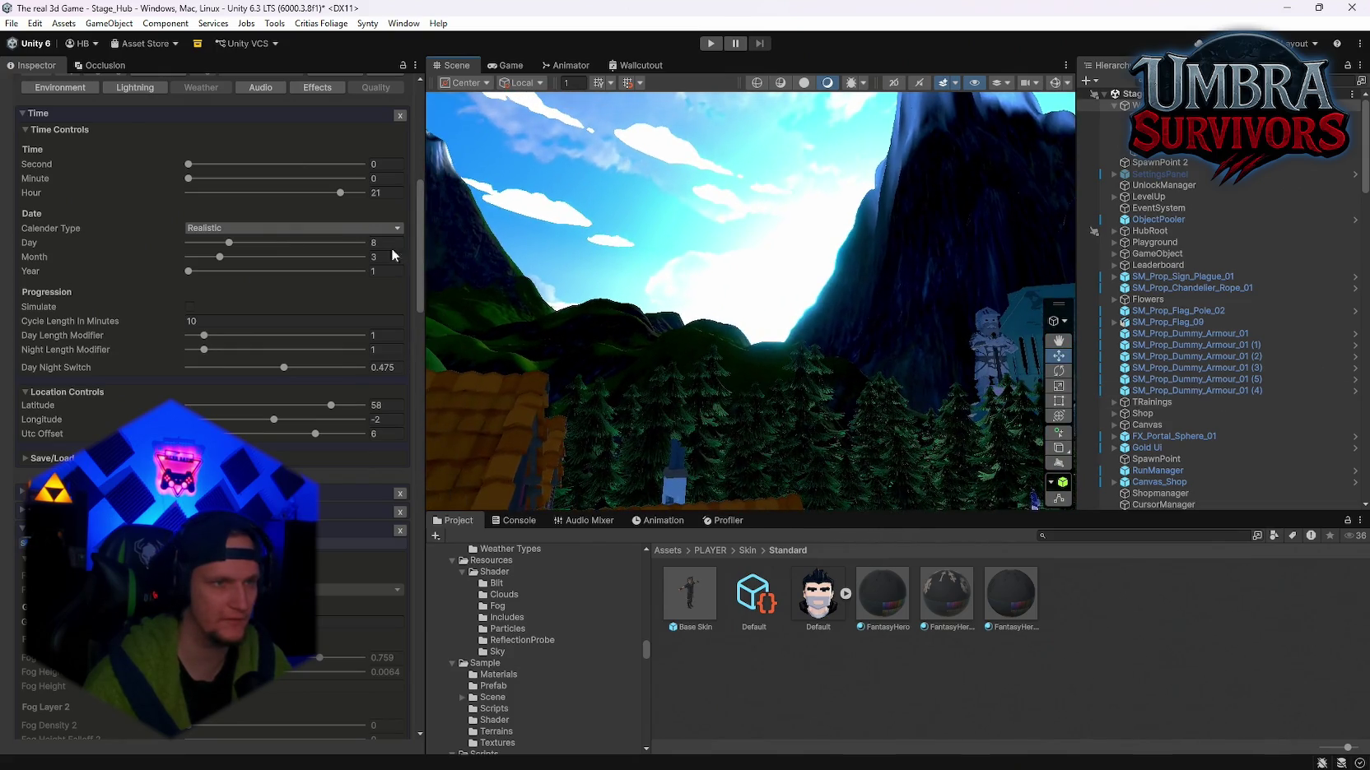
# Step: Toggle the calendar type between Custom and Realistic, ending on Custom
pyautogui.click(268, 229)
pyautogui.click(228, 261)
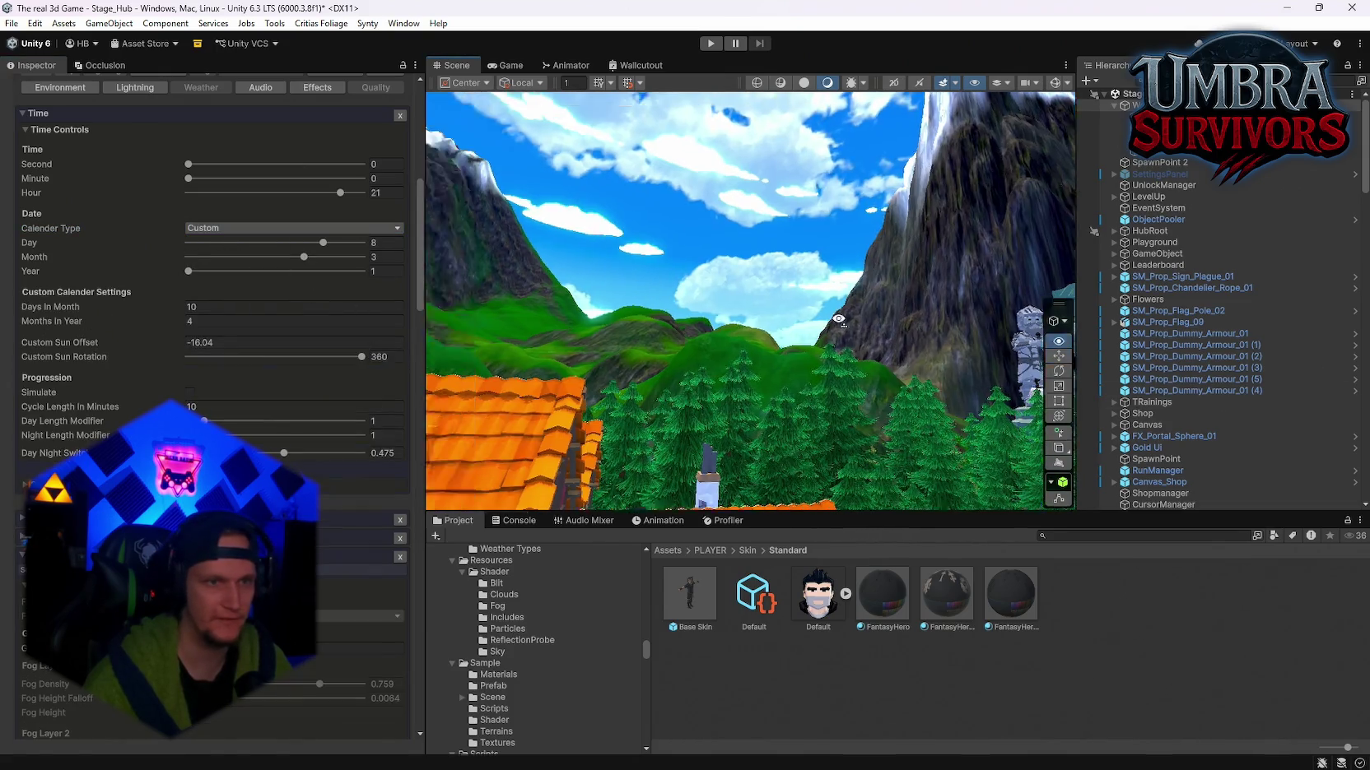
pyautogui.click(272, 228)
pyautogui.click(247, 245)
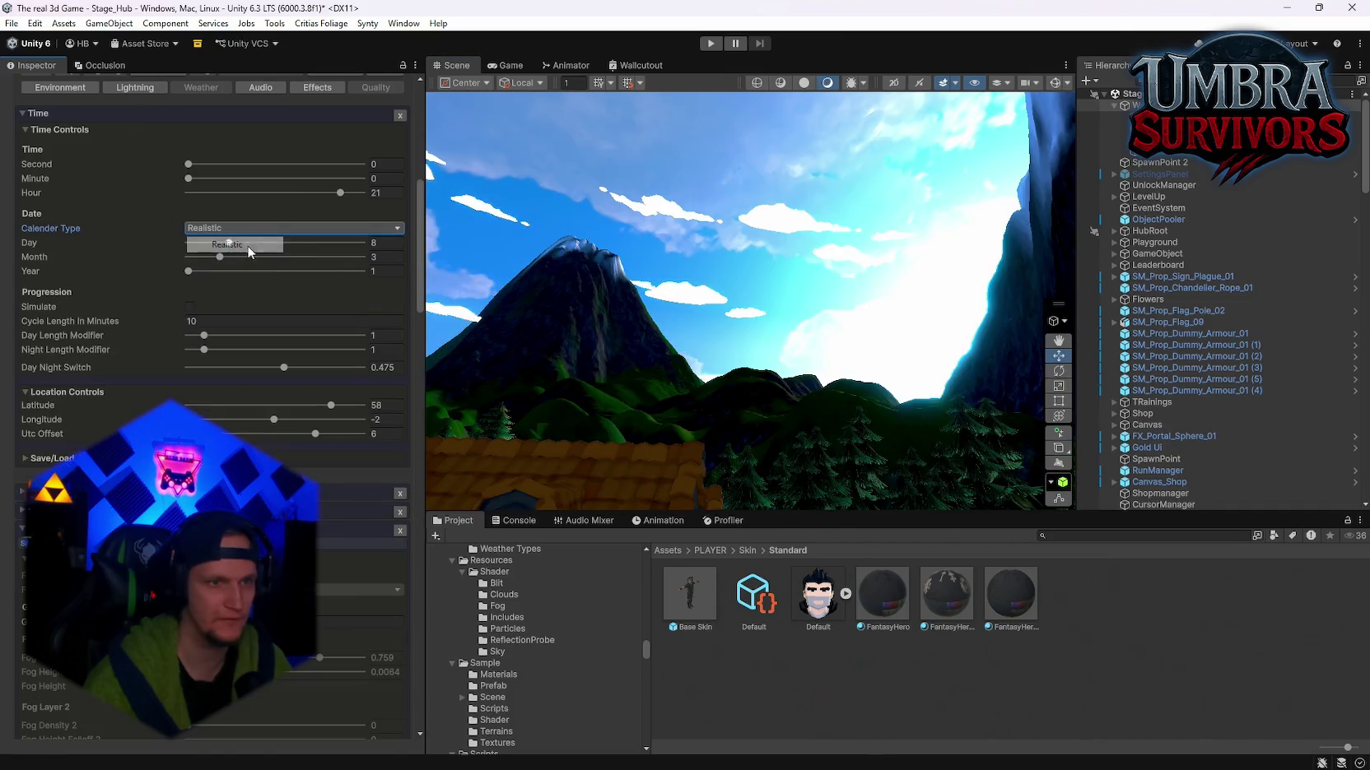
pyautogui.click(250, 228)
pyautogui.click(321, 254)
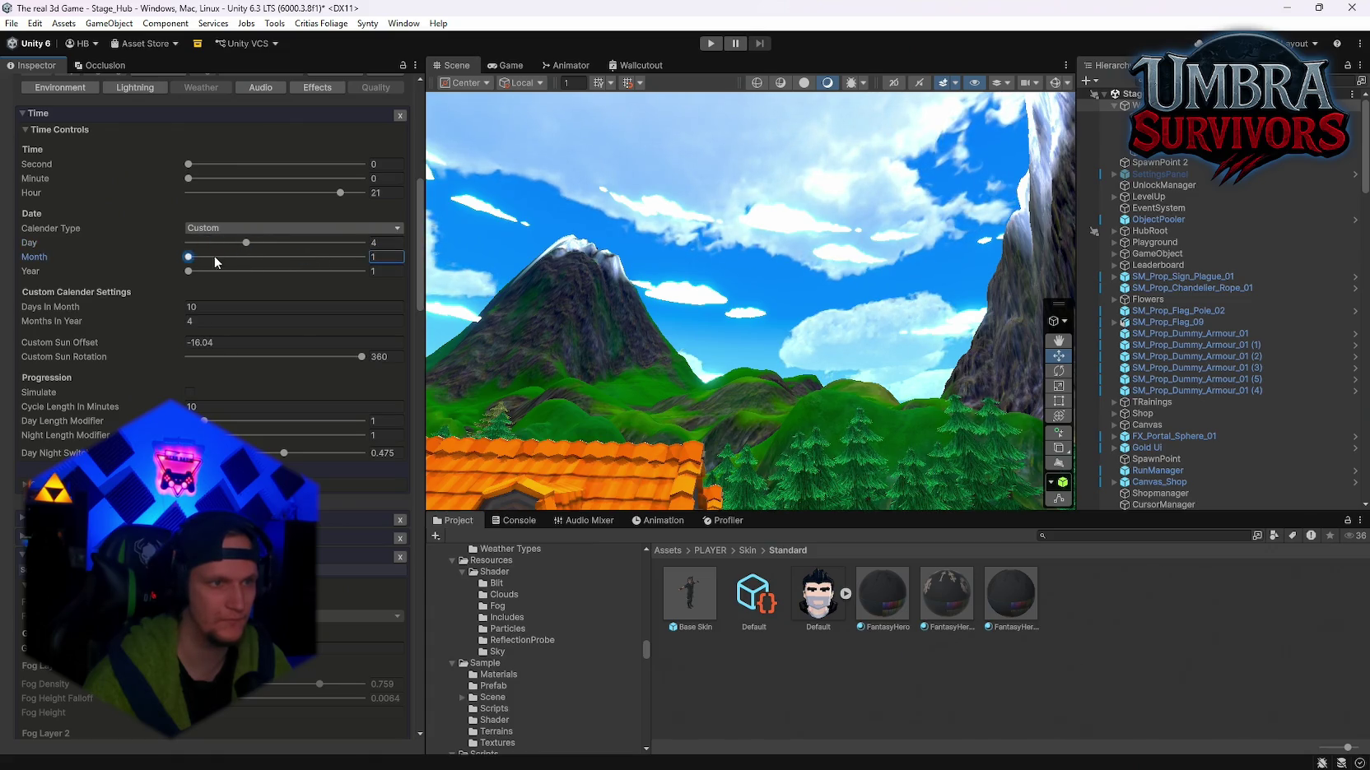
# Step: Set the year to 1754, custom sun rotation to 0 and sun offset to about -18.86
pyautogui.moveTo(293, 276); pyautogui.dragTo(286, 274)
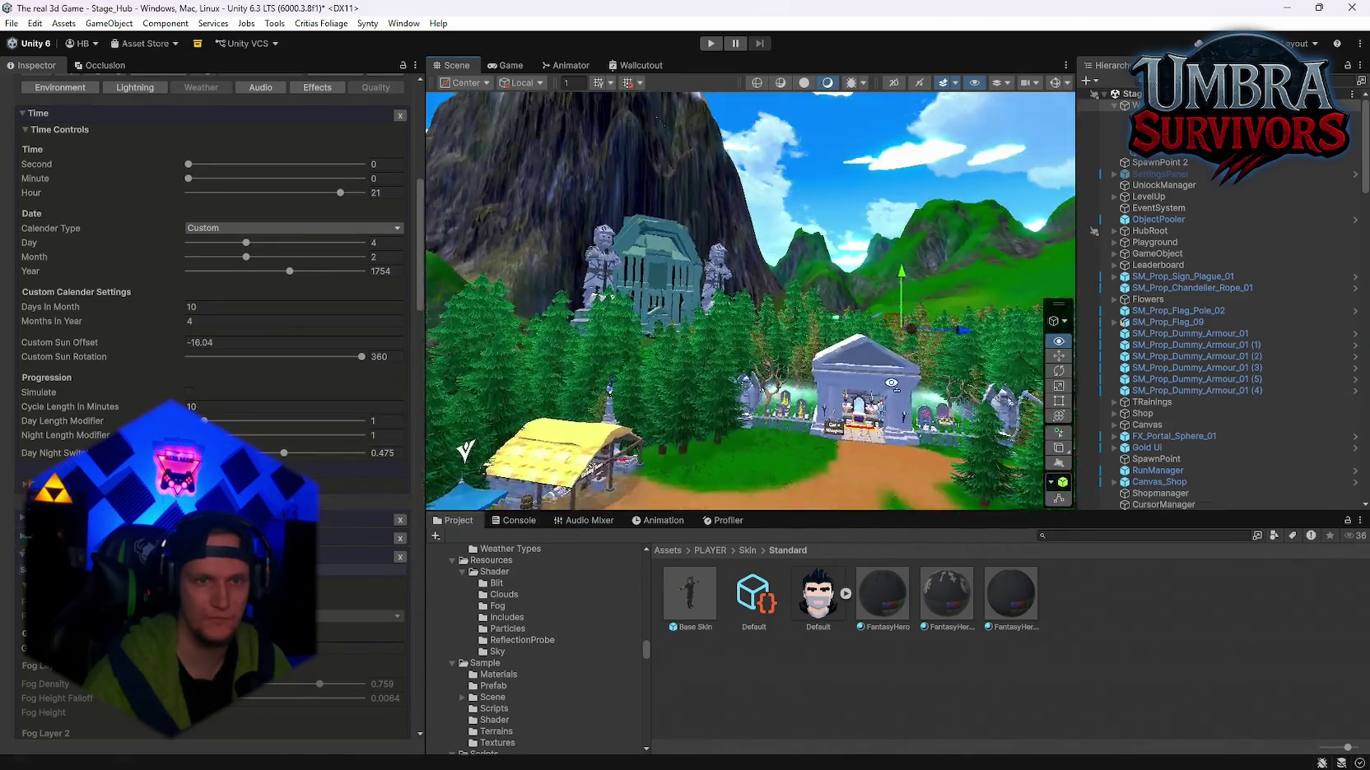
pyautogui.moveTo(361, 357); pyautogui.dragTo(162, 374)
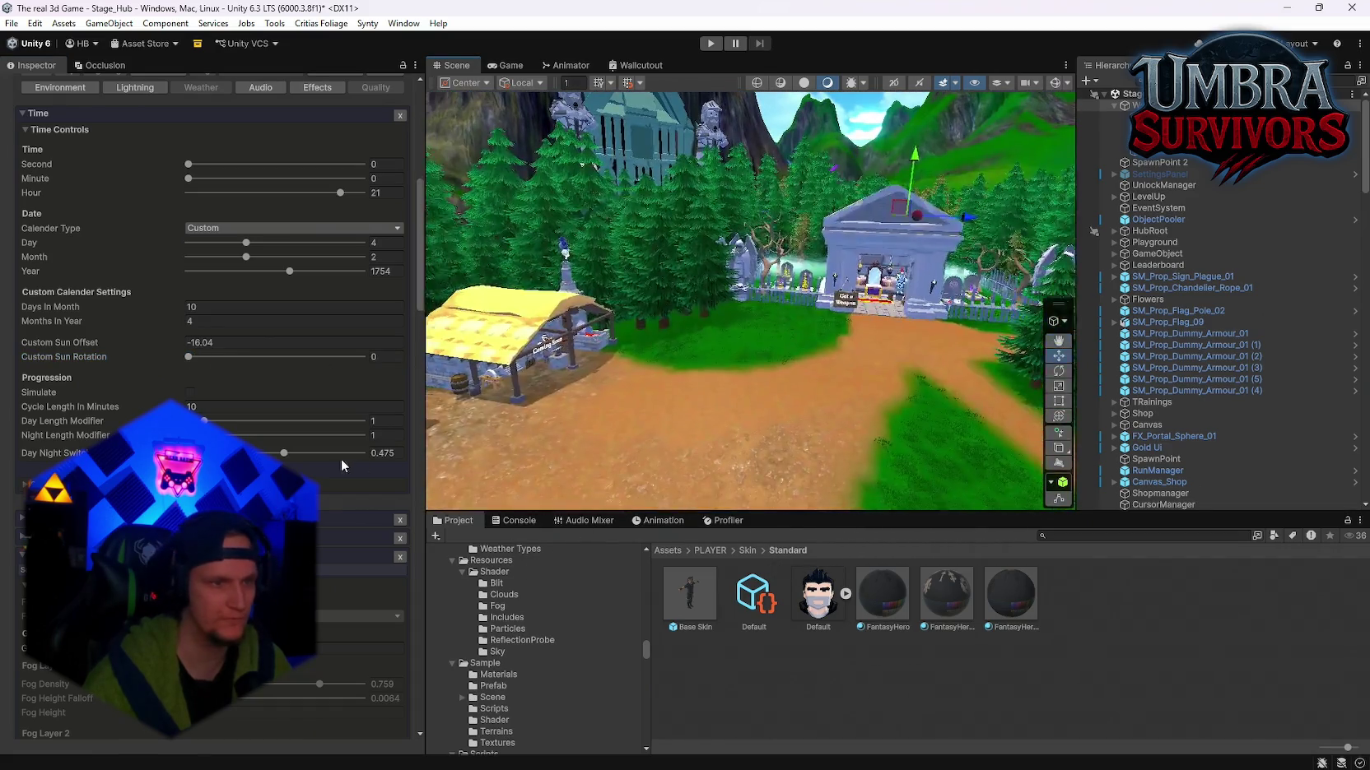
pyautogui.moveTo(171, 339)
pyautogui.mouseDown()
pyautogui.moveTo(132, 355)
pyautogui.moveTo(151, 359)
pyautogui.mouseUp()
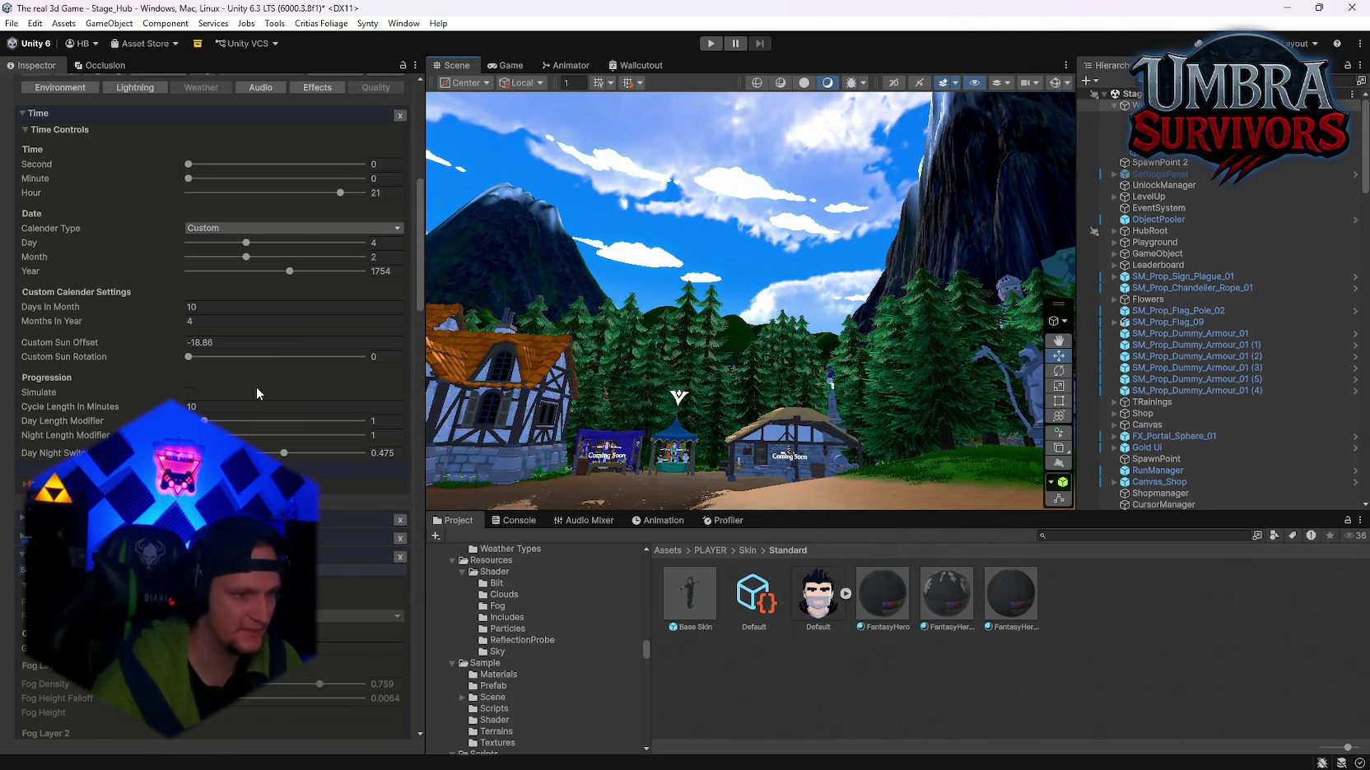
# Step: Expand the Lighting module settings and set the calendar to Realistic for dusk lighting
pyautogui.scroll(-15, 256, 393)
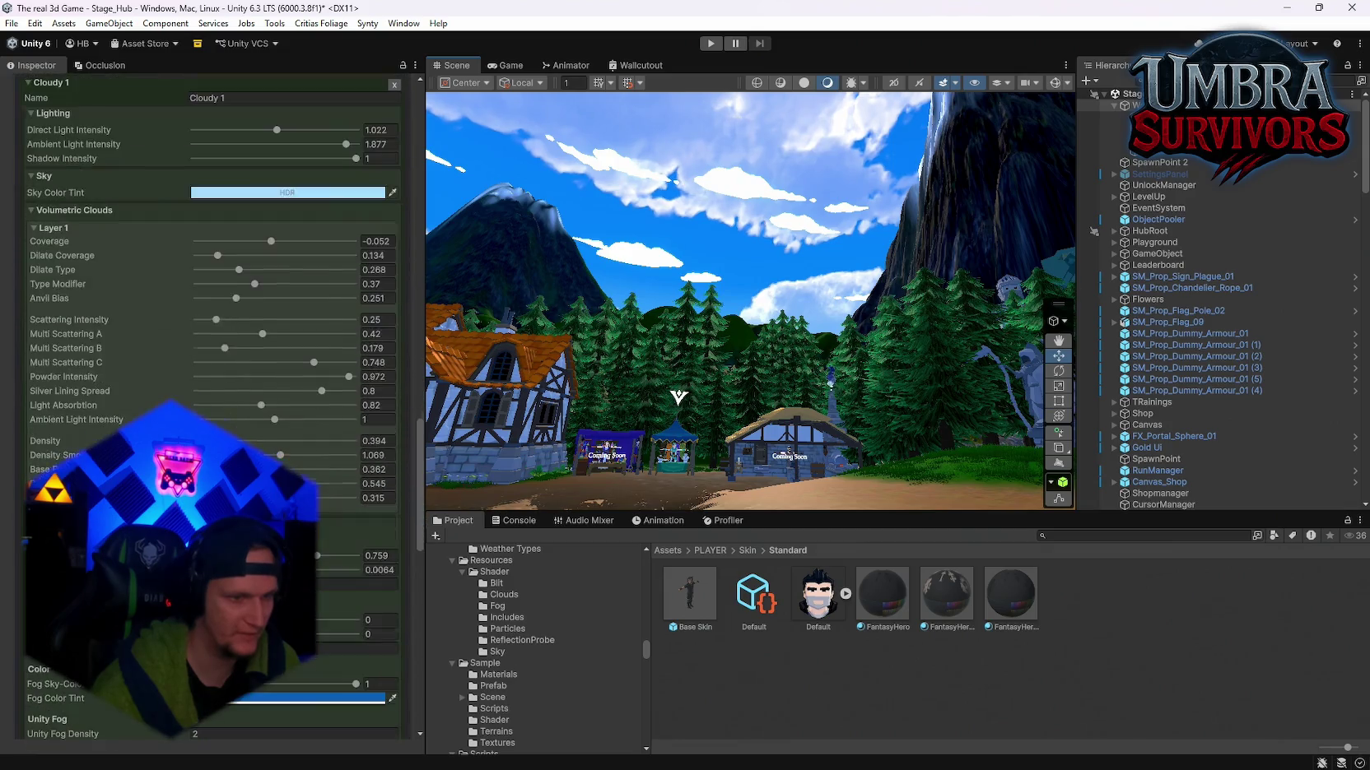
pyautogui.scroll(-15, 212, 407)
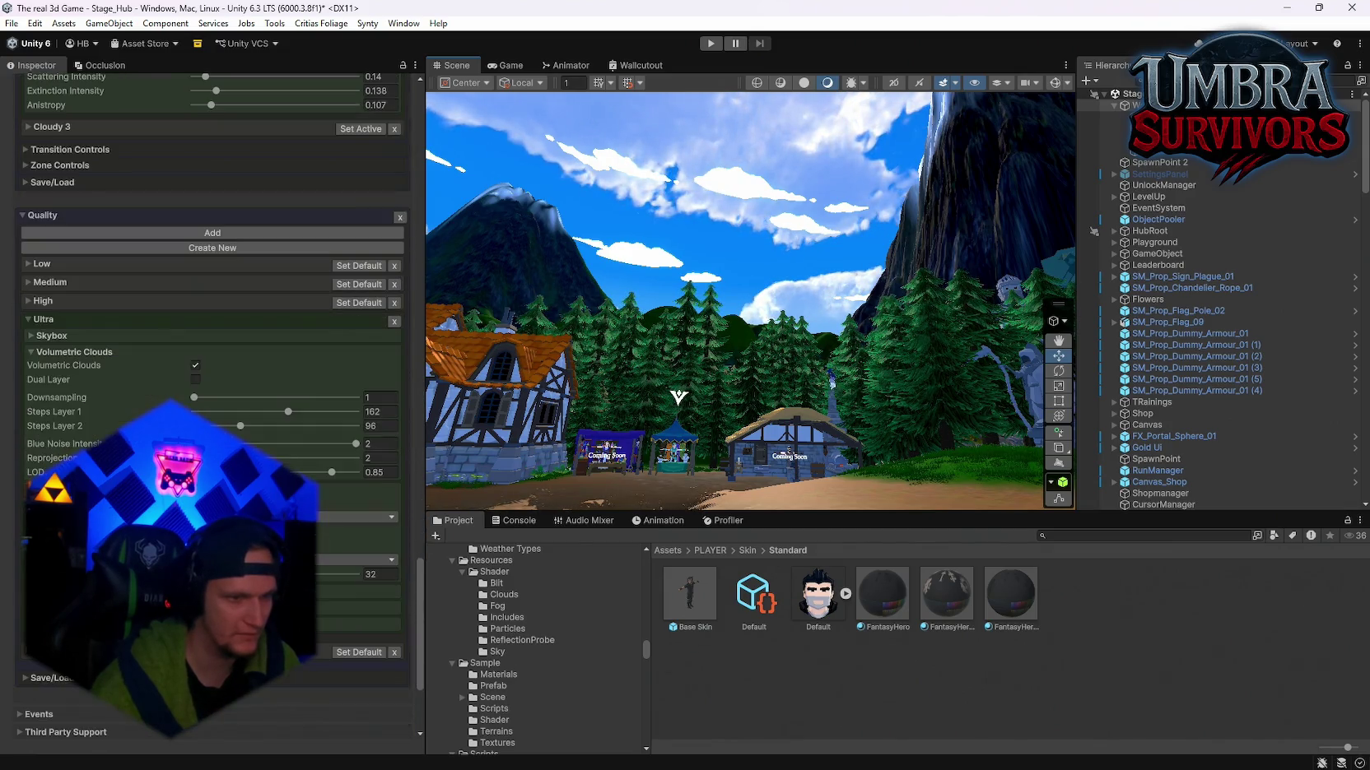
pyautogui.scroll(15, 381, 556)
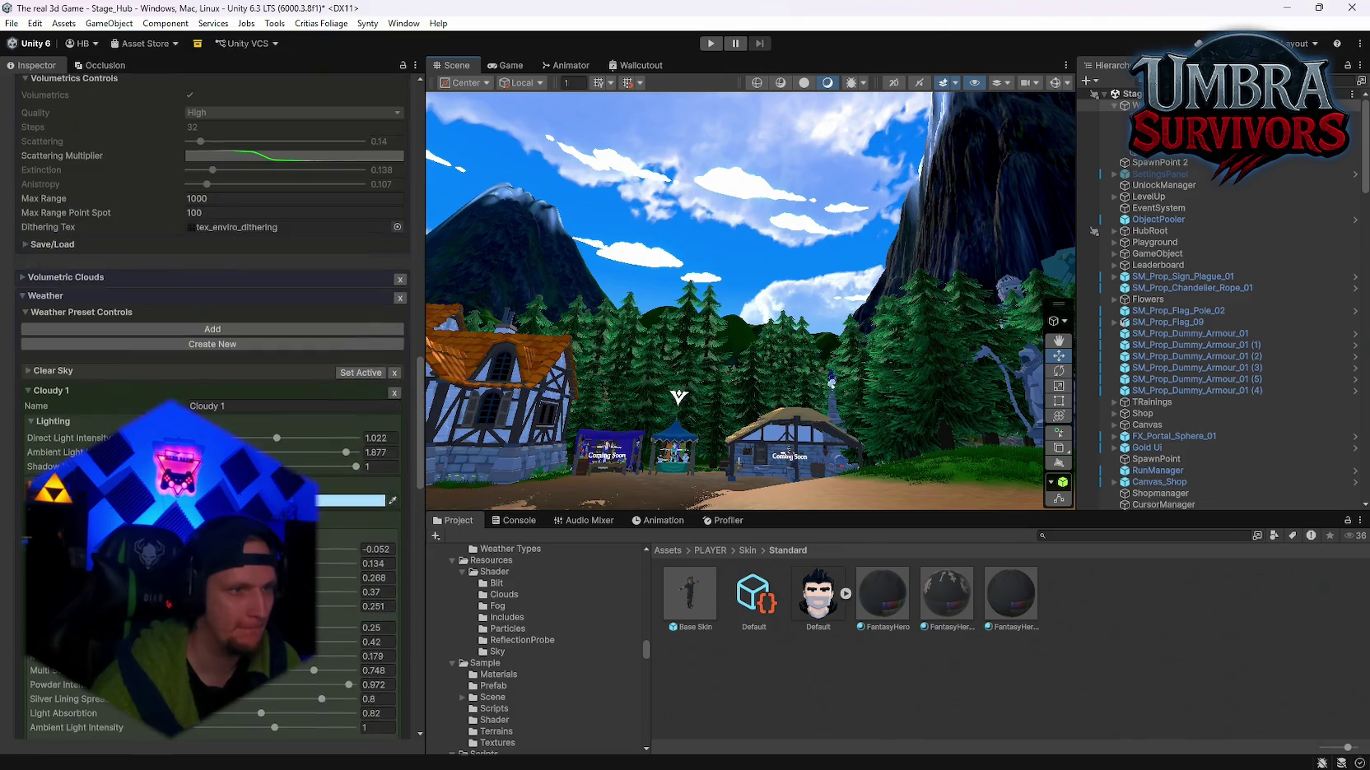
pyautogui.scroll(10, 212, 403)
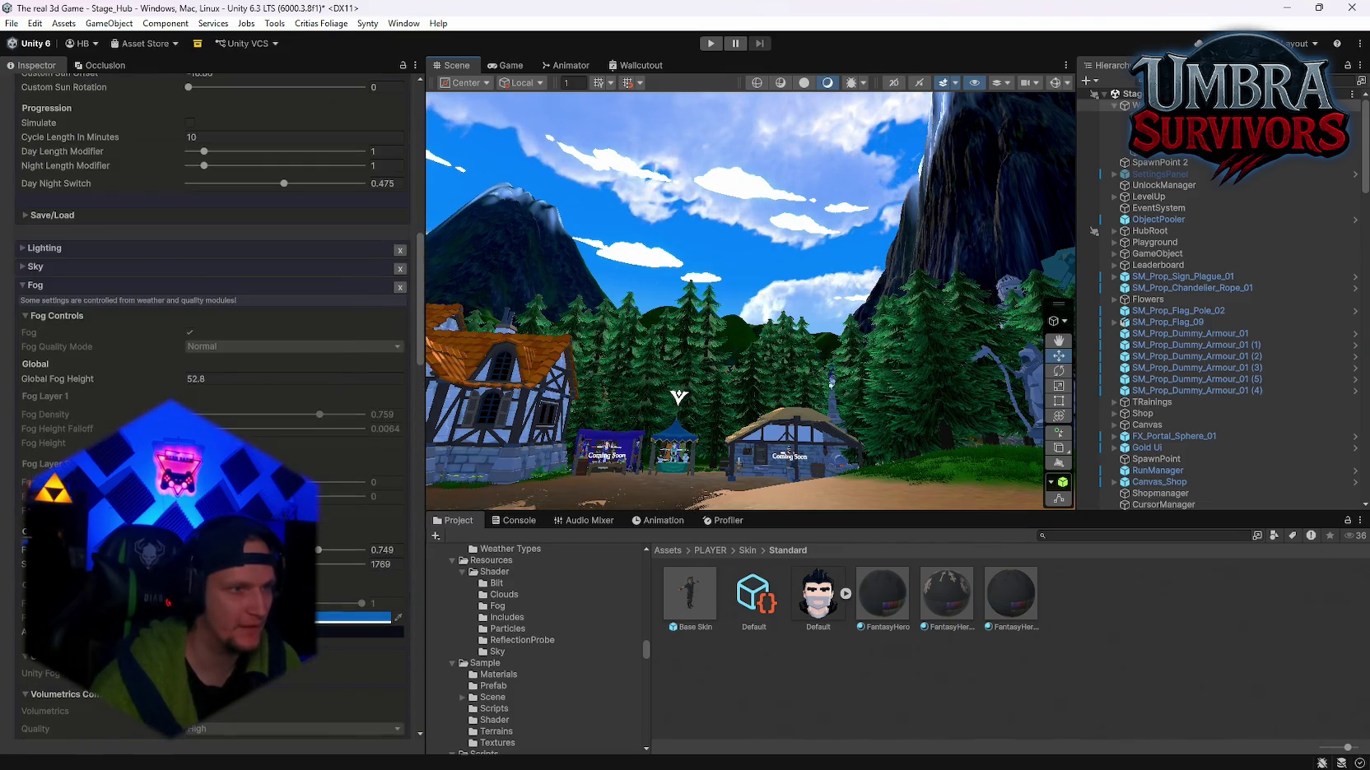
pyautogui.click(22, 249)
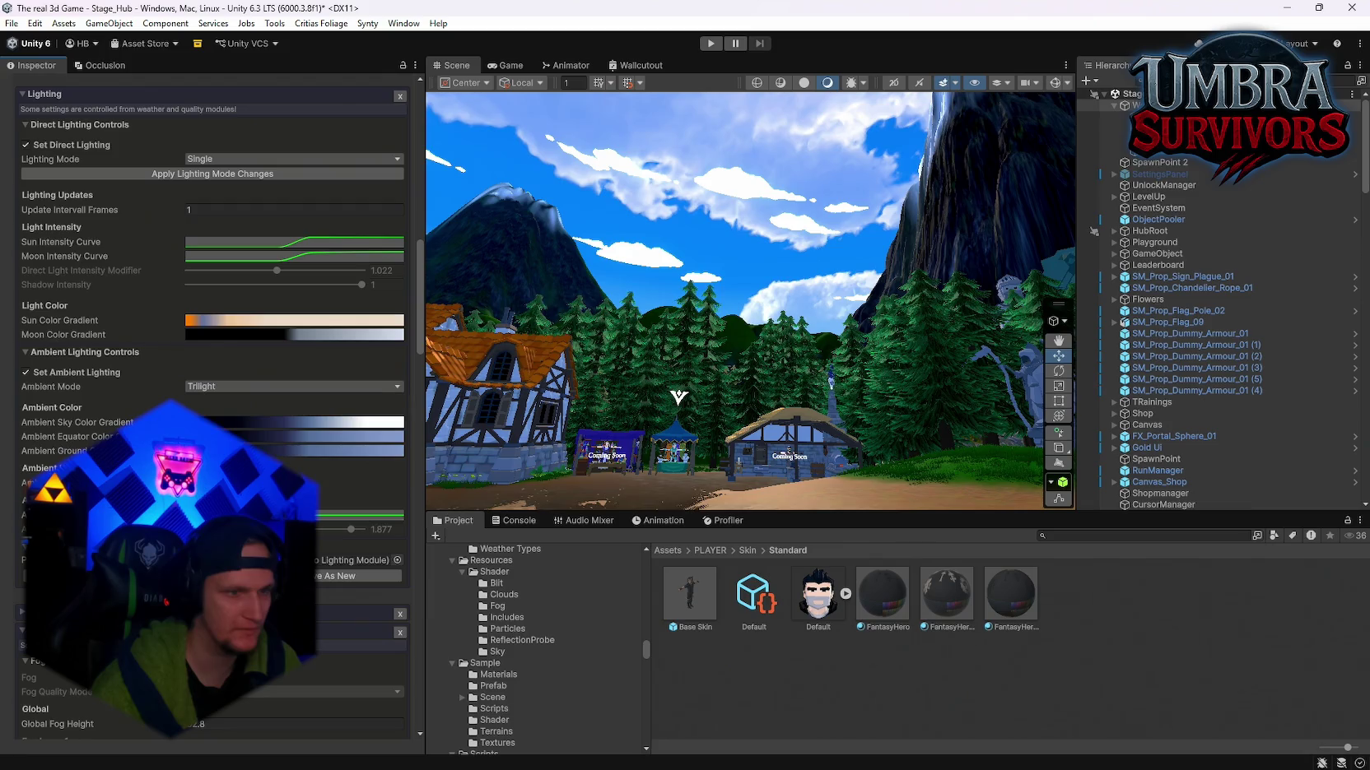
pyautogui.scroll(8, 212, 404)
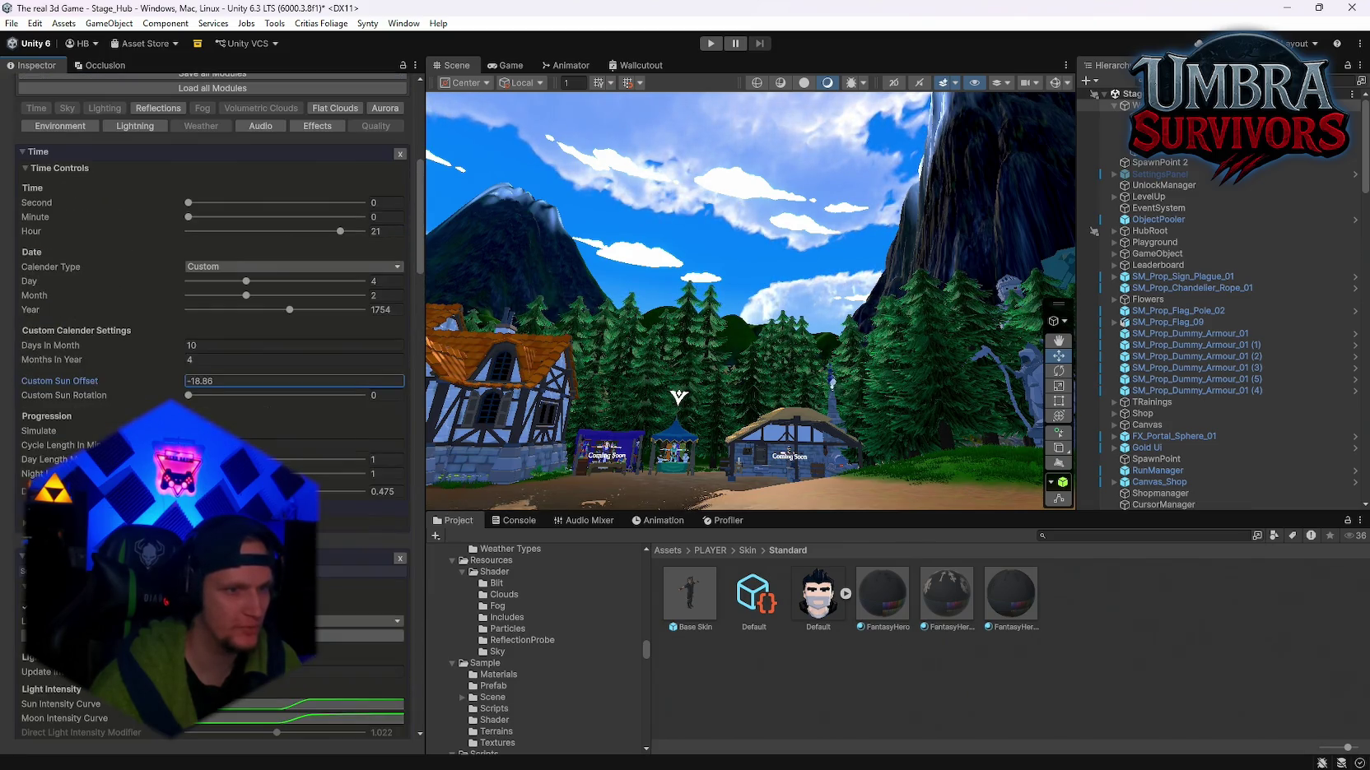
pyautogui.scroll(3, 213, 403)
pyautogui.scroll(3, 213, 404)
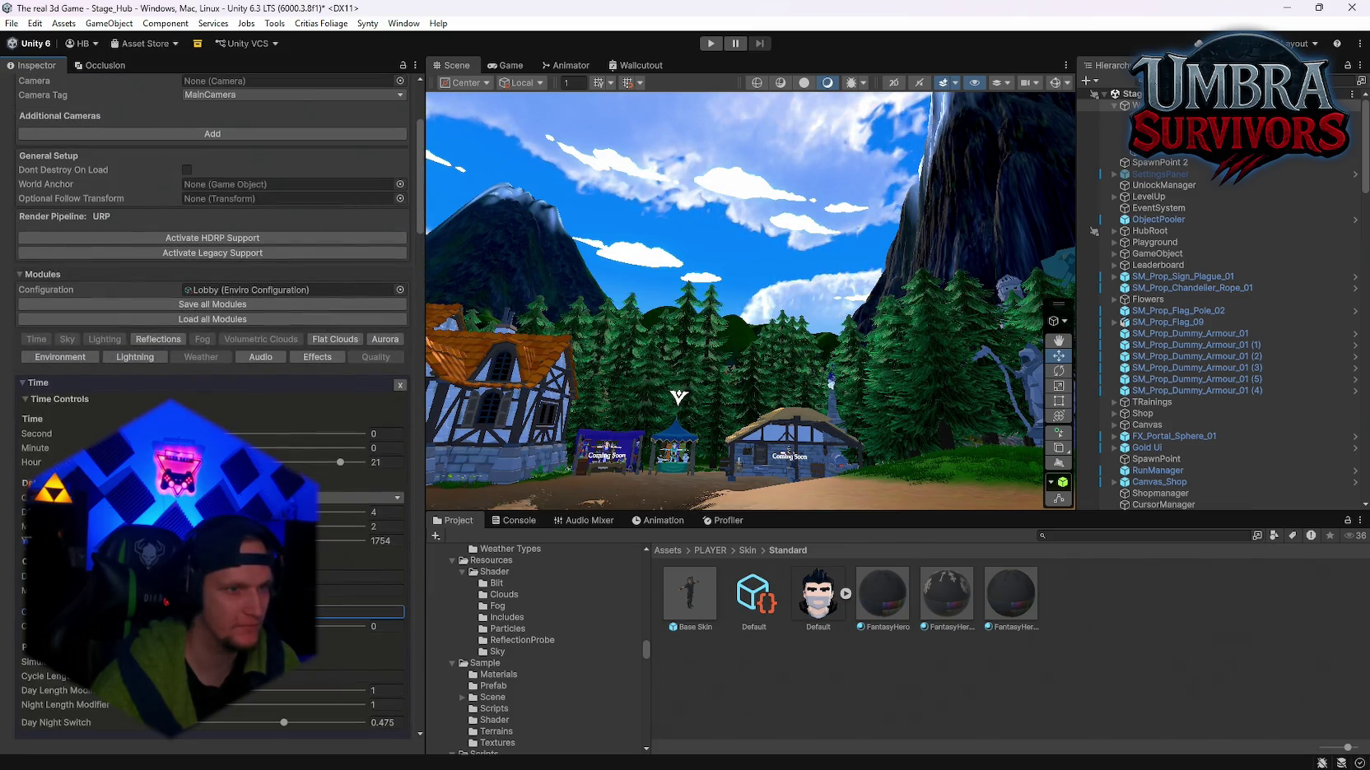
pyautogui.click(362, 497)
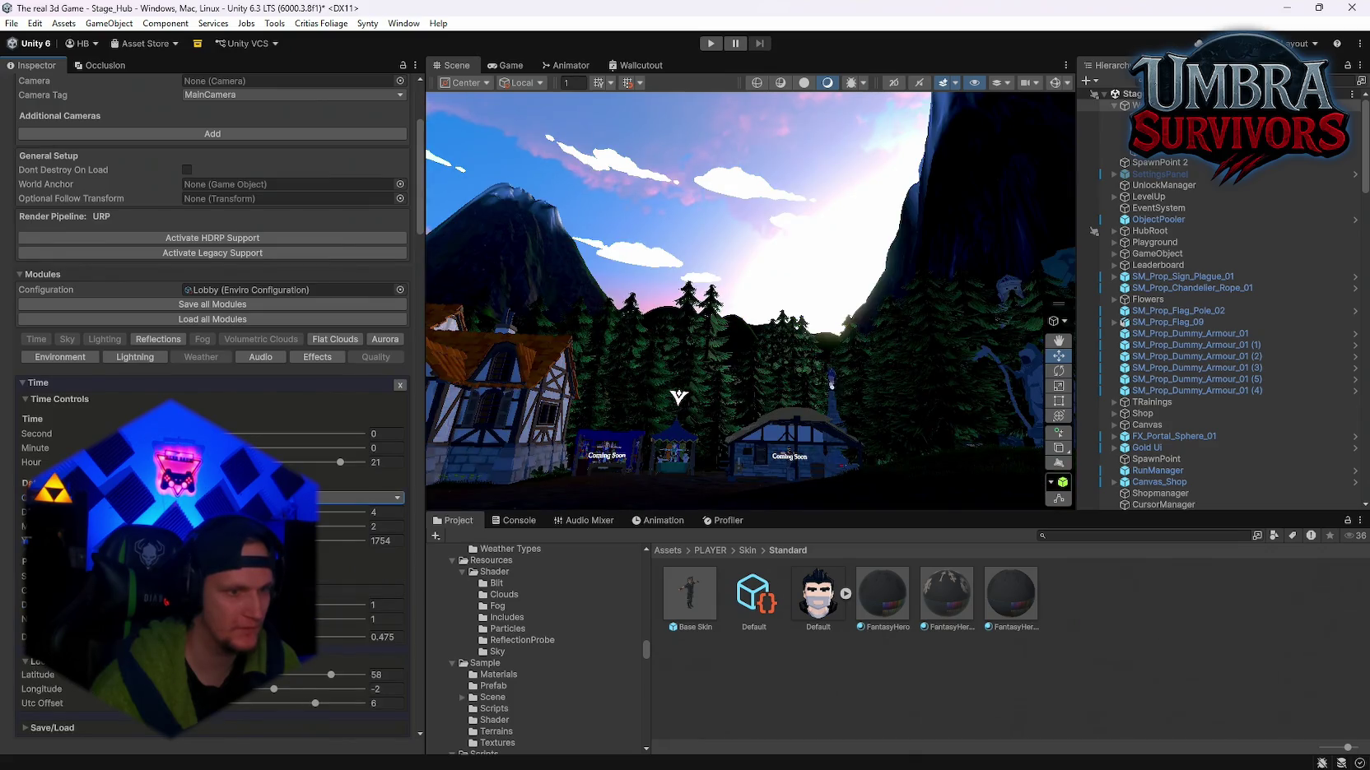
# Step: Switch the calendar from Custom to Realistic and advance the year while viewing the mountain
pyautogui.scroll(-2, 212, 408)
pyautogui.moveTo(741, 363); pyautogui.dragTo(813, 360)
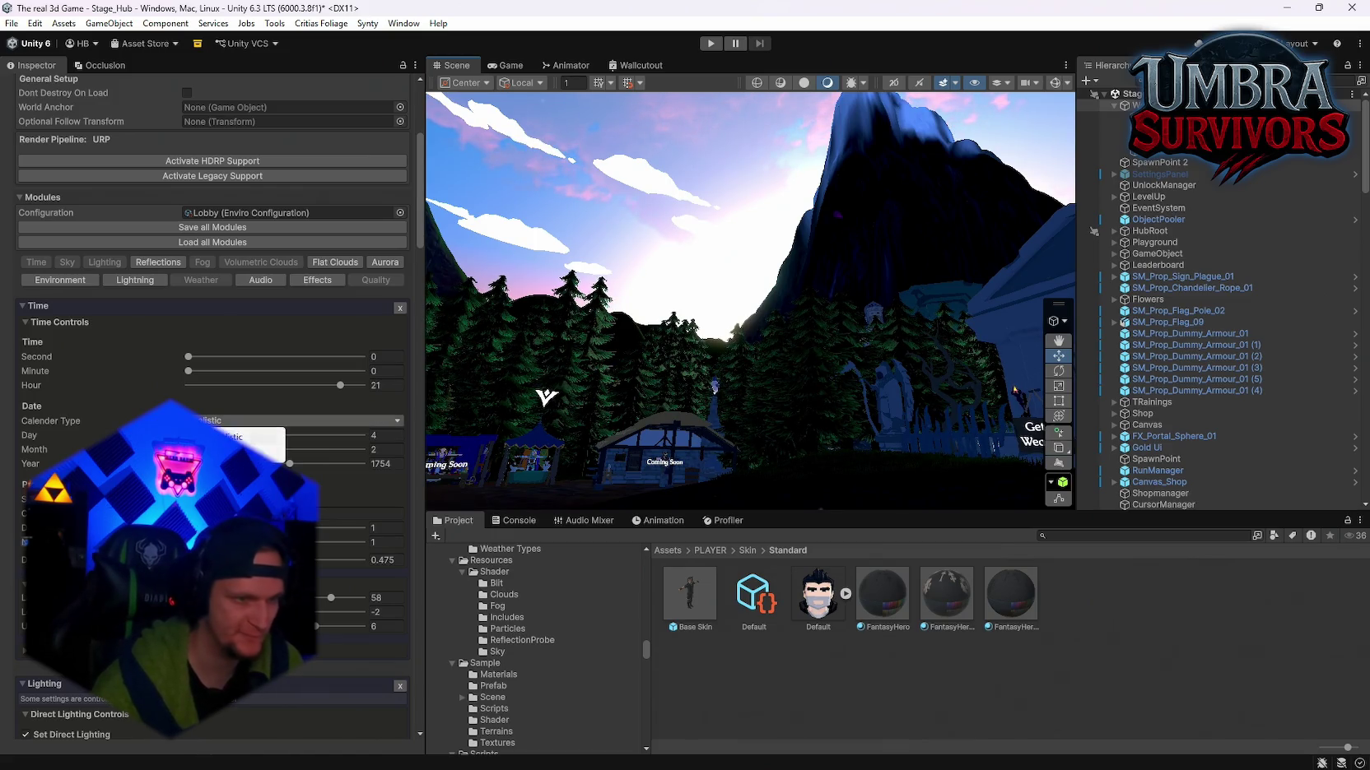
pyautogui.click(255, 453)
pyautogui.moveTo(599, 459)
pyautogui.mouseDown()
pyautogui.moveTo(658, 254)
pyautogui.moveTo(702, 307)
pyautogui.moveTo(705, 344)
pyautogui.mouseUp()
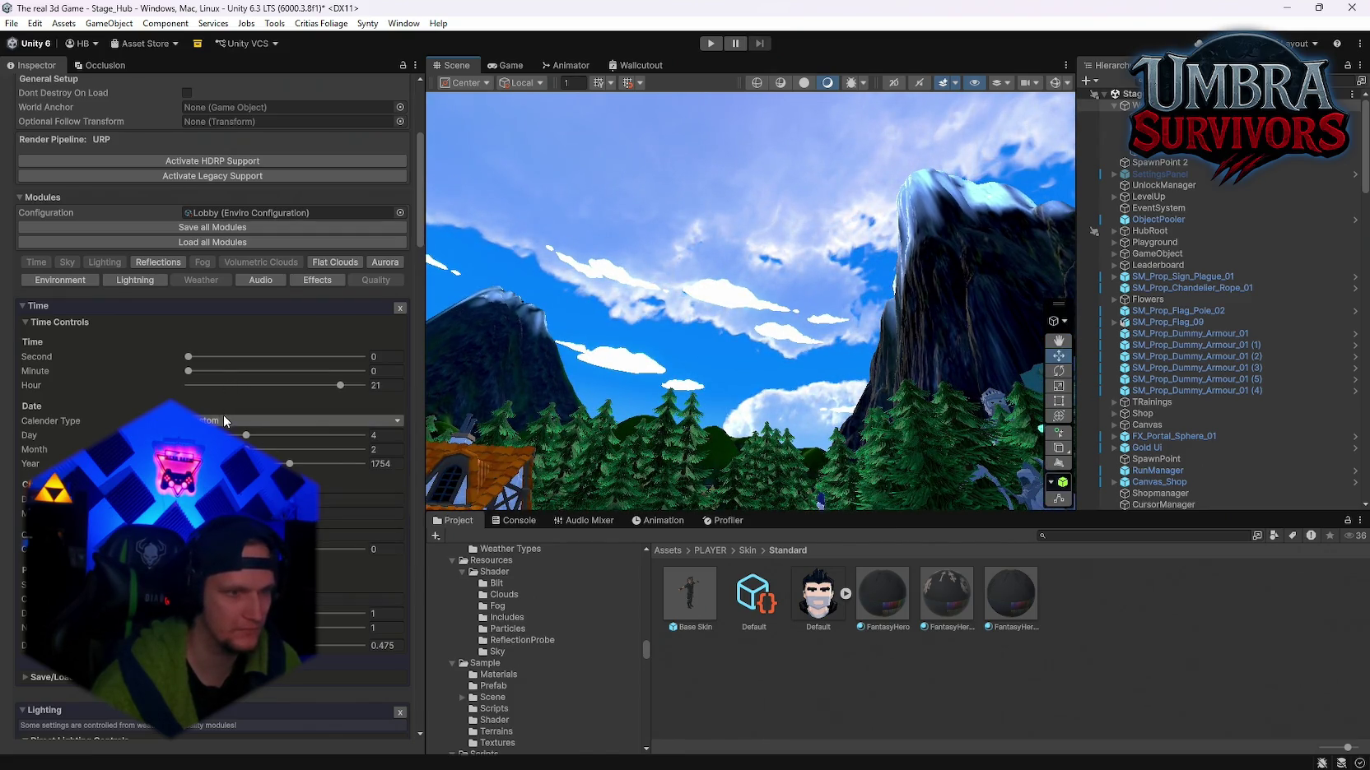
pyautogui.click(247, 437)
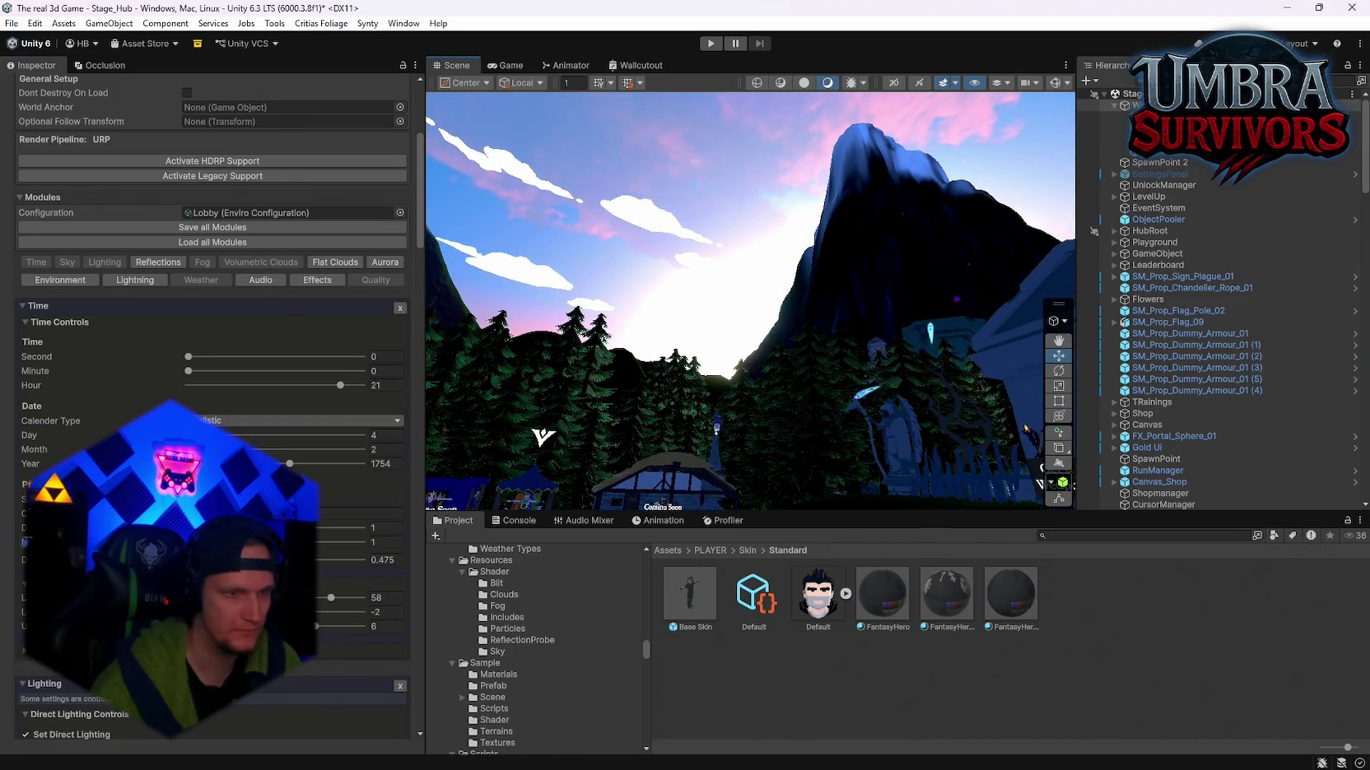
pyautogui.moveTo(282, 465)
pyautogui.mouseDown()
pyautogui.moveTo(323, 475)
pyautogui.moveTo(289, 466)
pyautogui.mouseUp()
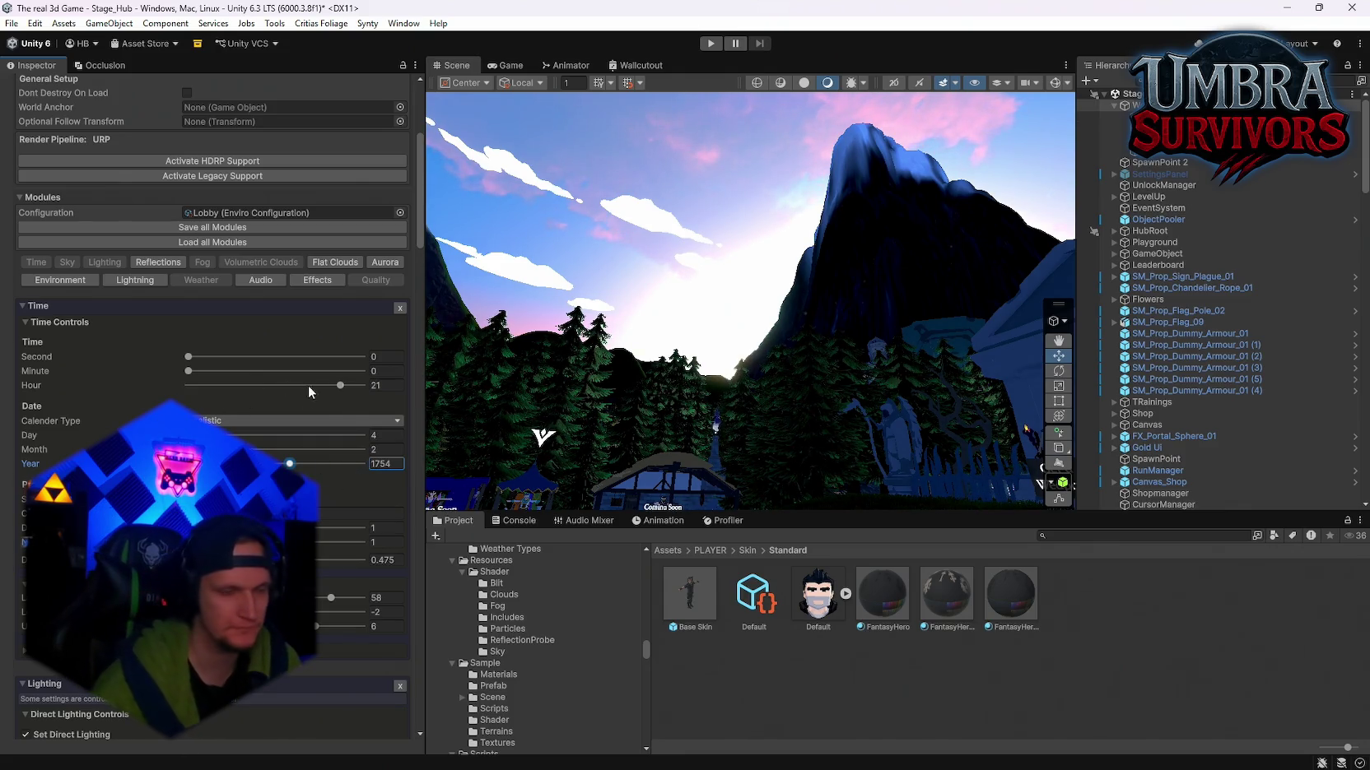
# Step: Lower the hour to 18 and raise the year to reposition the sun
pyautogui.moveTo(337, 393); pyautogui.dragTo(326, 393)
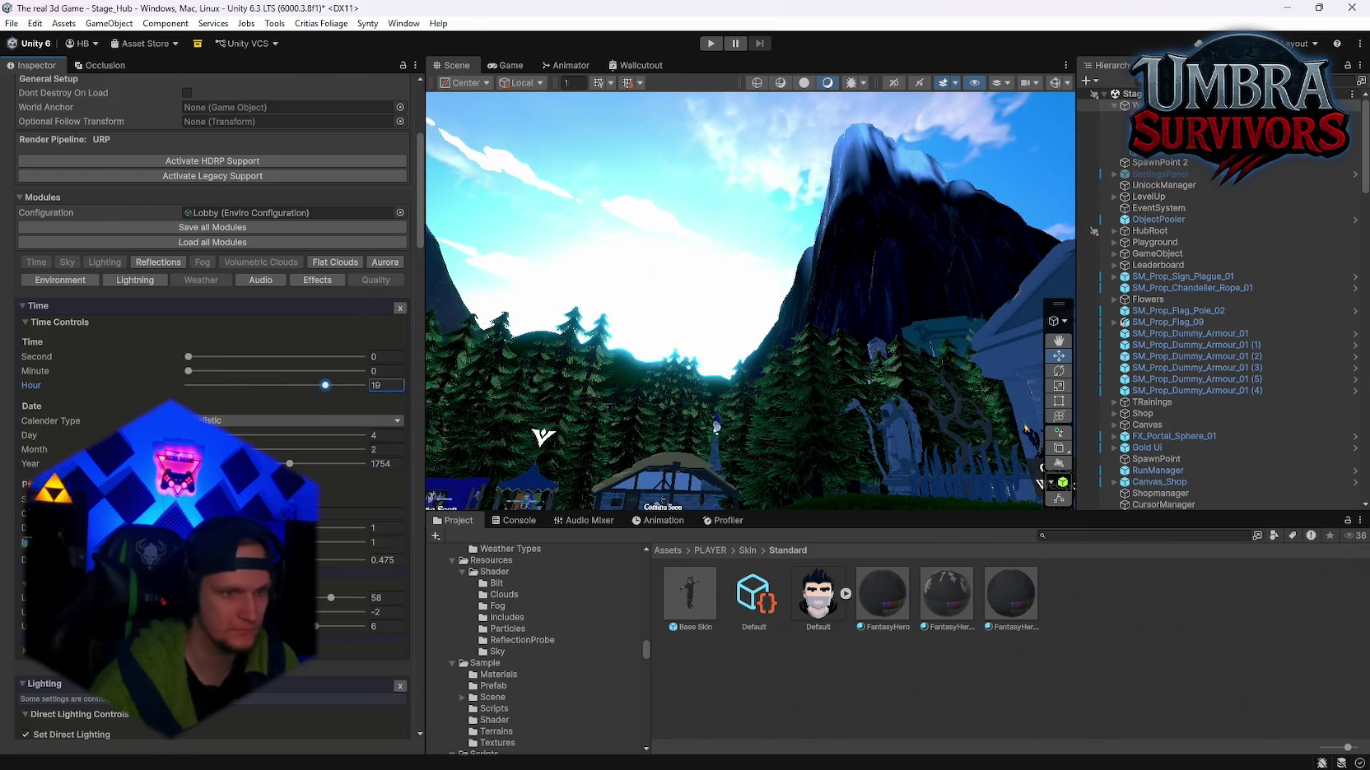
pyautogui.moveTo(582, 382)
pyautogui.mouseDown()
pyautogui.moveTo(545, 434)
pyautogui.moveTo(493, 412)
pyautogui.moveTo(436, 428)
pyautogui.mouseUp()
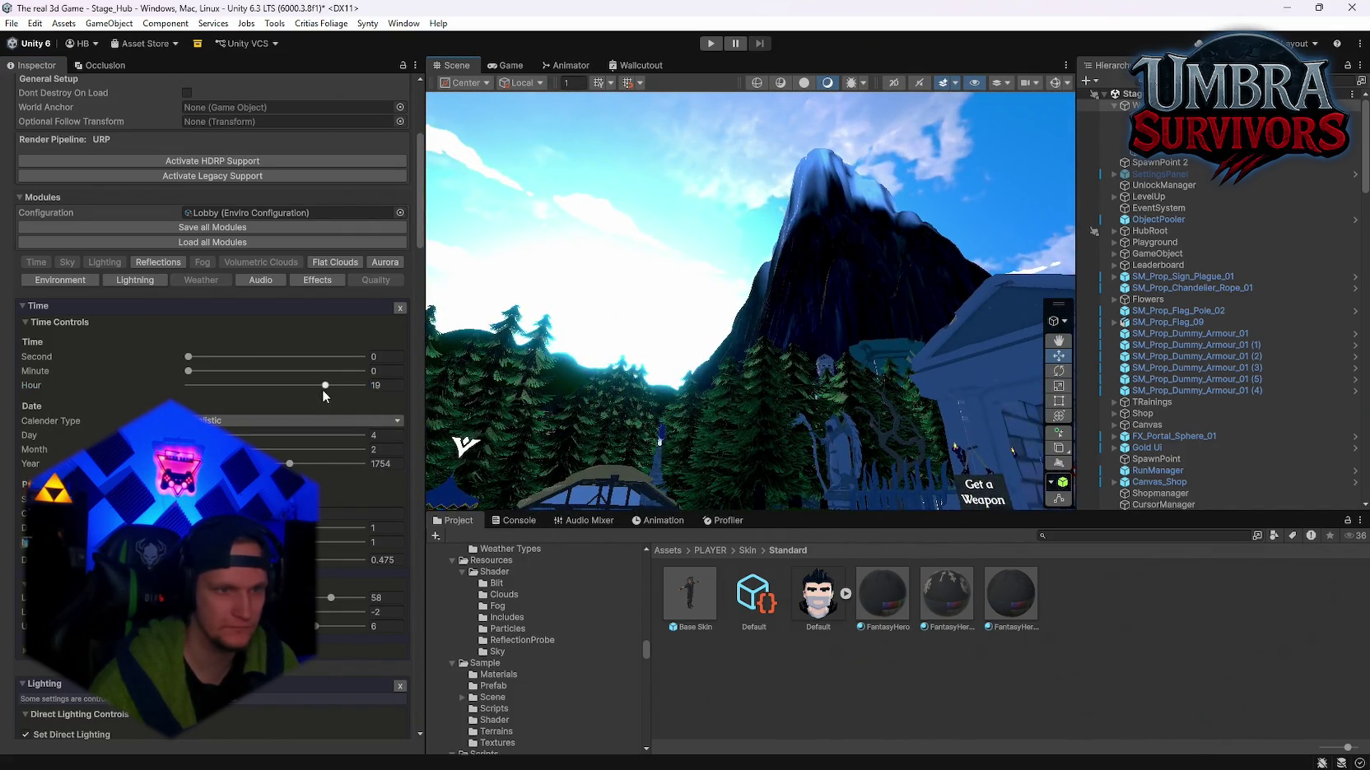
pyautogui.moveTo(322, 389); pyautogui.dragTo(319, 395)
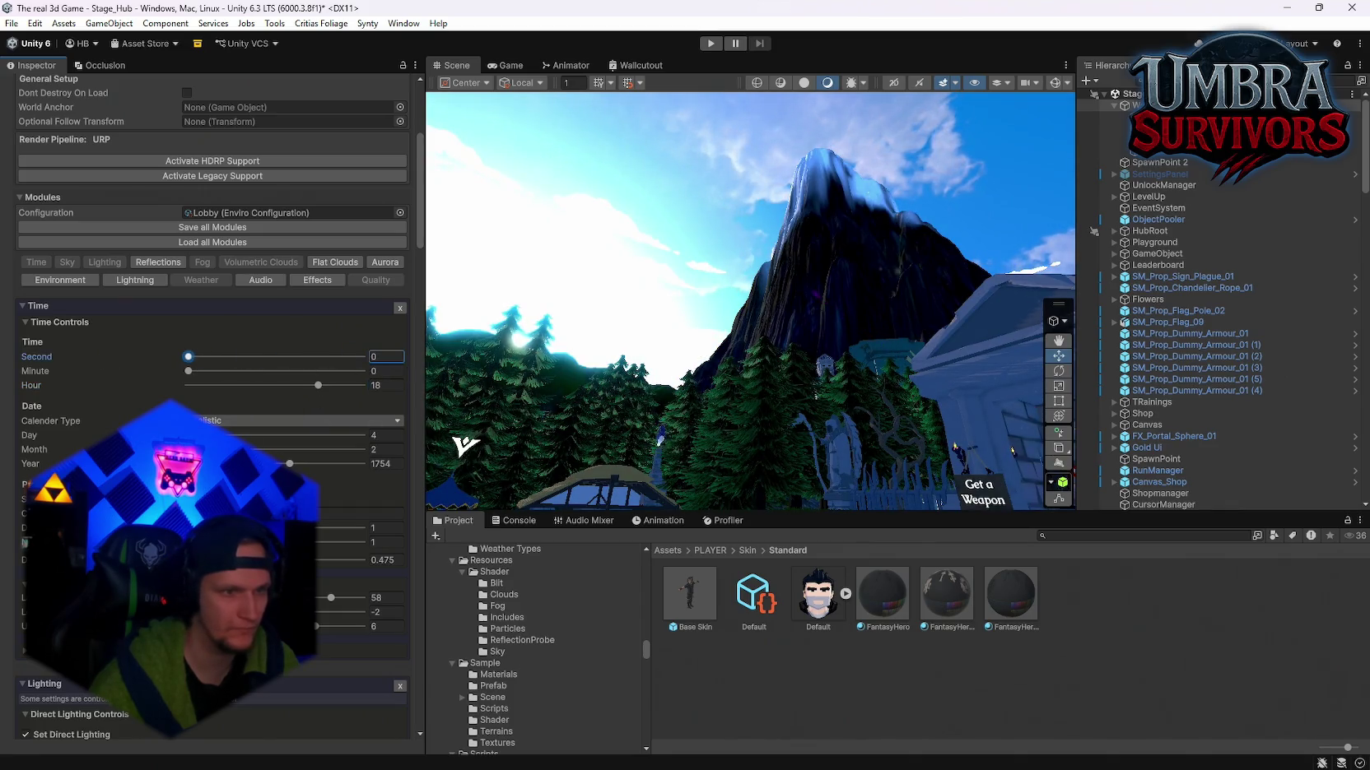
pyautogui.moveTo(284, 464); pyautogui.dragTo(362, 466)
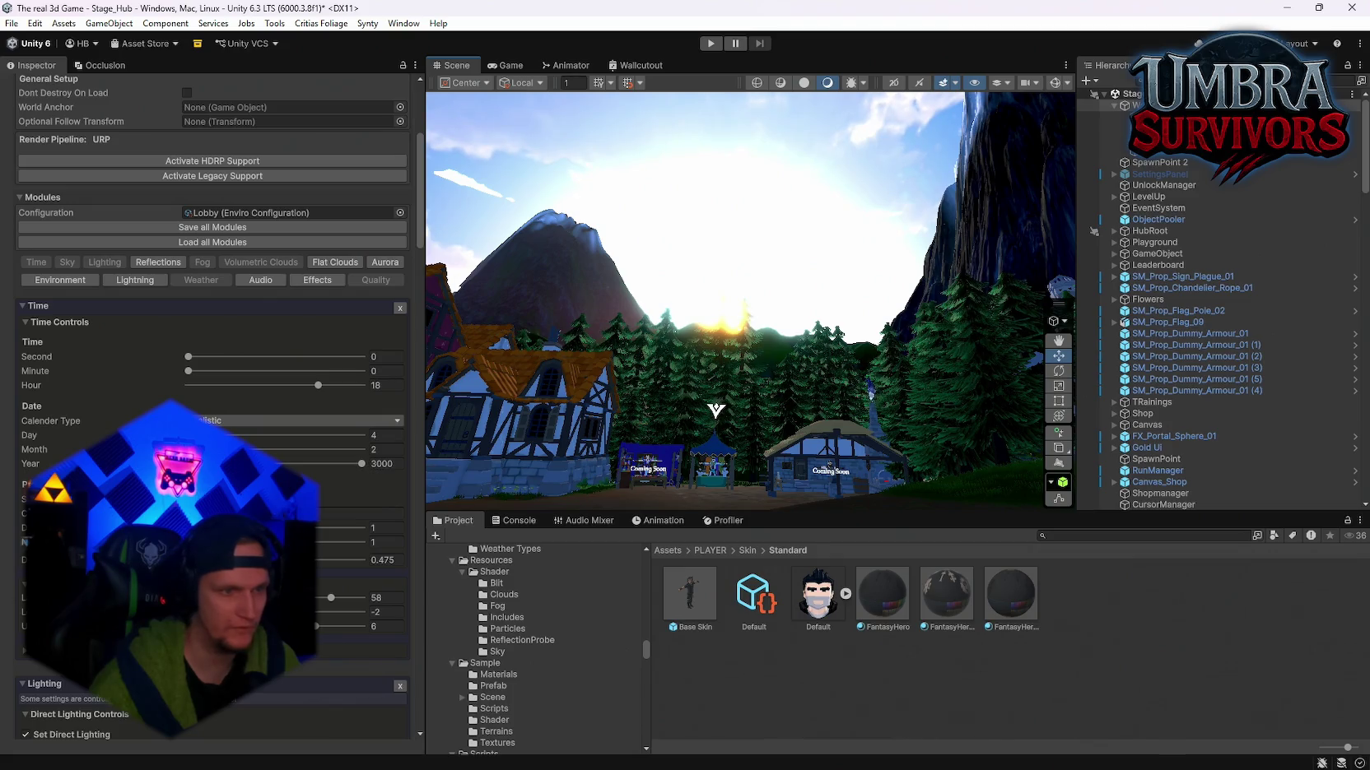
# Step: Enter 5 in the Month field and raise the top location value to shift the sun
pyautogui.click(386, 449)
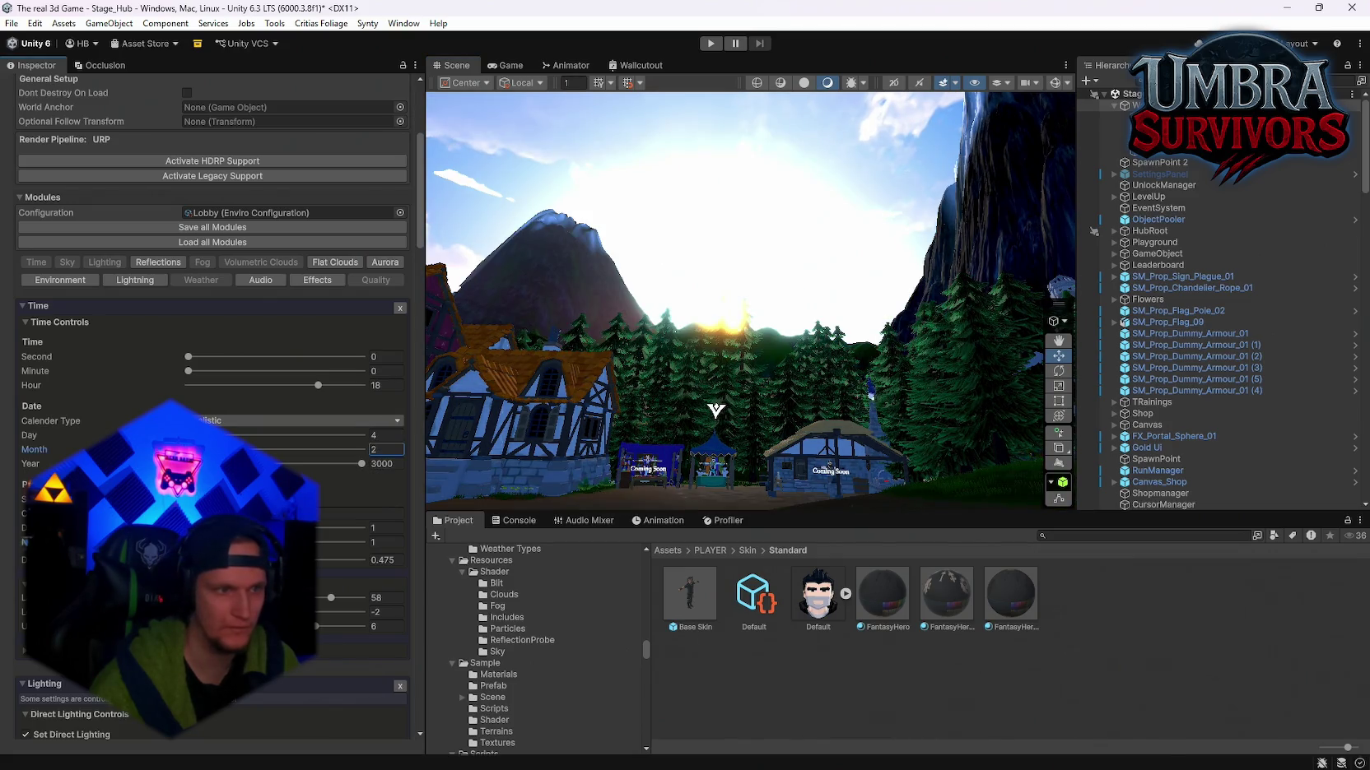
pyautogui.write('5')
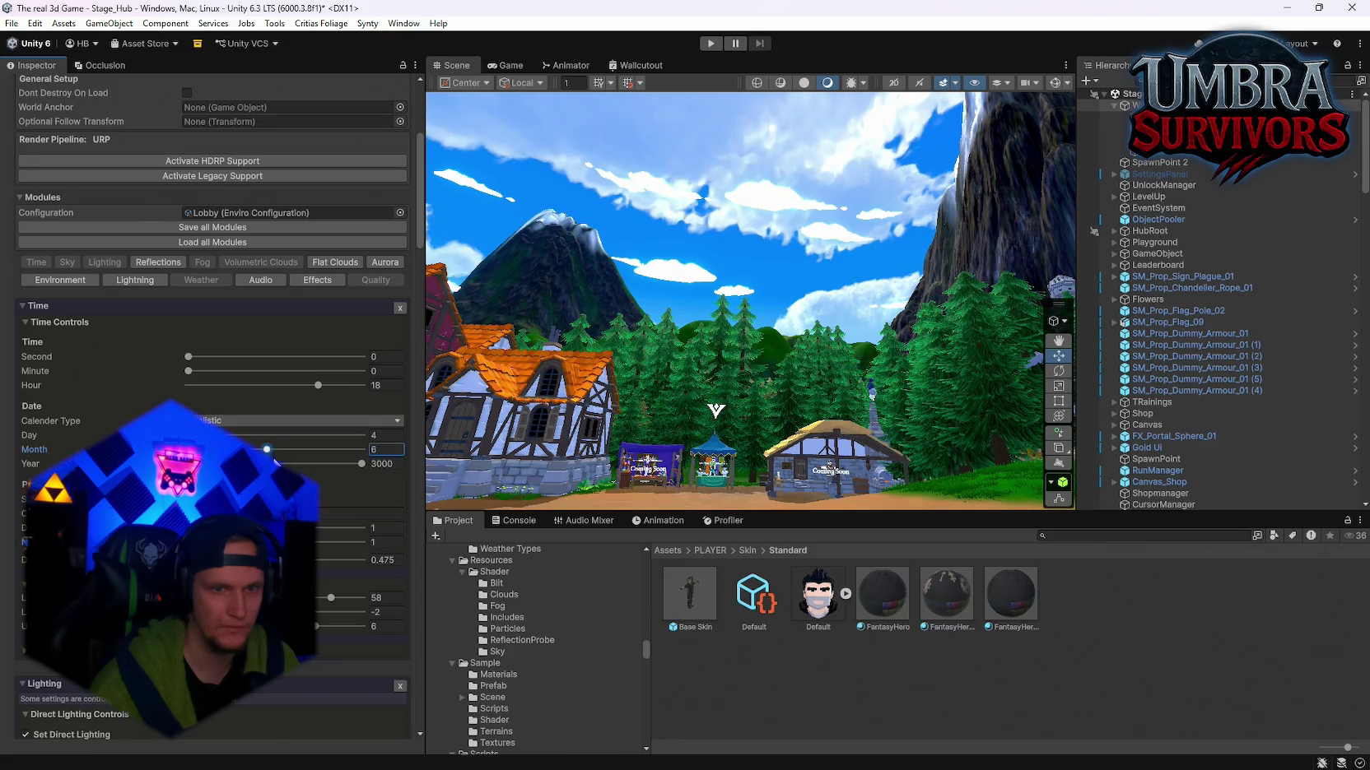
pyautogui.moveTo(741, 288)
pyautogui.mouseDown()
pyautogui.moveTo(814, 222)
pyautogui.moveTo(811, 370)
pyautogui.mouseUp()
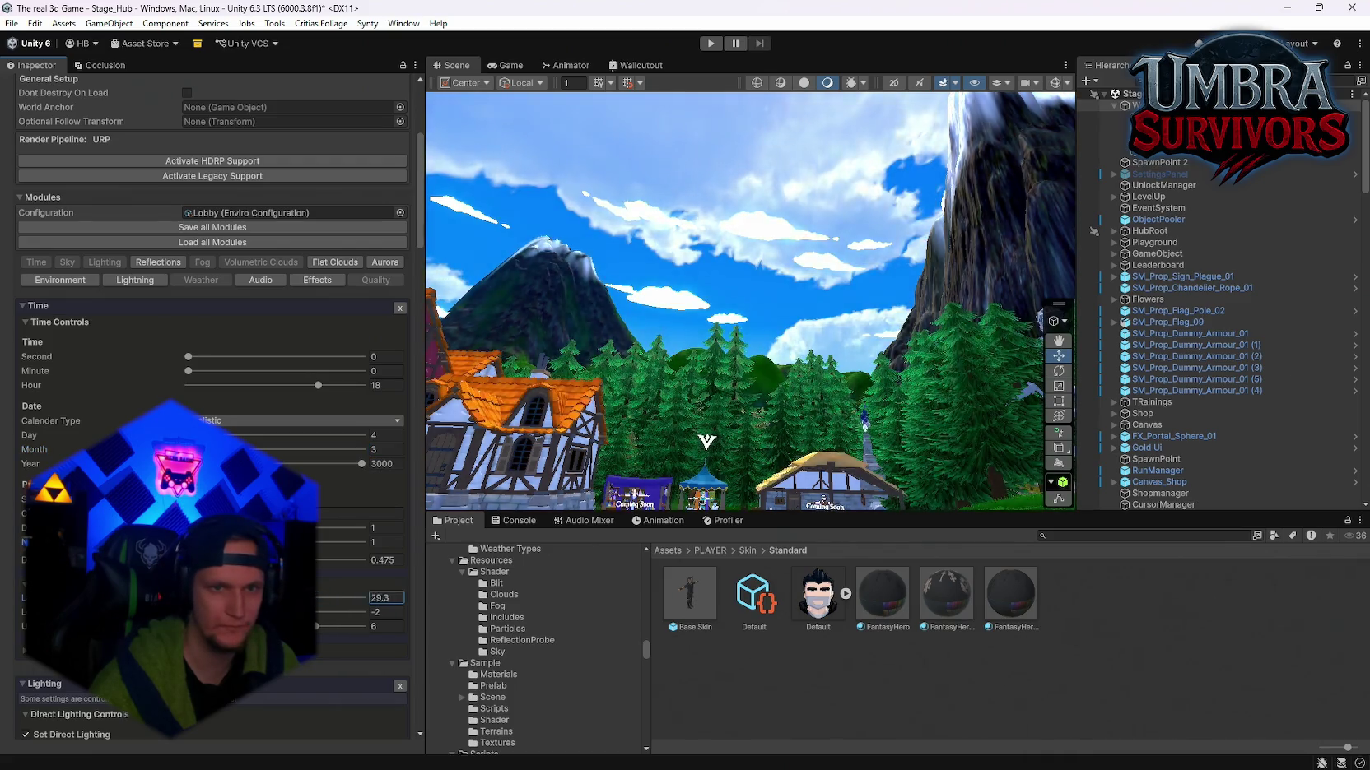
pyautogui.moveTo(338, 596); pyautogui.dragTo(331, 596)
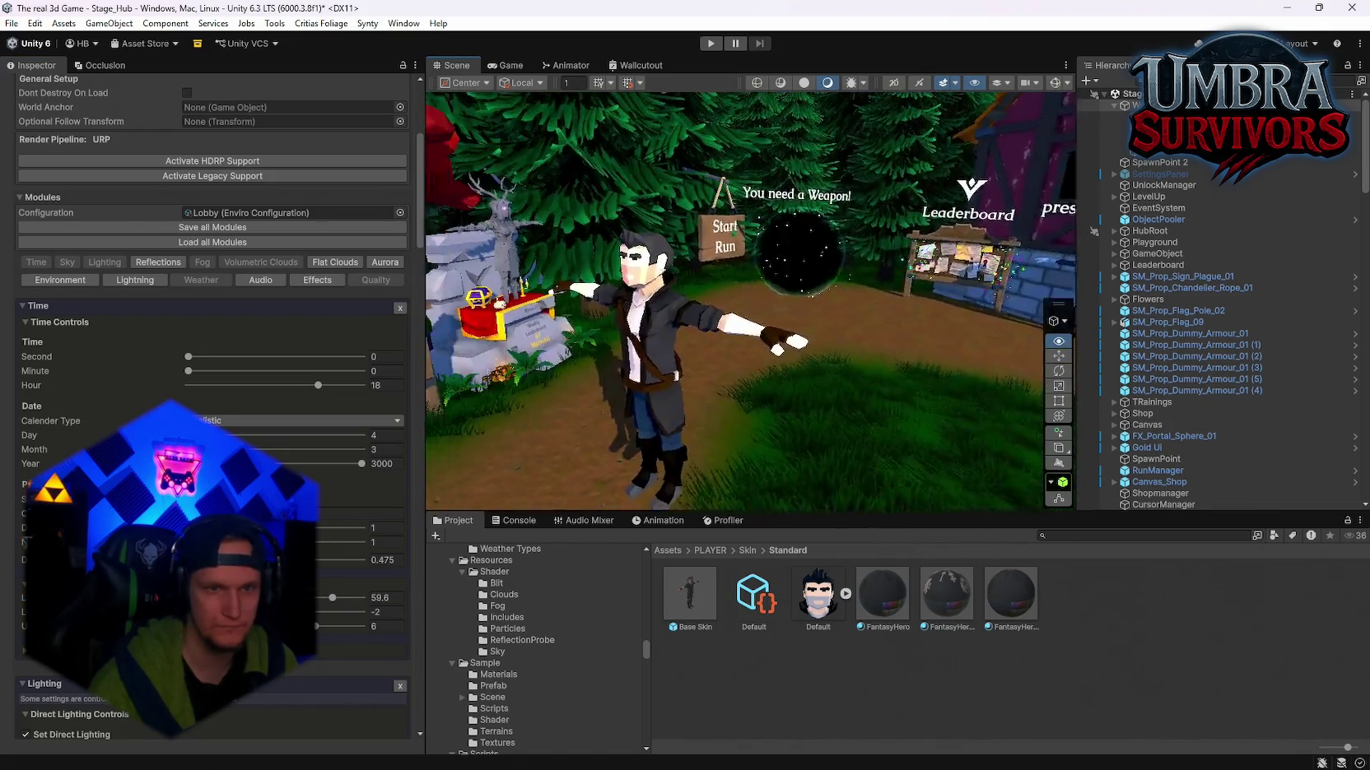
pyautogui.moveTo(626, 444); pyautogui.dragTo(528, 445)
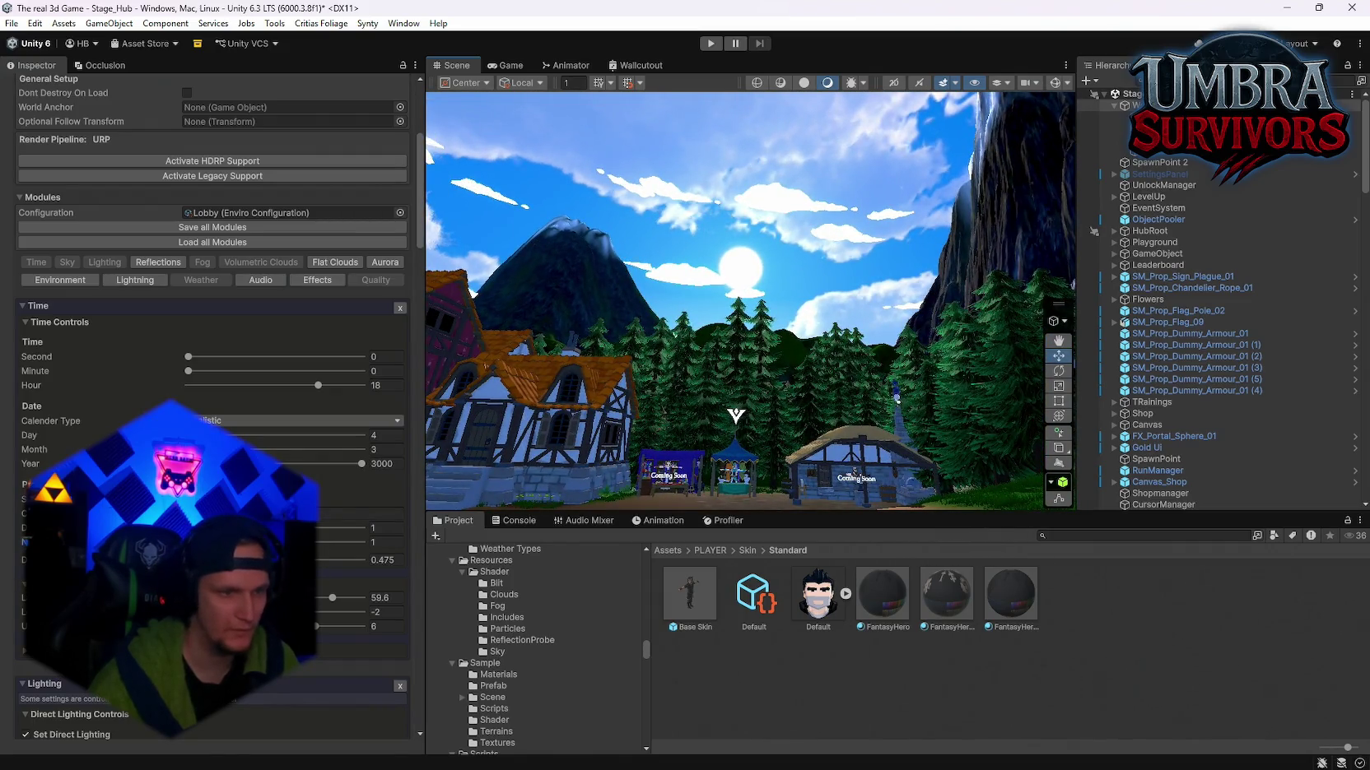
# Step: Set the second location value to 25 and the third to 3, then lower the top value
pyautogui.click(386, 611)
pyautogui.write('25')
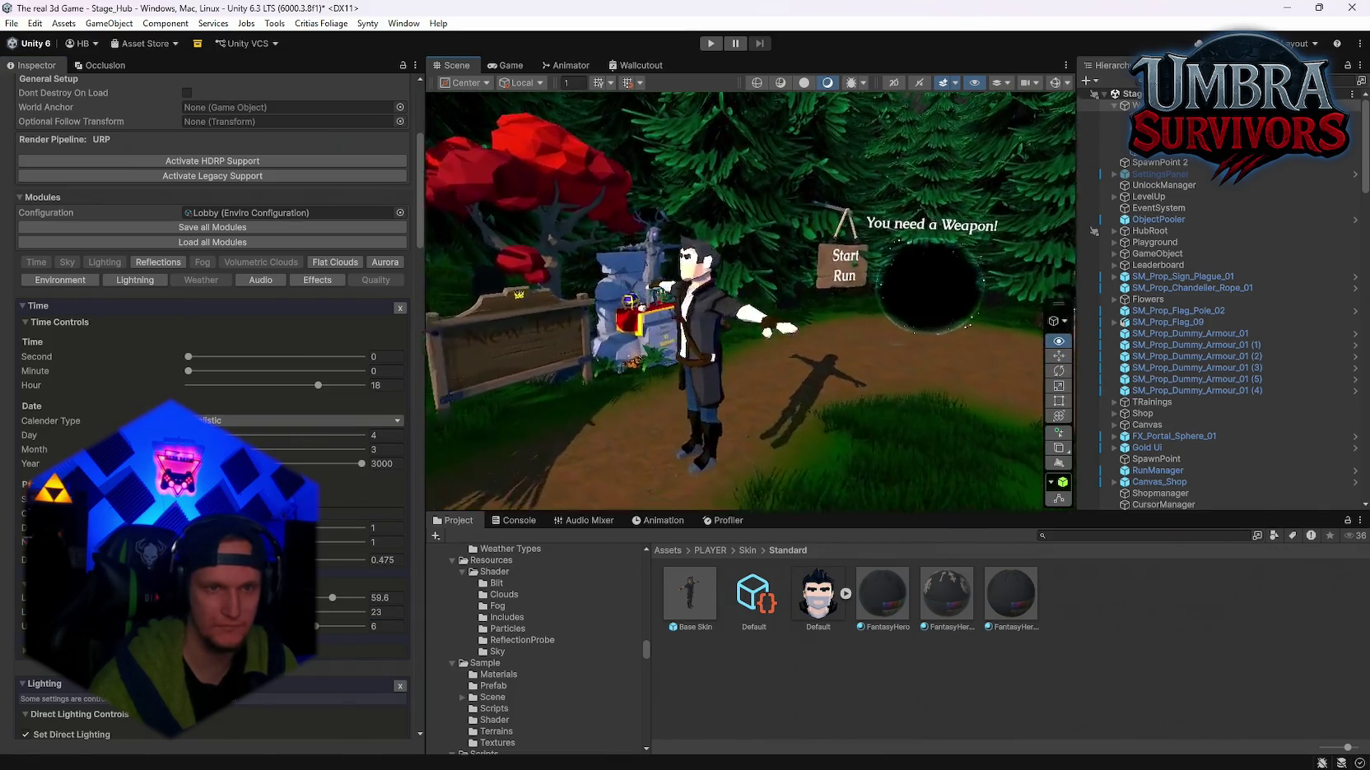
pyautogui.moveTo(643, 326); pyautogui.dragTo(643, 326)
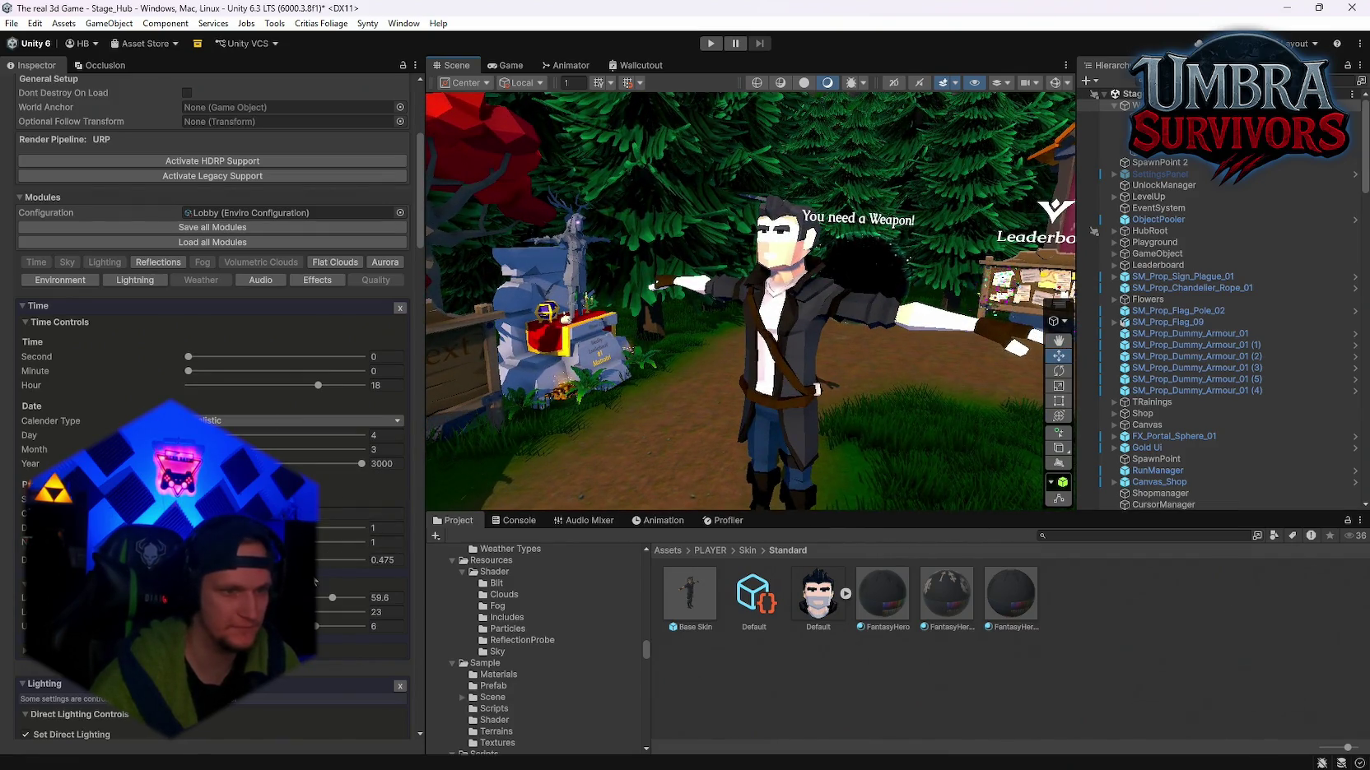
pyautogui.moveTo(316, 627)
pyautogui.mouseDown()
pyautogui.moveTo(280, 627)
pyautogui.moveTo(328, 629)
pyautogui.mouseUp()
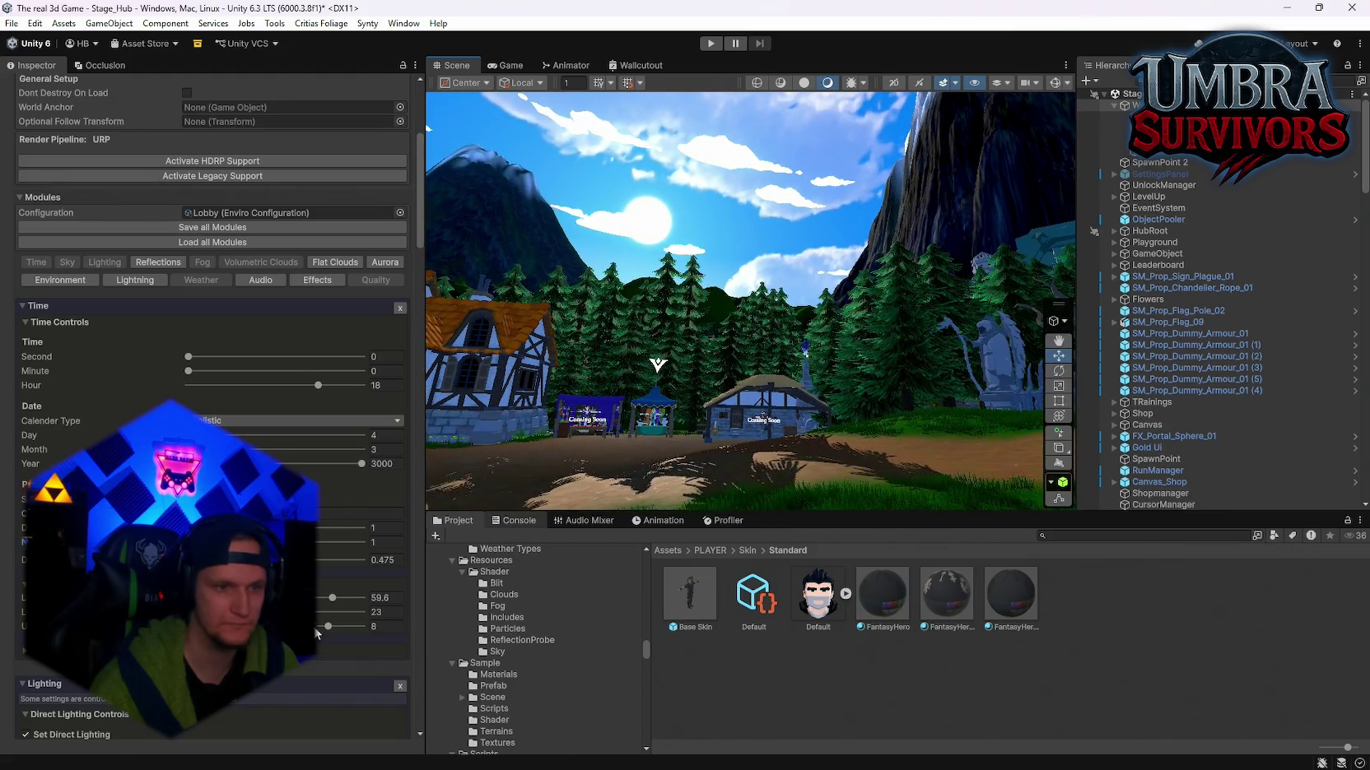
pyautogui.moveTo(323, 631); pyautogui.dragTo(317, 633)
pyautogui.press('Return')
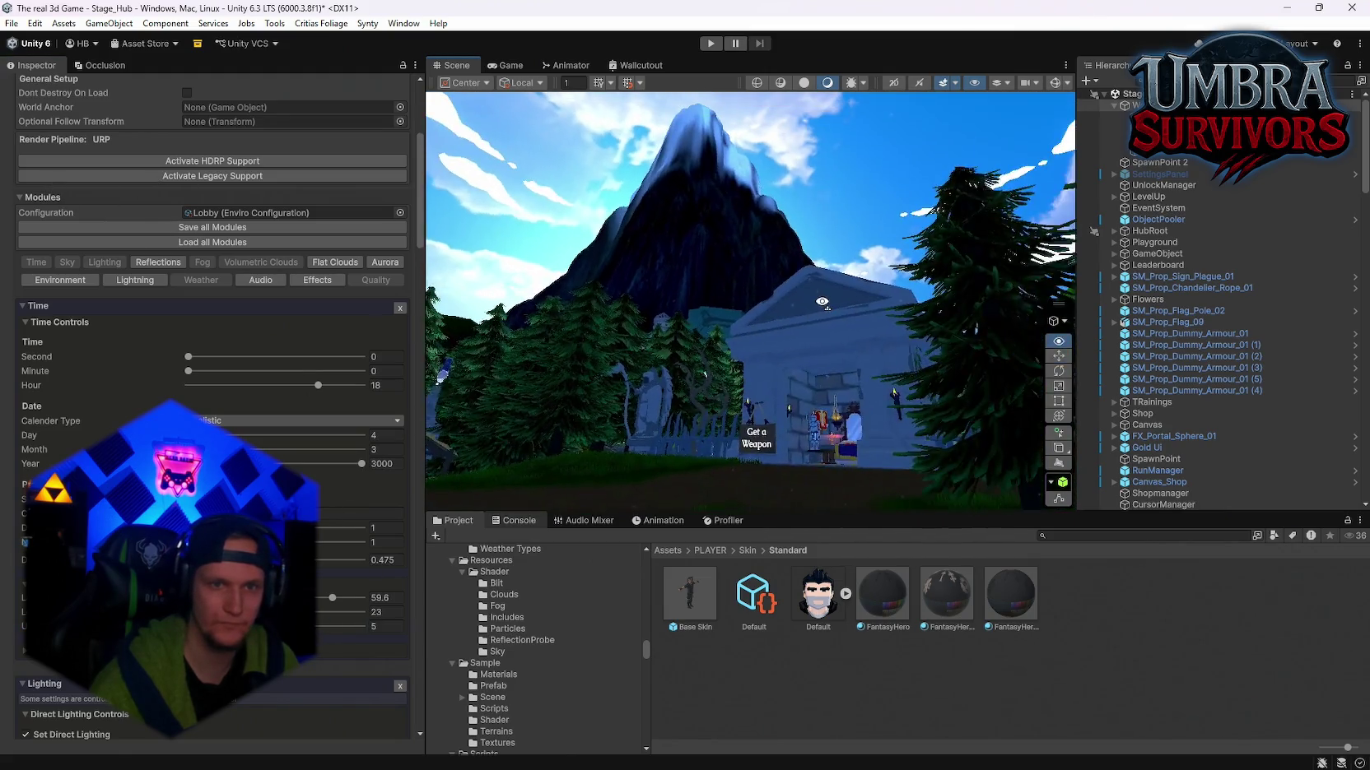
pyautogui.write('4')
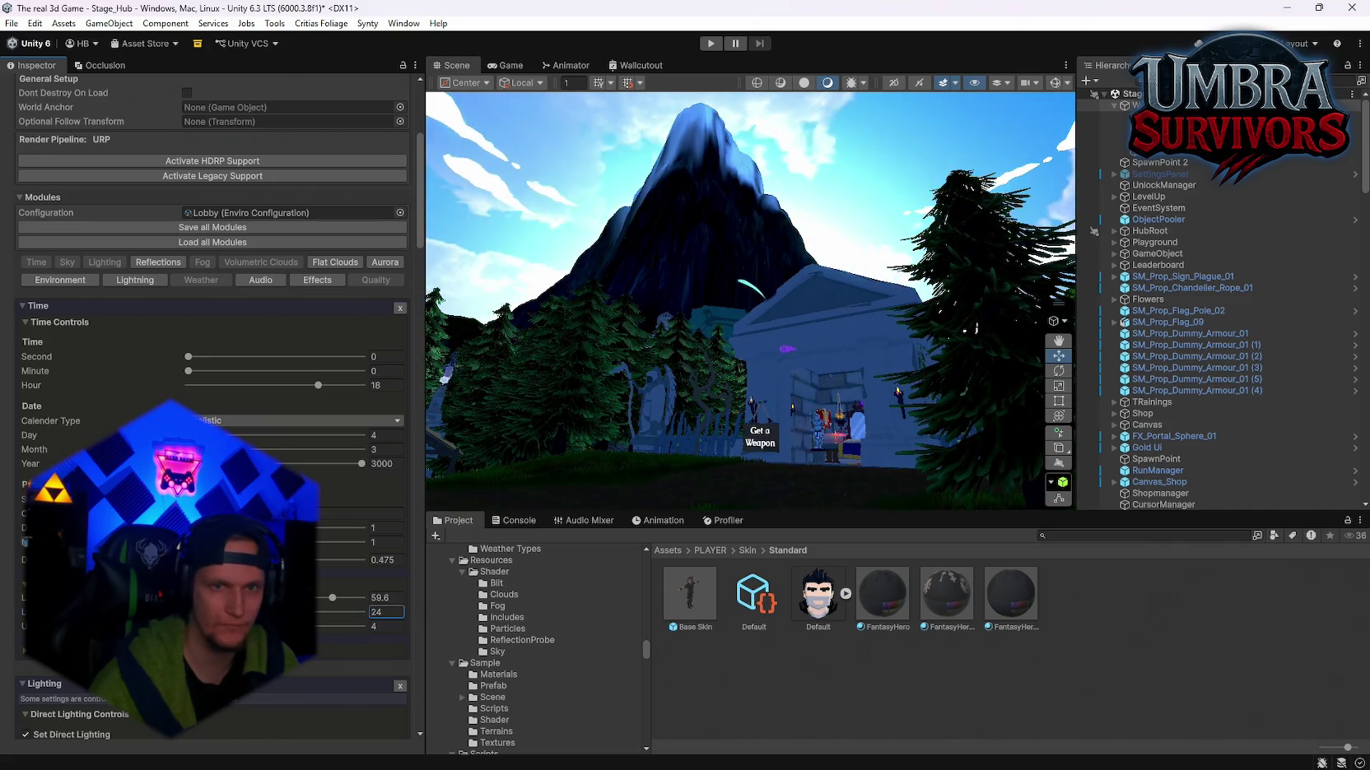
pyautogui.write('11')
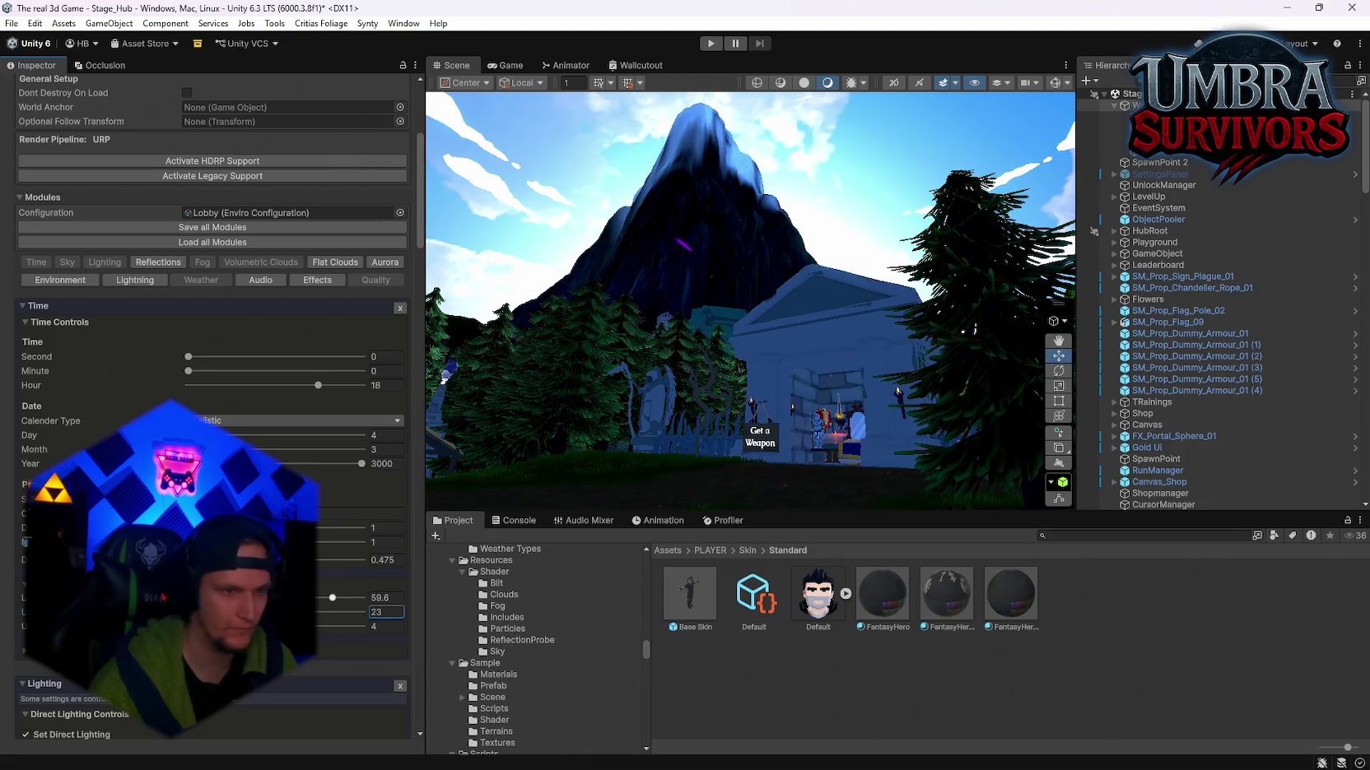
pyautogui.moveTo(323, 603)
pyautogui.mouseDown()
pyautogui.moveTo(296, 600)
pyautogui.moveTo(323, 600)
pyautogui.mouseUp()
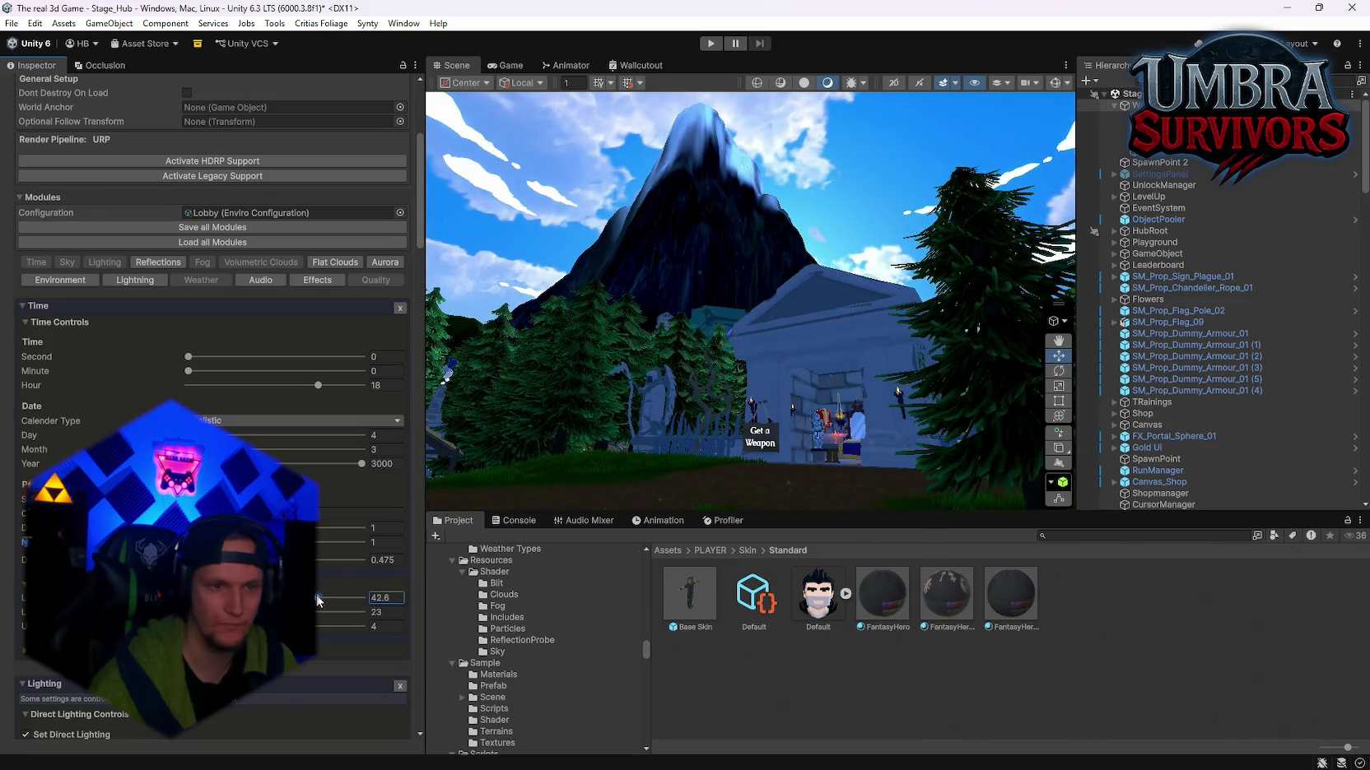
pyautogui.press('BackSpace')
pyautogui.write('3')
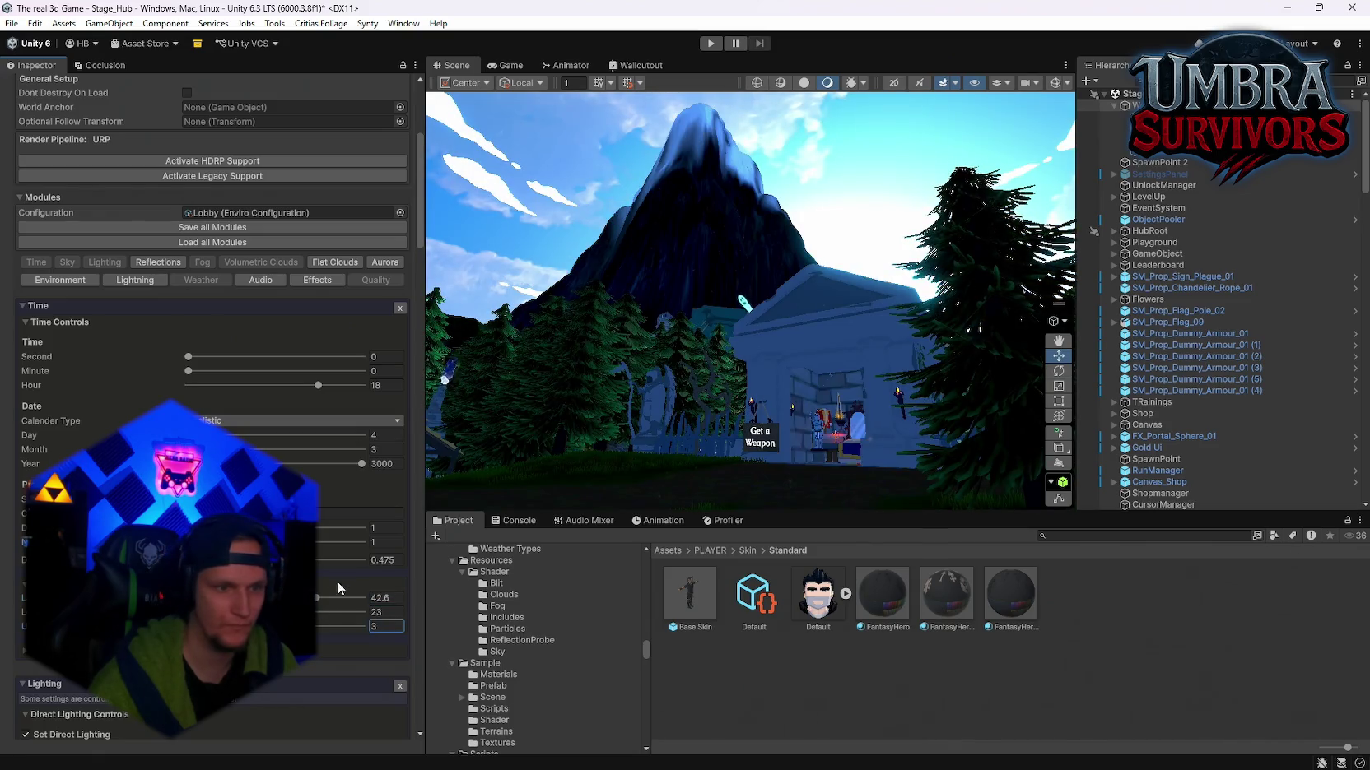
pyautogui.moveTo(316, 603)
pyautogui.mouseDown()
pyautogui.moveTo(255, 599)
pyautogui.moveTo(319, 598)
pyautogui.moveTo(247, 611)
pyautogui.mouseUp()
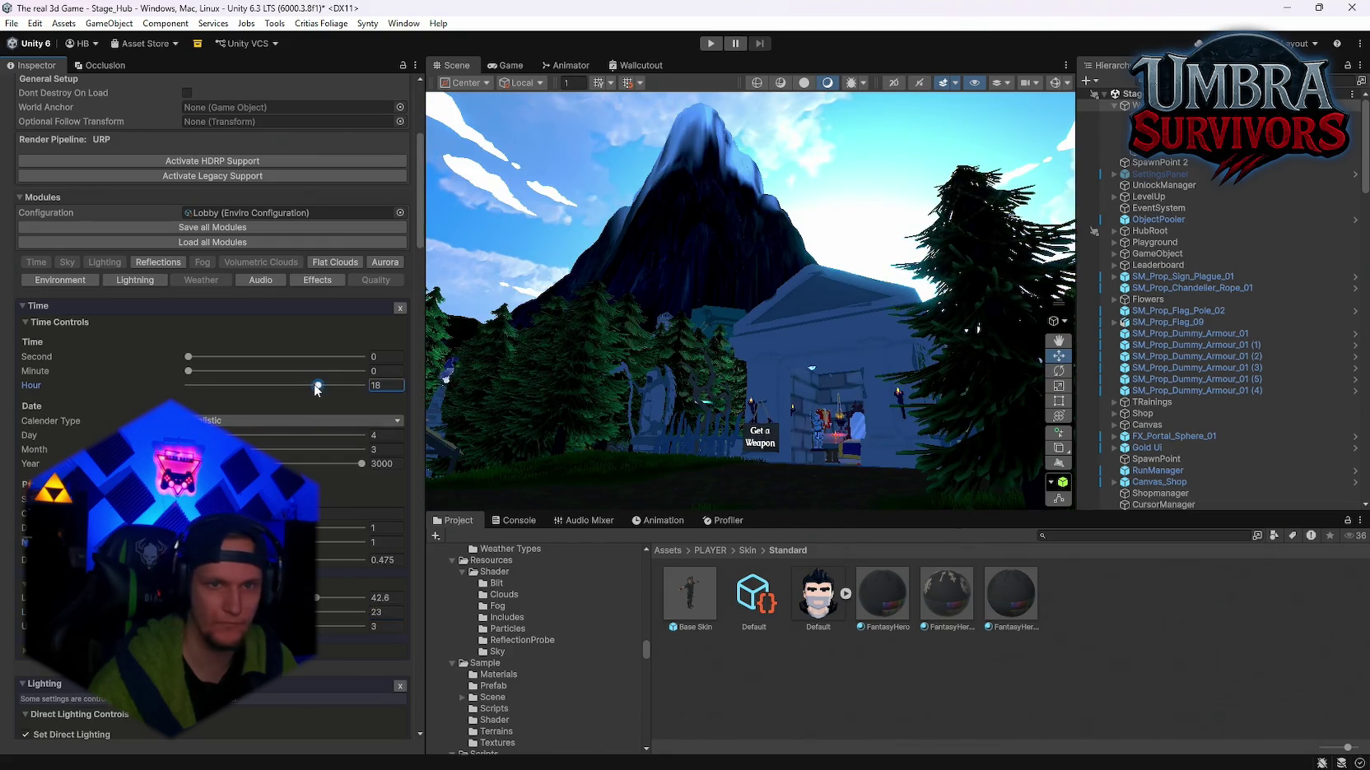
# Step: Return the hour to 18 and push the year to its maximum 3000
pyautogui.moveTo(315, 391); pyautogui.dragTo(282, 387)
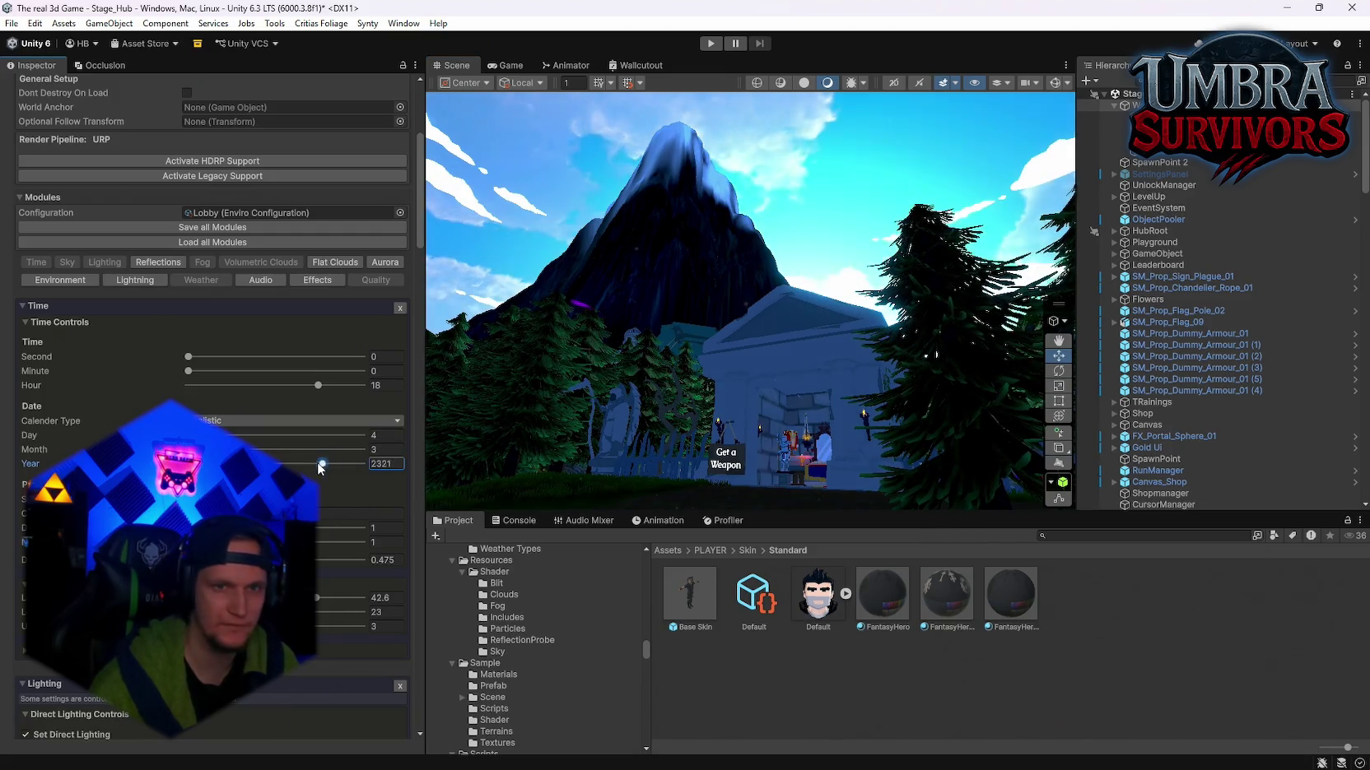
pyautogui.moveTo(313, 469); pyautogui.dragTo(391, 471)
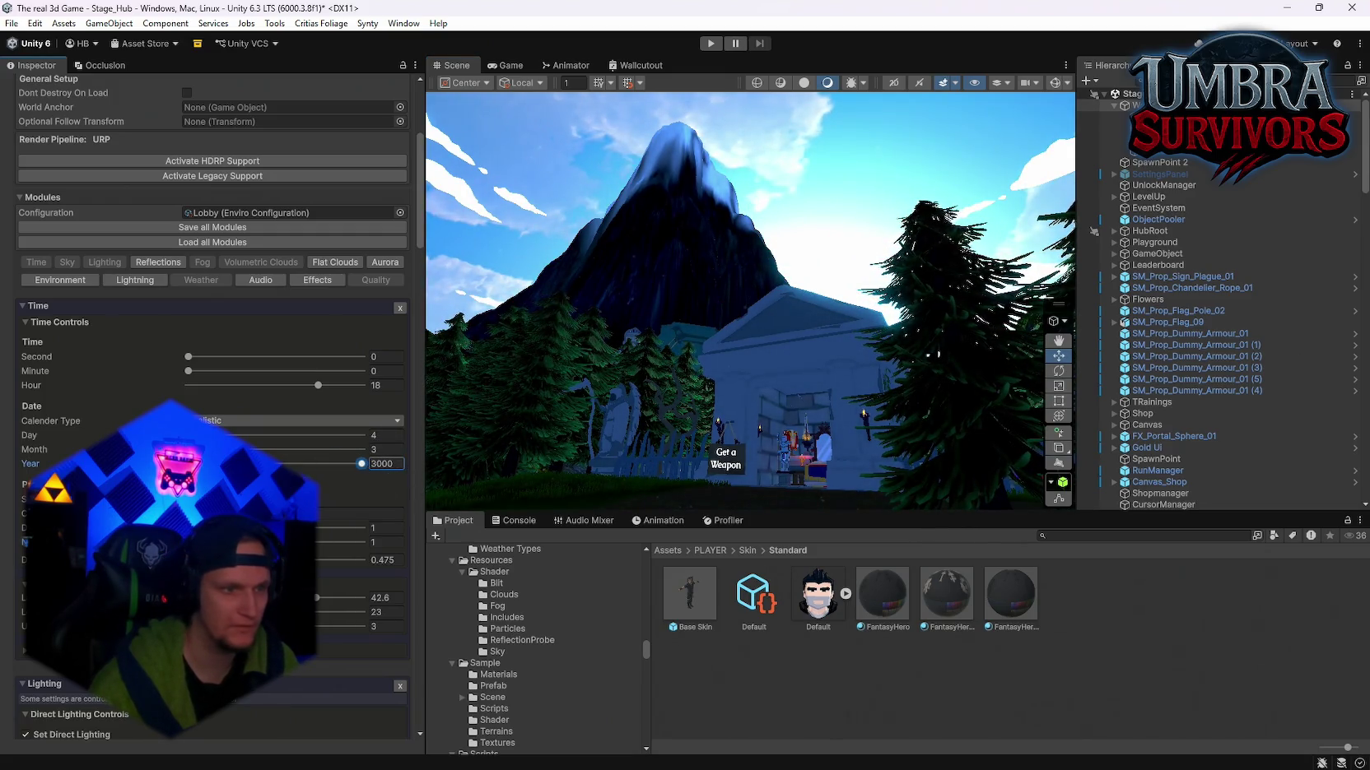
pyautogui.write('17.4')
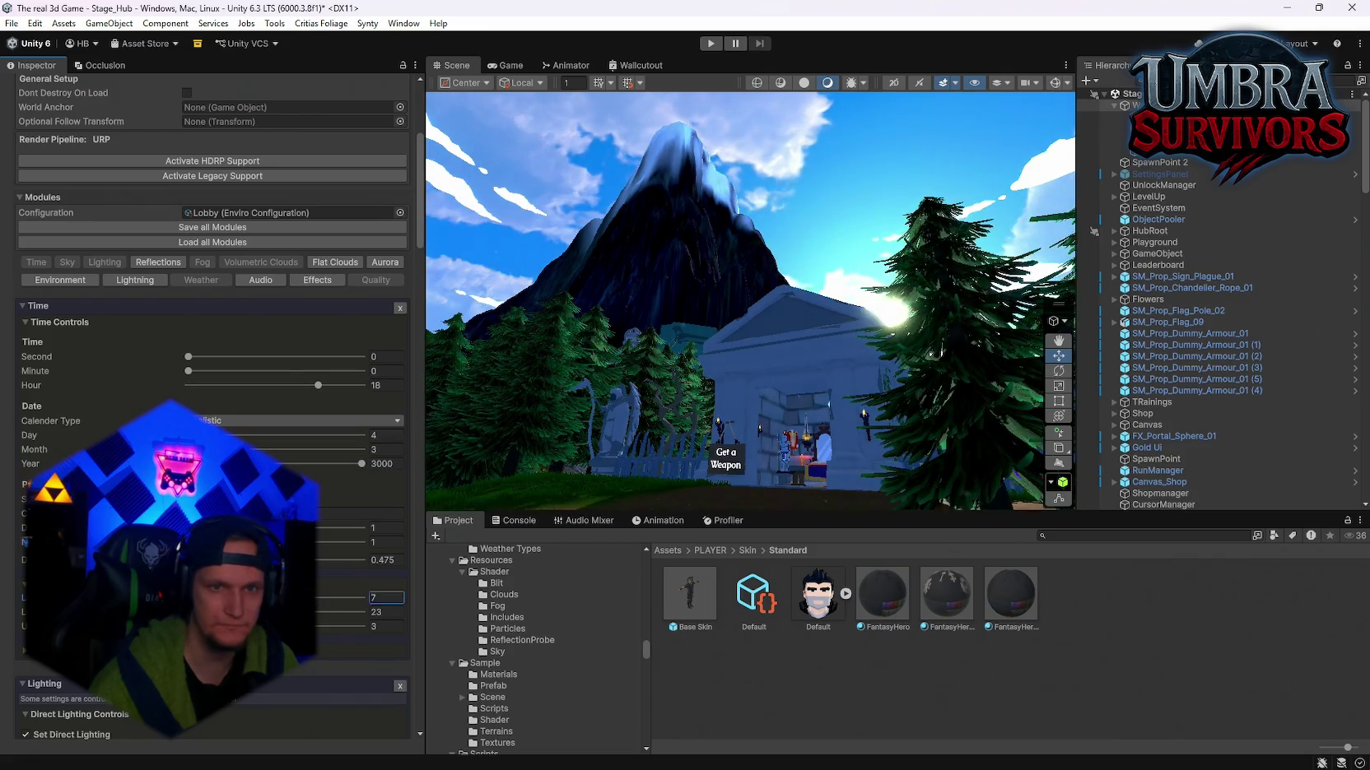
pyautogui.moveTo(530, 438)
pyautogui.mouseDown()
pyautogui.moveTo(1085, 501)
pyautogui.moveTo(1154, 525)
pyautogui.moveTo(1338, 535)
pyautogui.moveTo(412, 478)
pyautogui.moveTo(381, 503)
pyautogui.moveTo(691, 515)
pyautogui.moveTo(799, 447)
pyautogui.moveTo(1048, 553)
pyautogui.moveTo(435, 454)
pyautogui.moveTo(639, 644)
pyautogui.moveTo(877, 543)
pyautogui.moveTo(337, 345)
pyautogui.mouseUp()
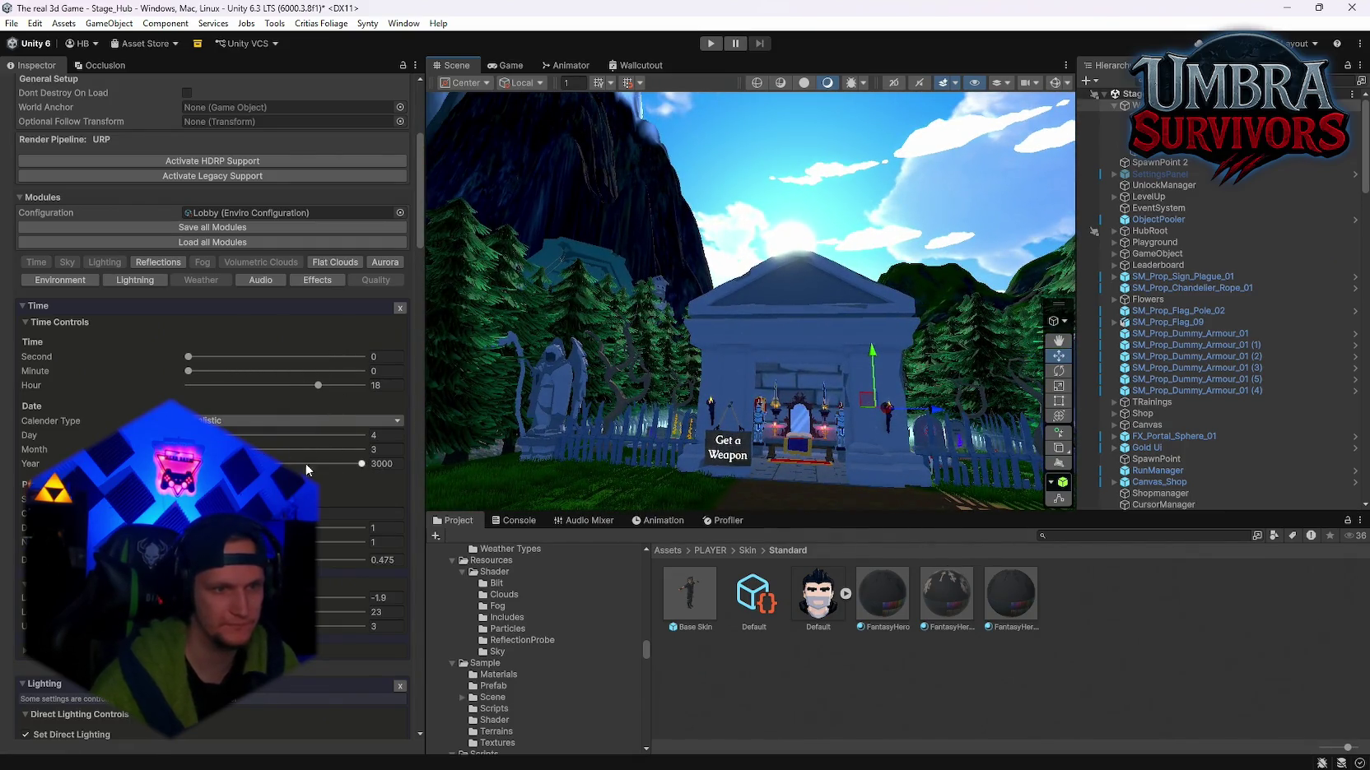
# Step: Preview night lighting by raising the location values, then undo both changes back to daylight
pyautogui.click(349, 464)
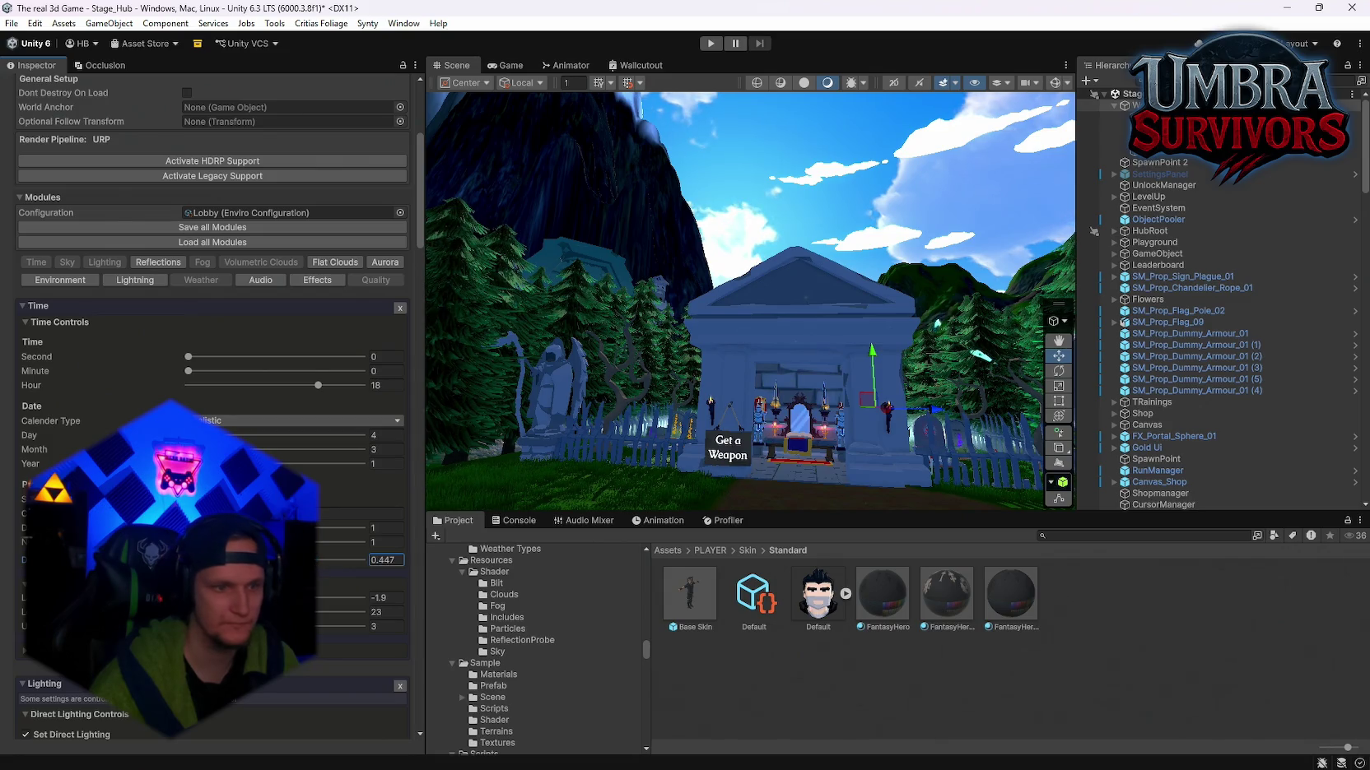
pyautogui.moveTo(274, 599)
pyautogui.mouseDown()
pyautogui.moveTo(352, 600)
pyautogui.moveTo(189, 612)
pyautogui.mouseUp()
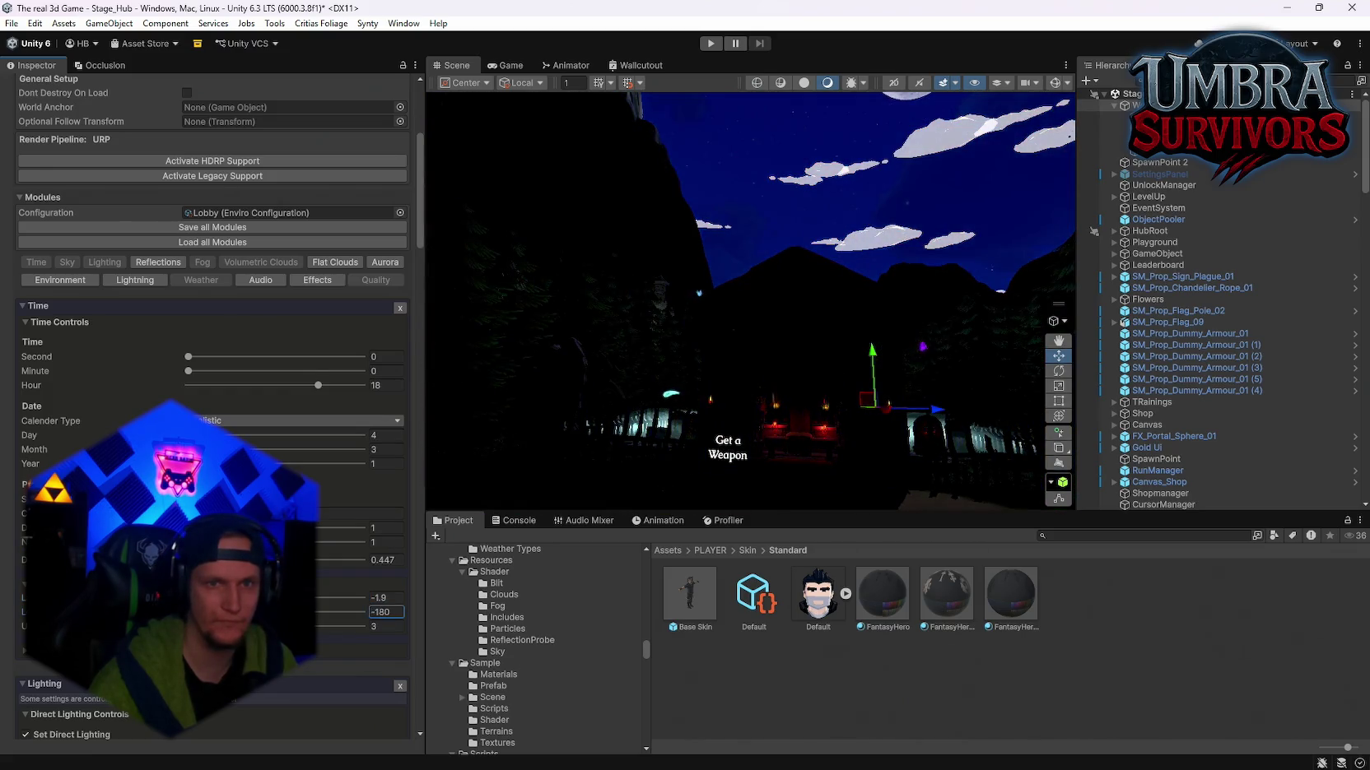
pyautogui.moveTo(649, 461)
pyautogui.mouseDown()
pyautogui.moveTo(1161, 562)
pyautogui.moveTo(732, 522)
pyautogui.moveTo(773, 402)
pyautogui.mouseUp()
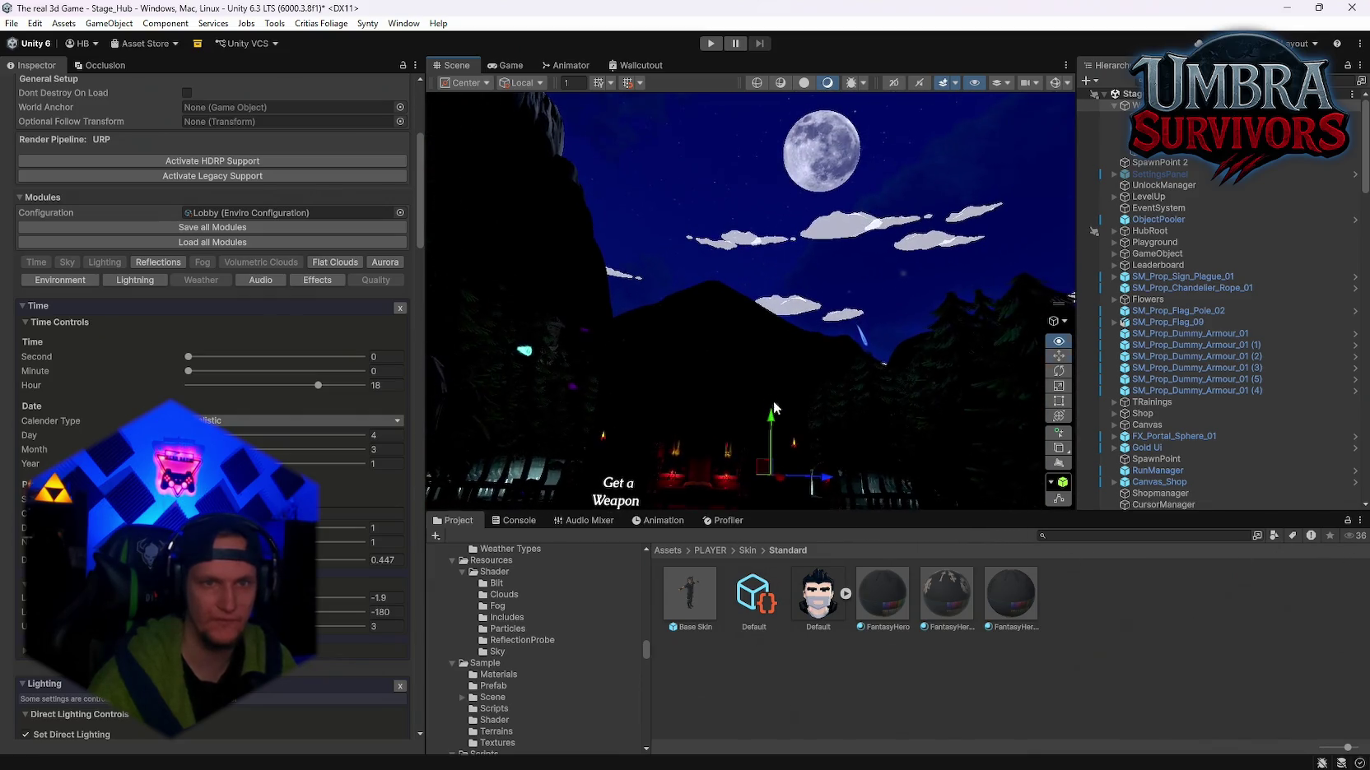
pyautogui.hotkey('ctrl', 'z')
pyautogui.moveTo(287, 611); pyautogui.dragTo(376, 613)
pyautogui.hotkey('ctrl', 'z')
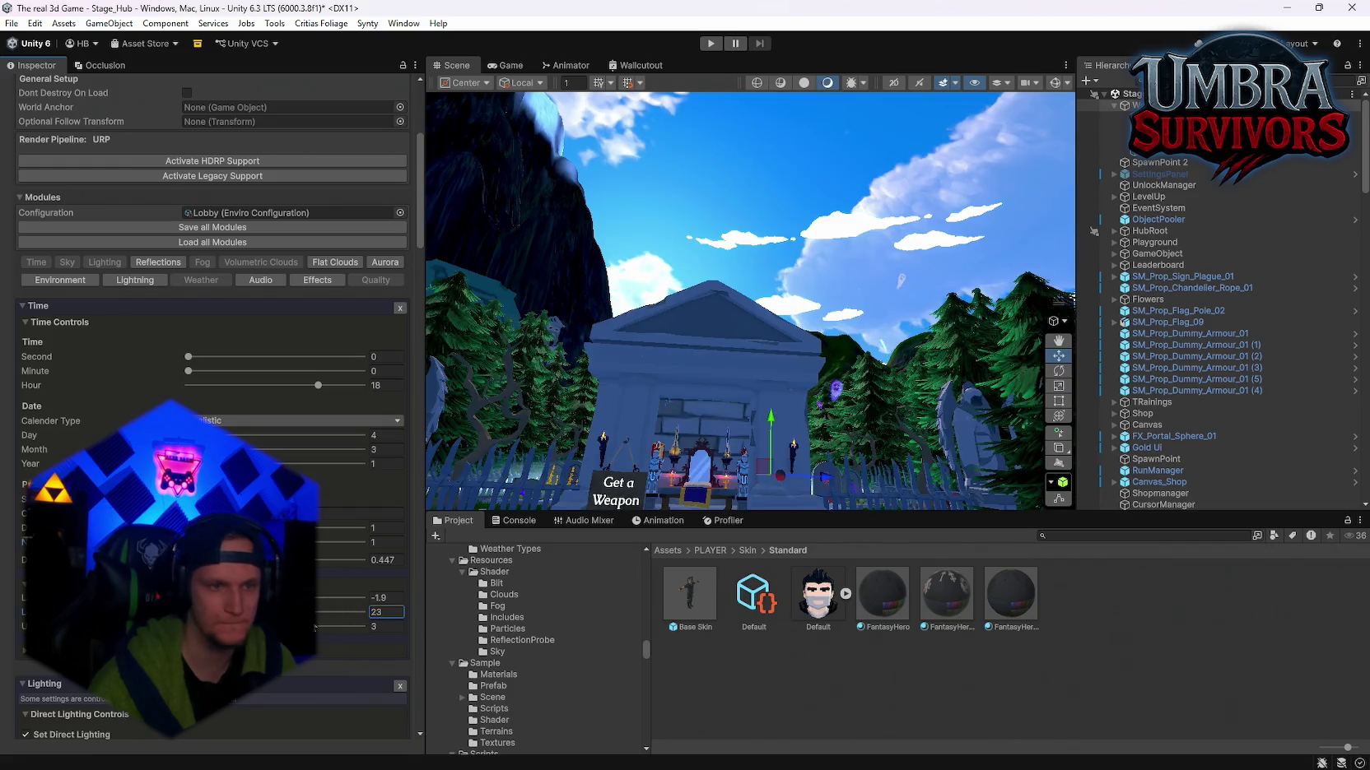
# Step: Sweep the lowest location value to cycle the lighting while flying to the weapon shrine
pyautogui.click(316, 627)
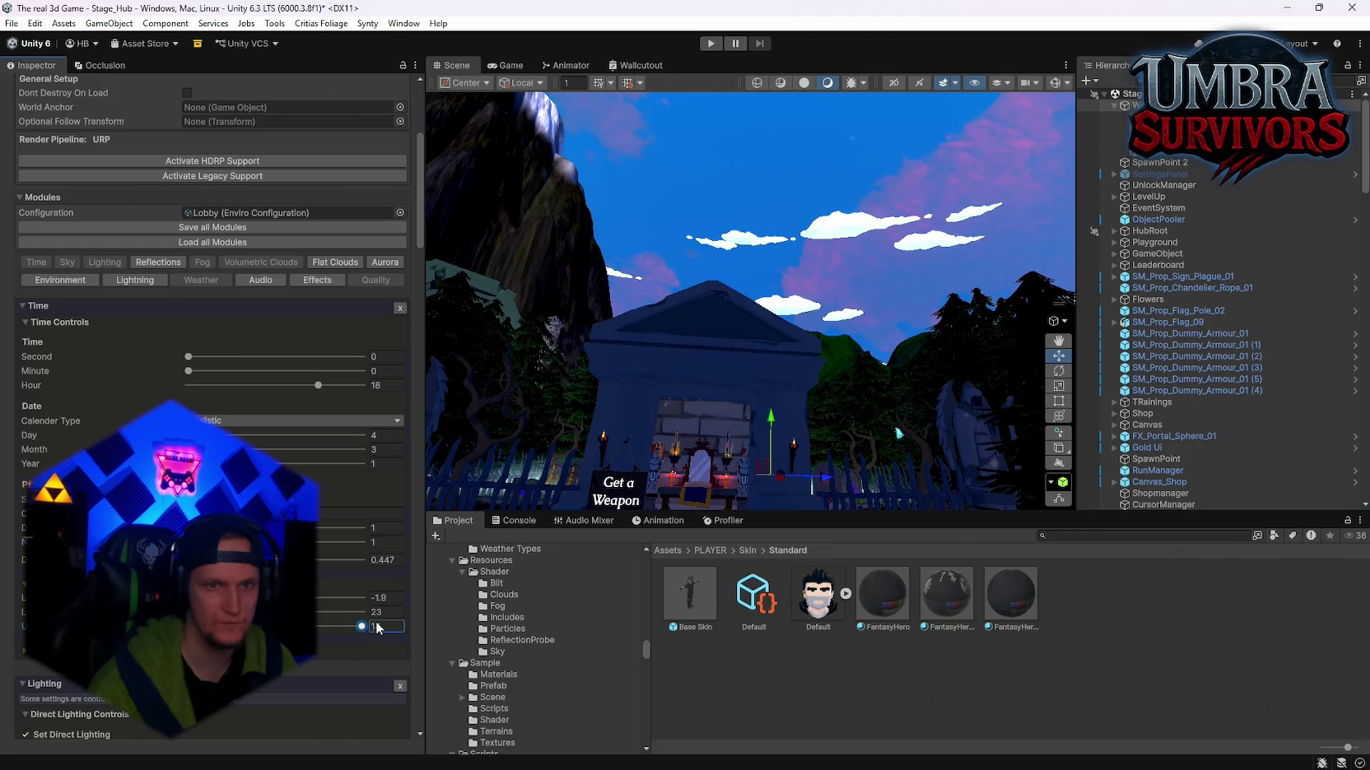
pyautogui.moveTo(316, 627); pyautogui.dragTo(191, 627)
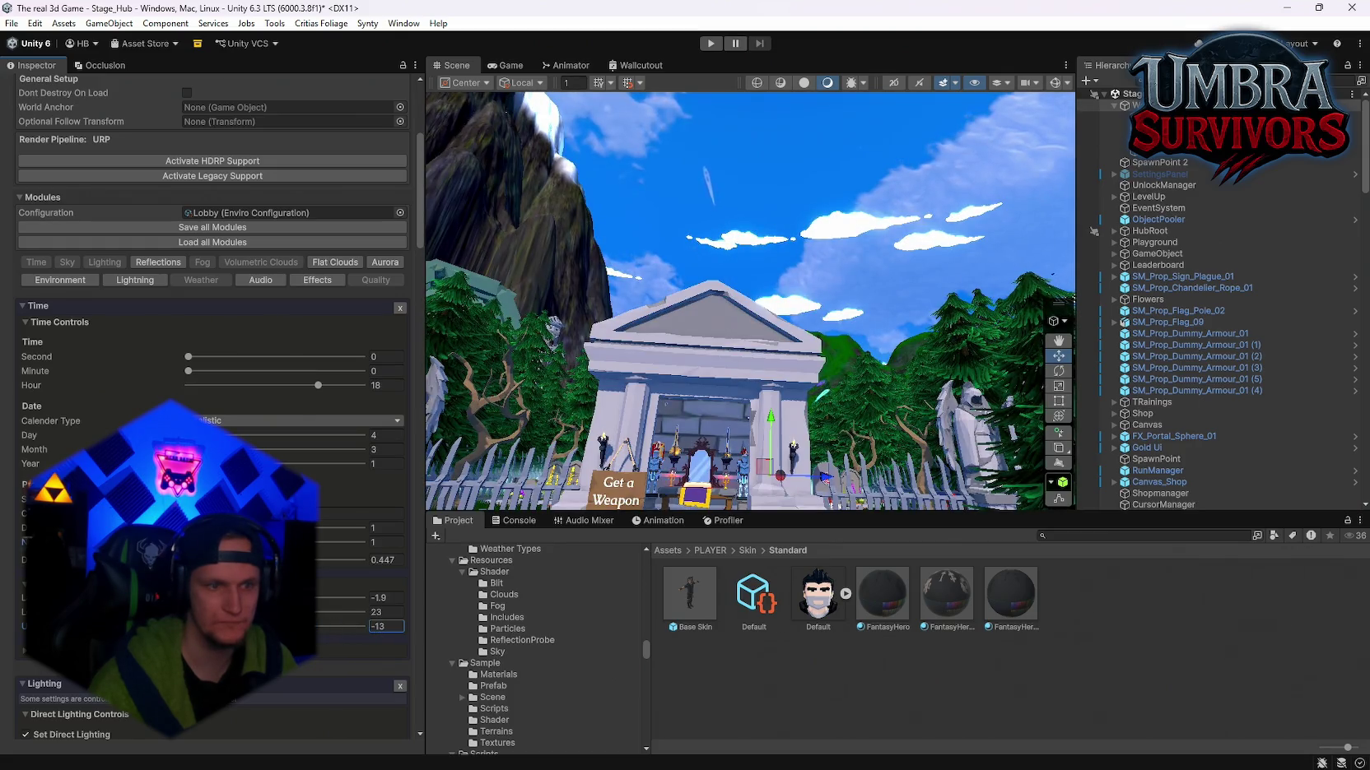
pyautogui.press('w')
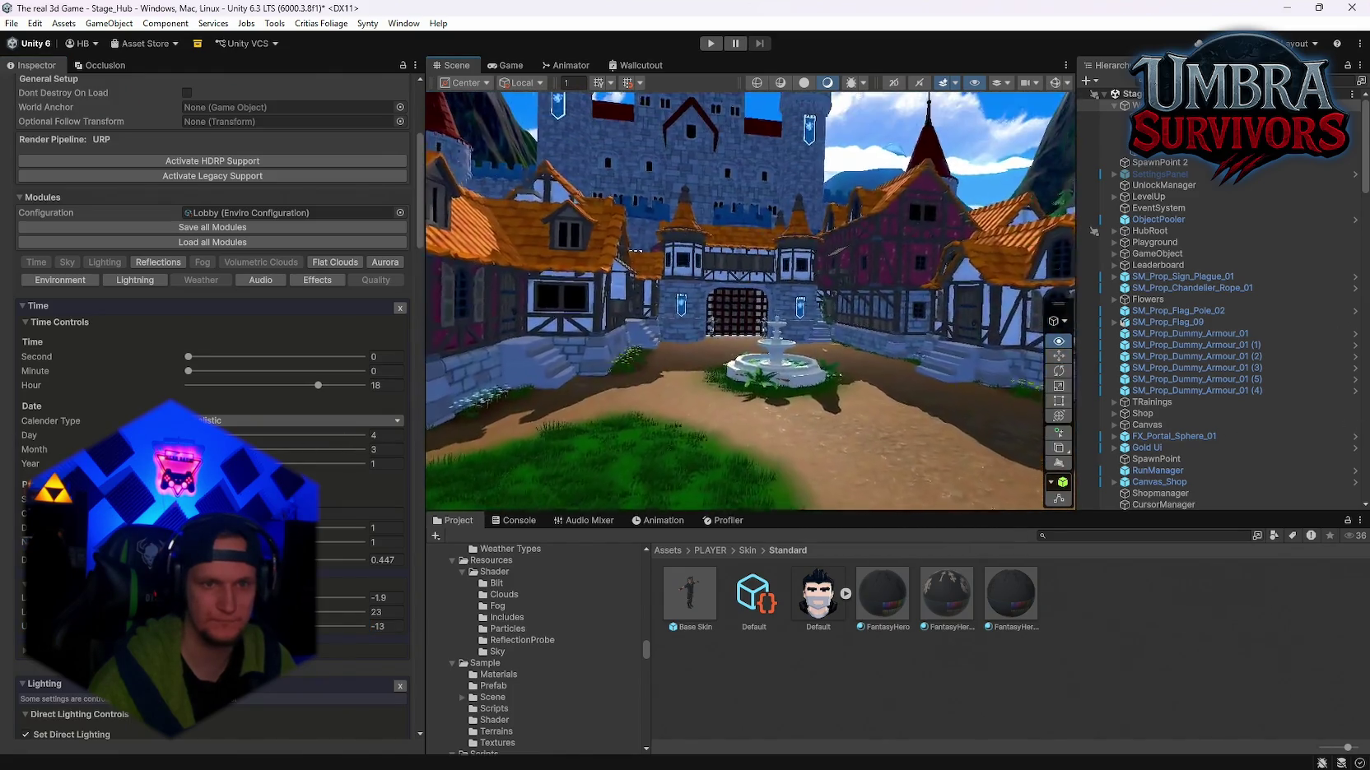
pyautogui.press('w')
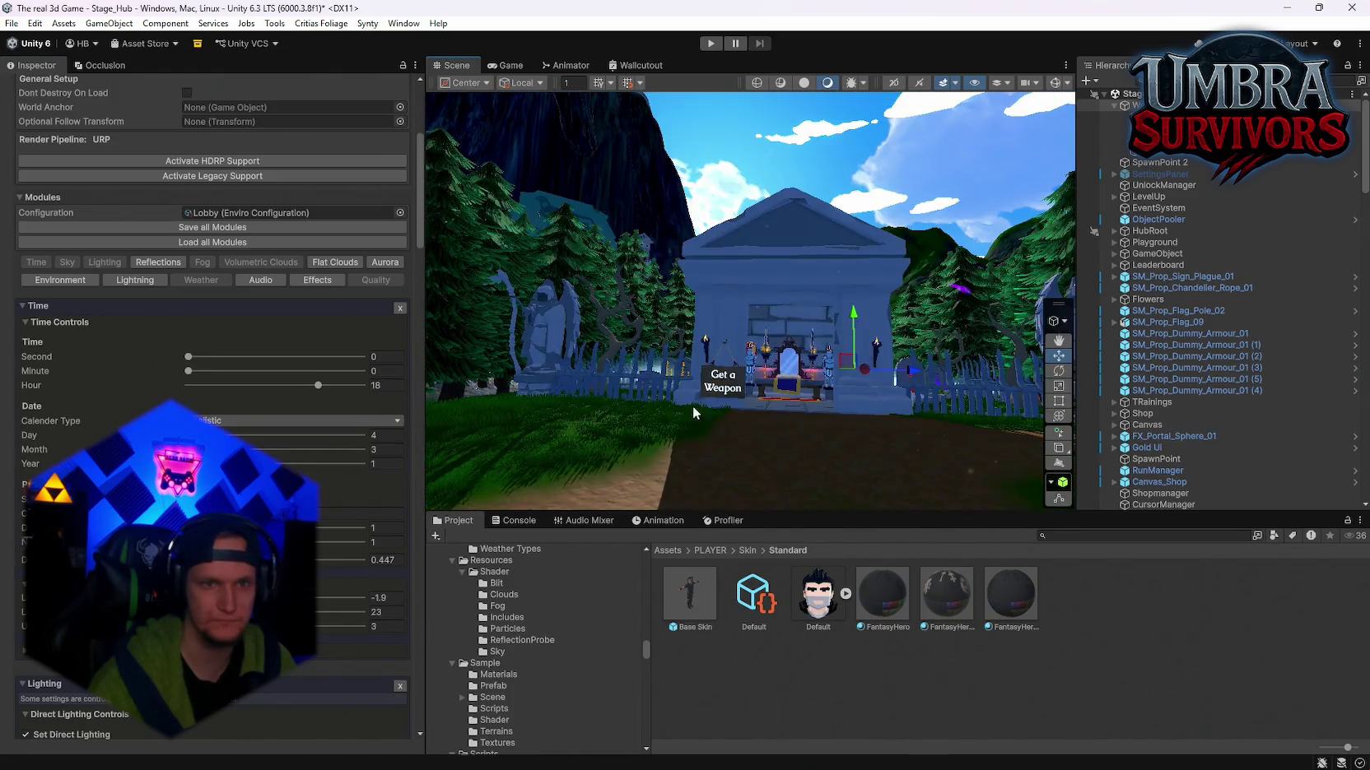
pyautogui.moveTo(692, 405); pyautogui.dragTo(539, 426)
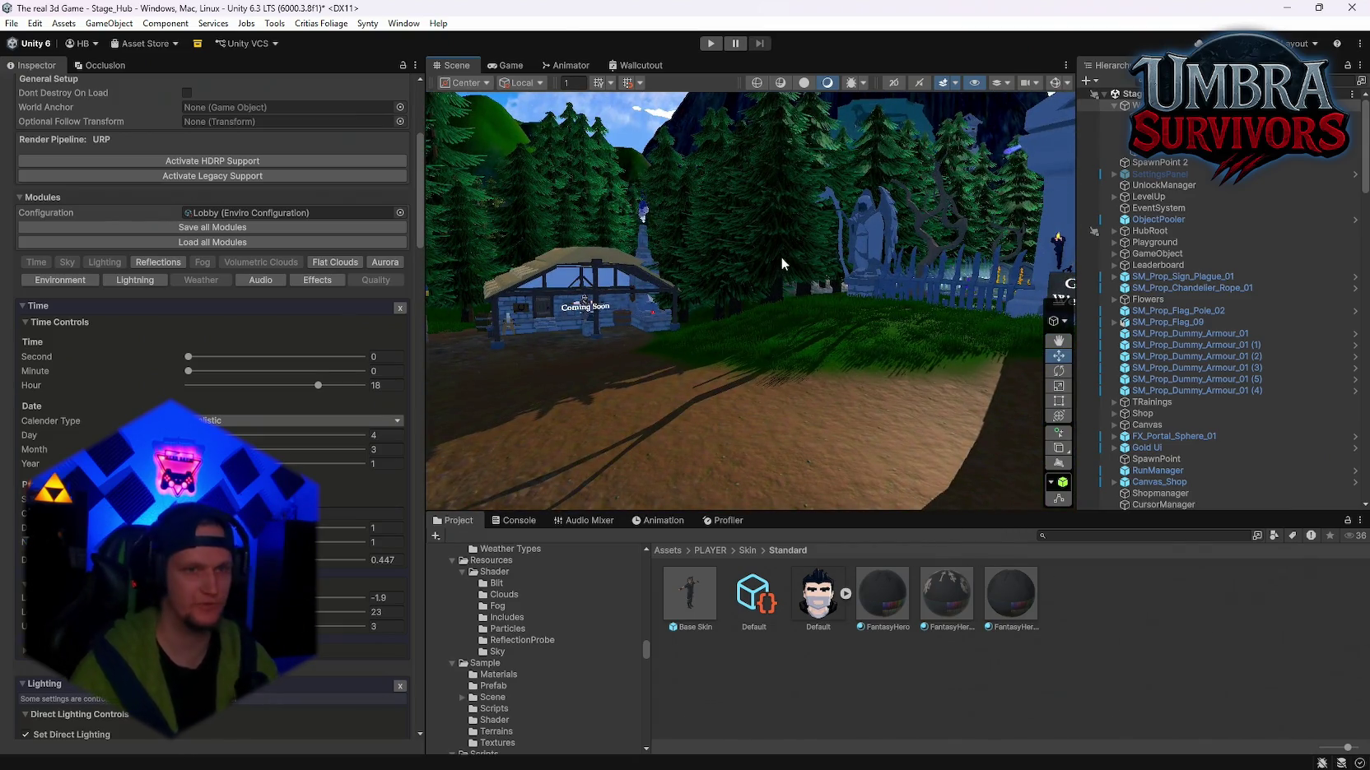
pyautogui.press('f')
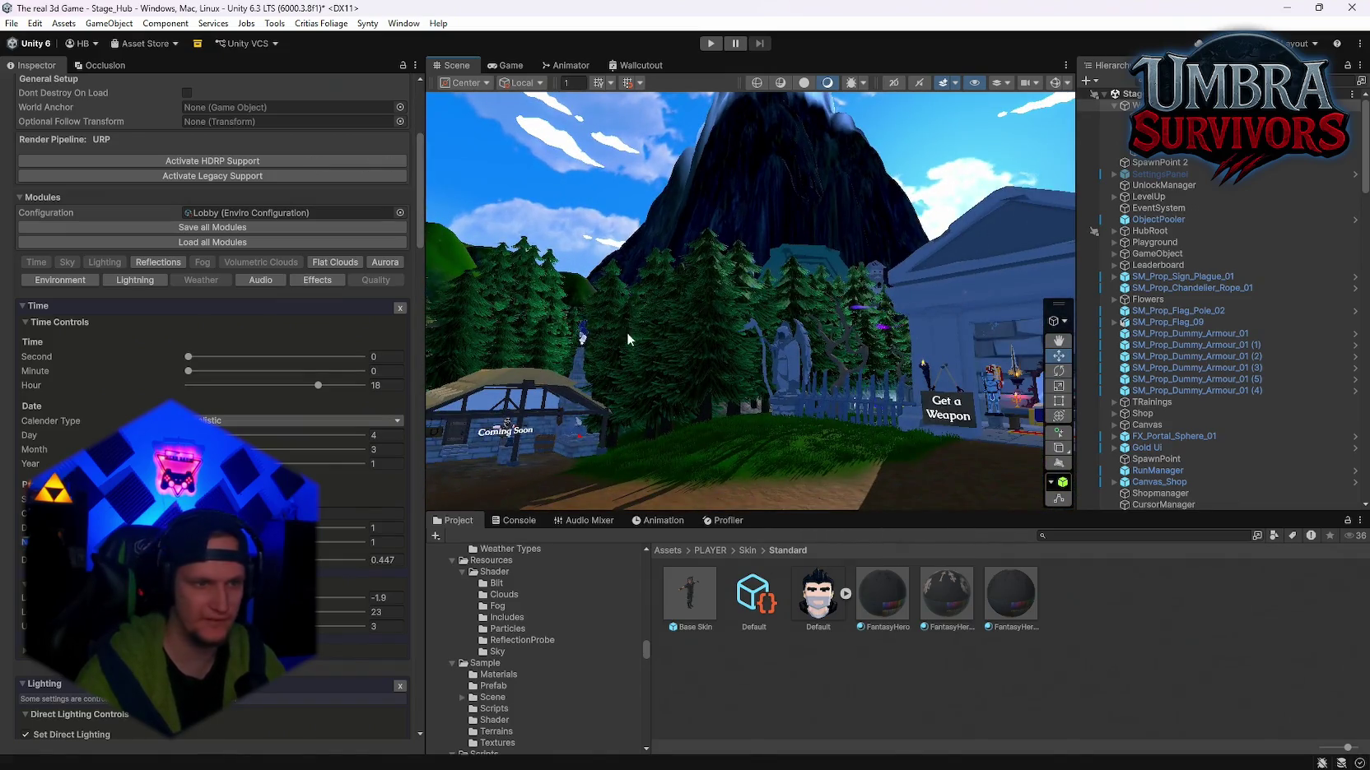
# Step: Enter 13 in the lowest location value and commit it
pyautogui.click(383, 626)
pyautogui.write('13')
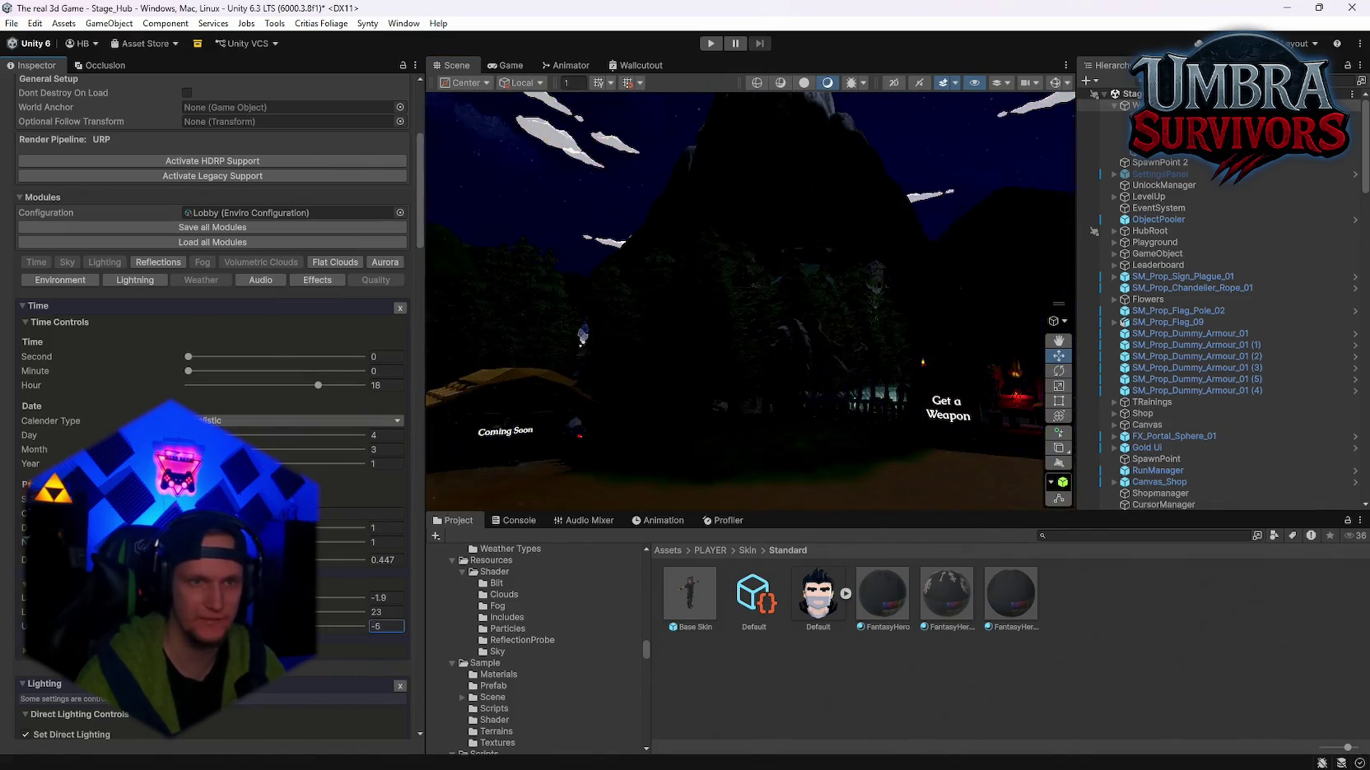
pyautogui.click(363, 613)
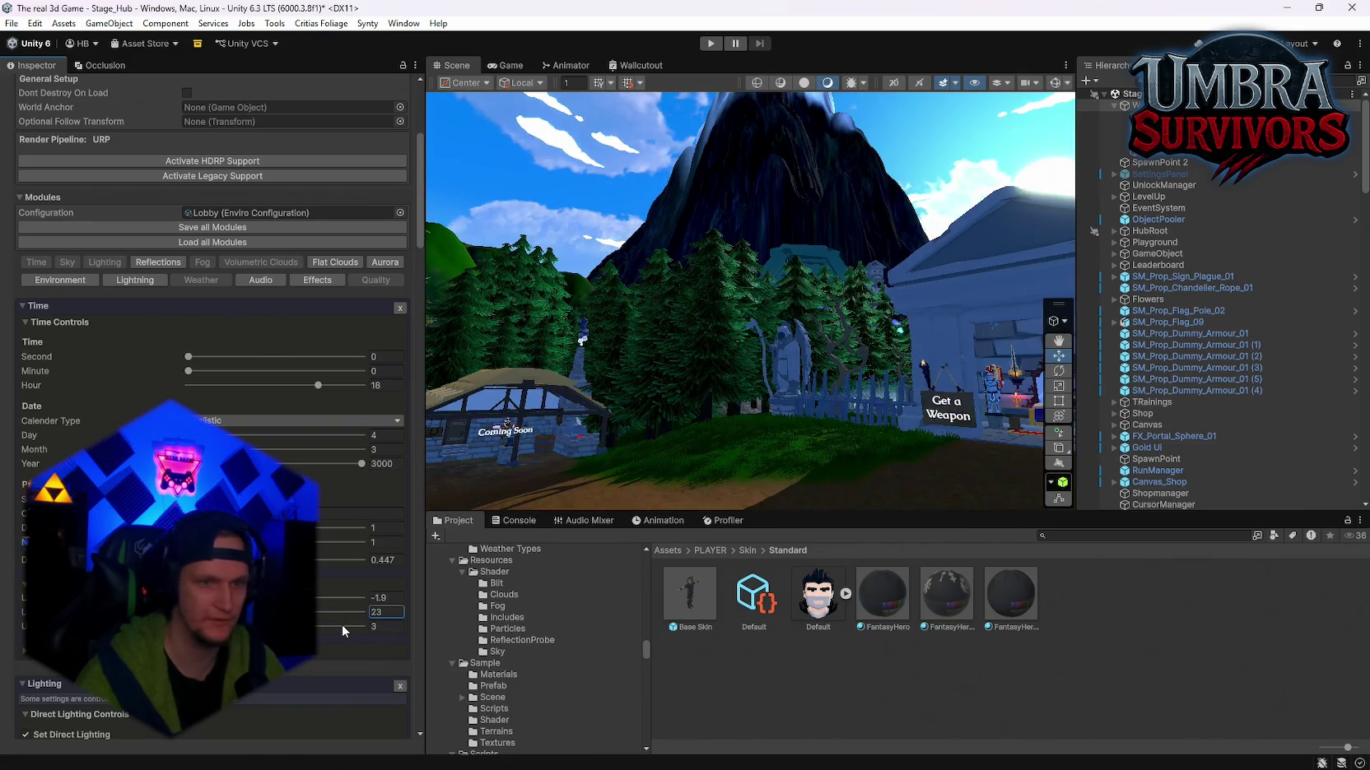
pyautogui.moveTo(765, 412); pyautogui.dragTo(605, 432)
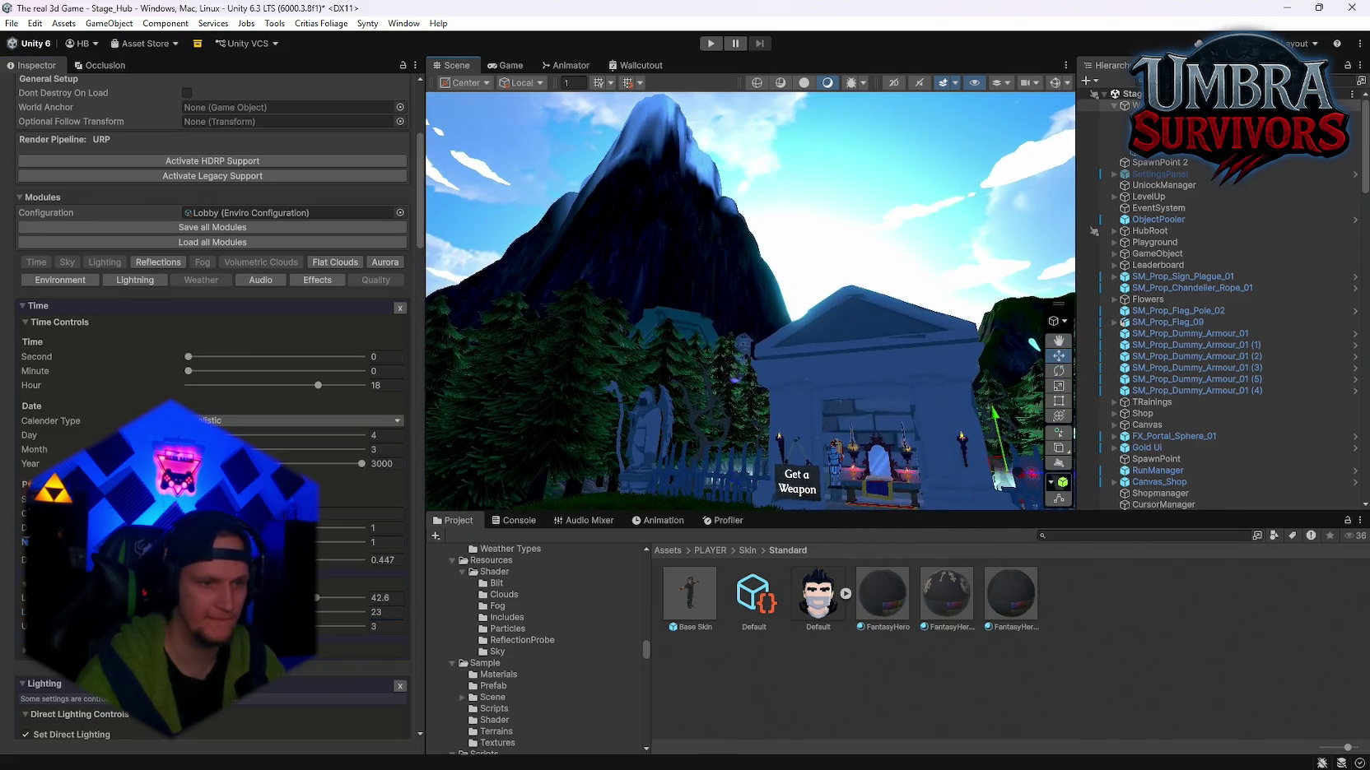
# Step: Move the hour to 20 and retype the latitude and longitude values, ending at 10
pyautogui.moveTo(318, 597)
pyautogui.mouseDown()
pyautogui.moveTo(265, 598)
pyautogui.moveTo(403, 602)
pyautogui.moveTo(275, 599)
pyautogui.moveTo(306, 612)
pyautogui.mouseUp()
pyautogui.write('81')
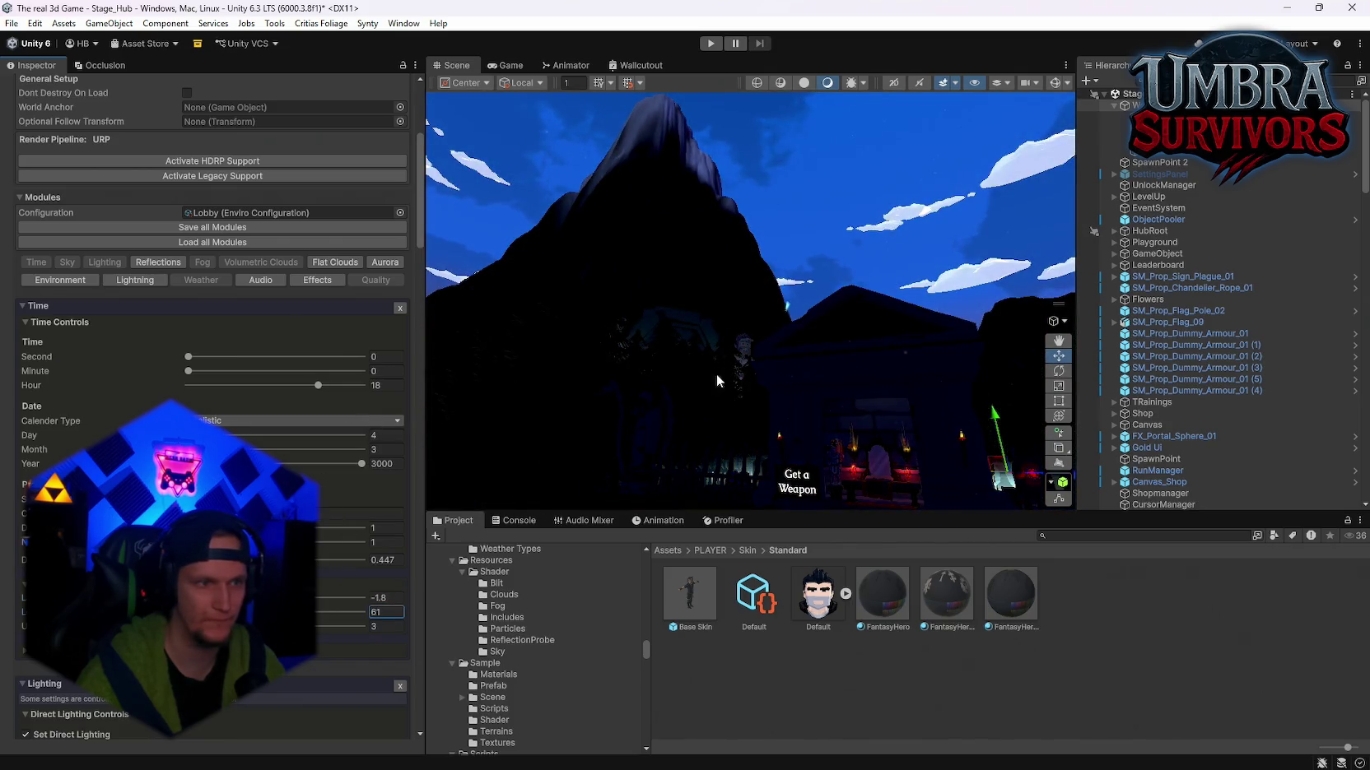
pyautogui.moveTo(717, 381); pyautogui.dragTo(620, 401)
pyautogui.moveTo(329, 386); pyautogui.dragTo(321, 391)
pyautogui.moveTo(339, 616); pyautogui.dragTo(200, 616)
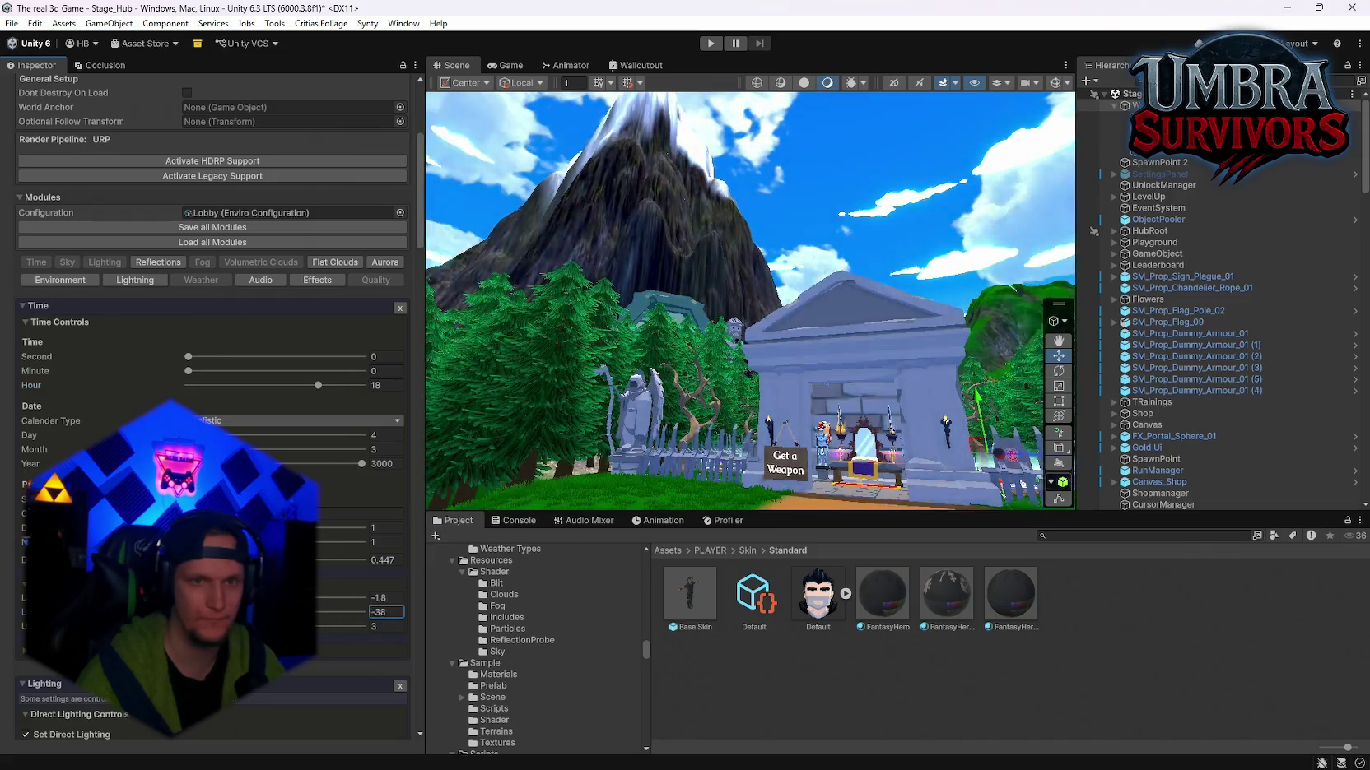
pyautogui.write('18')
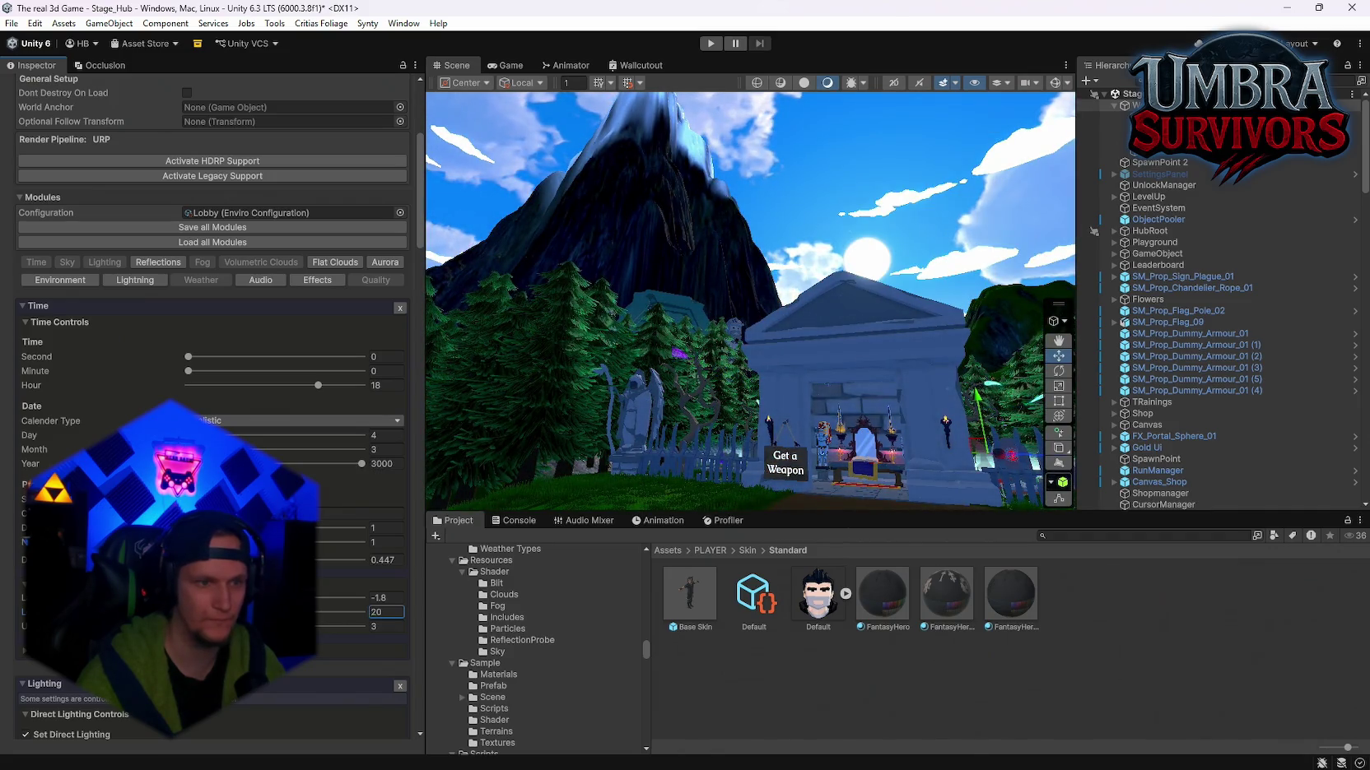
pyautogui.press('Tab')
pyautogui.write('0')
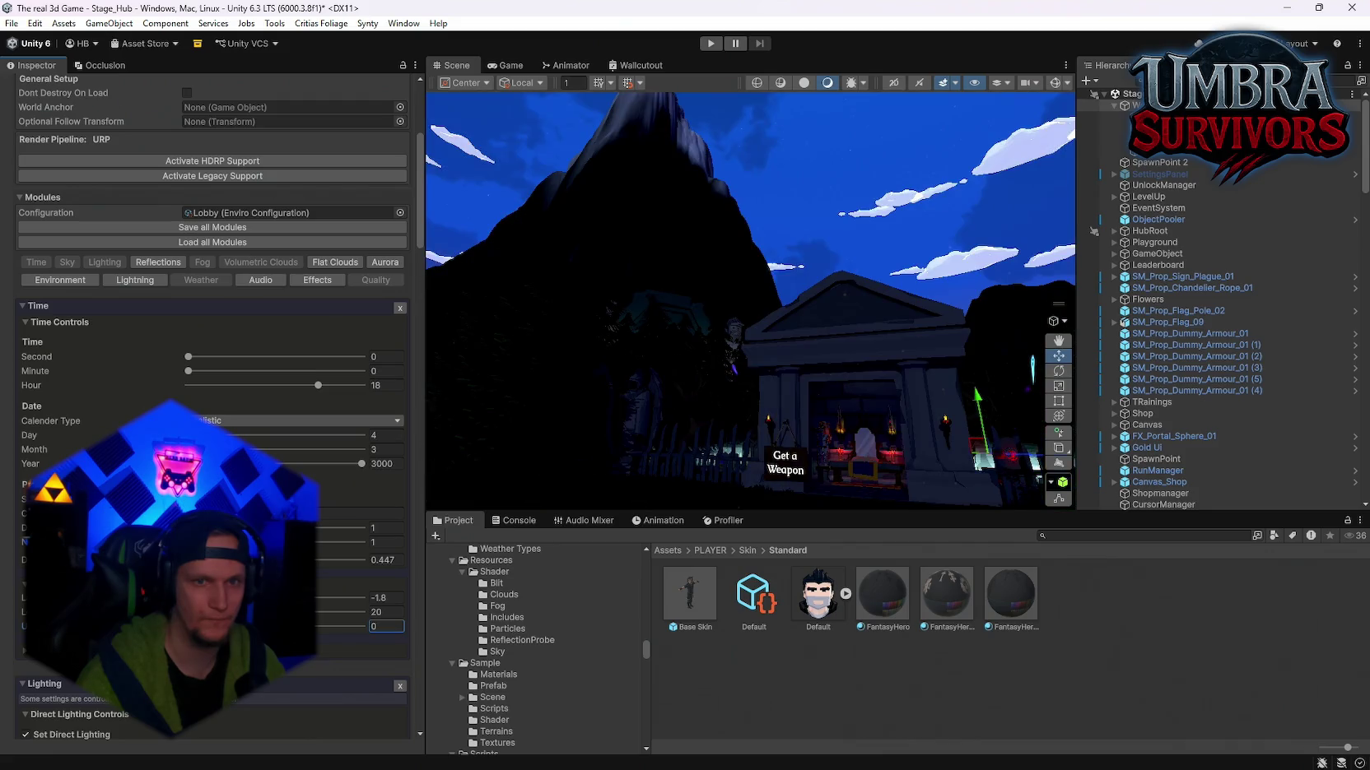
pyautogui.write('3')
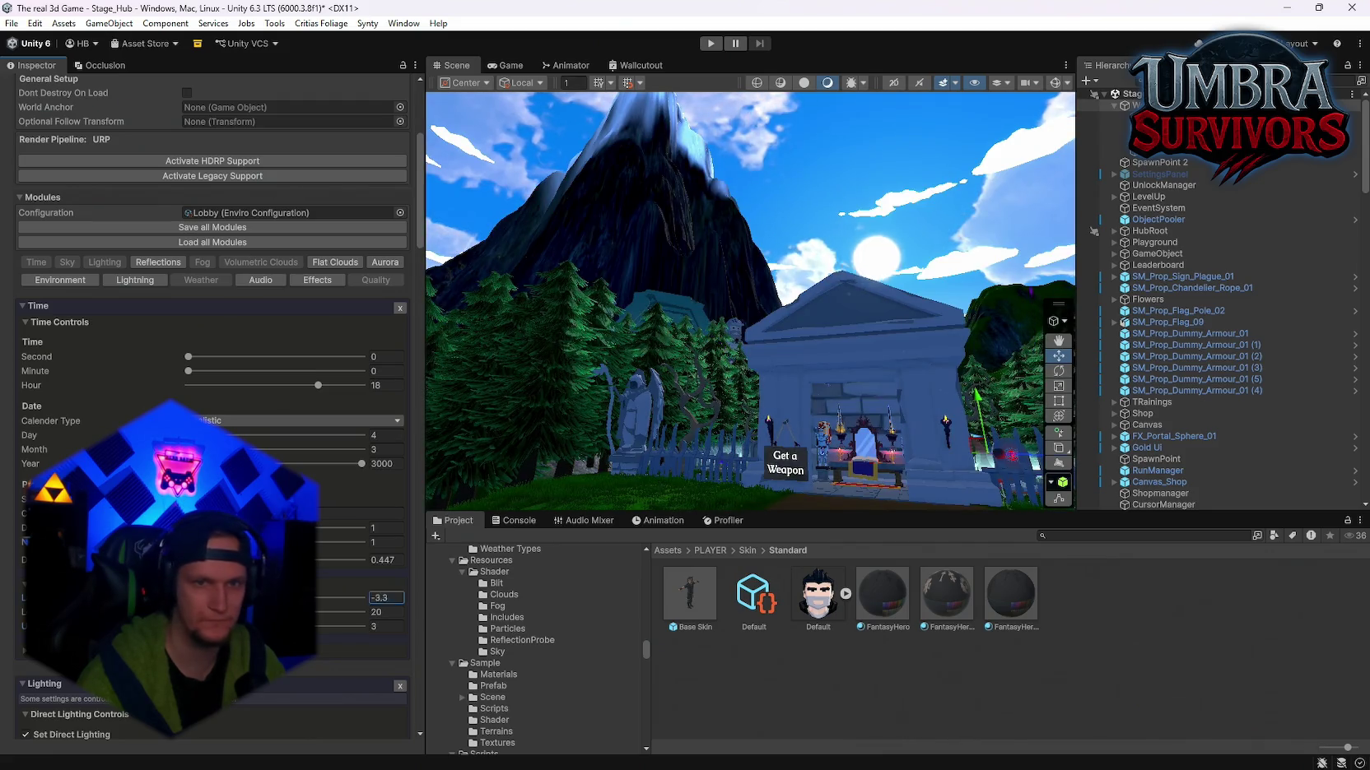
pyautogui.moveTo(273, 597); pyautogui.dragTo(360, 598)
pyautogui.write('10')
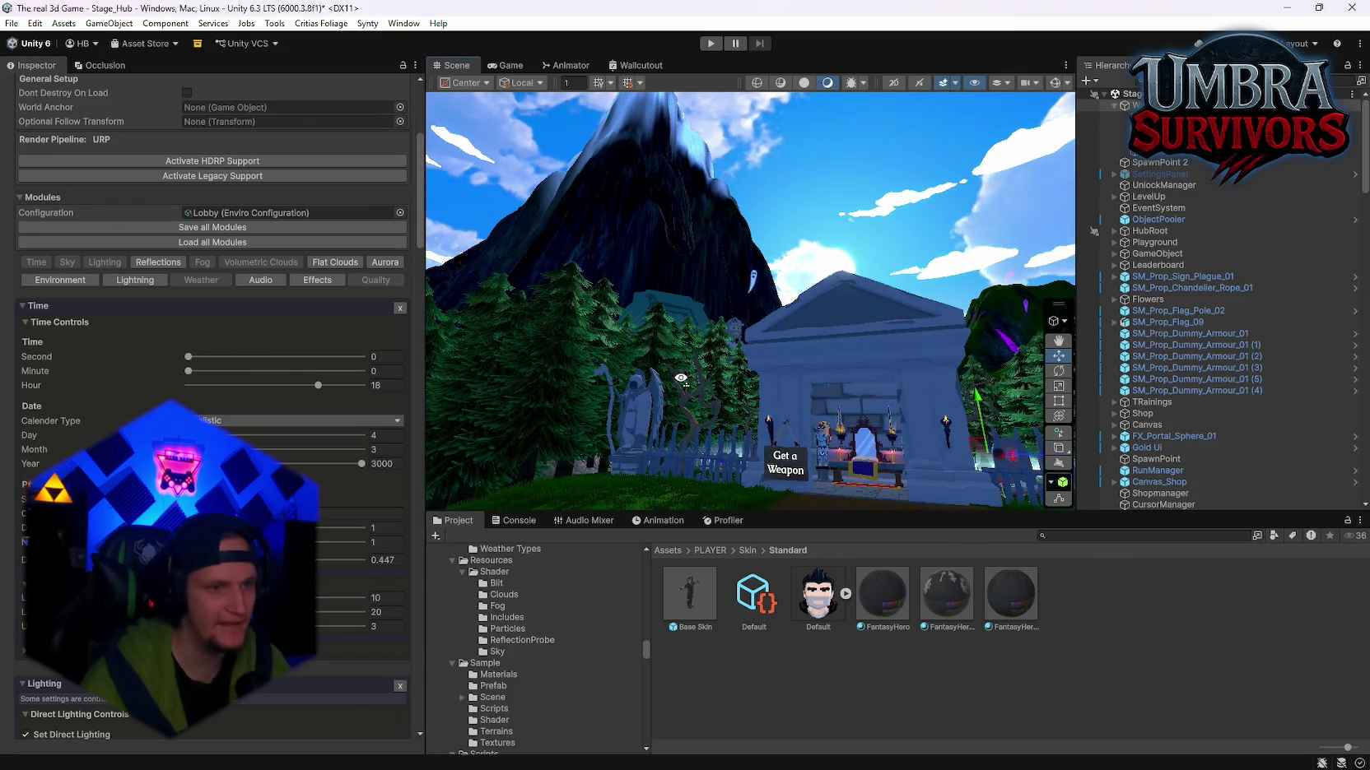
# Step: Type 161 into Year and change the month from 3 to 7
pyautogui.moveTo(571, 415); pyautogui.dragTo(612, 418)
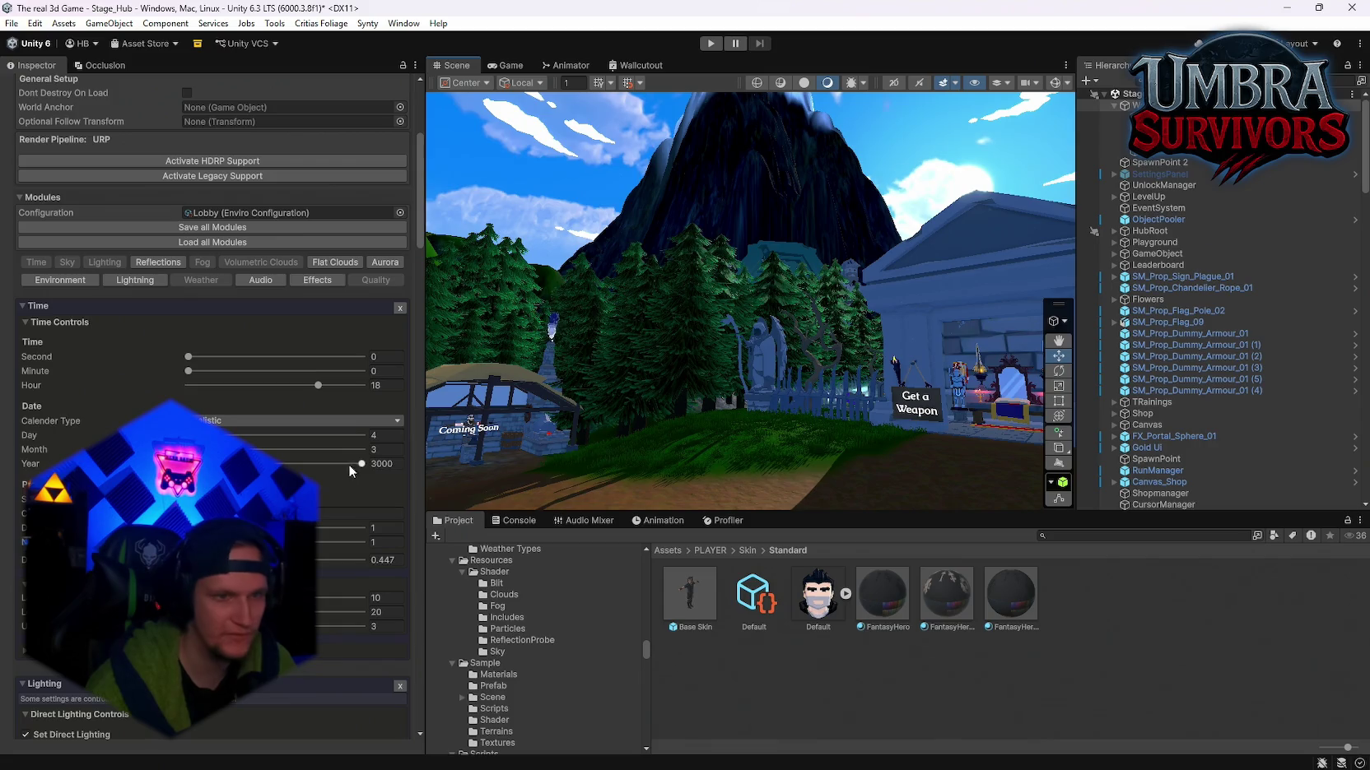
pyautogui.click(385, 463)
pyautogui.write('161')
pyautogui.moveTo(220, 449); pyautogui.dragTo(298, 449)
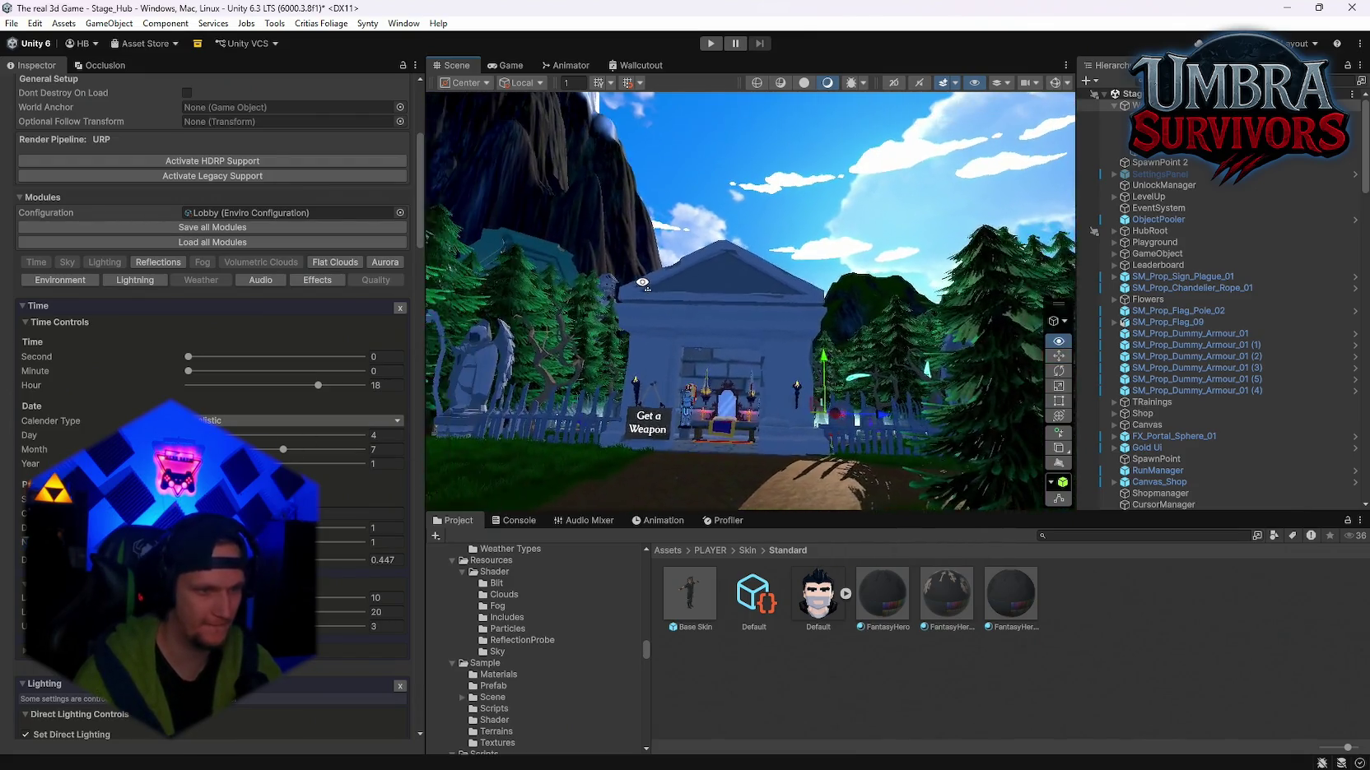
pyautogui.click(385, 464)
# Step: Enter Year 1001, drag it down to 704, lower Month to 2 and adjust the time
pyautogui.write('1001')
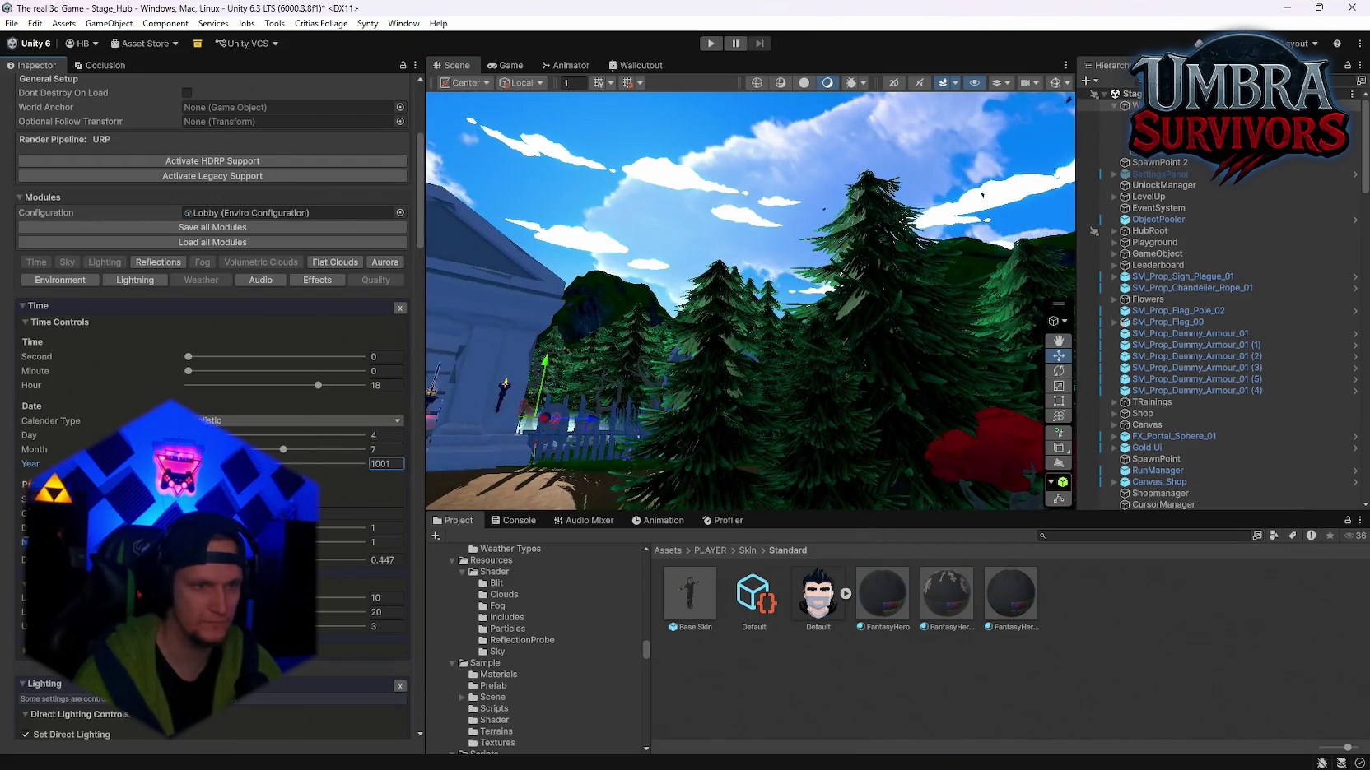
pyautogui.moveTo(279, 464); pyautogui.dragTo(214, 464)
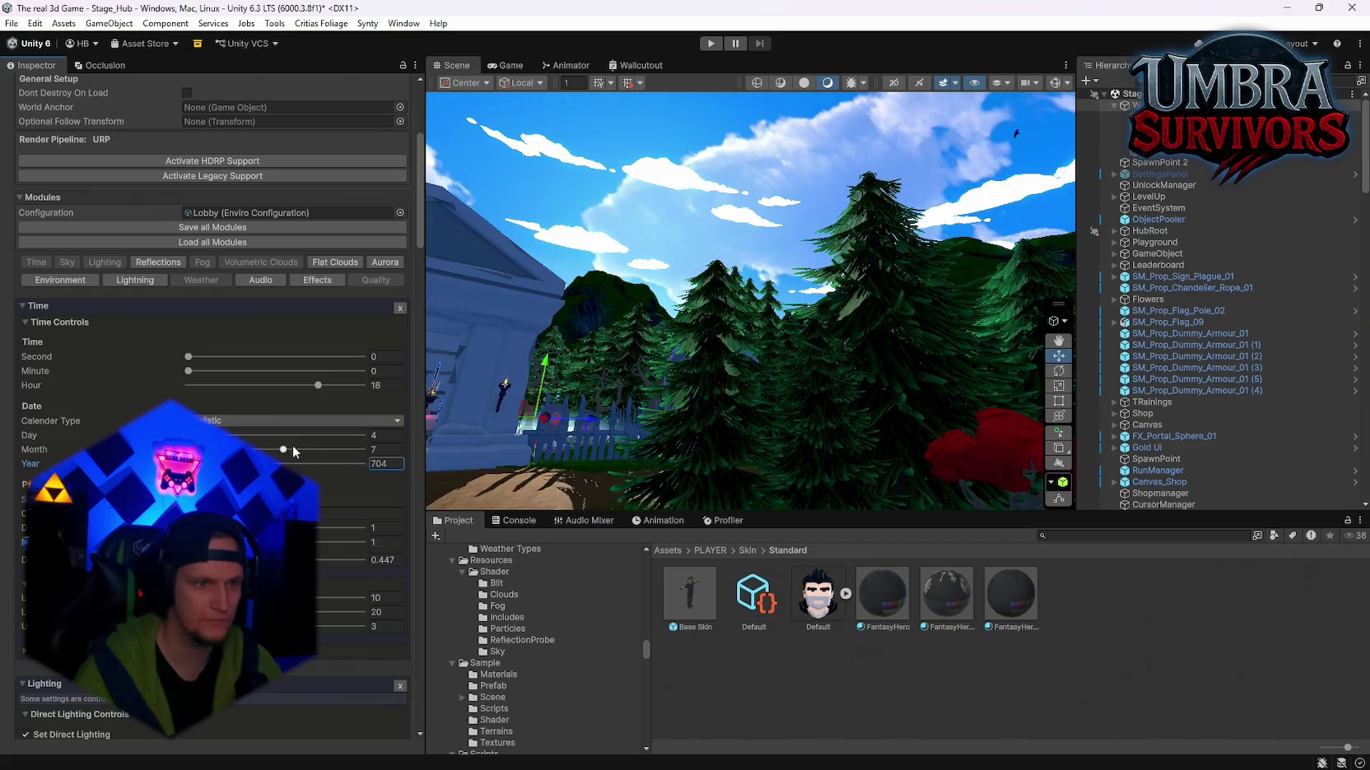
pyautogui.moveTo(293, 449); pyautogui.dragTo(220, 449)
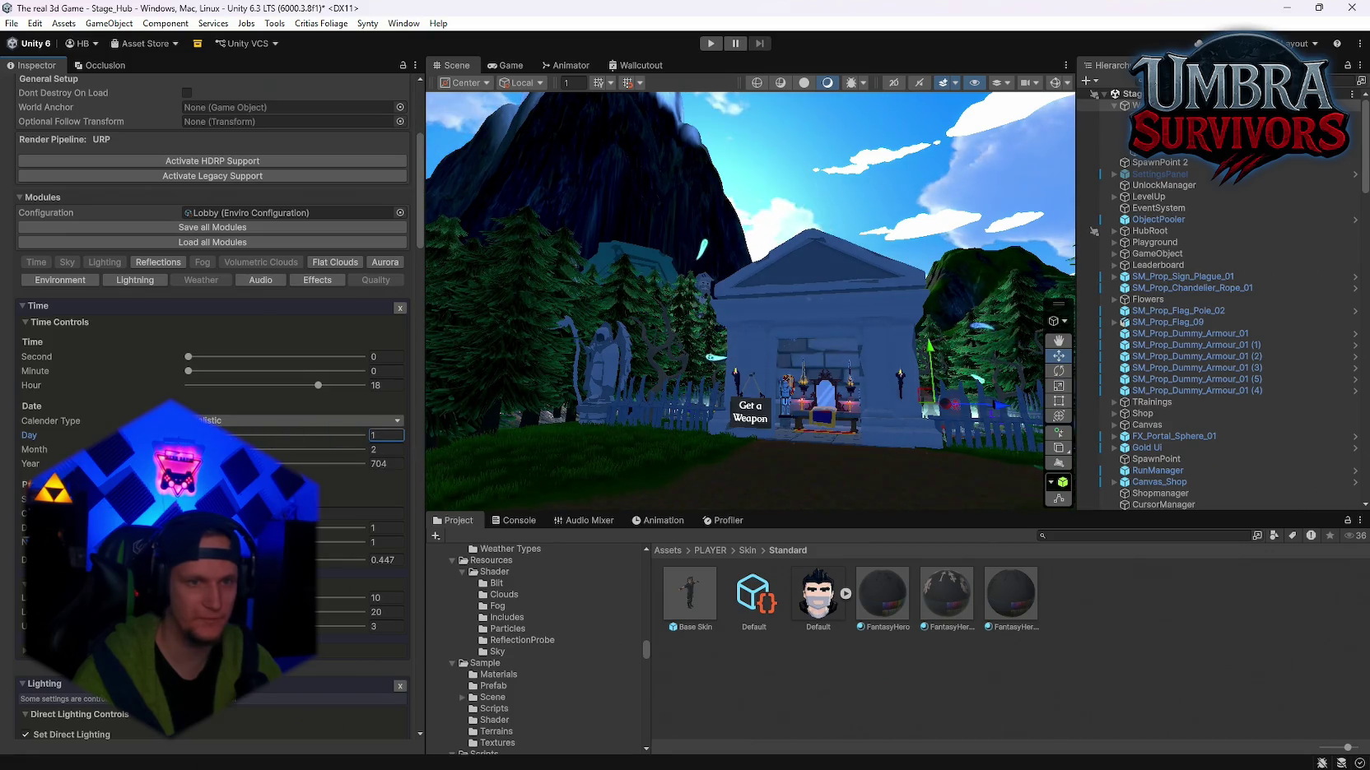
pyautogui.moveTo(318, 386)
pyautogui.mouseDown()
pyautogui.moveTo(263, 387)
pyautogui.moveTo(362, 372)
pyautogui.moveTo(192, 377)
pyautogui.mouseUp()
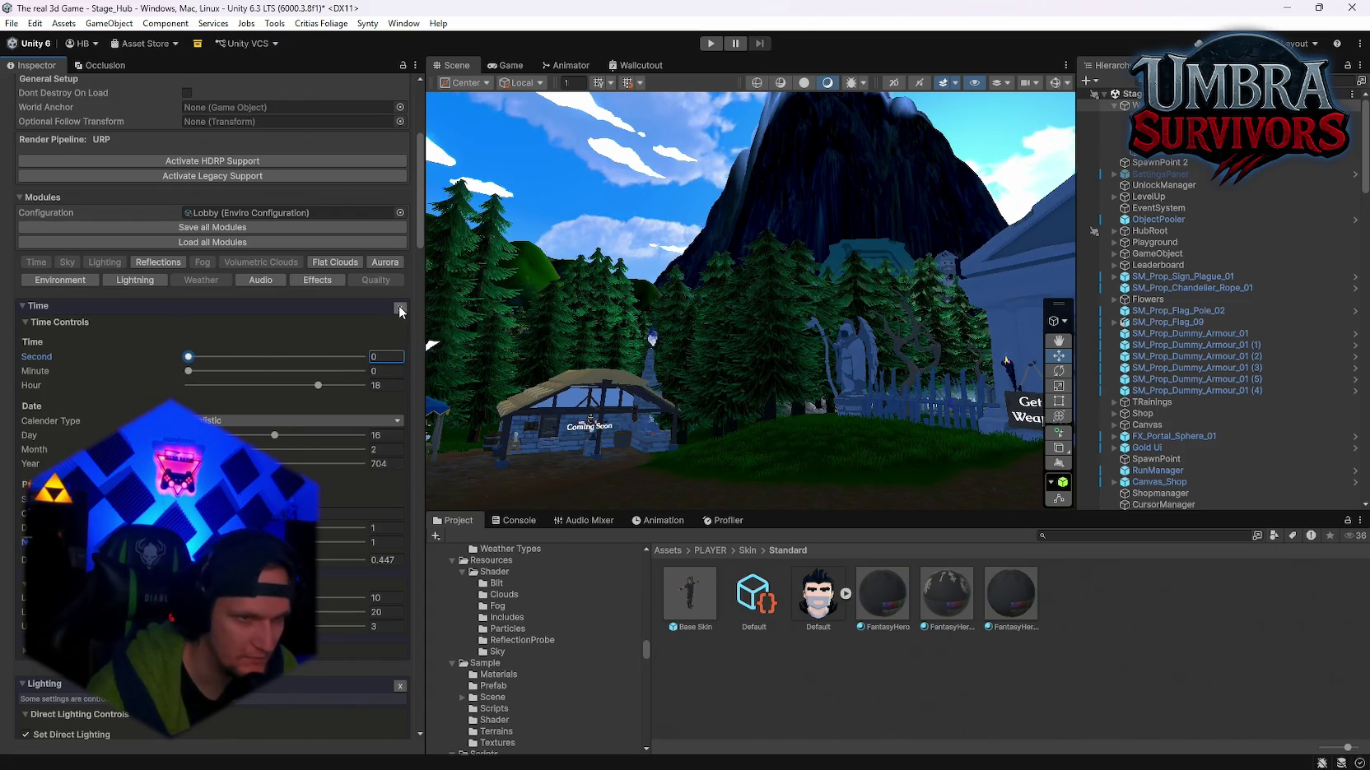
# Step: Remove the Enviro Time module and expand Sun and Moon Controls, showing Sun Rotation X 32.0996
pyautogui.click(37, 263)
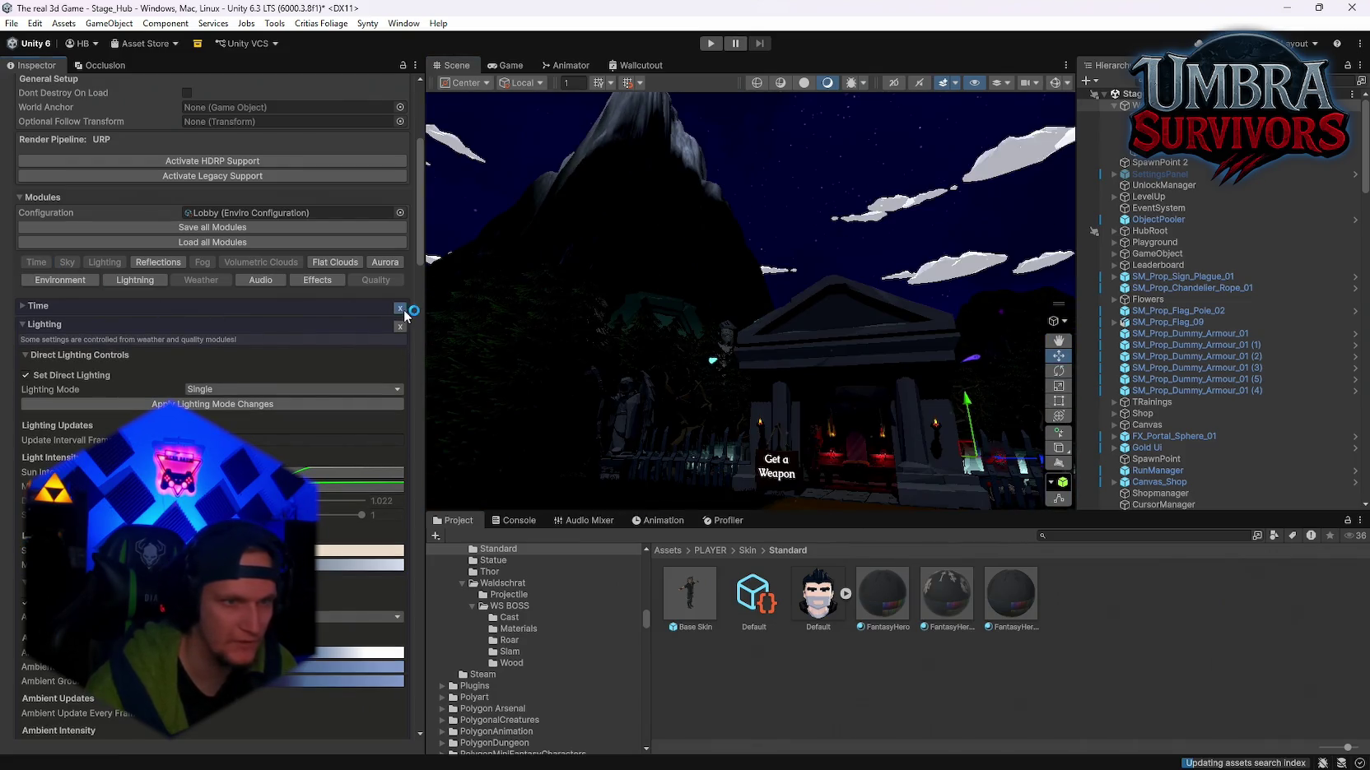
pyautogui.click(399, 309)
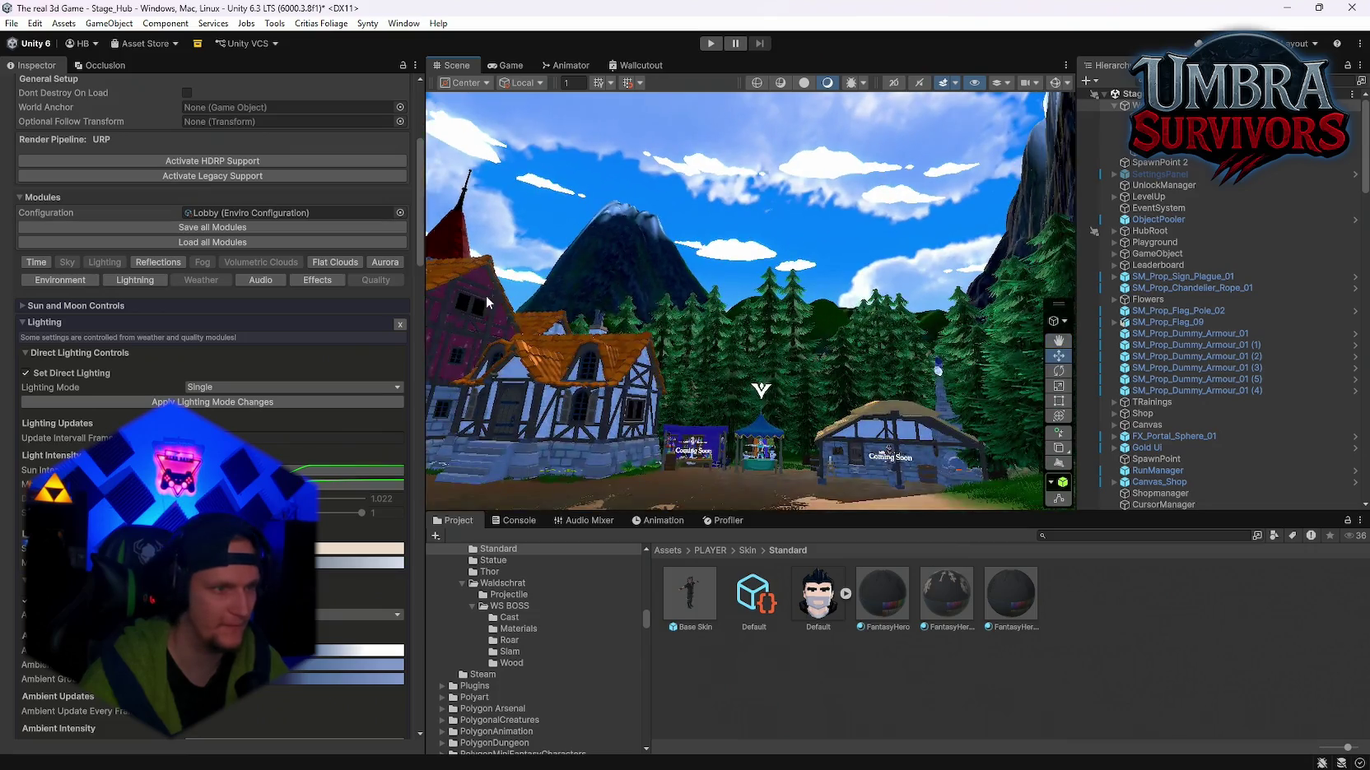
pyautogui.click(24, 305)
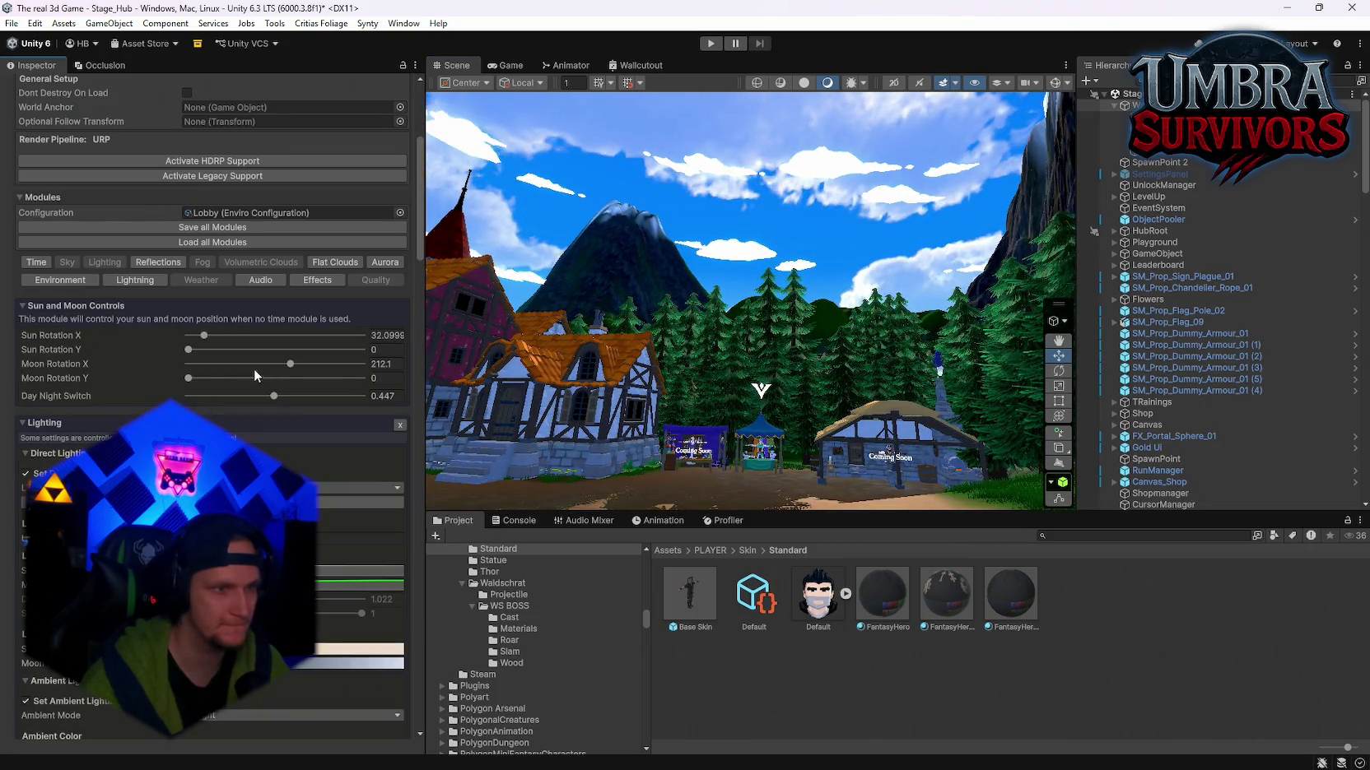
# Step: Lower Sun Rotation X to 25 and fly around the hub to check the daylight
pyautogui.moveTo(212, 331)
pyautogui.mouseDown()
pyautogui.moveTo(311, 338)
pyautogui.moveTo(177, 346)
pyautogui.moveTo(201, 343)
pyautogui.mouseUp()
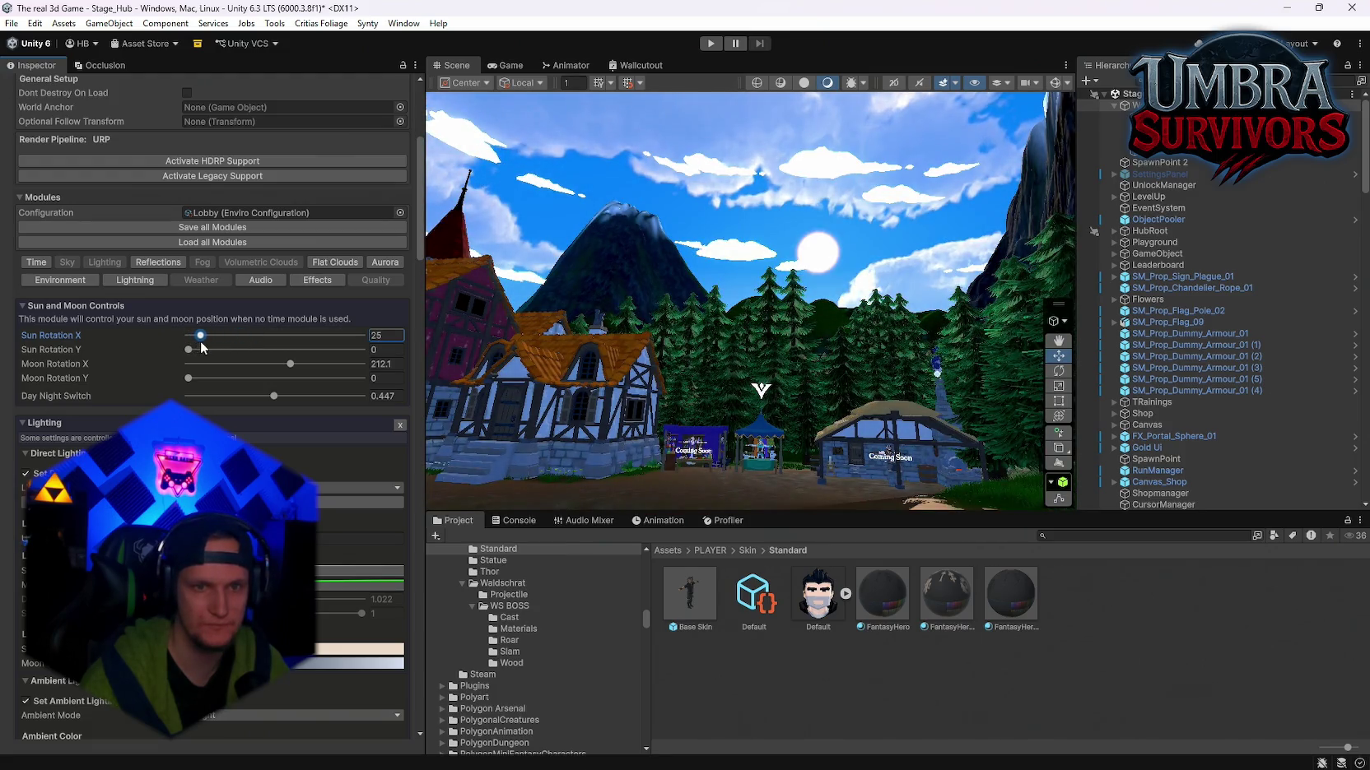
pyautogui.press('w')
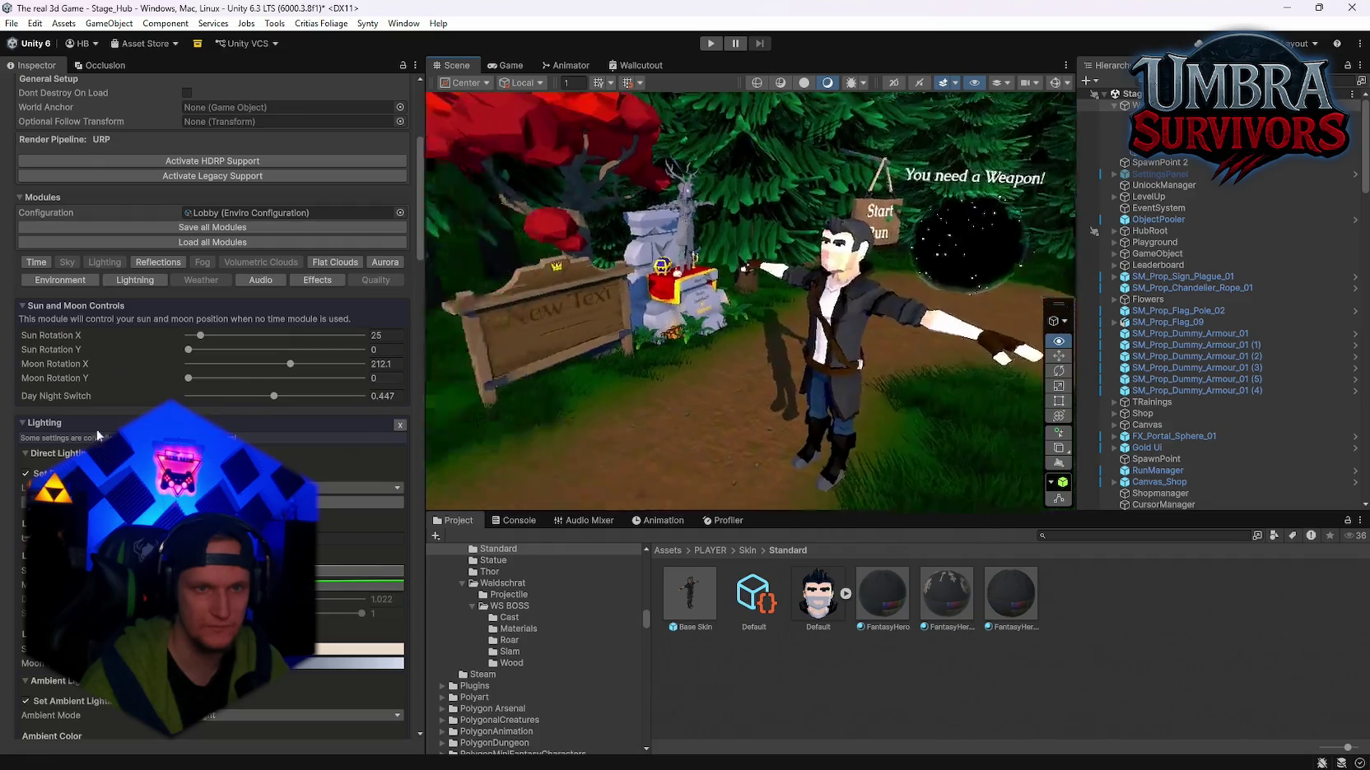
pyautogui.press('s')
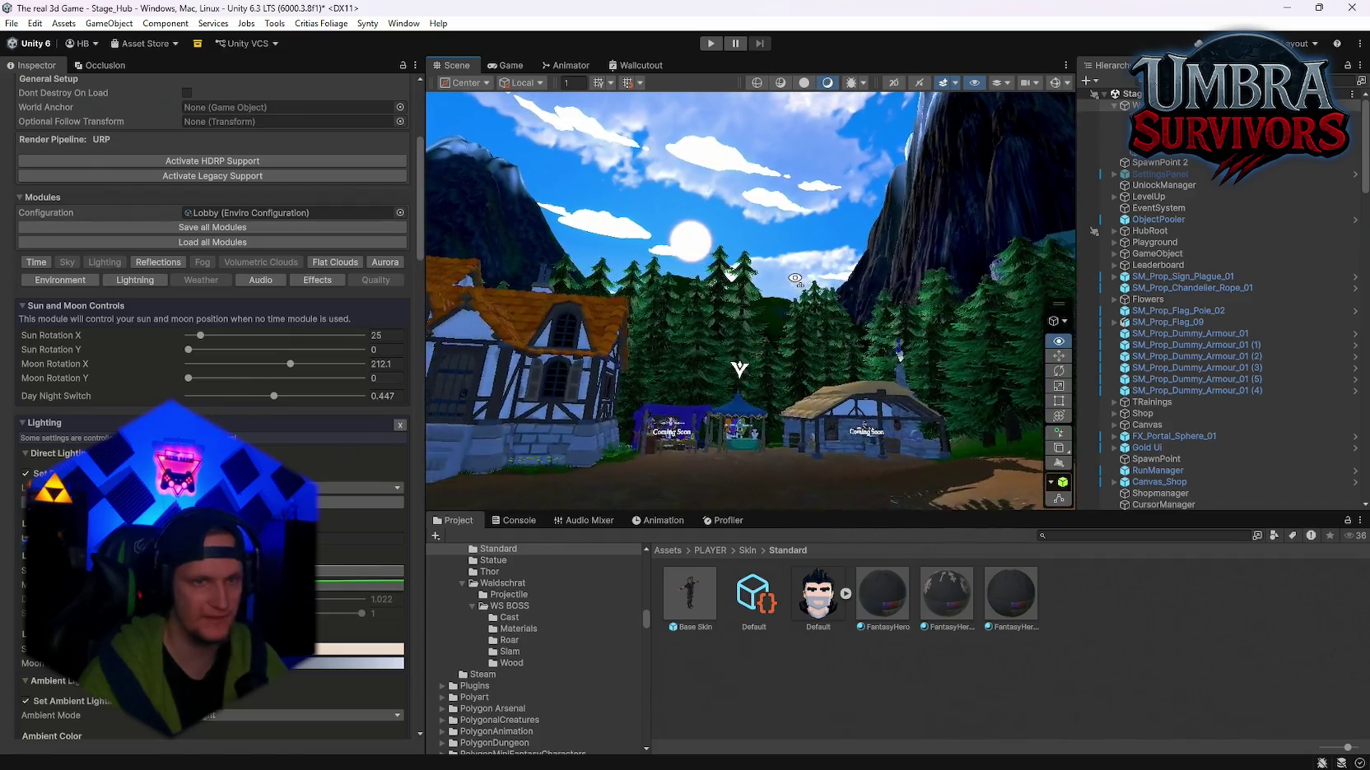
pyautogui.press('w')
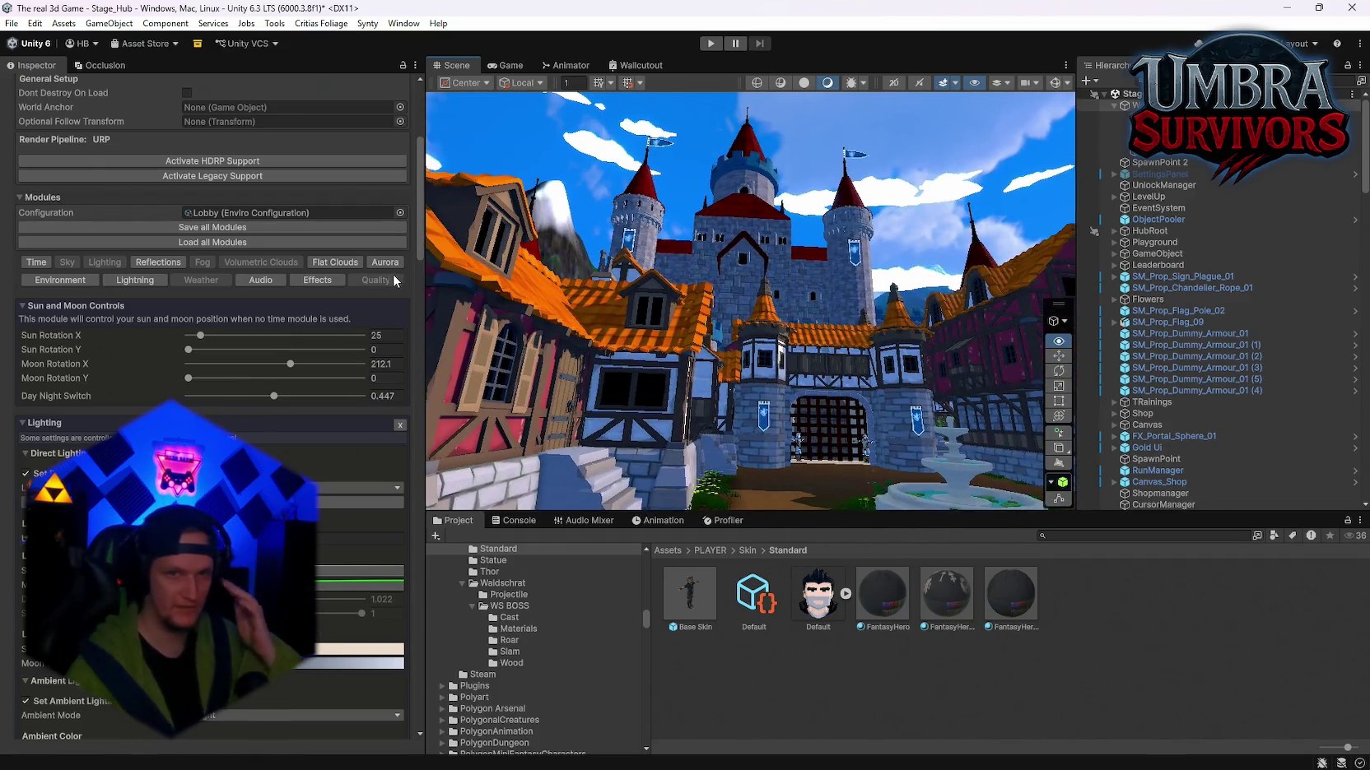
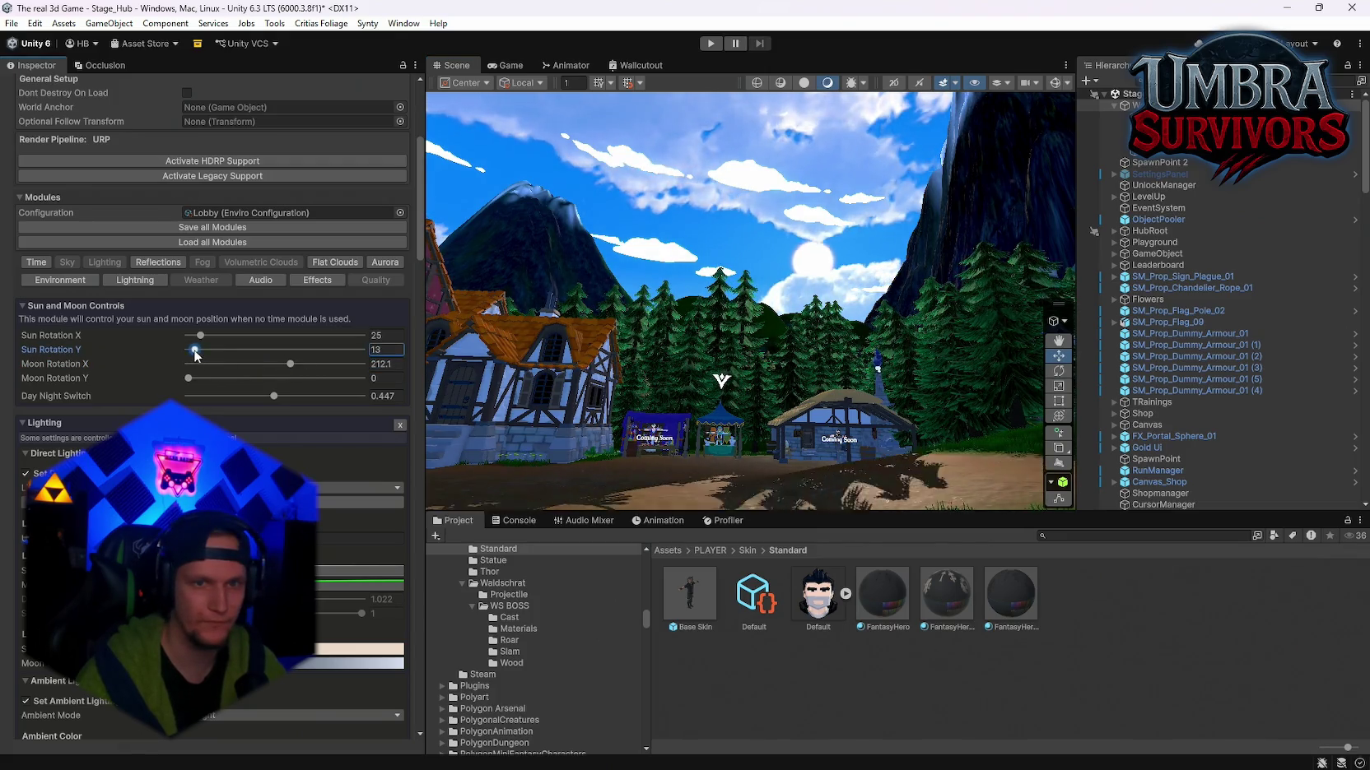
# Step: Rotate the Enviro sun to Sun Rotation Y 341 and view the town and sky
pyautogui.moveTo(224, 355); pyautogui.dragTo(310, 356)
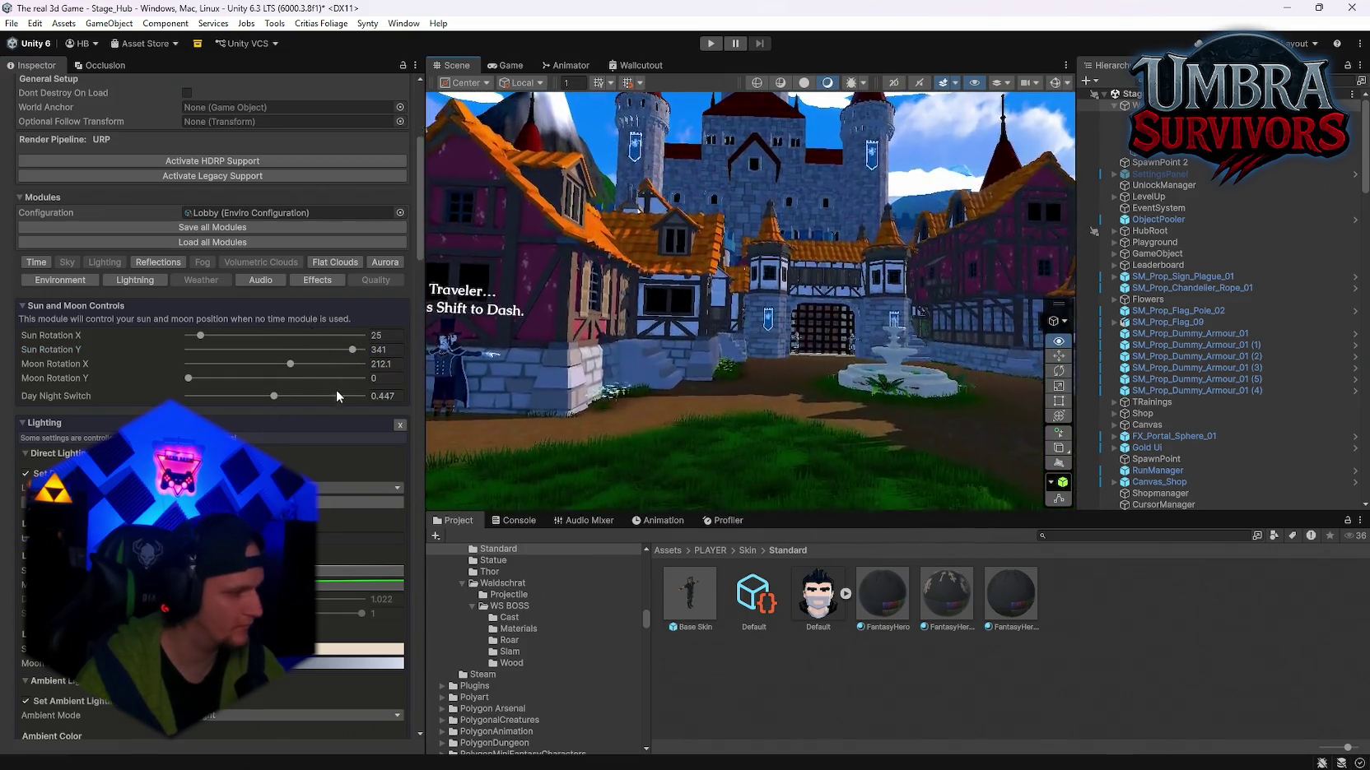
pyautogui.moveTo(741, 387)
pyautogui.mouseDown()
pyautogui.moveTo(858, 412)
pyautogui.moveTo(749, 411)
pyautogui.moveTo(676, 444)
pyautogui.moveTo(626, 436)
pyautogui.mouseUp()
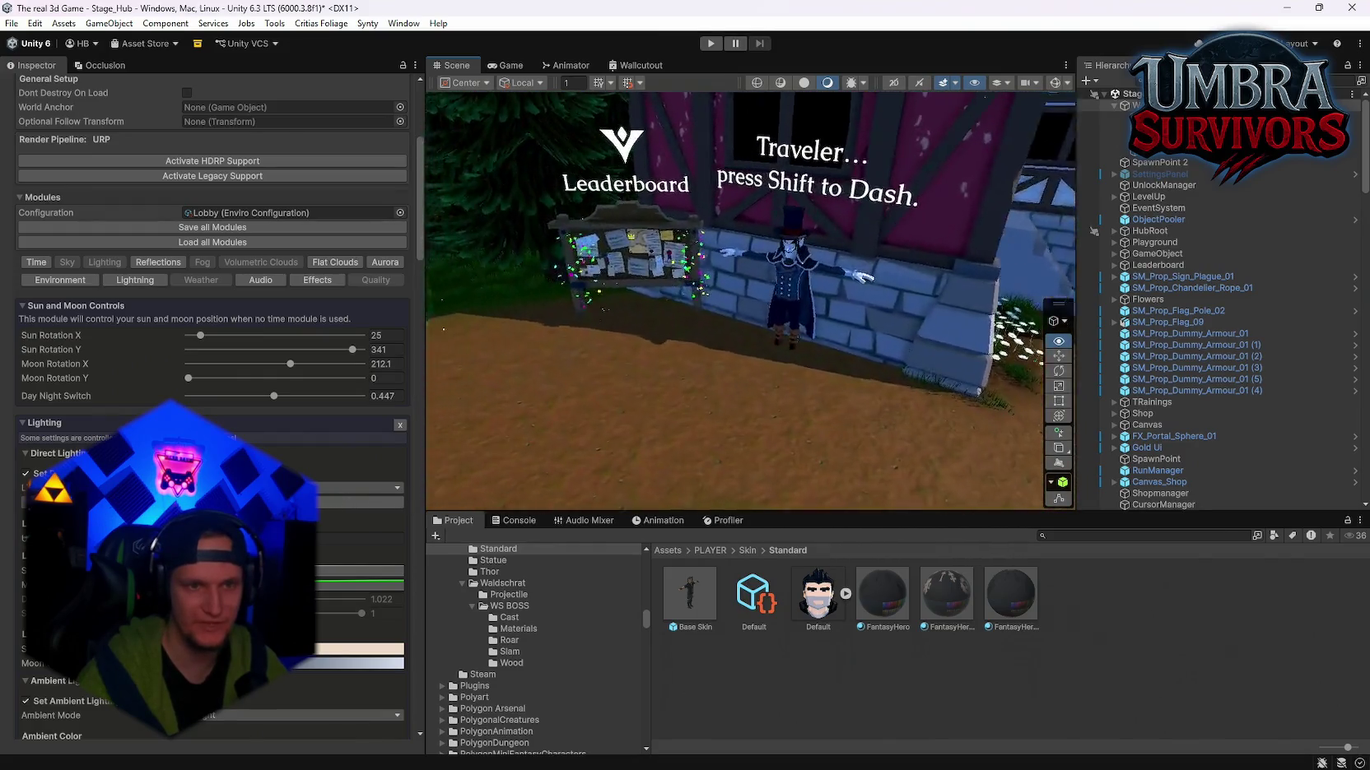
pyautogui.moveTo(691, 296)
pyautogui.mouseDown()
pyautogui.moveTo(697, 280)
pyautogui.moveTo(435, 344)
pyautogui.moveTo(984, 374)
pyautogui.mouseUp()
pyautogui.scroll(10, 983, 374)
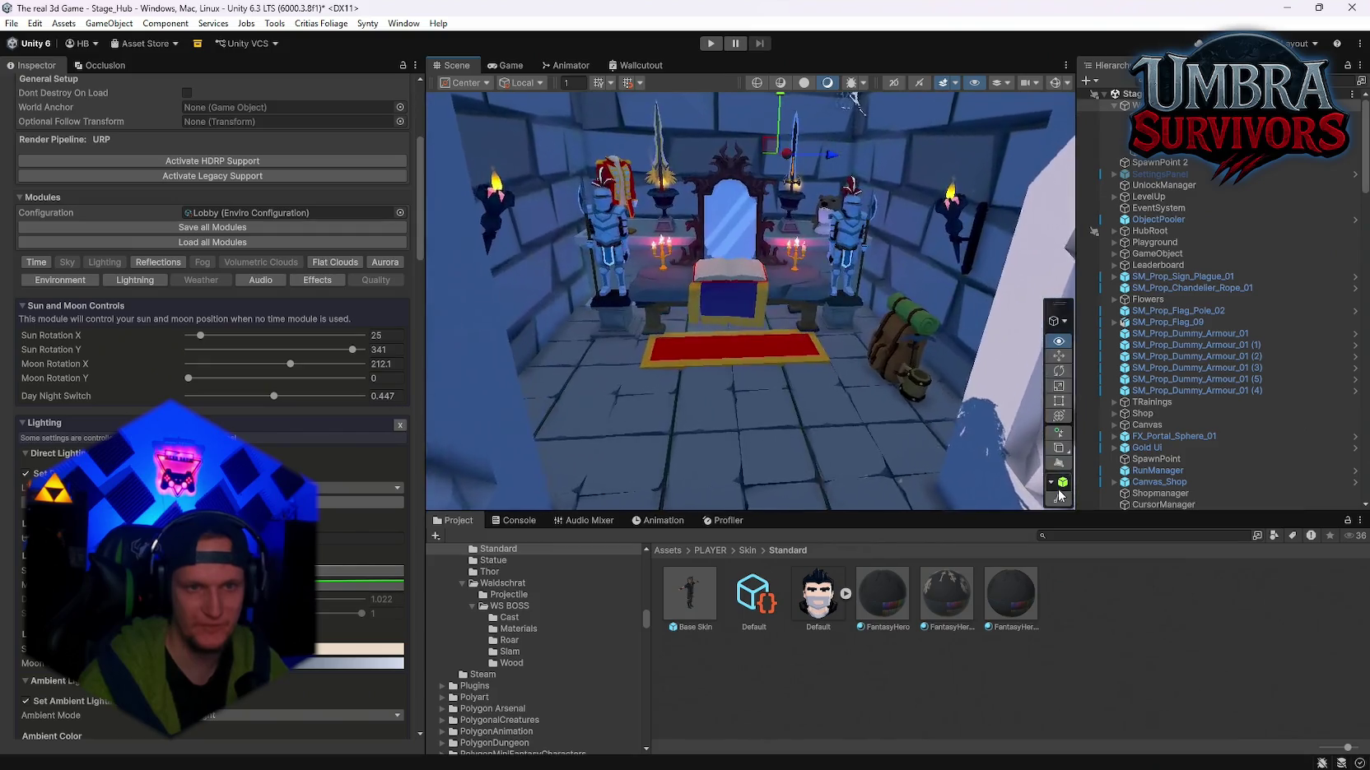
pyautogui.scroll(-10, 1063, 461)
pyautogui.moveTo(741, 345)
pyautogui.mouseDown()
pyautogui.moveTo(362, 429)
pyautogui.moveTo(755, 356)
pyautogui.mouseUp()
# Step: Lower Day Night Switch to 0.447 and collapse the Lighting module settings
pyautogui.moveTo(284, 394)
pyautogui.mouseDown()
pyautogui.moveTo(329, 400)
pyautogui.moveTo(268, 402)
pyautogui.mouseUp()
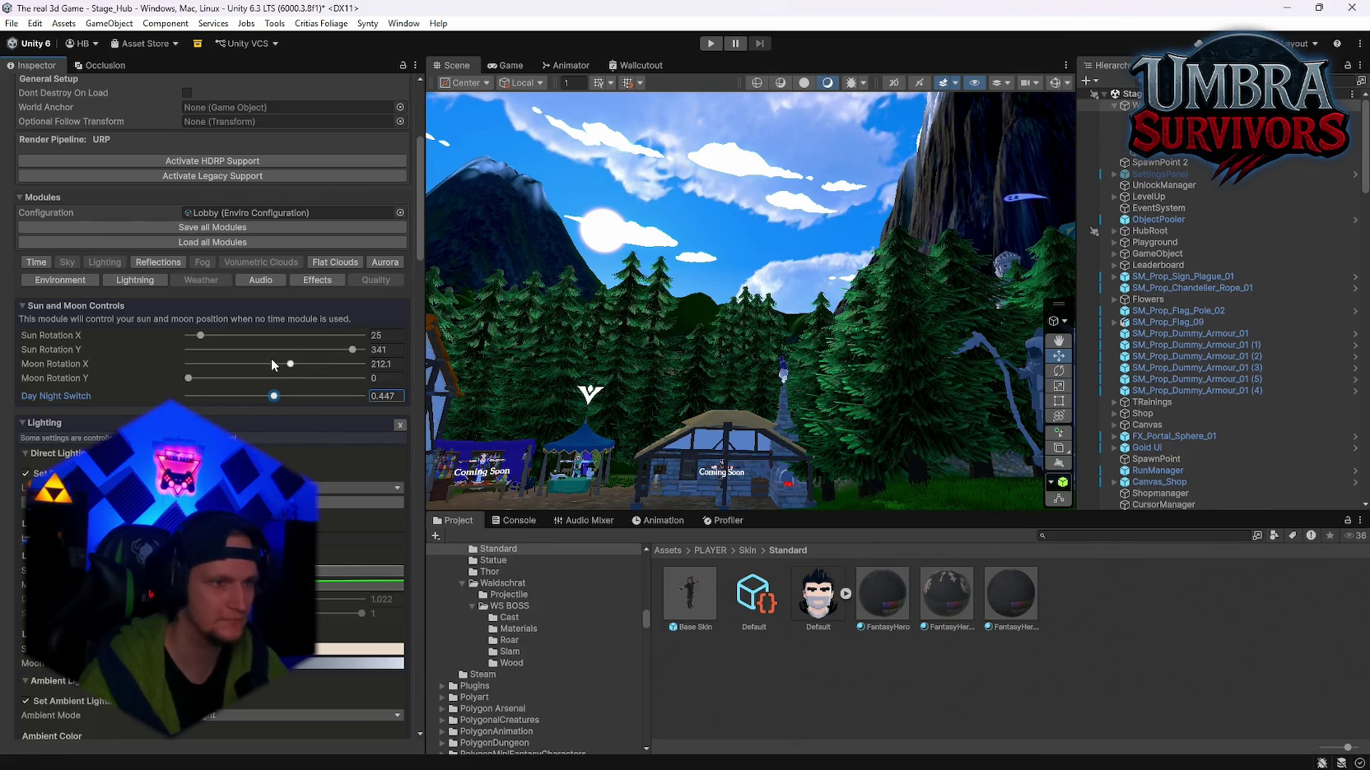
pyautogui.scroll(-2, 81, 410)
pyautogui.click(24, 346)
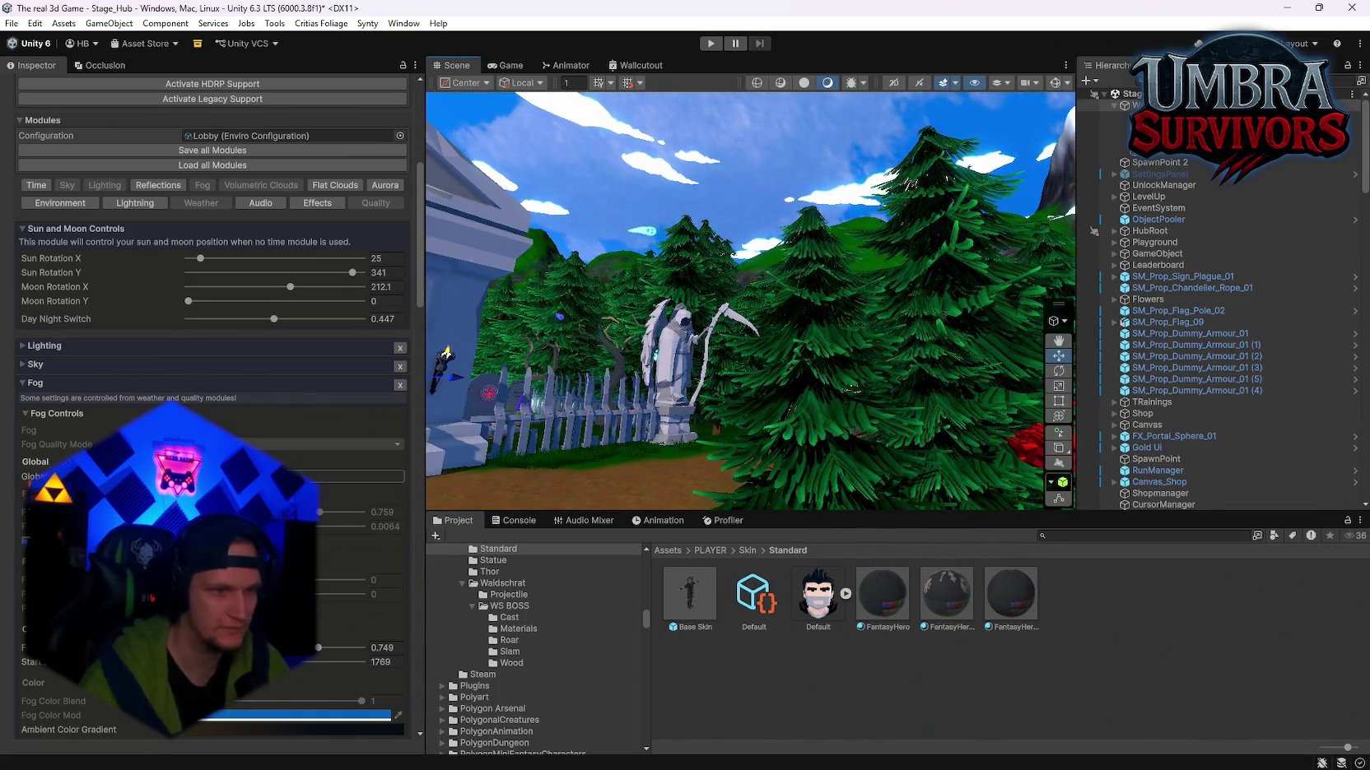
# Step: Collapse the Cloudy 1 weather preset and return to the Fog Controls section
pyautogui.scroll(-8, 212, 371)
pyautogui.scroll(-13, 86, 299)
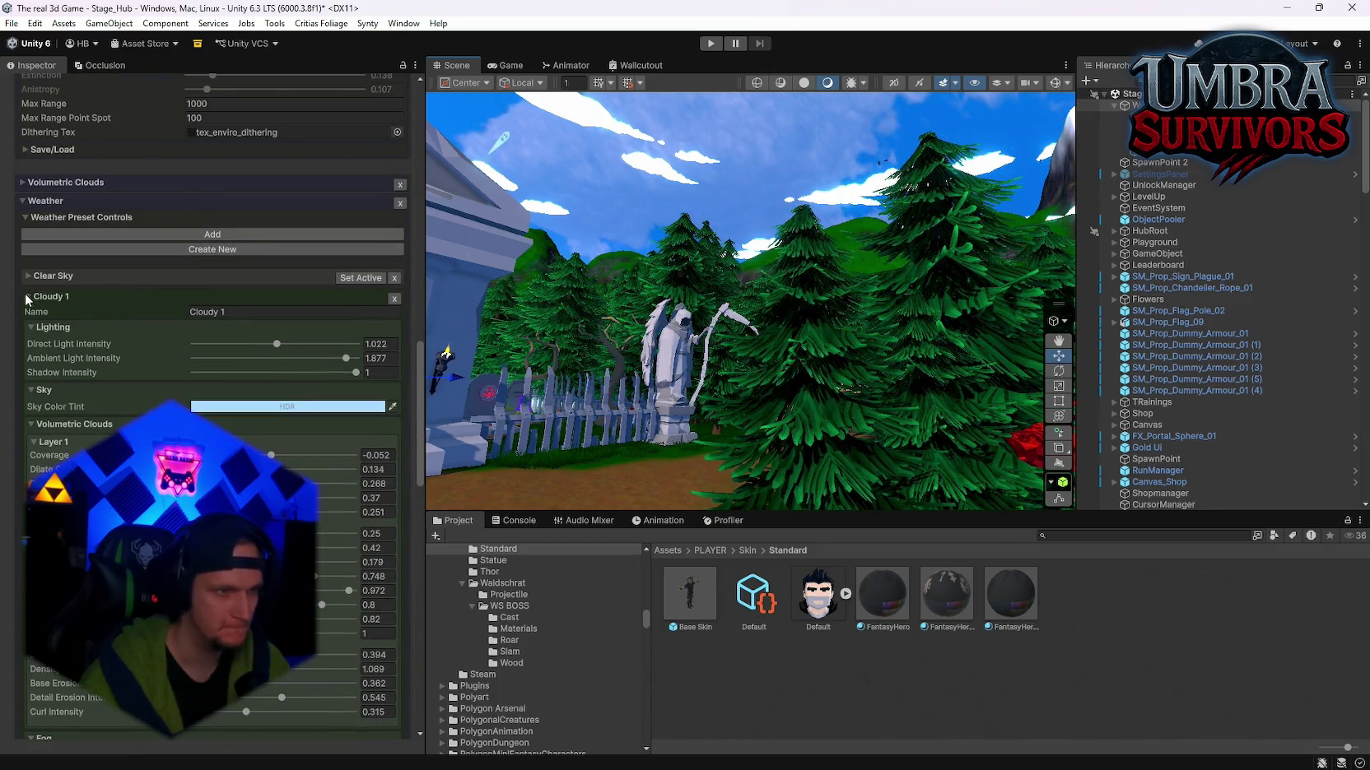
pyautogui.click(27, 298)
pyautogui.scroll(-3, 213, 403)
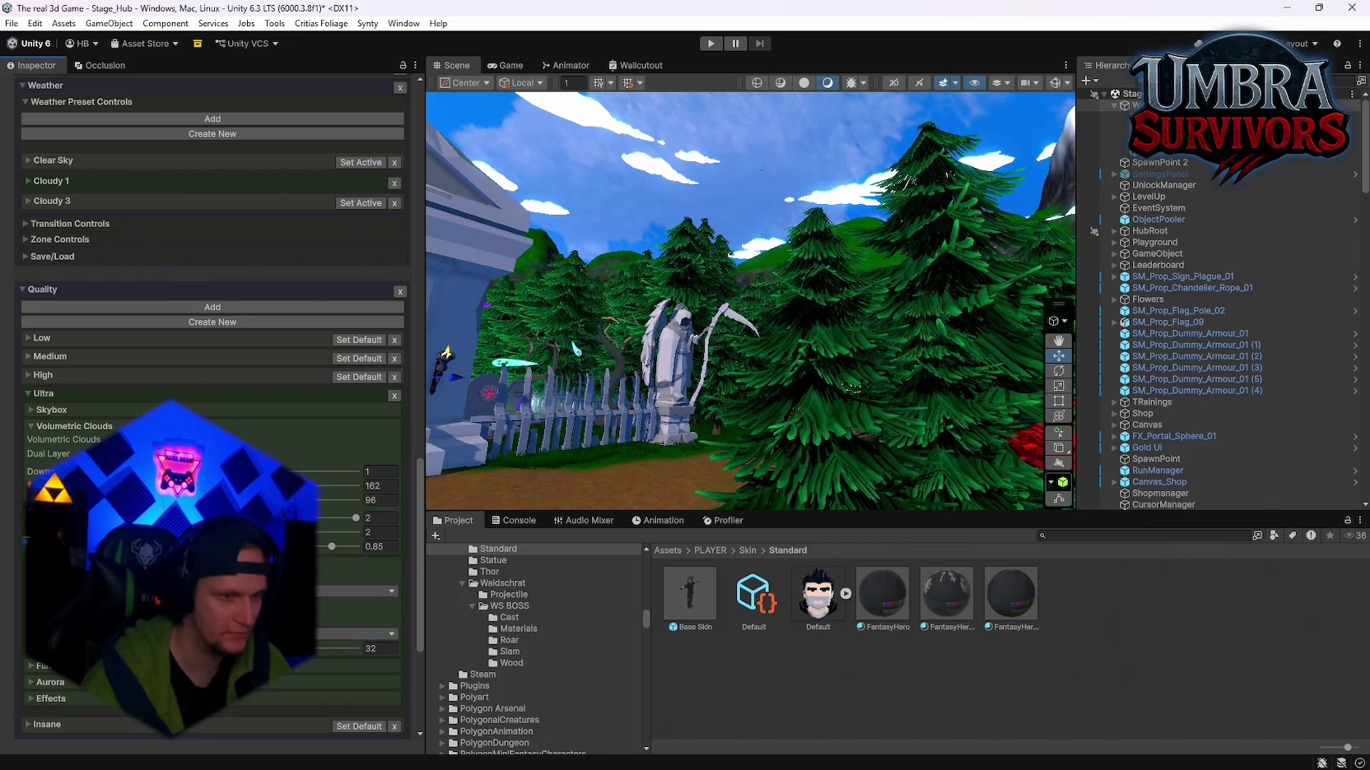
pyautogui.scroll(15, 213, 403)
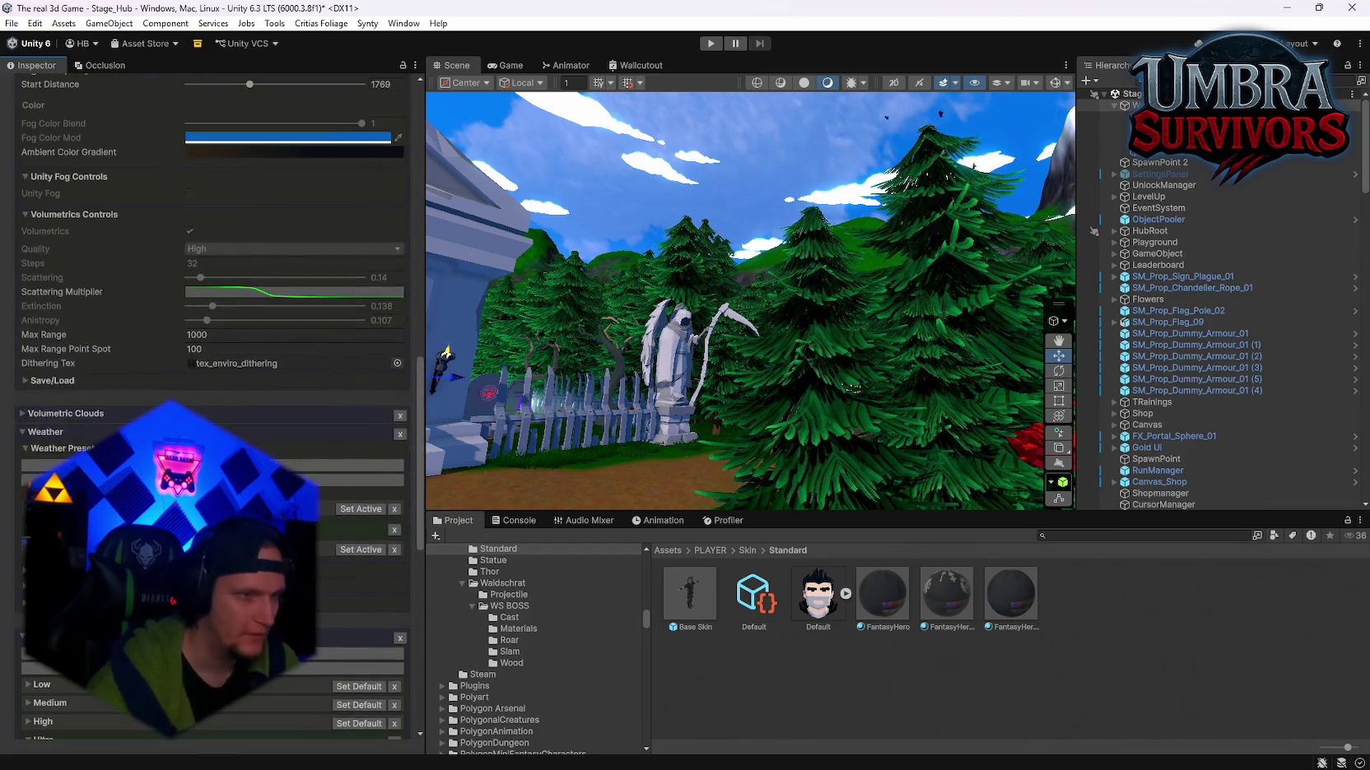
pyautogui.scroll(-5, 213, 403)
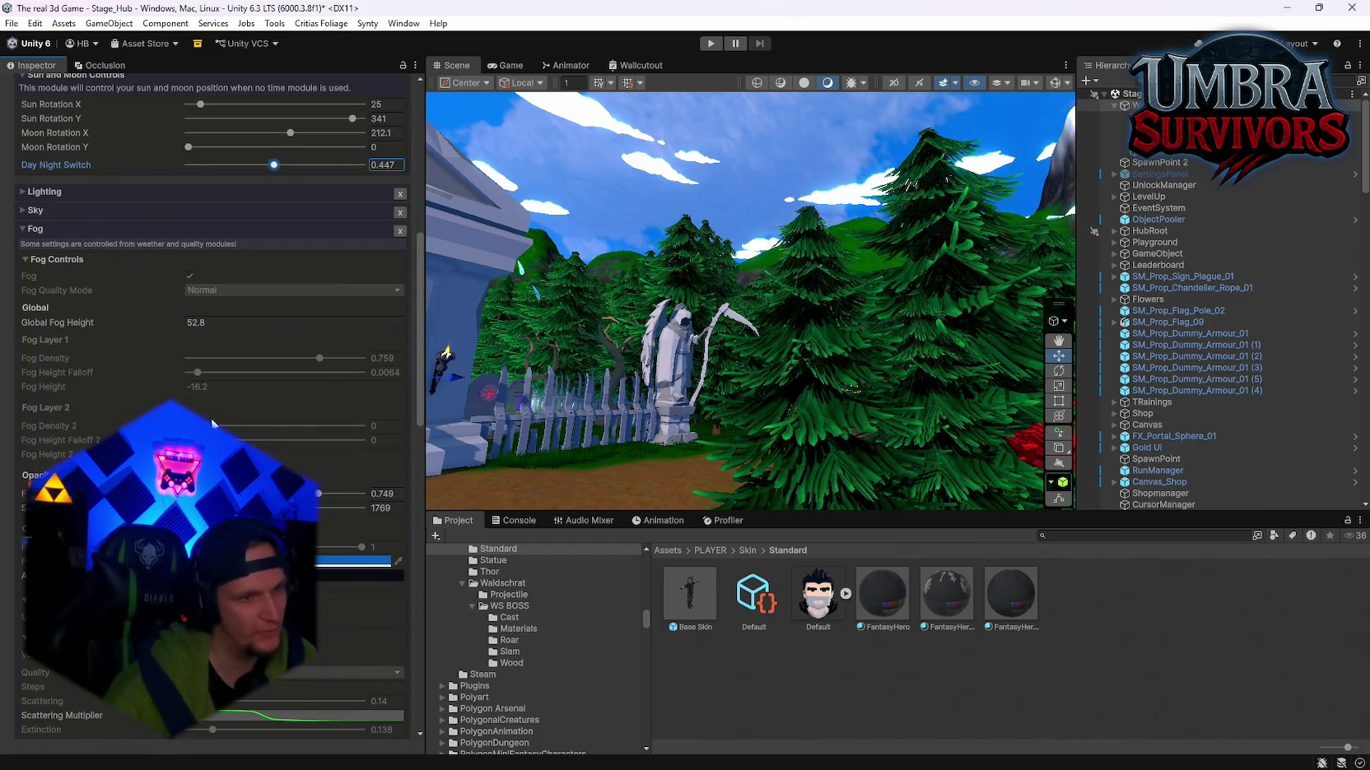
# Step: Set the fog Start Distance to 1255 while watching the castle and village
pyautogui.moveTo(896, 346); pyautogui.dragTo(576, 354)
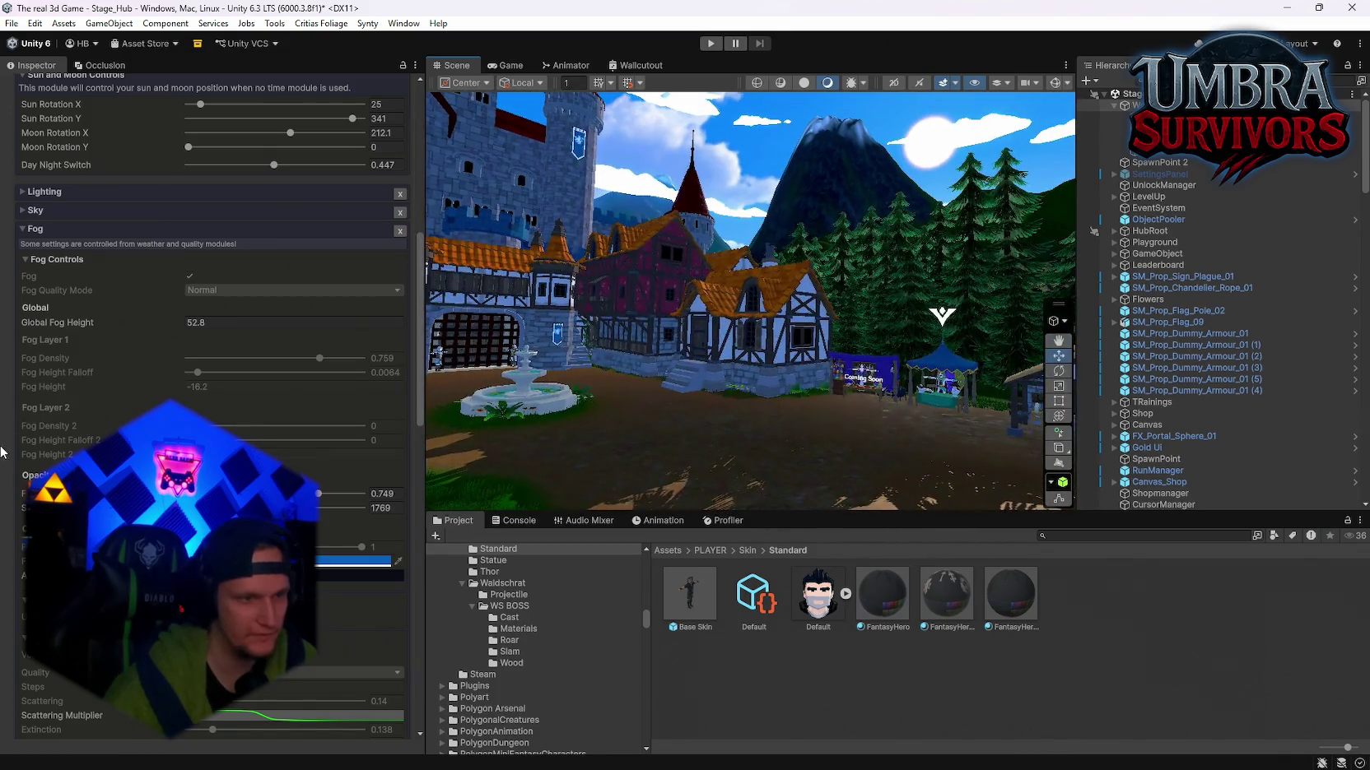
pyautogui.moveTo(942, 316)
pyautogui.mouseDown()
pyautogui.moveTo(625, 329)
pyautogui.moveTo(327, 494)
pyautogui.mouseUp()
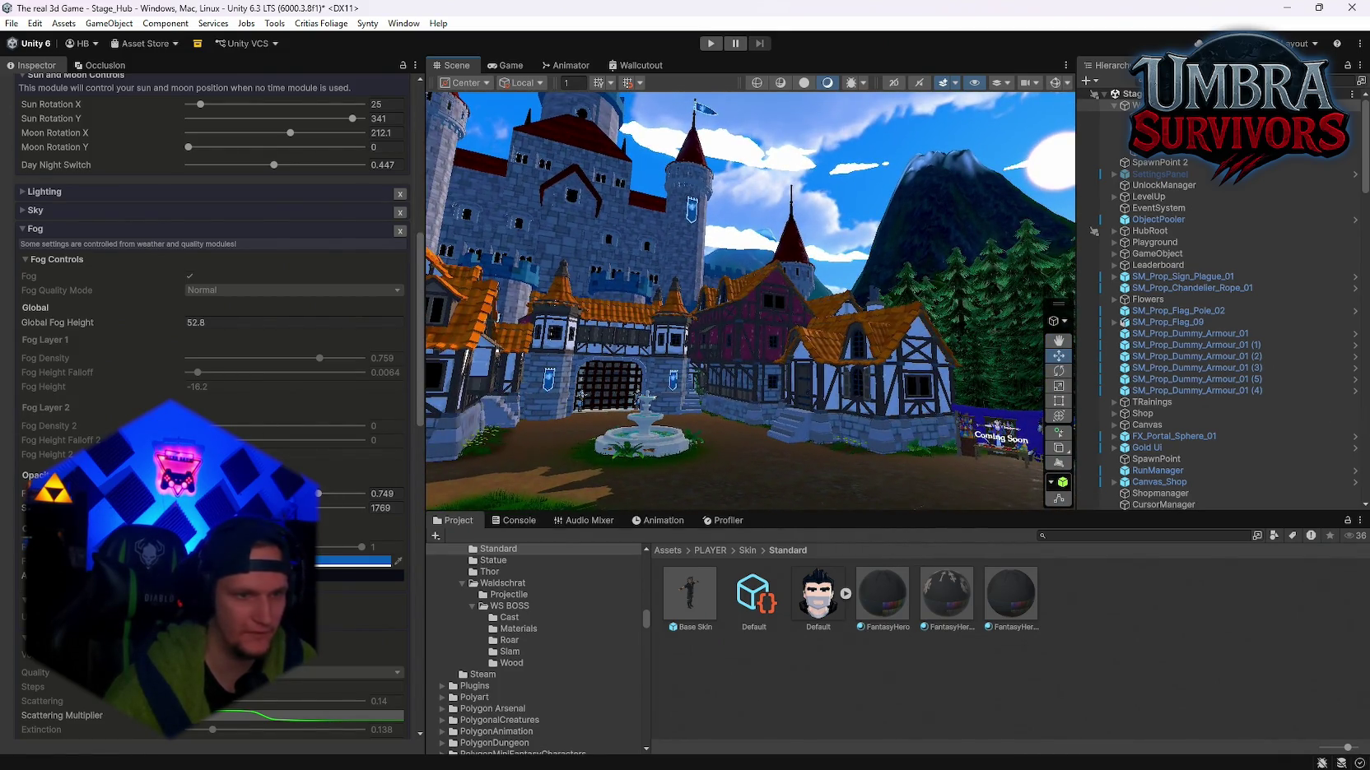
pyautogui.moveTo(165, 508); pyautogui.dragTo(272, 508)
pyautogui.moveTo(823, 370)
pyautogui.mouseDown()
pyautogui.moveTo(627, 371)
pyautogui.moveTo(651, 362)
pyautogui.moveTo(450, 489)
pyautogui.mouseUp()
pyautogui.moveTo(247, 508); pyautogui.dragTo(231, 508)
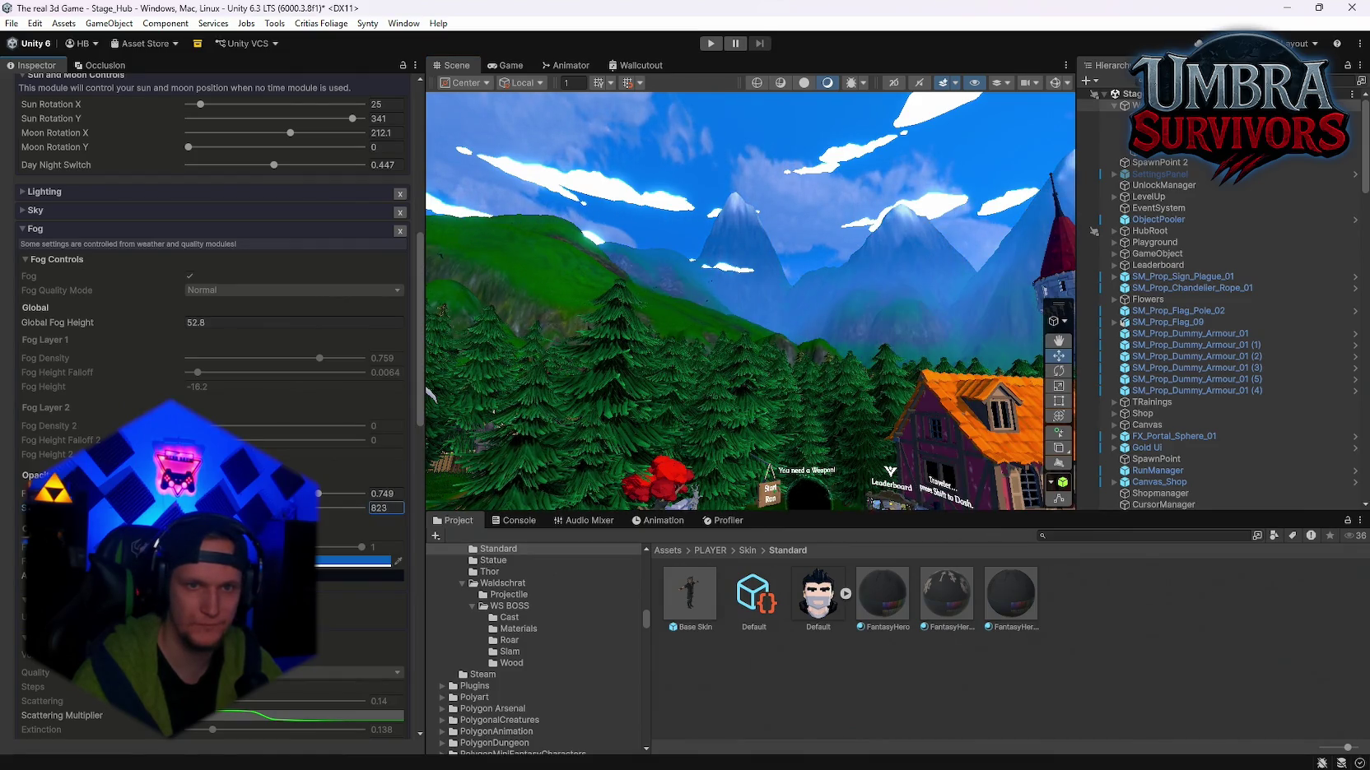
pyautogui.moveTo(796, 438)
pyautogui.mouseDown()
pyautogui.moveTo(1200, 466)
pyautogui.moveTo(584, 496)
pyautogui.mouseUp()
pyautogui.moveTo(247, 508); pyautogui.dragTo(255, 508)
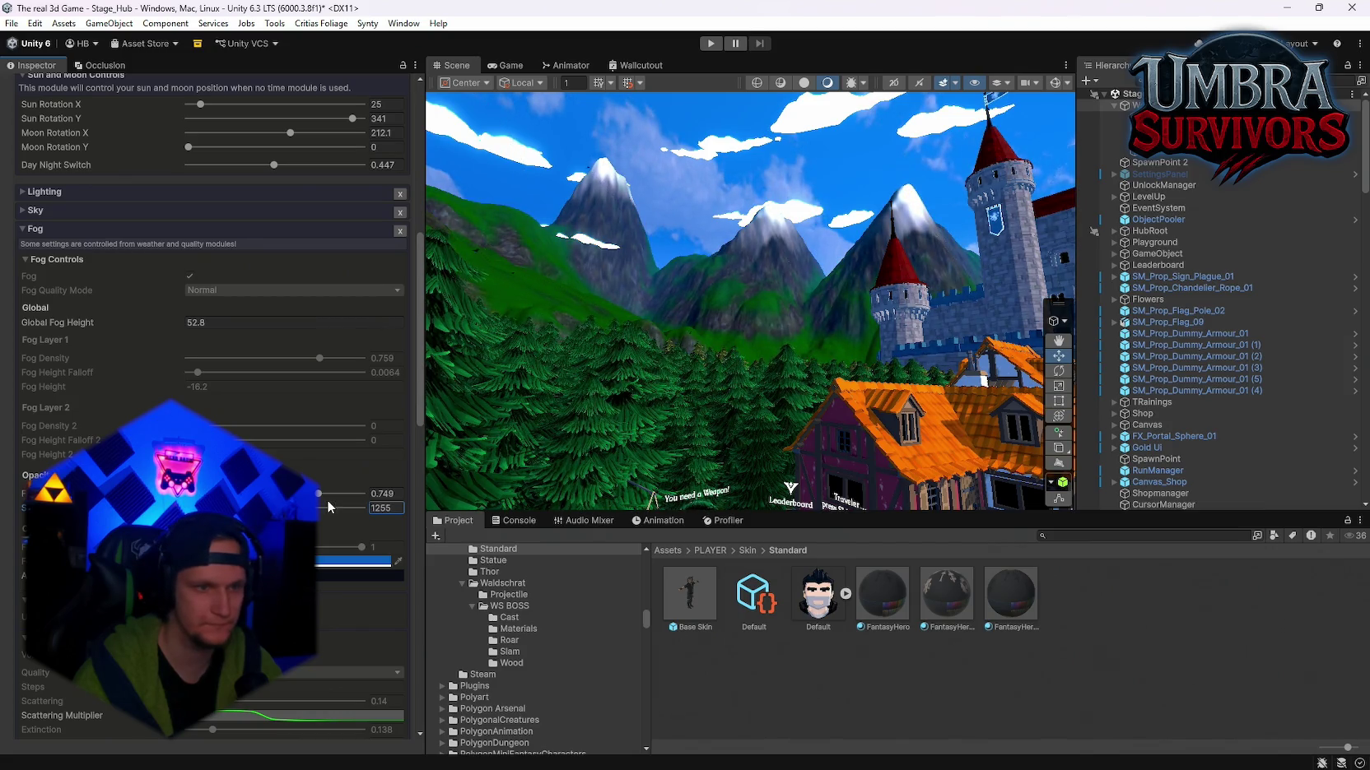
# Step: Undo an accidental fog maximum opacity change, restoring it to 0.749
pyautogui.moveTo(321, 493)
pyautogui.mouseDown()
pyautogui.moveTo(334, 494)
pyautogui.moveTo(287, 493)
pyautogui.moveTo(354, 507)
pyautogui.mouseUp()
pyautogui.hotkey('ctrl', 'z')
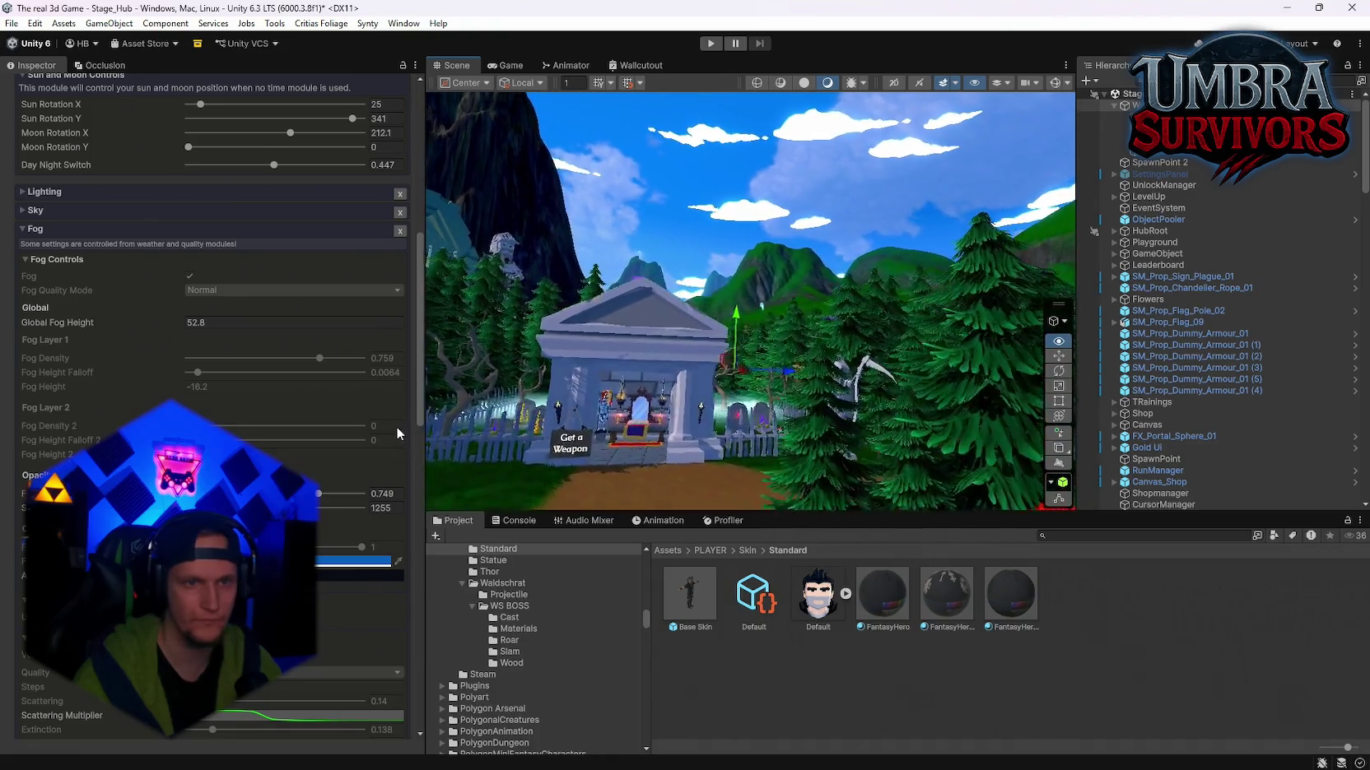
pyautogui.moveTo(430, 449); pyautogui.dragTo(458, 466)
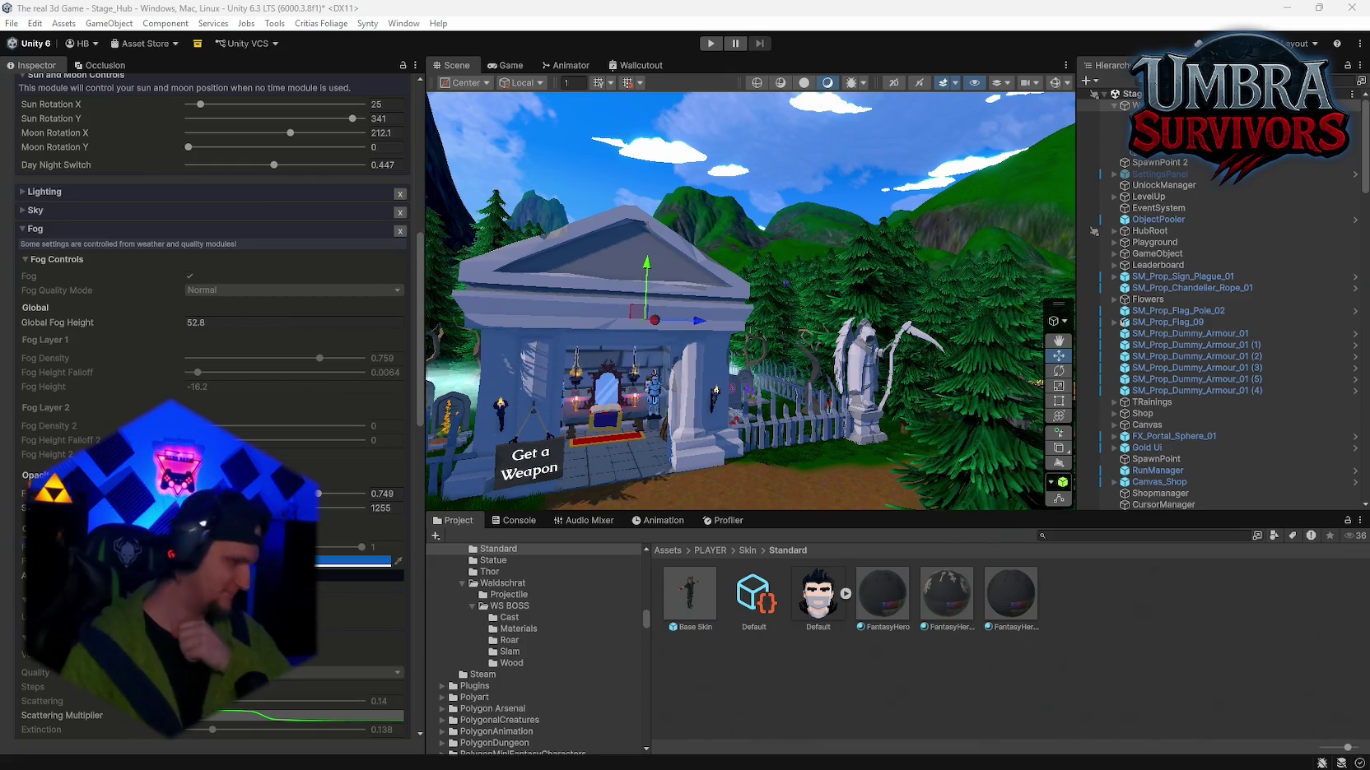
pyautogui.moveTo(823, 329)
pyautogui.mouseDown()
pyautogui.moveTo(882, 184)
pyautogui.moveTo(1136, 338)
pyautogui.moveTo(1332, 383)
pyautogui.mouseUp()
pyautogui.moveTo(988, 363)
pyautogui.mouseDown()
pyautogui.moveTo(580, 195)
pyautogui.moveTo(1074, 202)
pyautogui.moveTo(1211, 220)
pyautogui.moveTo(1285, 346)
pyautogui.mouseUp()
# Step: Save the Stage_Hub scene and the project
pyautogui.click(12, 23)
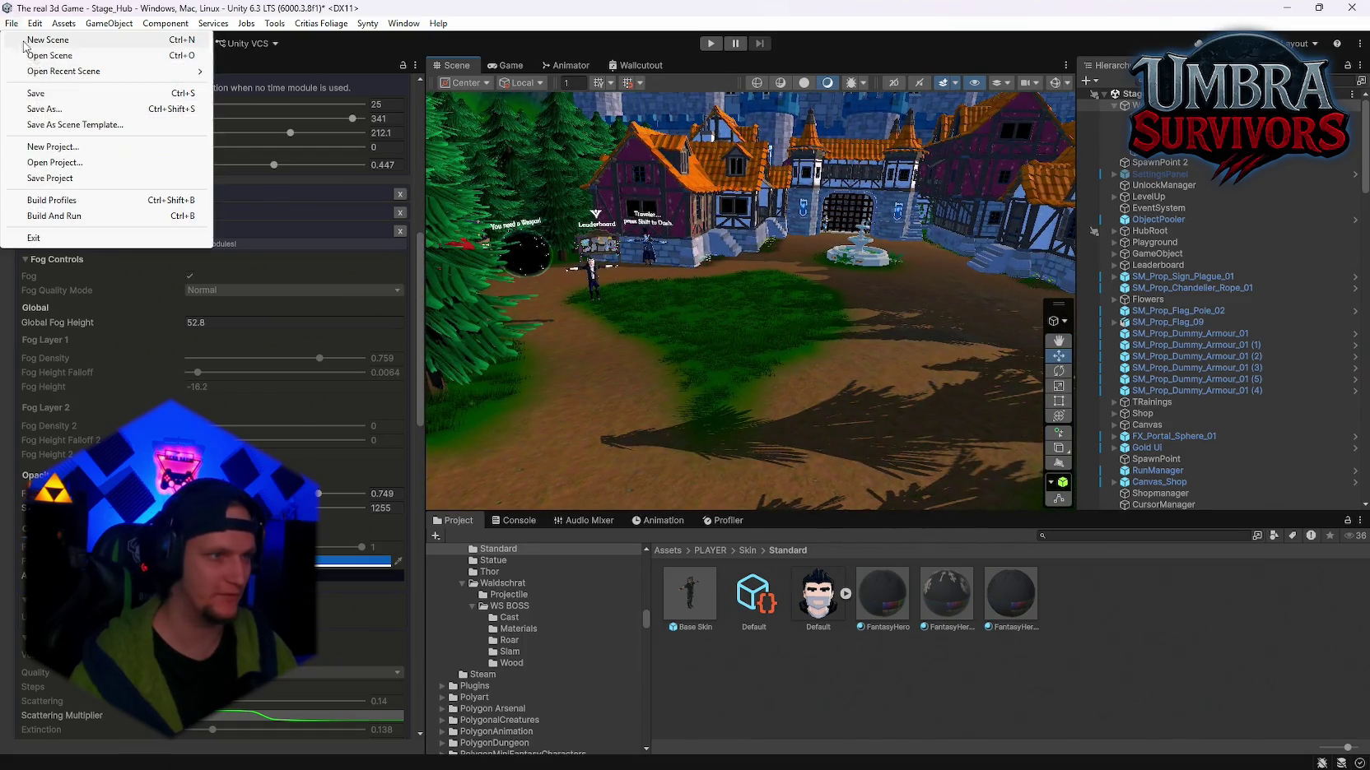
pyautogui.click(35, 95)
pyautogui.click(12, 23)
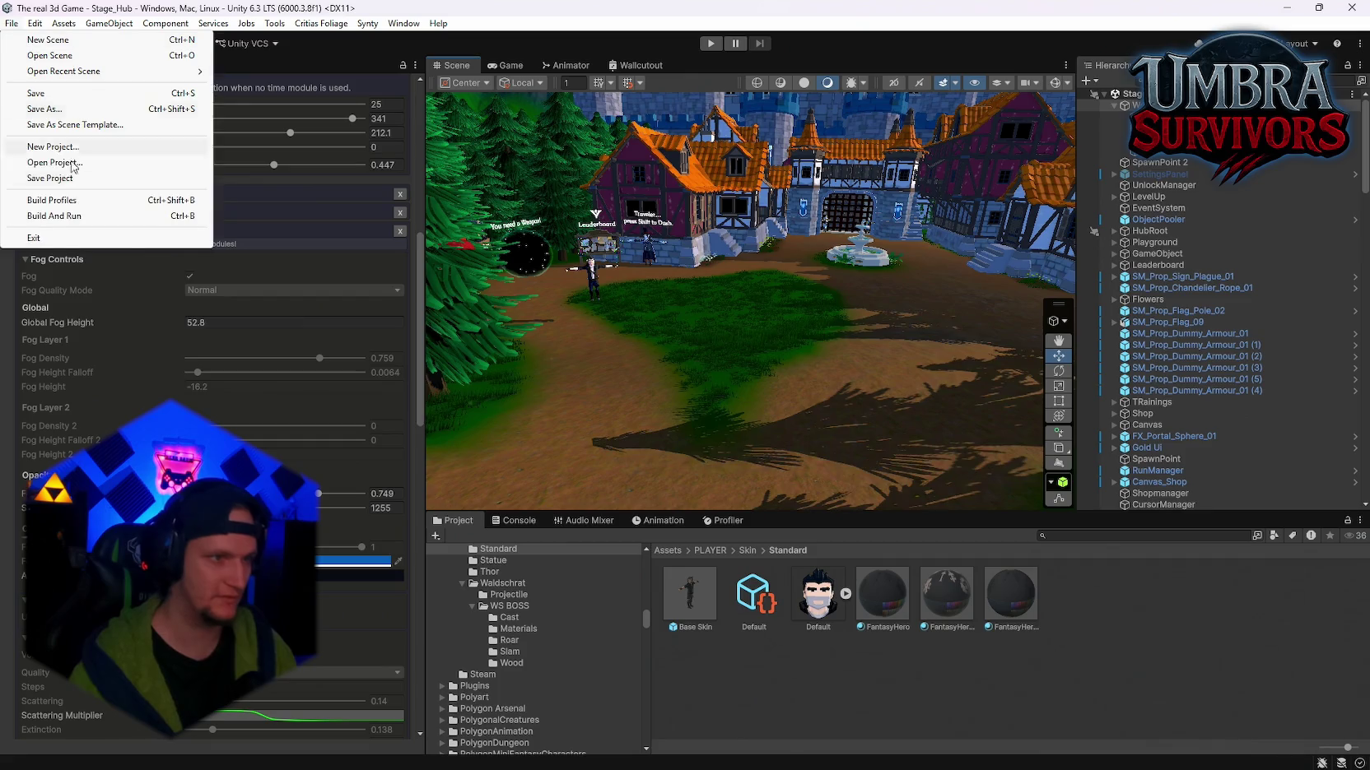
pyautogui.click(37, 177)
# Step: Frame the Scene view on the village houses beside the Leaderboard
pyautogui.moveTo(700, 189); pyautogui.dragTo(749, 181)
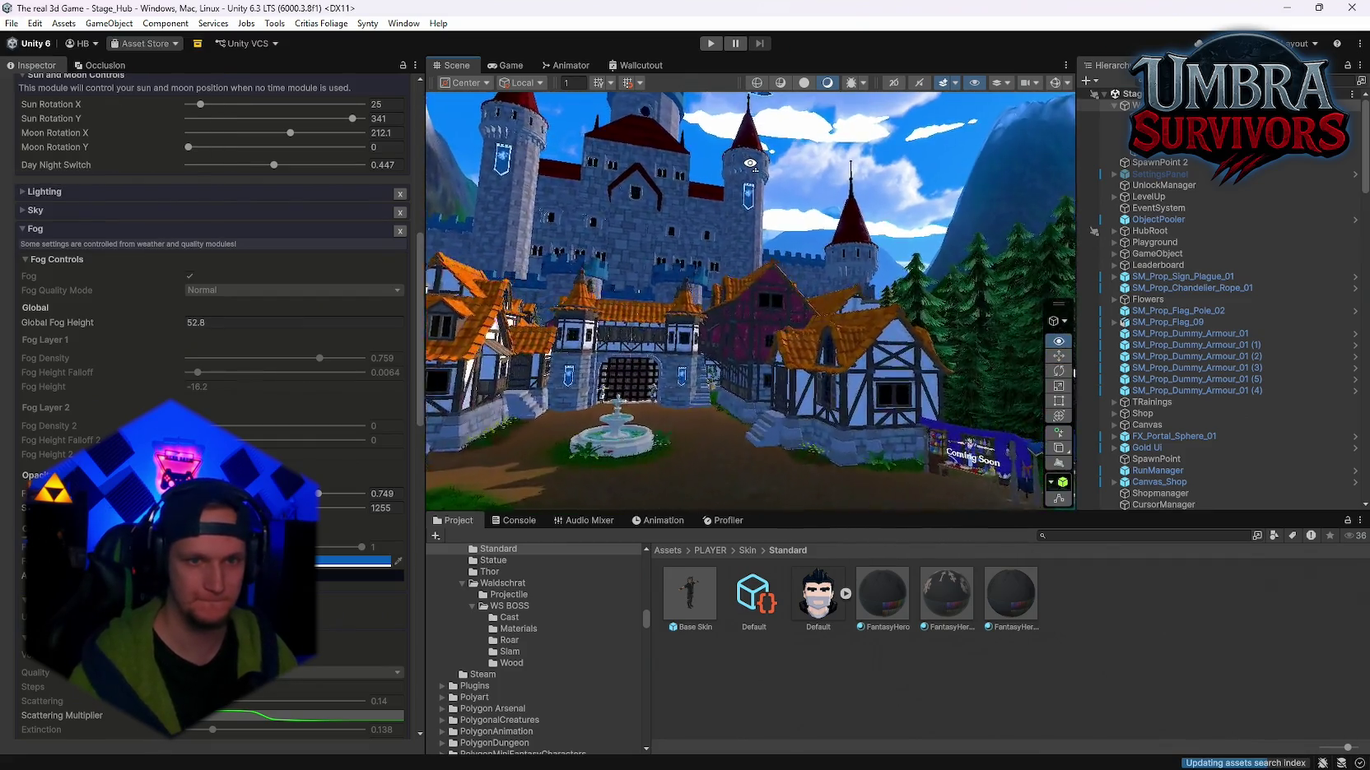
pyautogui.press('f')
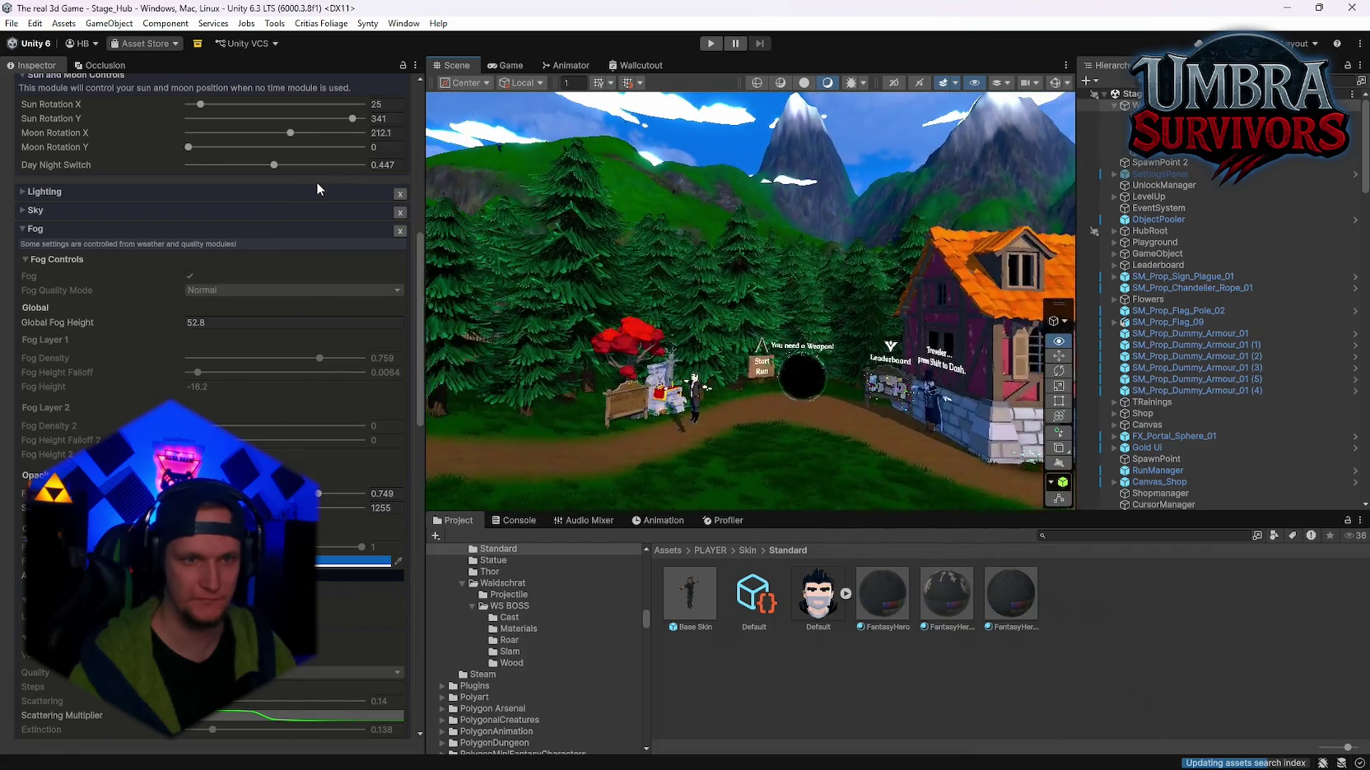
pyautogui.moveTo(576, 214)
pyautogui.mouseDown()
pyautogui.moveTo(1187, 208)
pyautogui.moveTo(1015, 236)
pyautogui.moveTo(650, 207)
pyautogui.moveTo(351, 267)
pyautogui.moveTo(409, 284)
pyautogui.moveTo(706, 287)
pyautogui.mouseUp()
# Step: Set the Leaderboard character's Position Y to -0.65, then reselect the Enviro object
pyautogui.click(707, 287)
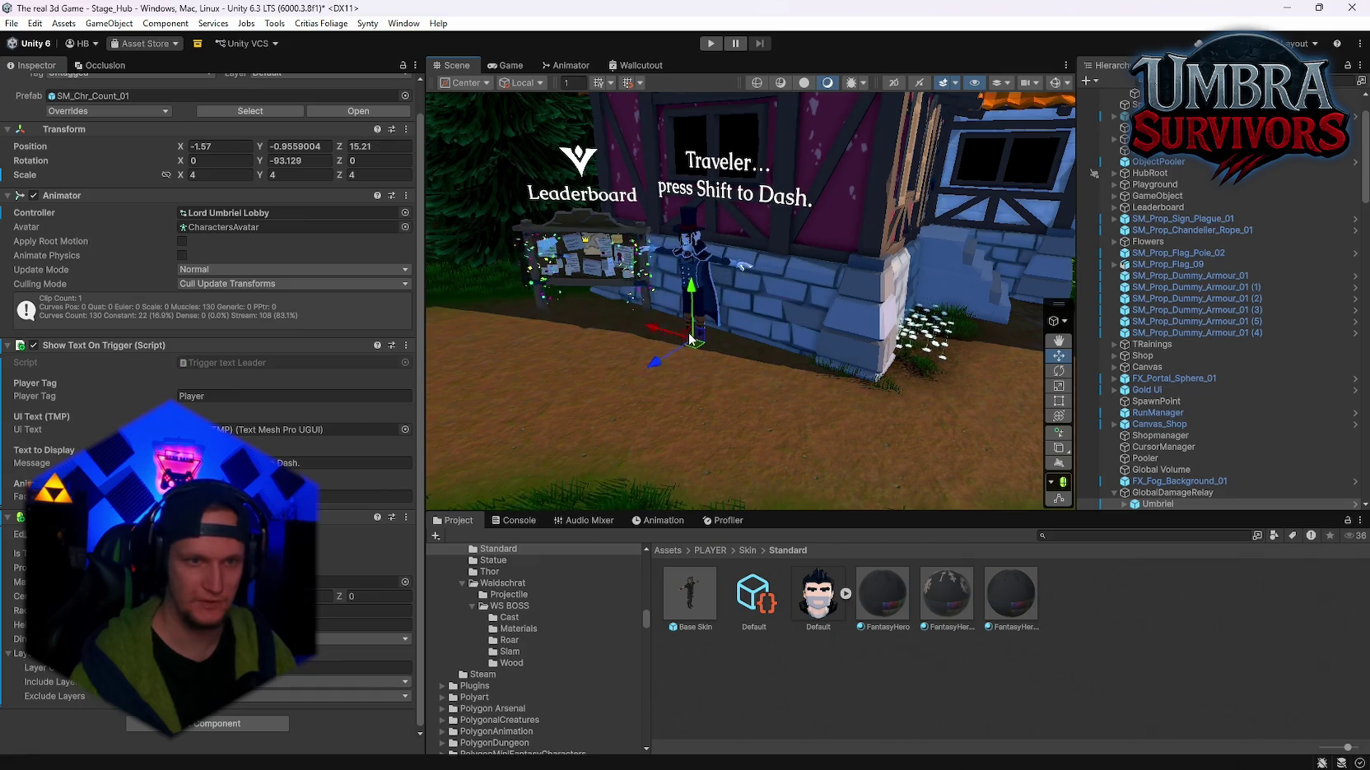
pyautogui.moveTo(690, 338)
pyautogui.mouseDown()
pyautogui.moveTo(716, 305)
pyautogui.moveTo(364, 296)
pyautogui.moveTo(294, 278)
pyautogui.moveTo(261, 174)
pyautogui.moveTo(320, 333)
pyautogui.moveTo(374, 313)
pyautogui.moveTo(88, 283)
pyautogui.moveTo(1327, 291)
pyautogui.moveTo(1213, 209)
pyautogui.moveTo(1207, 233)
pyautogui.moveTo(1088, 355)
pyautogui.mouseUp()
pyautogui.scroll(3, 1152, 259)
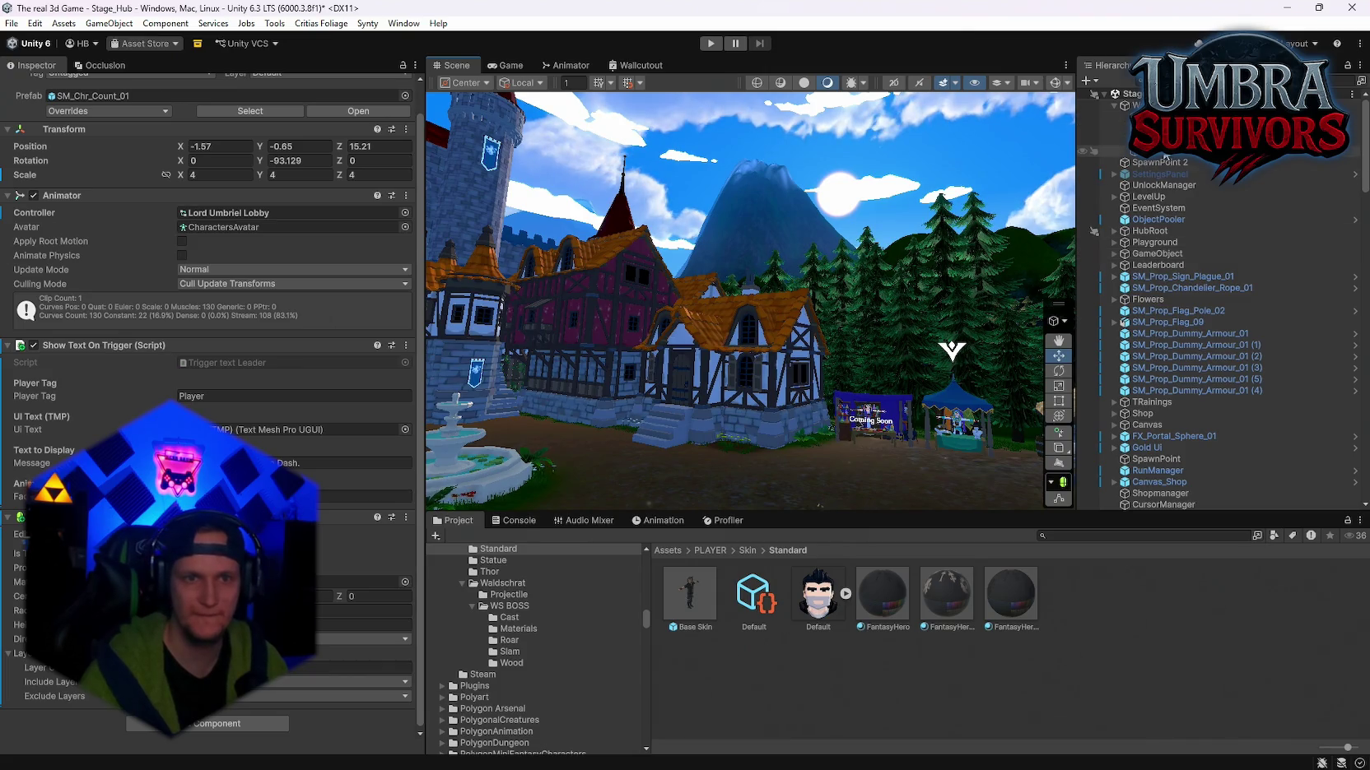
pyautogui.click(1140, 105)
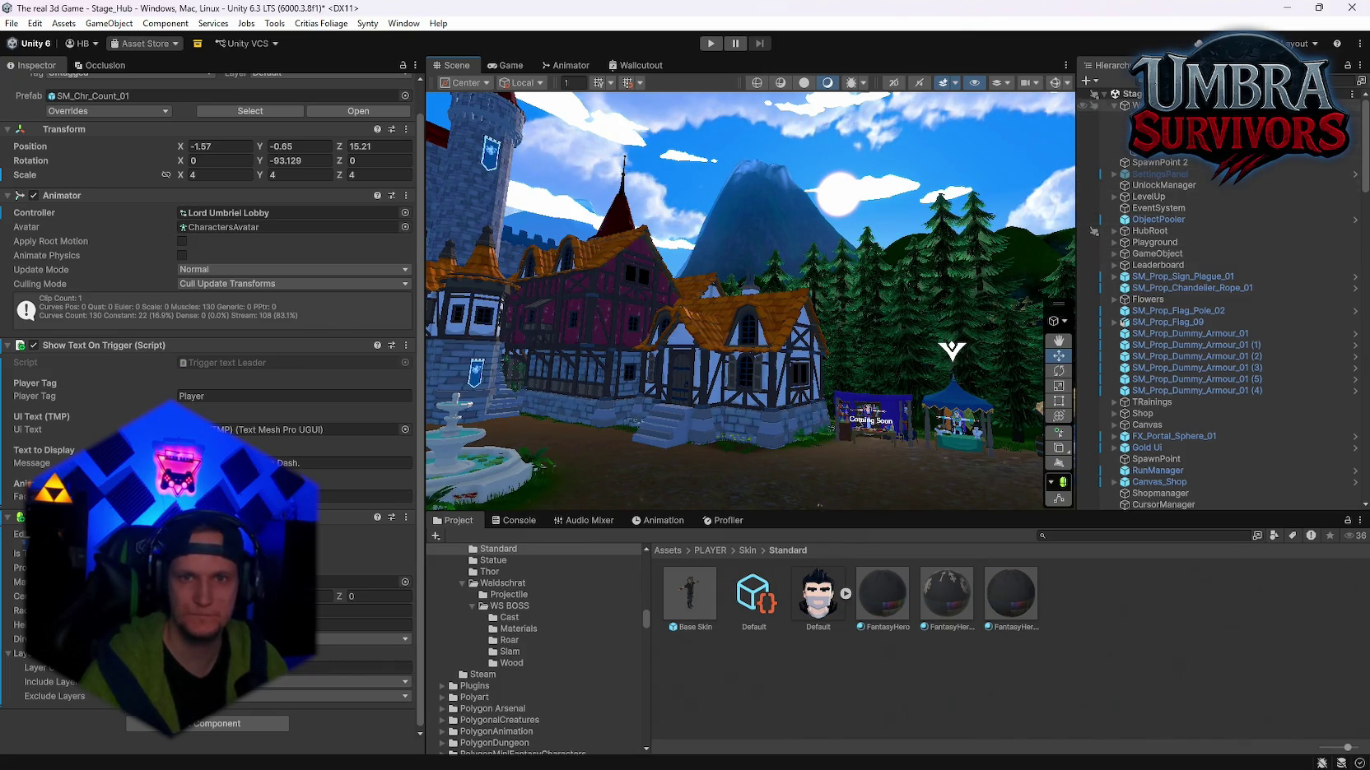
pyautogui.scroll(-20, 308, 429)
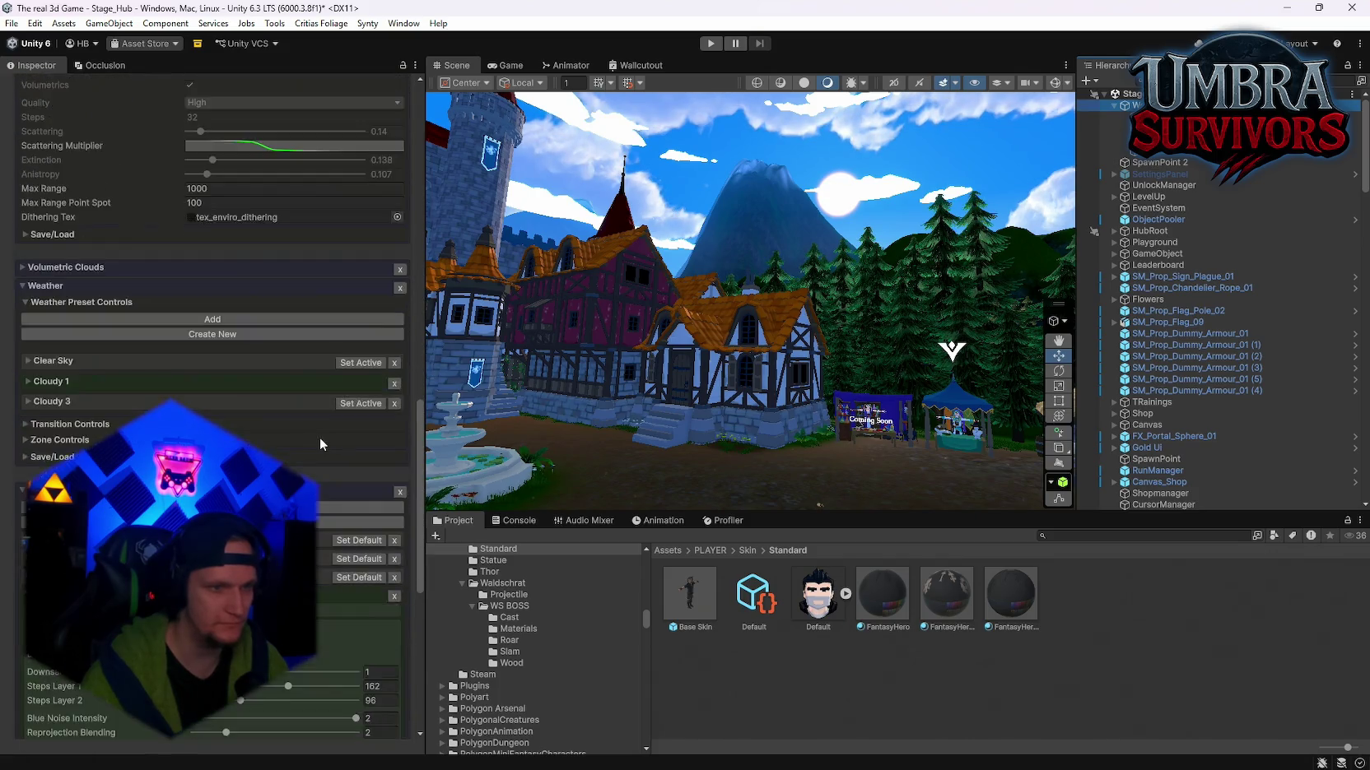
# Step: Set fog Start Distance to 1522, then select the terrain toward the mountain
pyautogui.scroll(5, 316, 447)
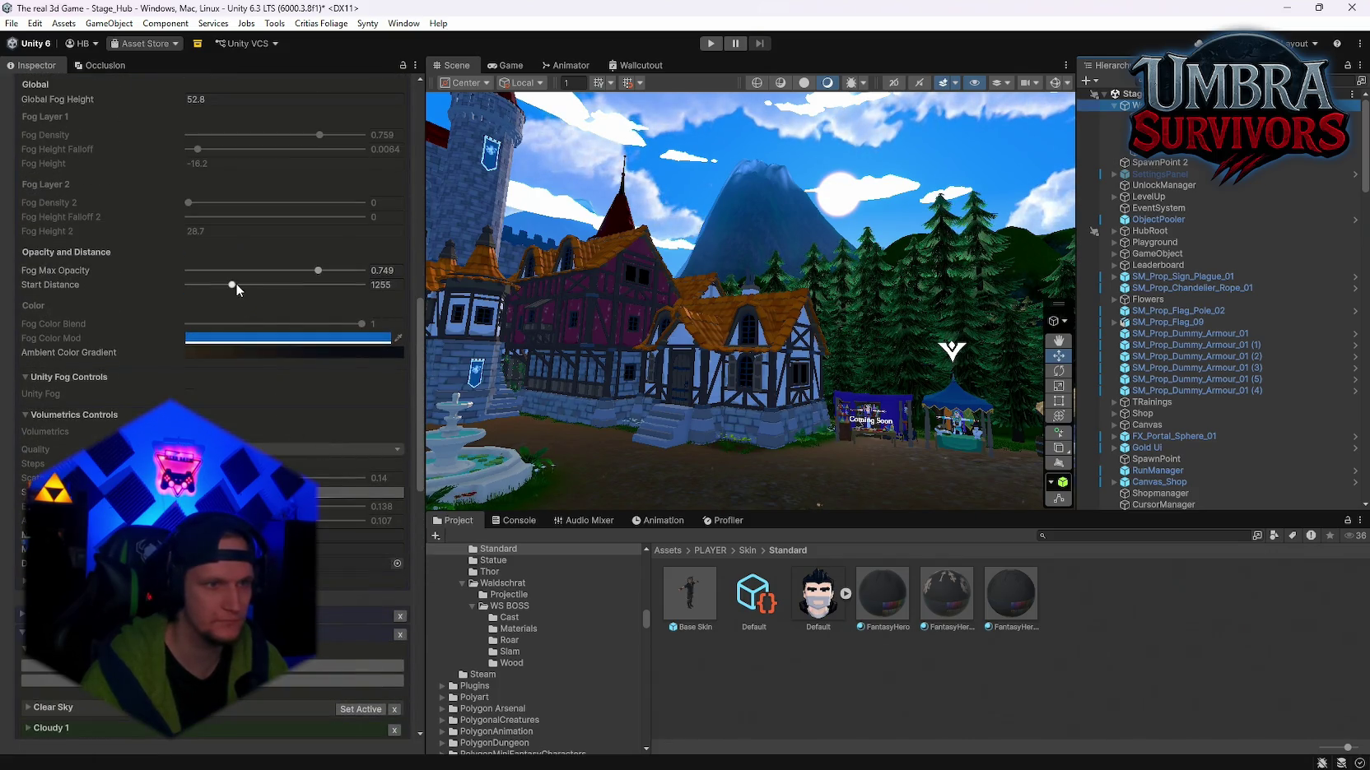
pyautogui.moveTo(234, 285); pyautogui.dragTo(245, 290)
pyautogui.moveTo(766, 211)
pyautogui.mouseDown()
pyautogui.moveTo(847, 193)
pyautogui.moveTo(788, 186)
pyautogui.mouseUp()
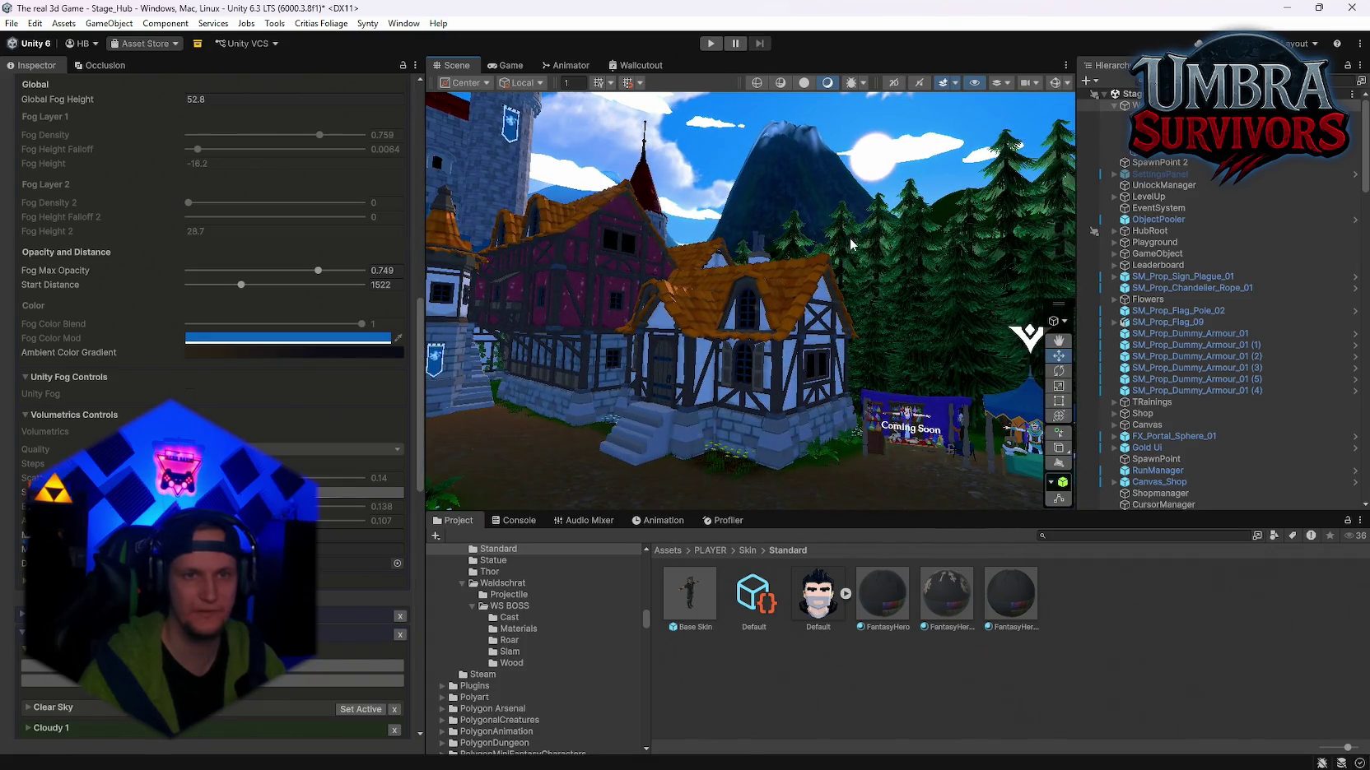
pyautogui.click(902, 314)
pyautogui.moveTo(891, 311)
pyautogui.mouseDown()
pyautogui.moveTo(905, 282)
pyautogui.moveTo(749, 169)
pyautogui.mouseUp()
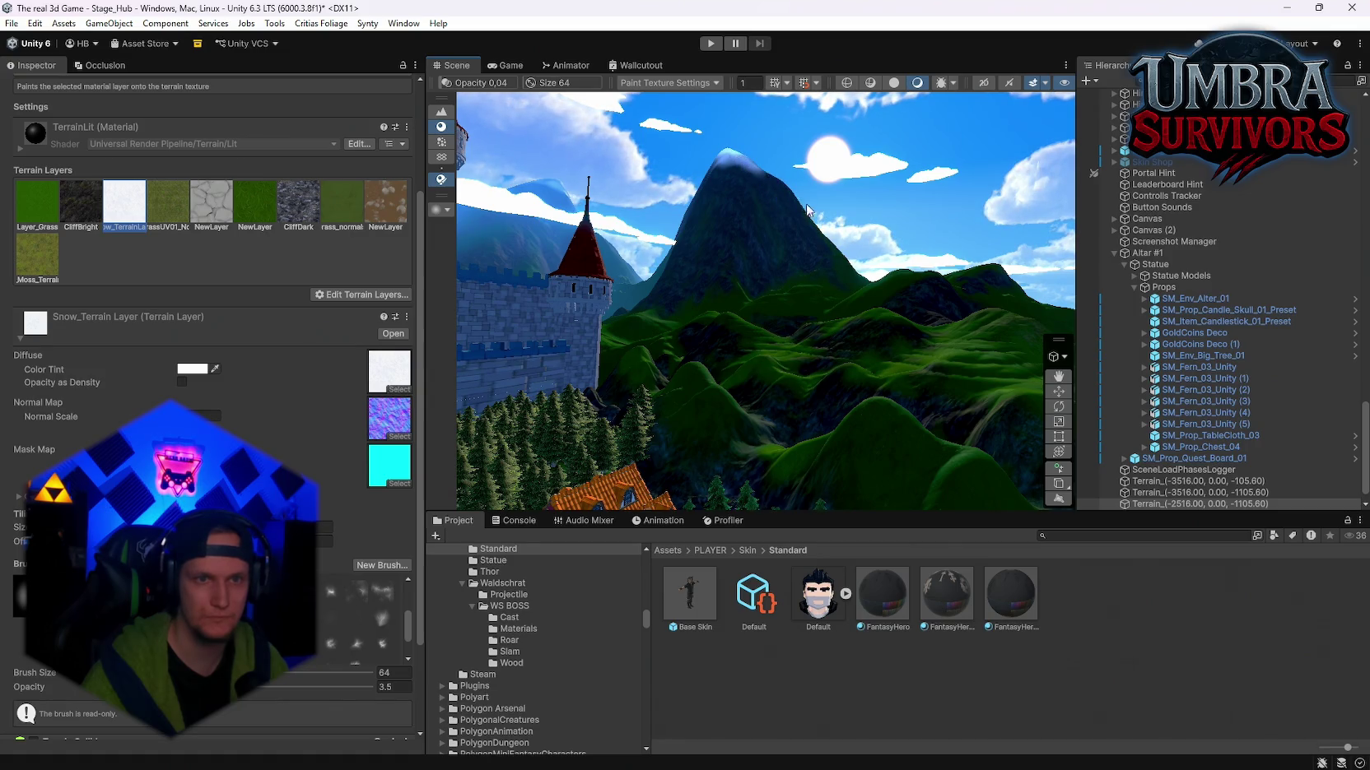
# Step: Try the CliffBright layer with lower brush opacity, then return to Snow_Terrain
pyautogui.moveTo(806, 210)
pyautogui.mouseDown()
pyautogui.moveTo(734, 220)
pyautogui.moveTo(765, 243)
pyautogui.mouseUp()
pyautogui.click(81, 202)
pyautogui.click(94, 687)
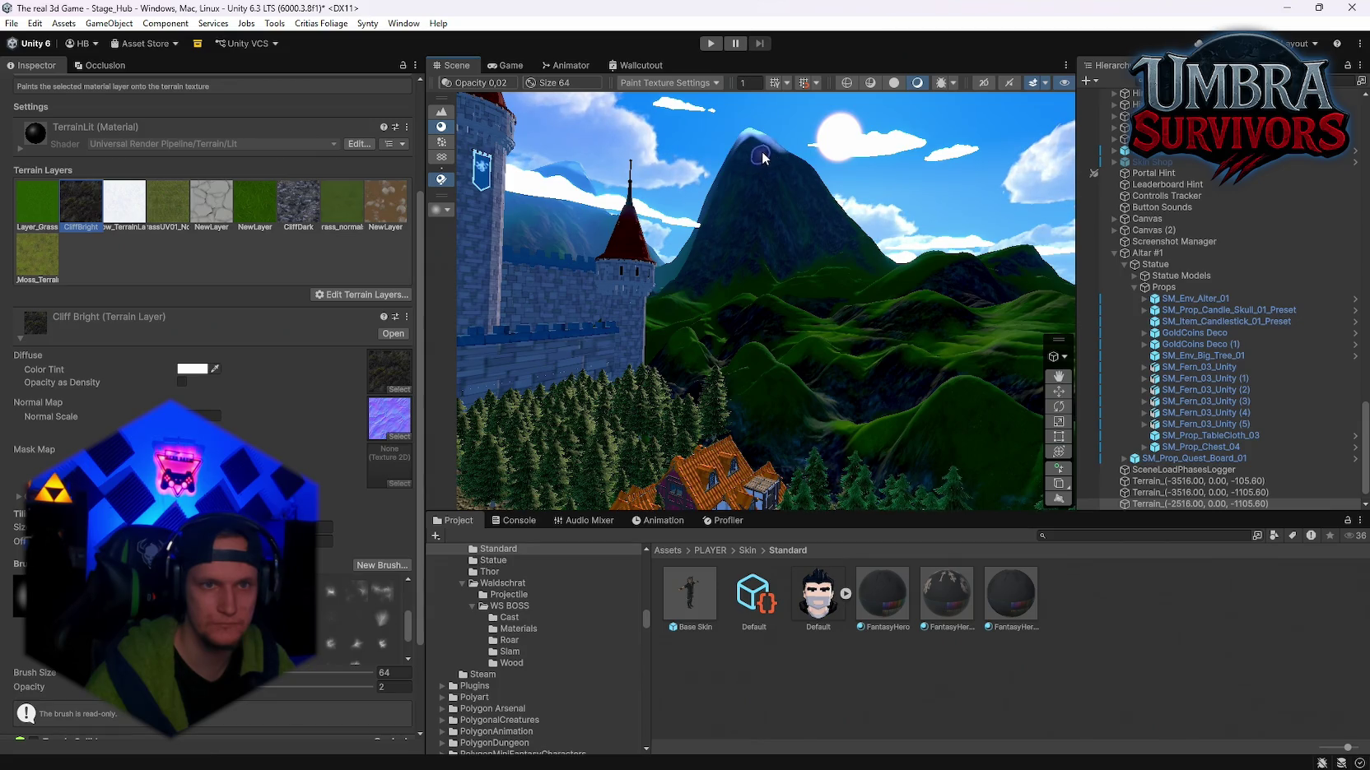
pyautogui.moveTo(744, 152)
pyautogui.mouseDown()
pyautogui.moveTo(879, 269)
pyautogui.moveTo(823, 252)
pyautogui.mouseUp()
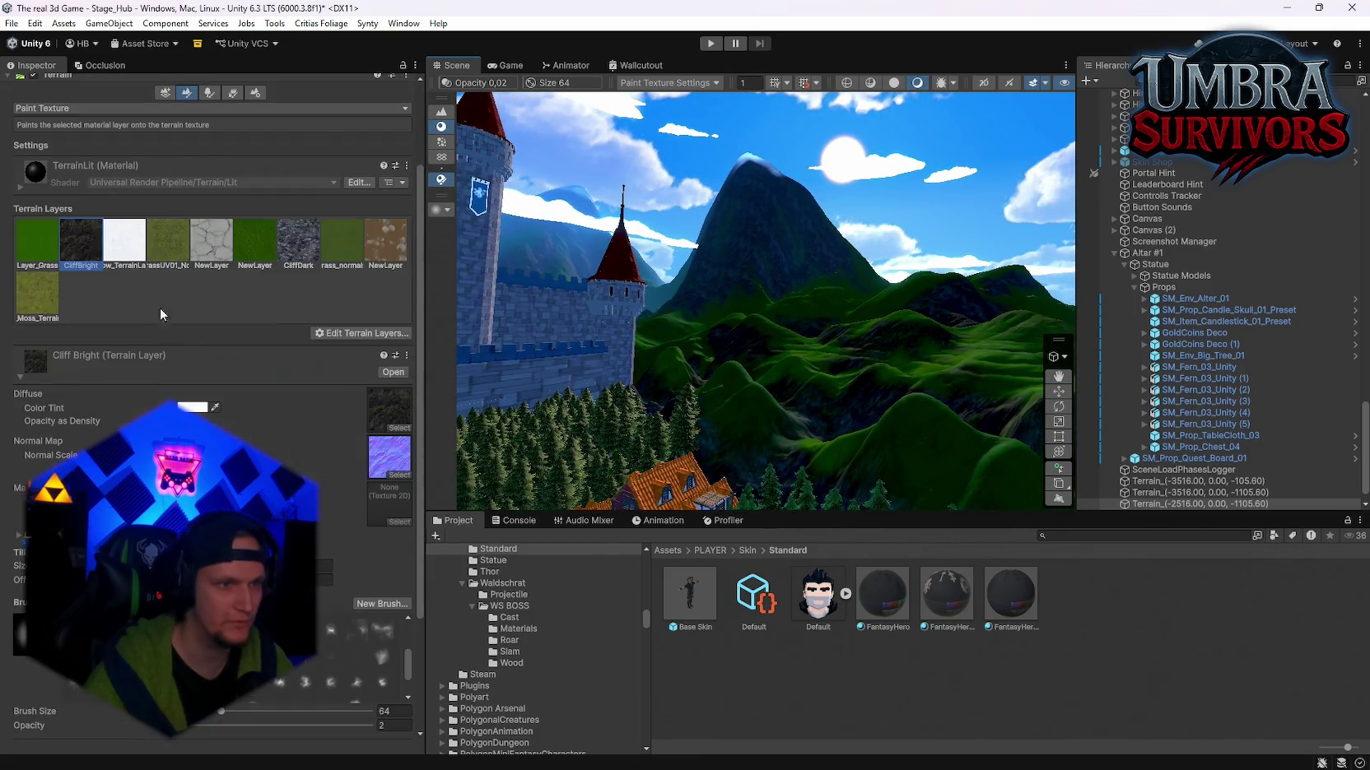
pyautogui.click(125, 354)
pyautogui.scroll(-3, 124, 354)
pyautogui.click(750, 166)
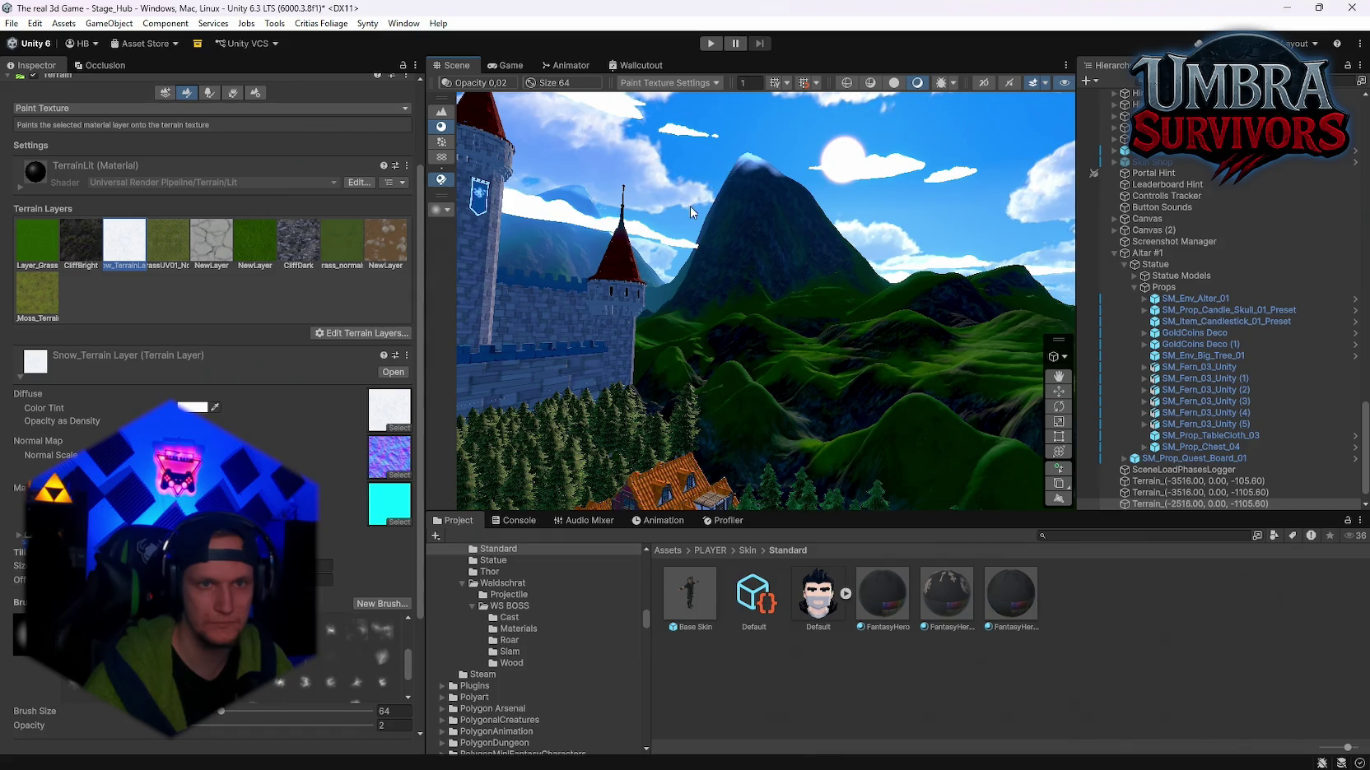
# Step: Switch the terrain tool to Smooth Height after viewing the snowy mountain up close
pyautogui.moveTo(753, 196)
pyautogui.mouseDown()
pyautogui.moveTo(733, 276)
pyautogui.moveTo(774, 276)
pyautogui.moveTo(714, 149)
pyautogui.mouseUp()
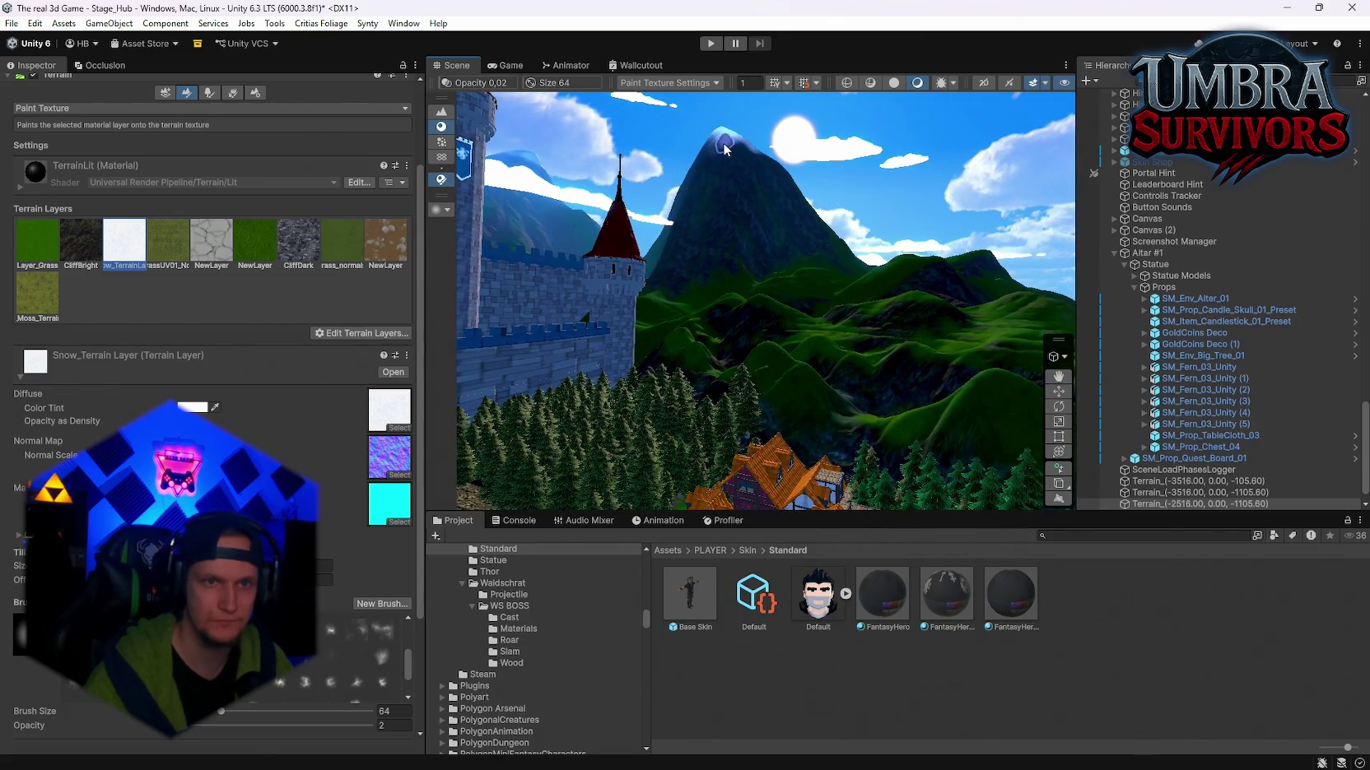
pyautogui.moveTo(776, 205)
pyautogui.mouseDown()
pyautogui.moveTo(789, 212)
pyautogui.moveTo(741, 247)
pyautogui.moveTo(725, 230)
pyautogui.moveTo(702, 310)
pyautogui.moveTo(694, 193)
pyautogui.moveTo(880, 179)
pyautogui.moveTo(991, 244)
pyautogui.moveTo(818, 316)
pyautogui.mouseUp()
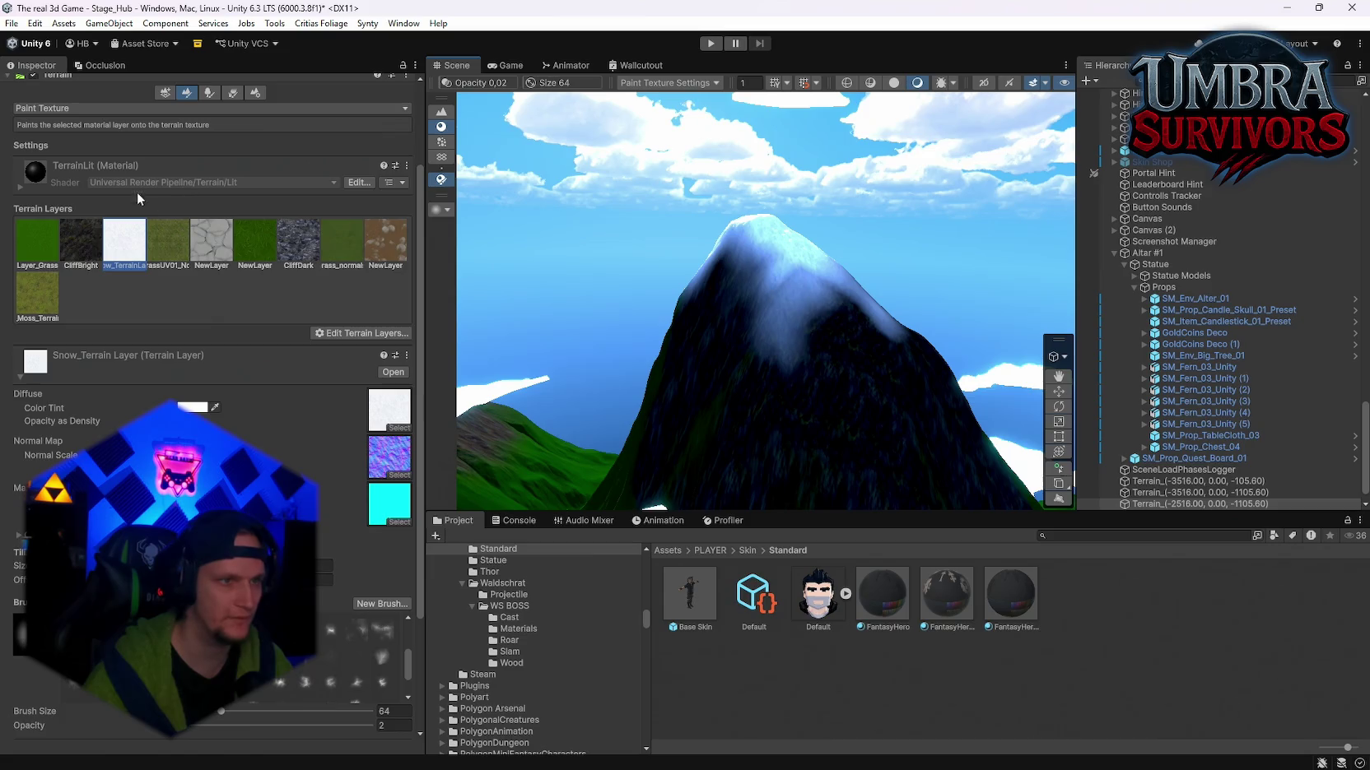
pyautogui.scroll(2, 136, 192)
pyautogui.click(86, 182)
pyautogui.click(123, 265)
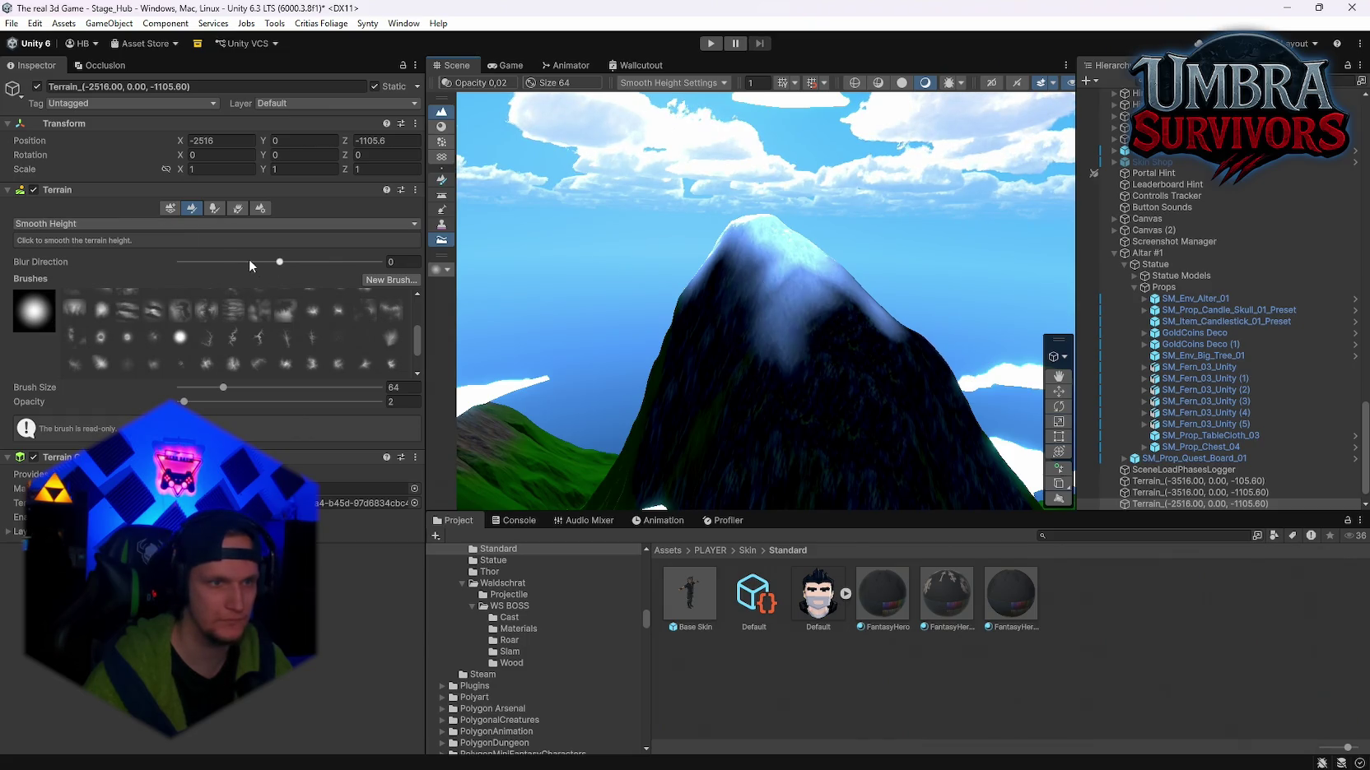
# Step: Set the smoothing Blur Direction to -1 and cycle through the terrain tool tabs
pyautogui.moveTo(248, 259); pyautogui.dragTo(177, 262)
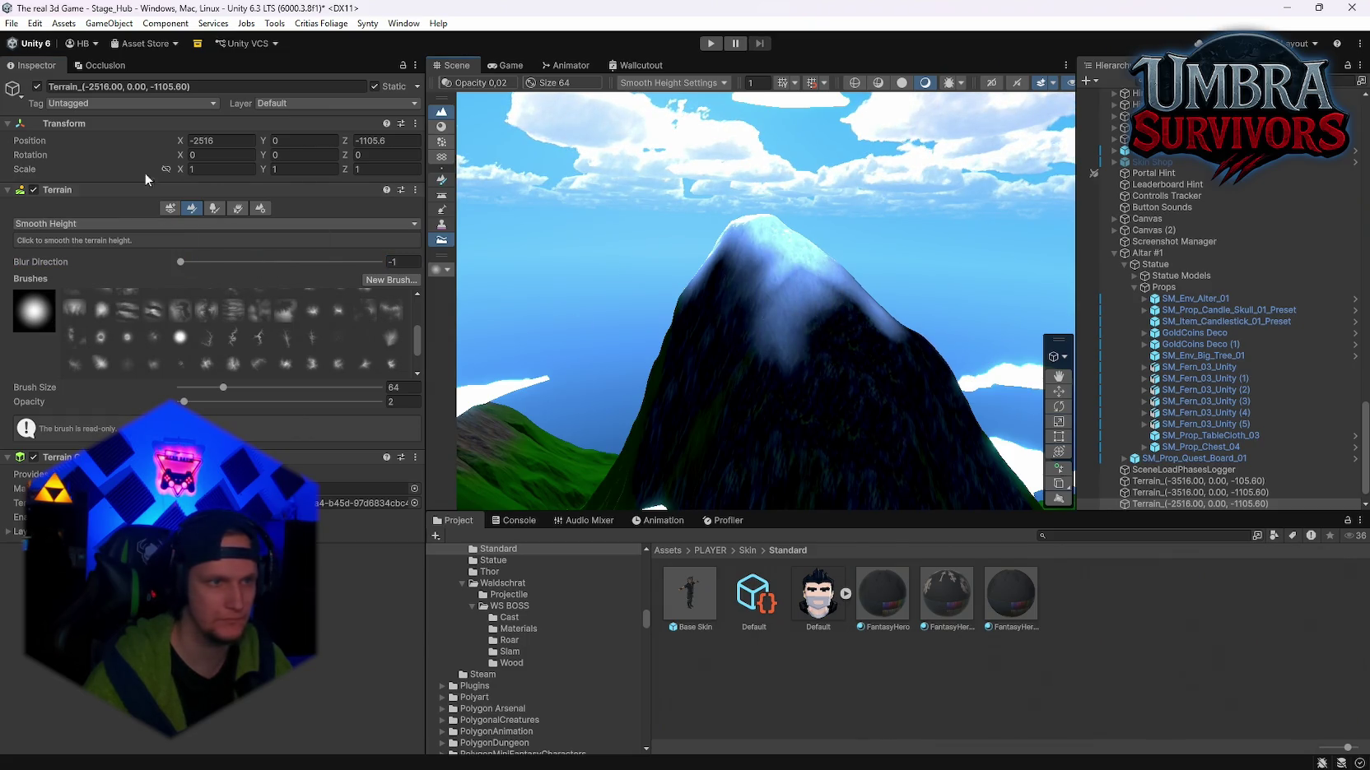
pyautogui.click(215, 208)
pyautogui.click(193, 209)
pyautogui.click(171, 208)
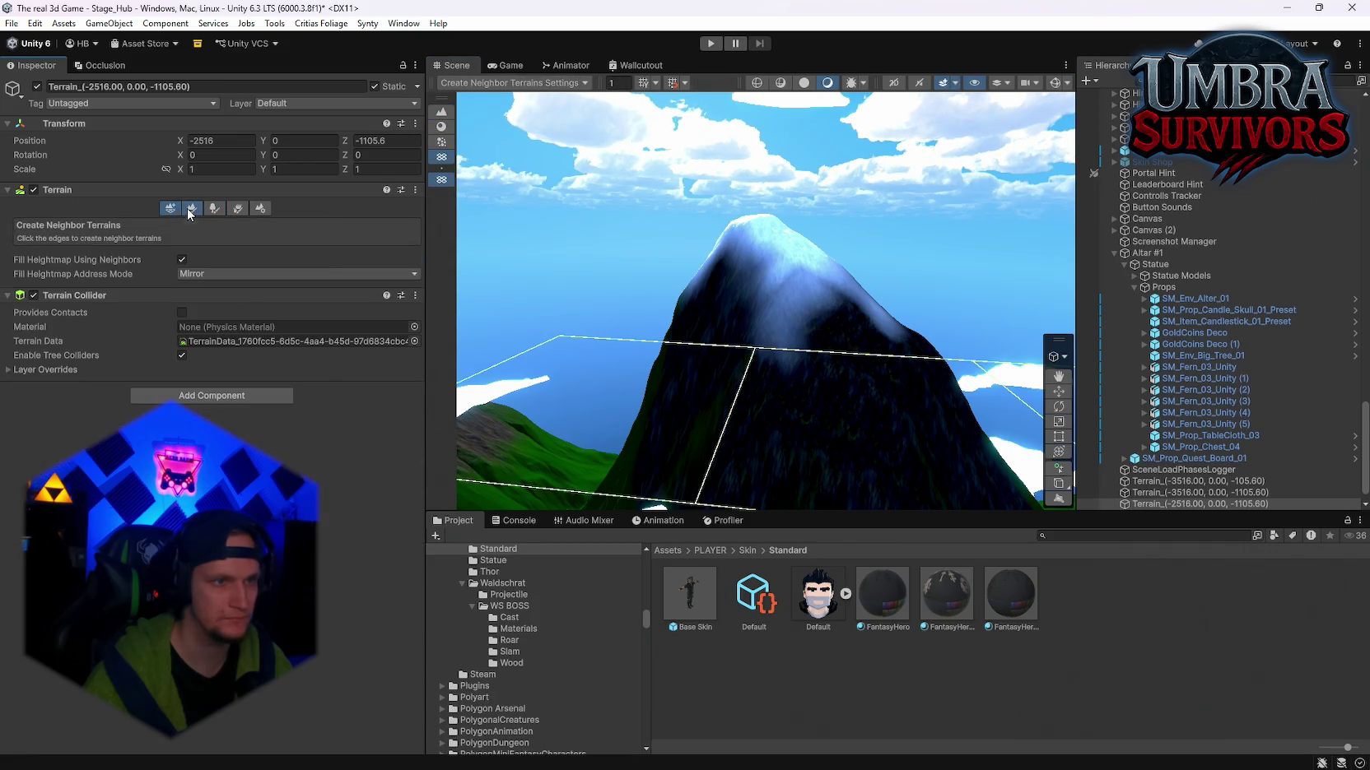
pyautogui.click(191, 208)
# Step: Switch the painting mode to Paint Texture, briefly passing through Paint Holes
pyautogui.click(83, 223)
pyautogui.click(61, 256)
pyautogui.click(82, 223)
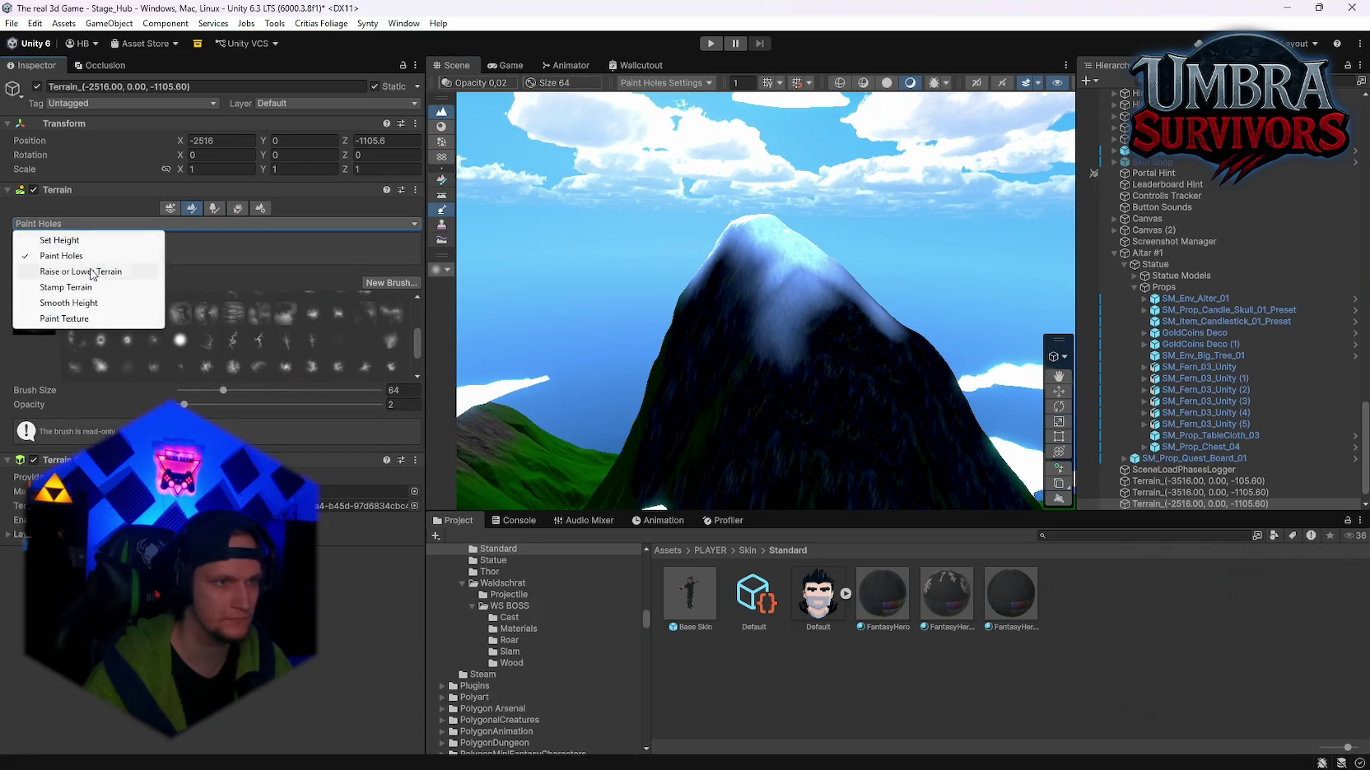
pyautogui.click(71, 319)
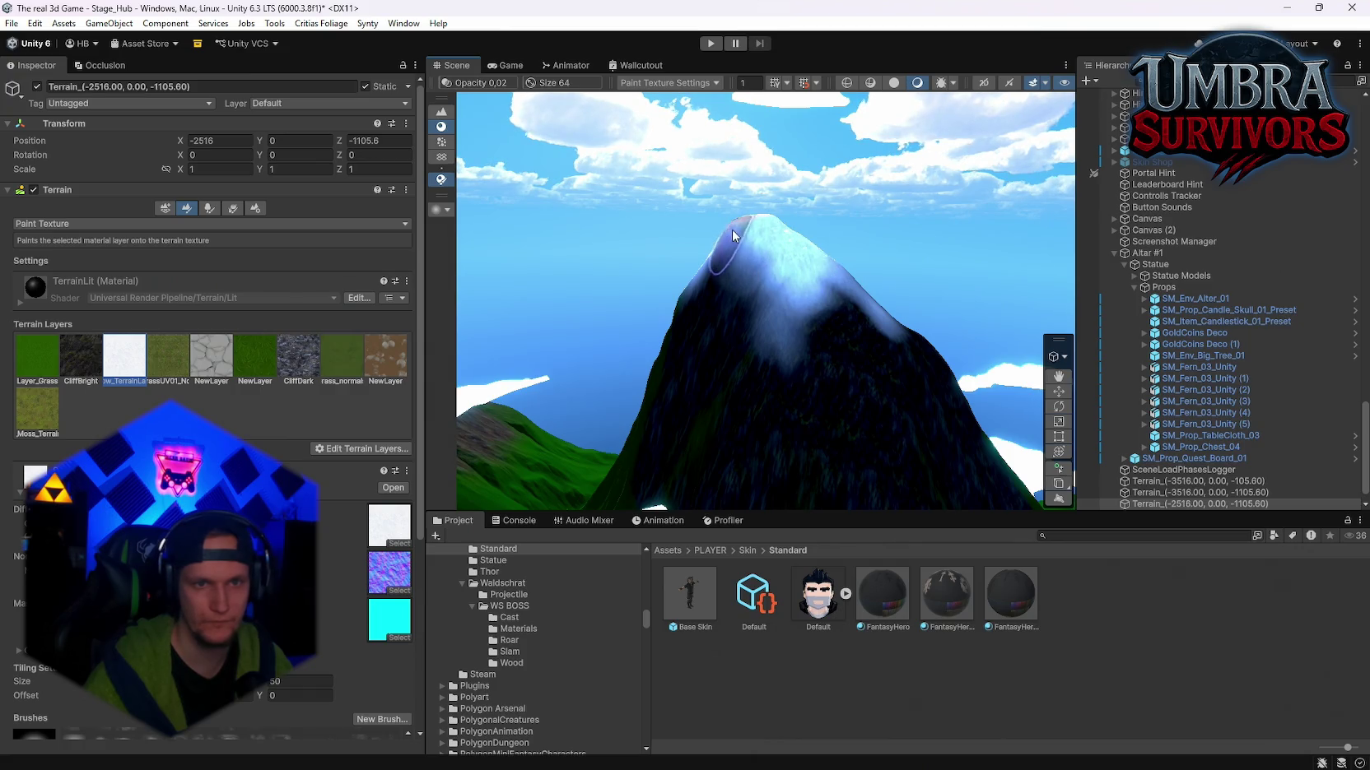
pyautogui.moveTo(735, 233)
pyautogui.mouseDown()
pyautogui.moveTo(750, 362)
pyautogui.moveTo(584, 409)
pyautogui.moveTo(733, 194)
pyautogui.moveTo(724, 210)
pyautogui.moveTo(757, 192)
pyautogui.moveTo(787, 199)
pyautogui.mouseUp()
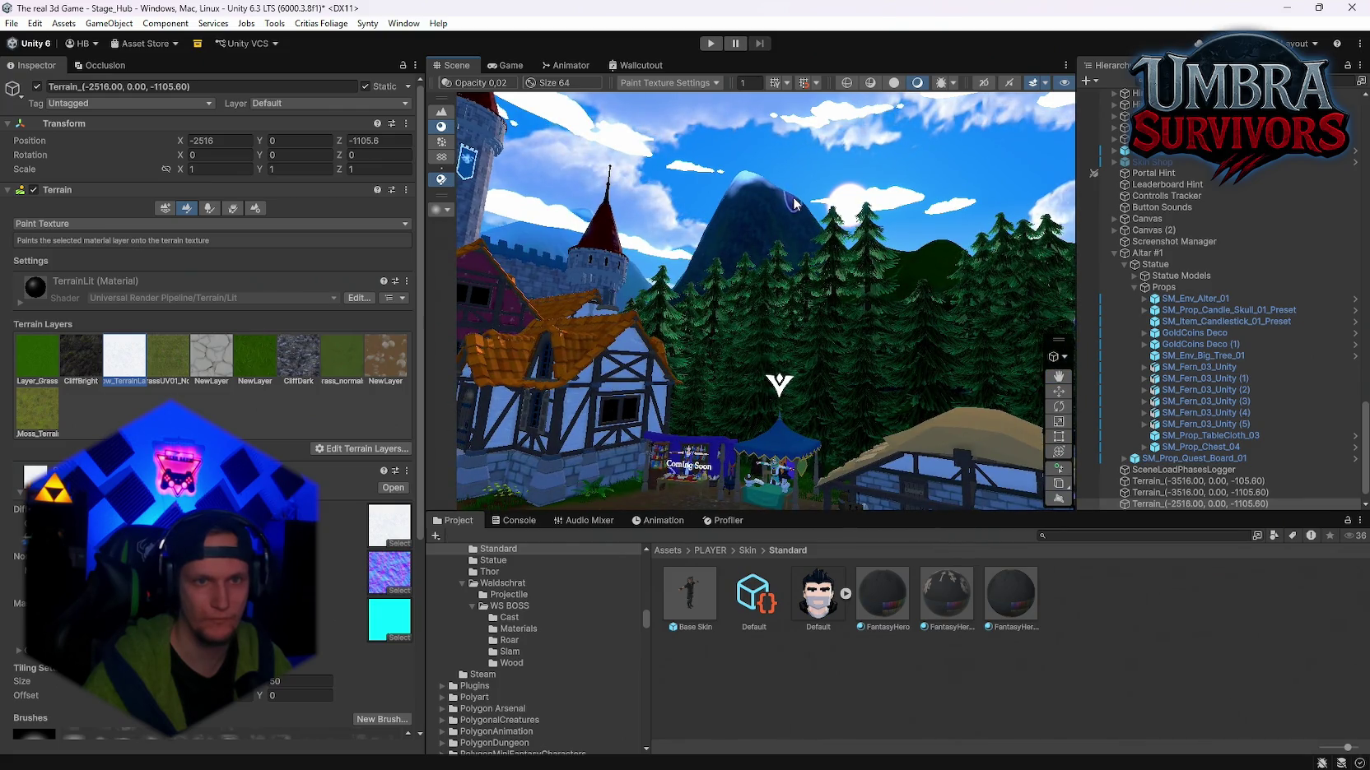
# Step: Paint a CliffBright stroke down the mountain slope with a new brush at opacity 6.9
pyautogui.moveTo(732, 201)
pyautogui.mouseDown()
pyautogui.moveTo(826, 313)
pyautogui.moveTo(587, 260)
pyautogui.mouseUp()
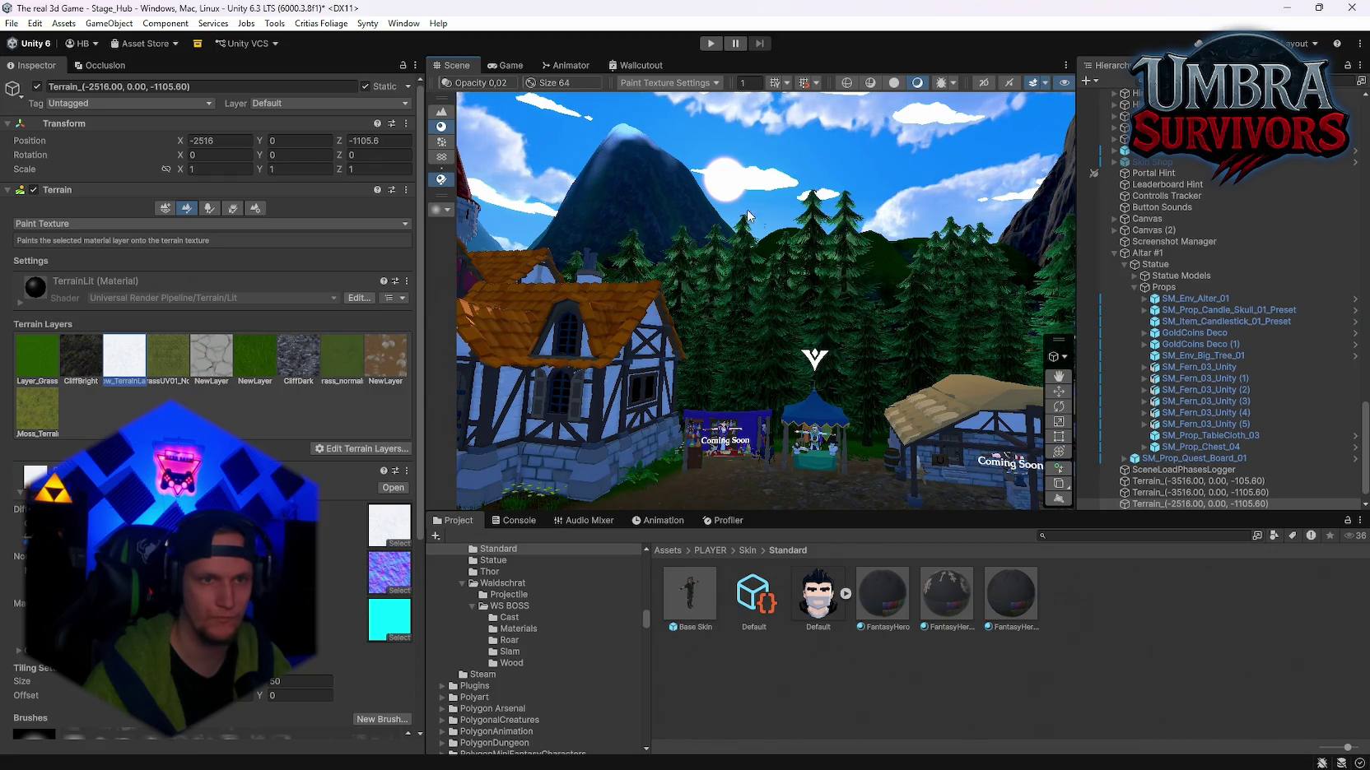
pyautogui.moveTo(748, 216)
pyautogui.mouseDown()
pyautogui.moveTo(641, 187)
pyautogui.moveTo(669, 202)
pyautogui.moveTo(653, 199)
pyautogui.mouseUp()
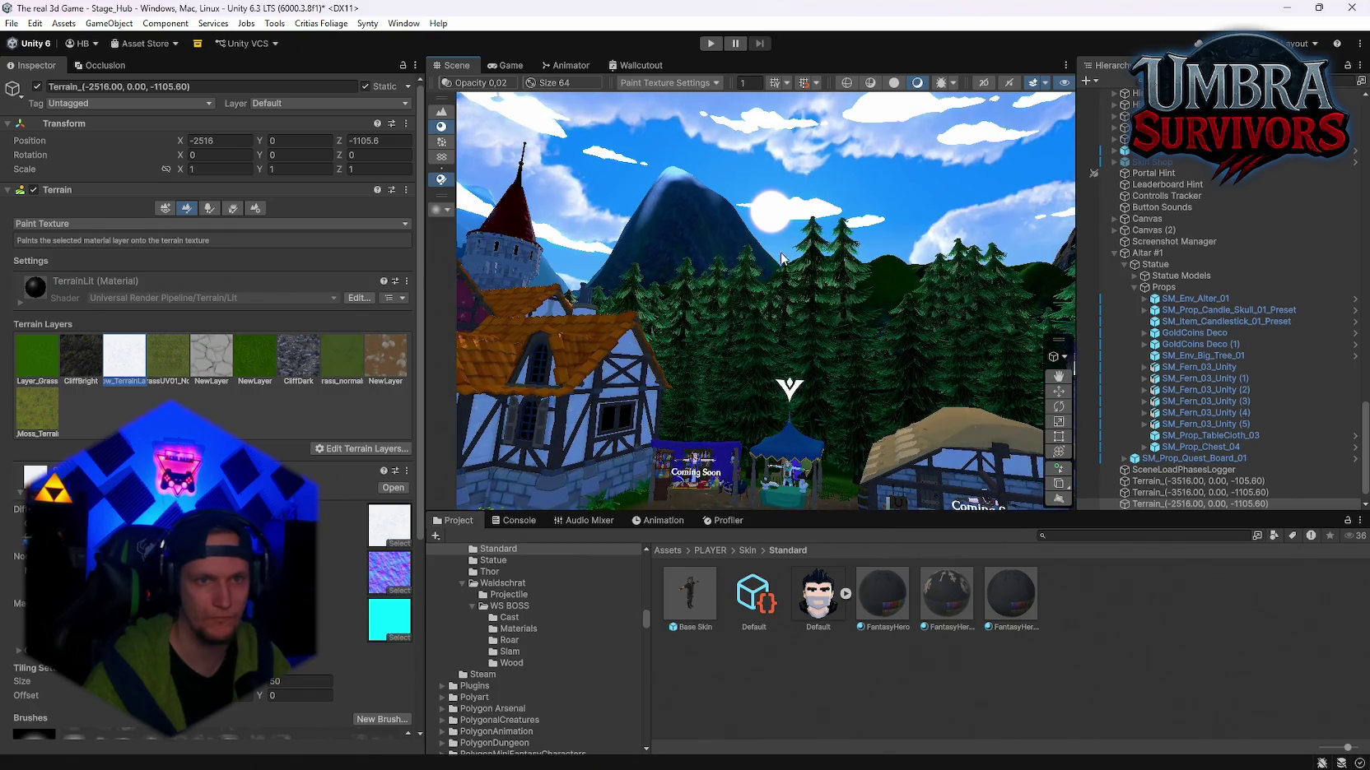
pyautogui.moveTo(782, 259); pyautogui.dragTo(762, 258)
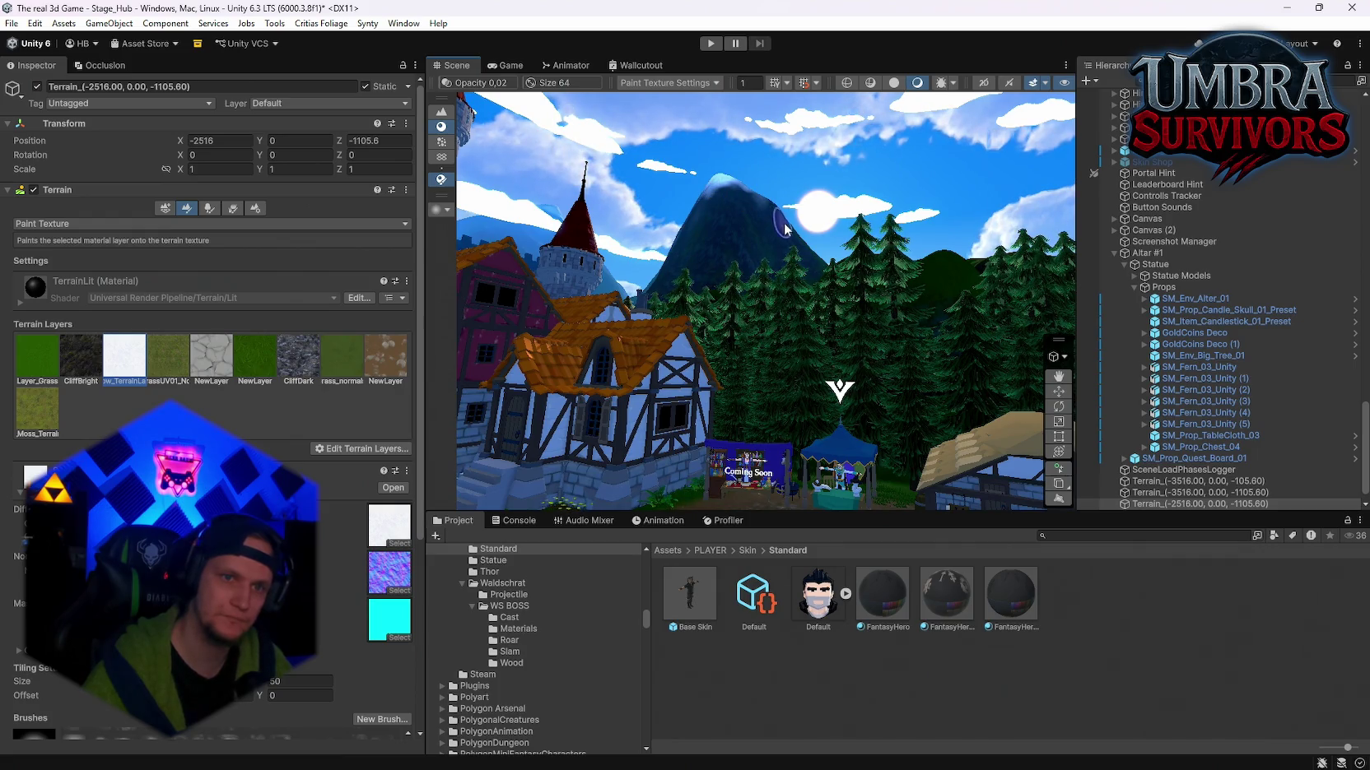
pyautogui.moveTo(786, 231); pyautogui.dragTo(776, 232)
pyautogui.click(80, 359)
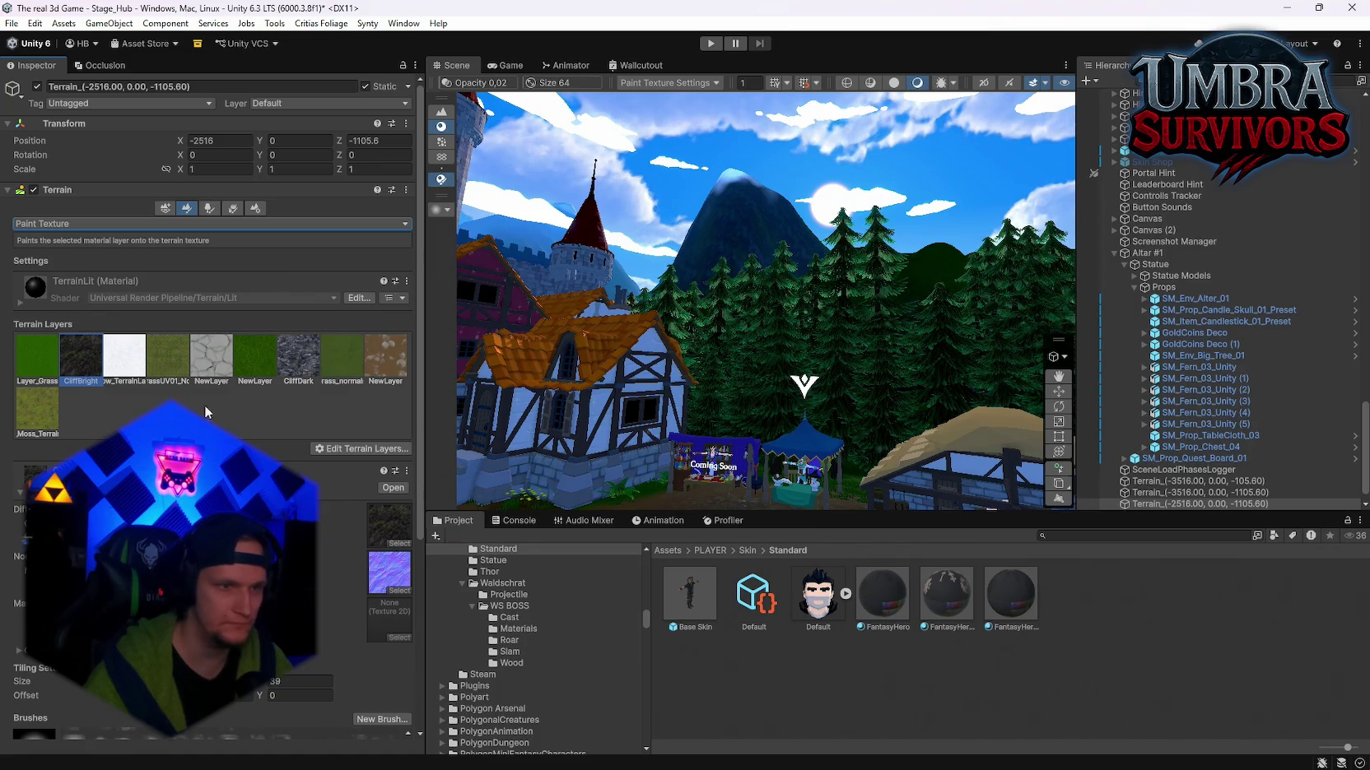
pyautogui.scroll(-3, 208, 711)
pyautogui.click(182, 725)
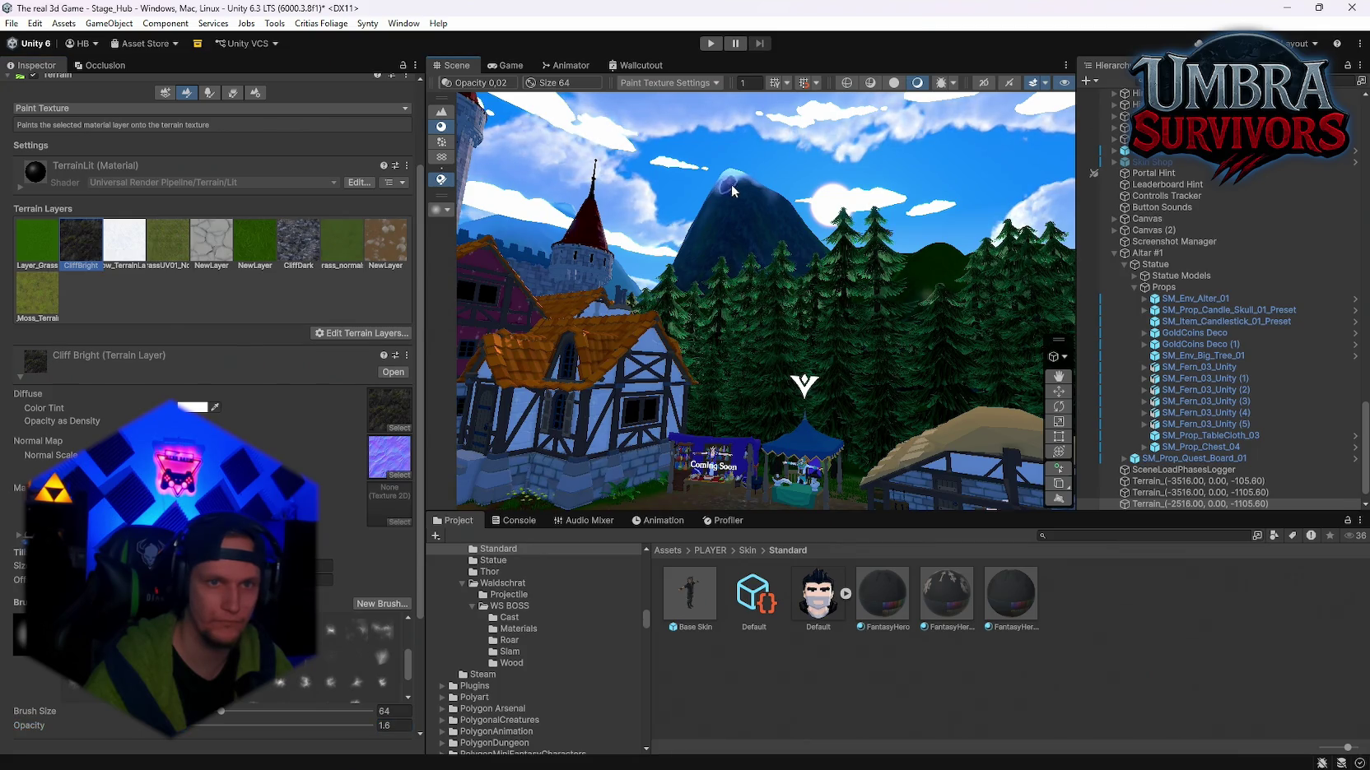
pyautogui.scroll(3, 198, 395)
pyautogui.scroll(-6, 197, 395)
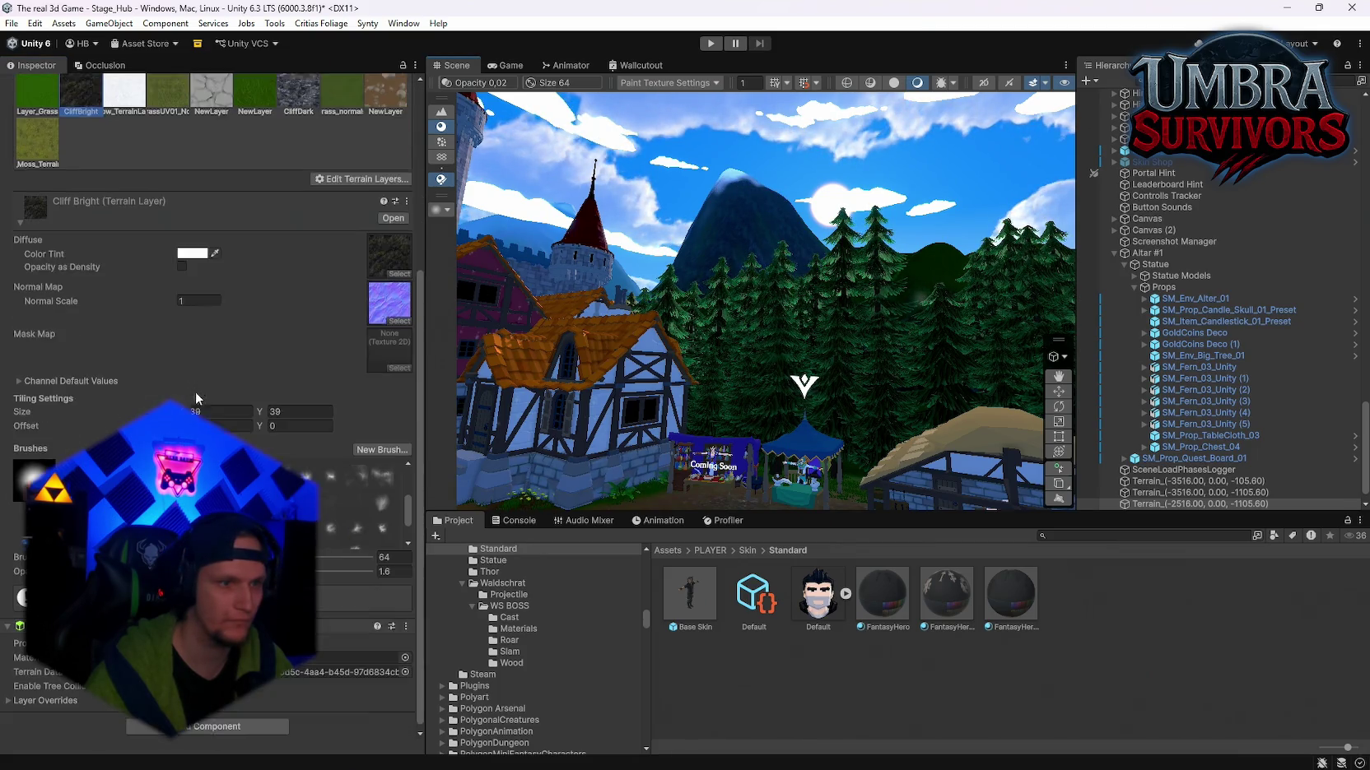
pyautogui.click(32, 476)
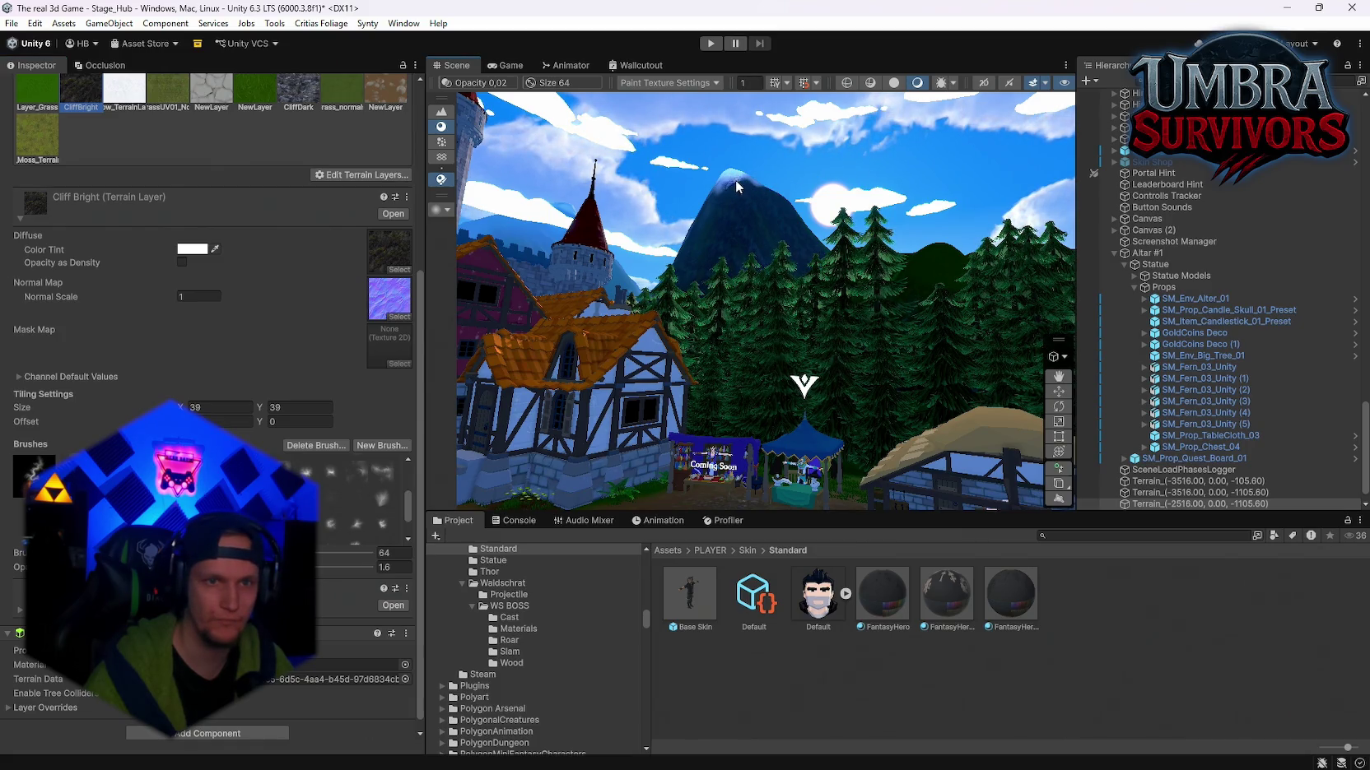
pyautogui.write('6.9')
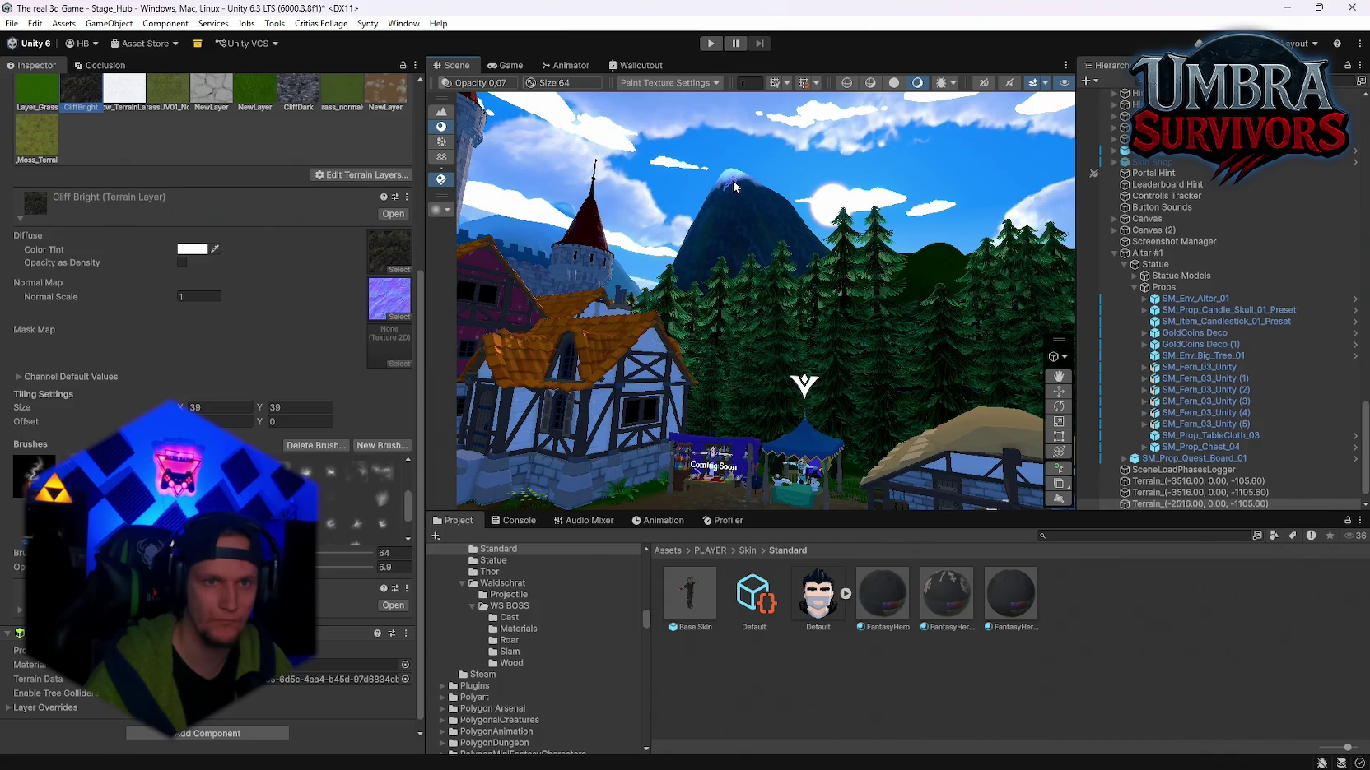
pyautogui.moveTo(735, 190)
pyautogui.mouseDown()
pyautogui.moveTo(738, 211)
pyautogui.moveTo(257, 270)
pyautogui.mouseUp()
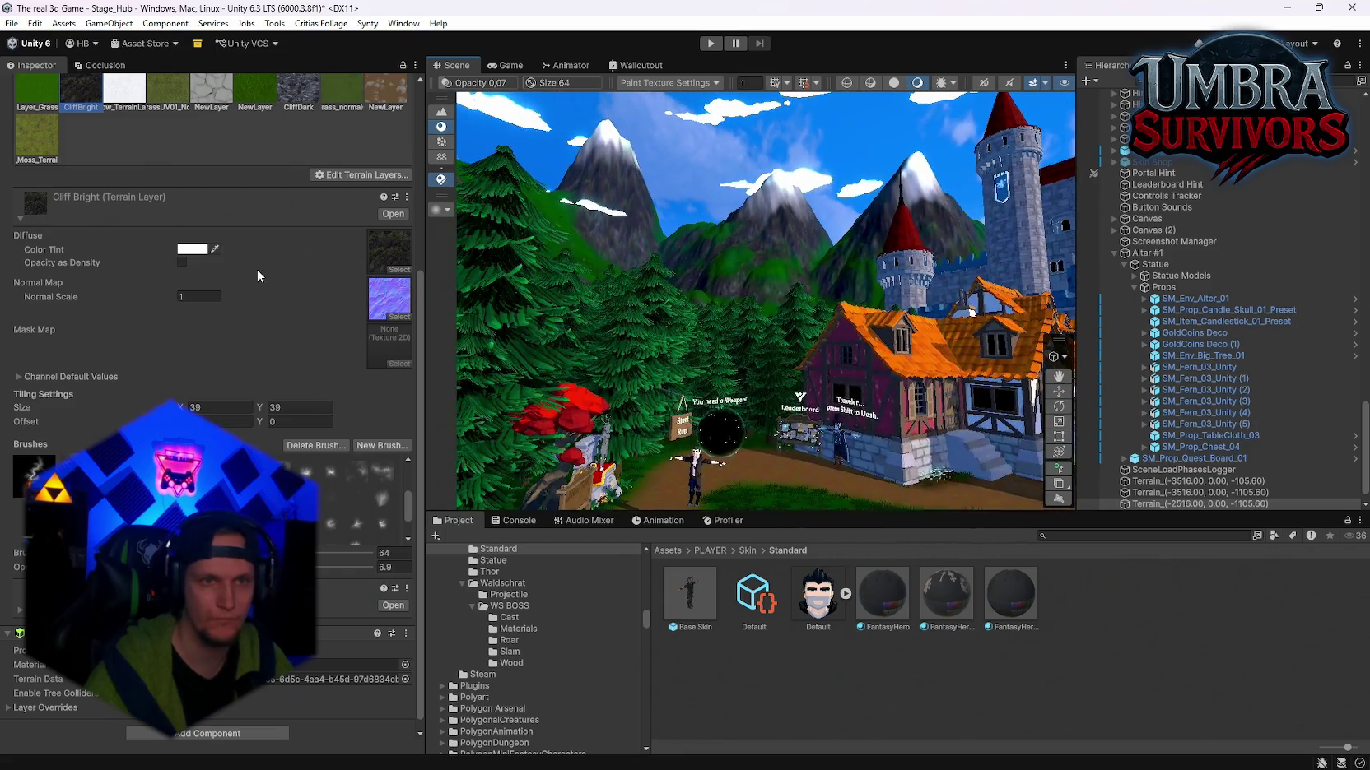
# Step: Select other terrain tiles near the house and towers, ending on the CliffBright layer
pyautogui.click(605, 188)
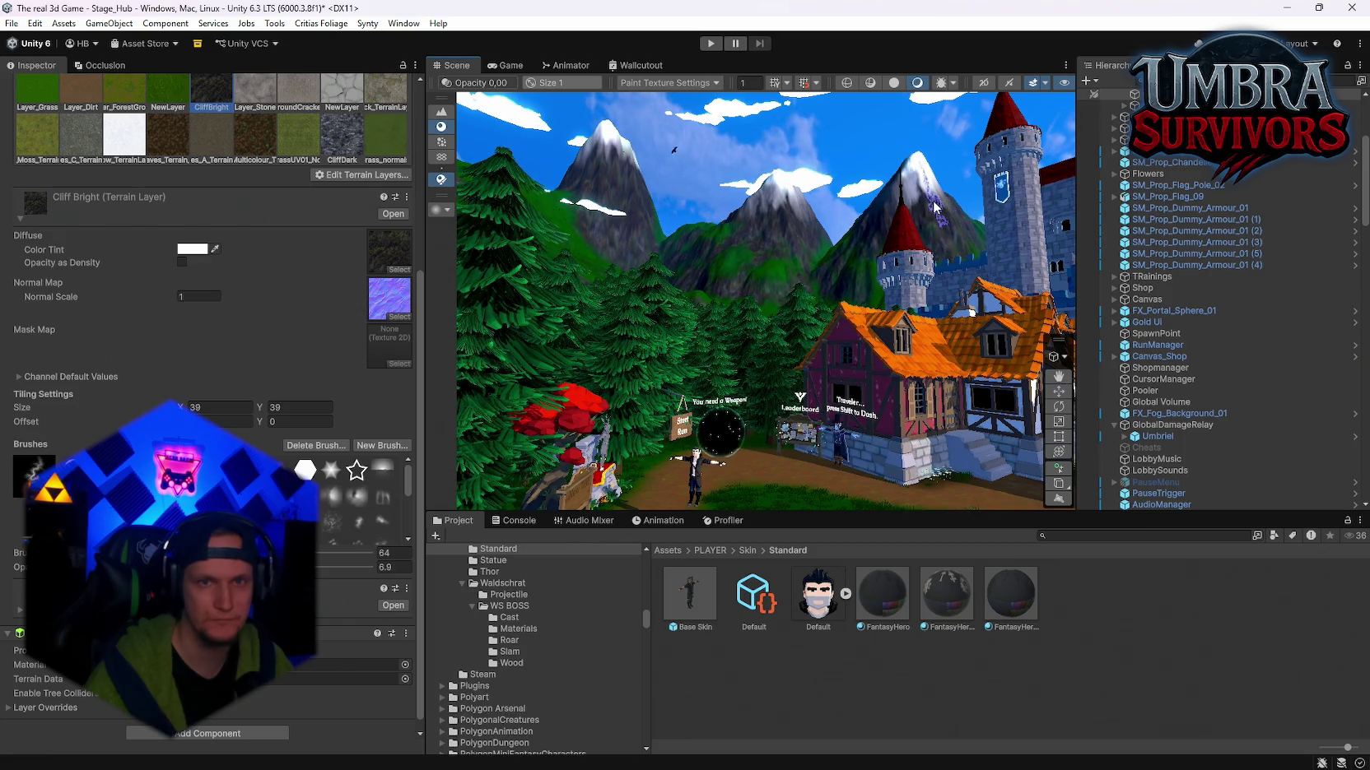
pyautogui.press('Up')
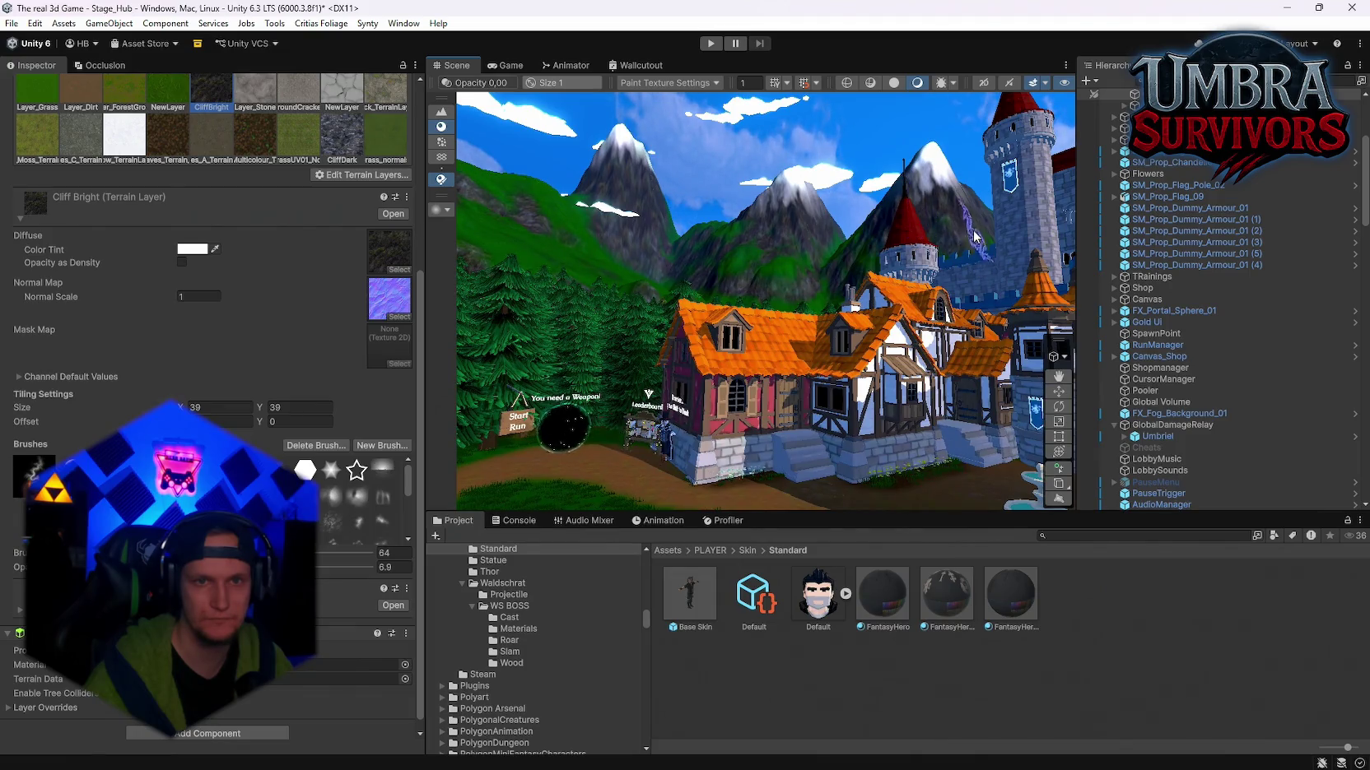
pyautogui.press('Up')
pyautogui.press('Left')
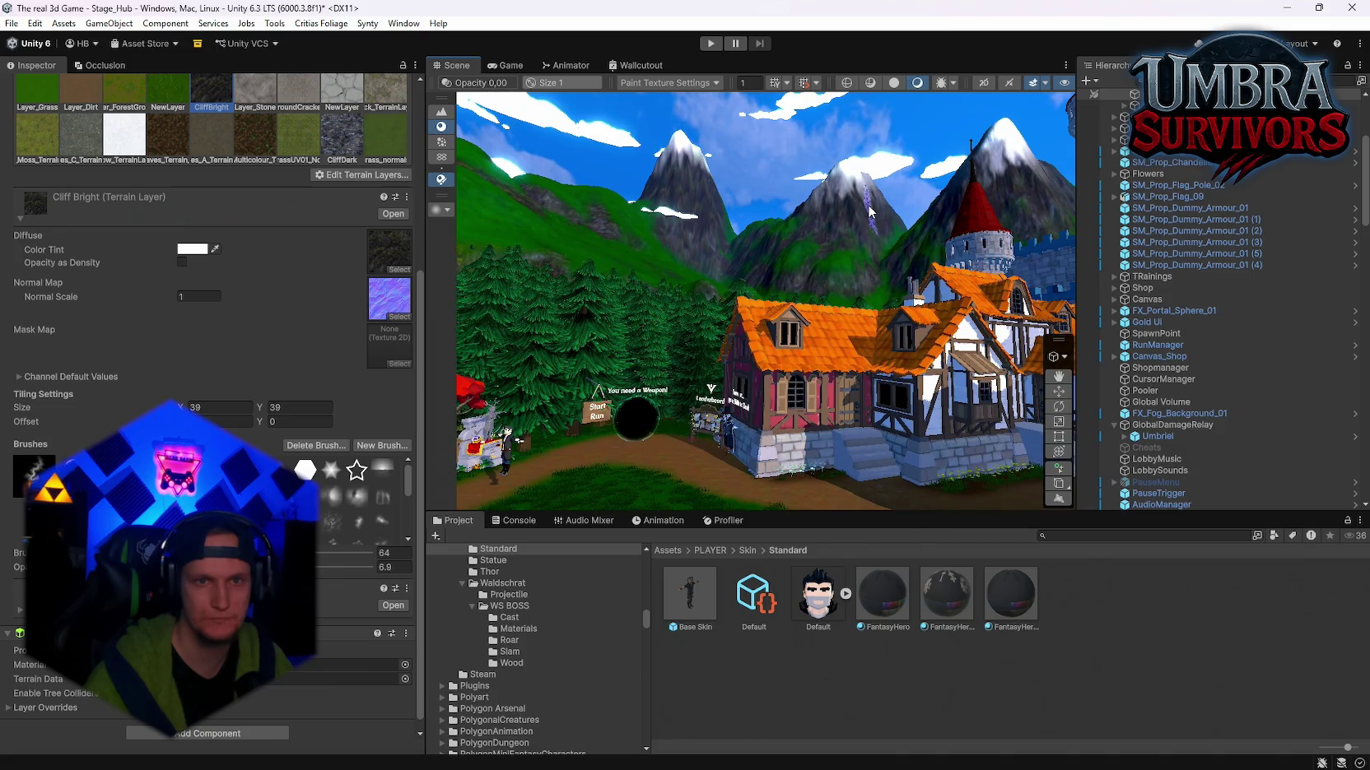
pyautogui.press('Up')
pyautogui.press('Right')
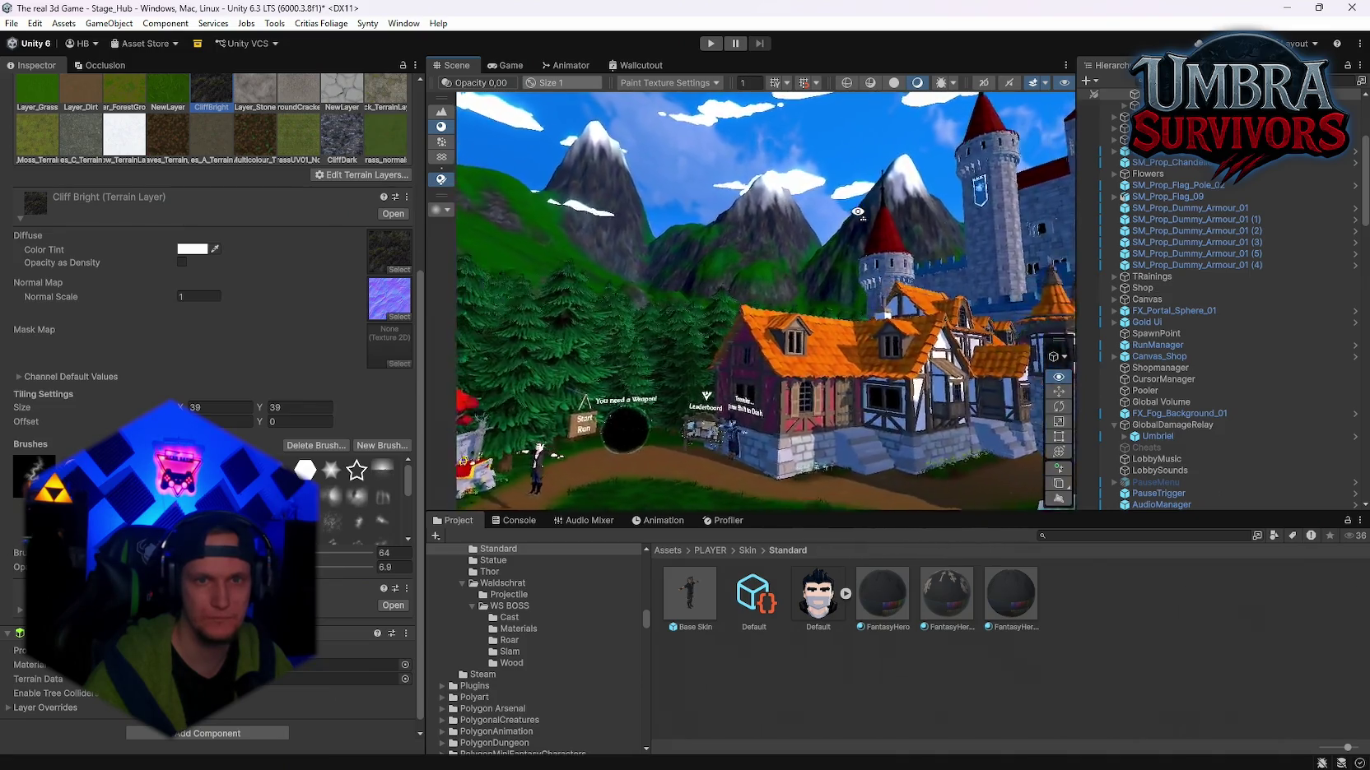
pyautogui.click(796, 197)
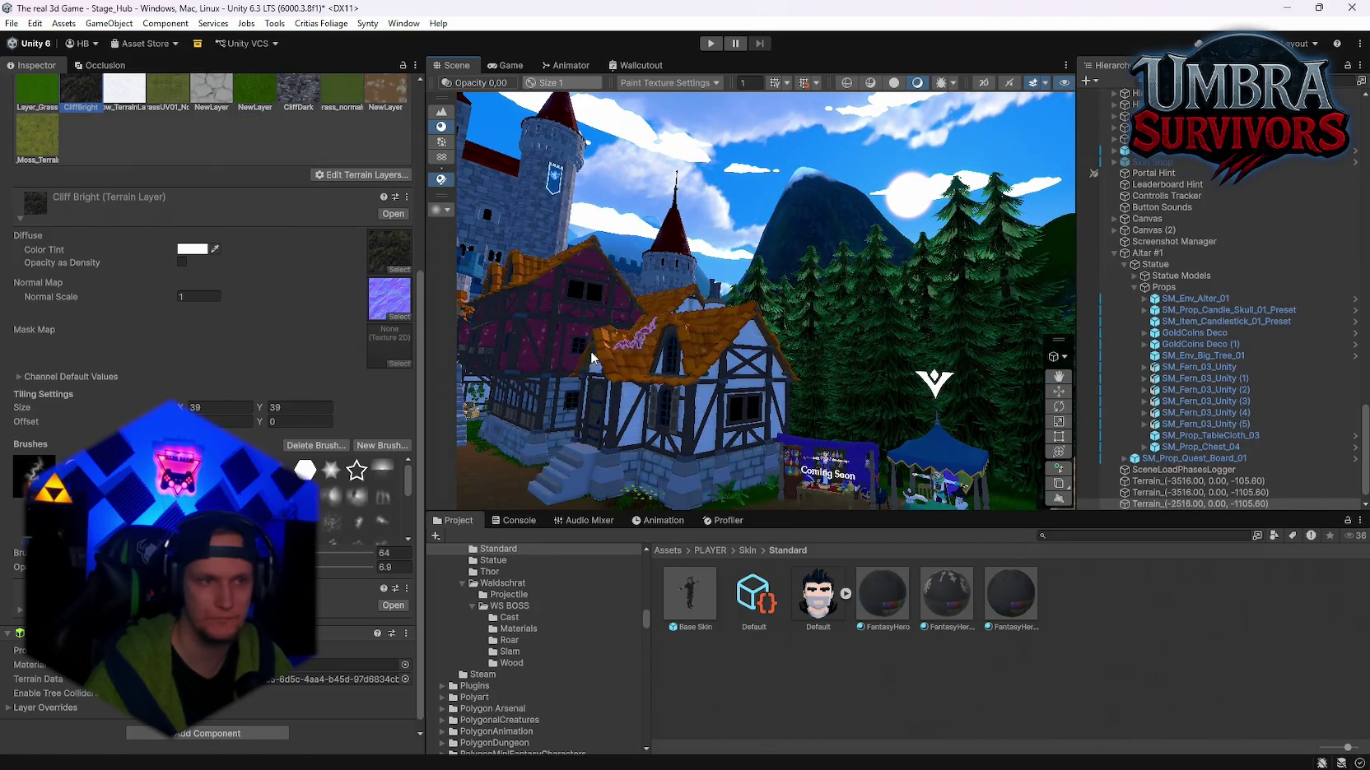
pyautogui.click(794, 202)
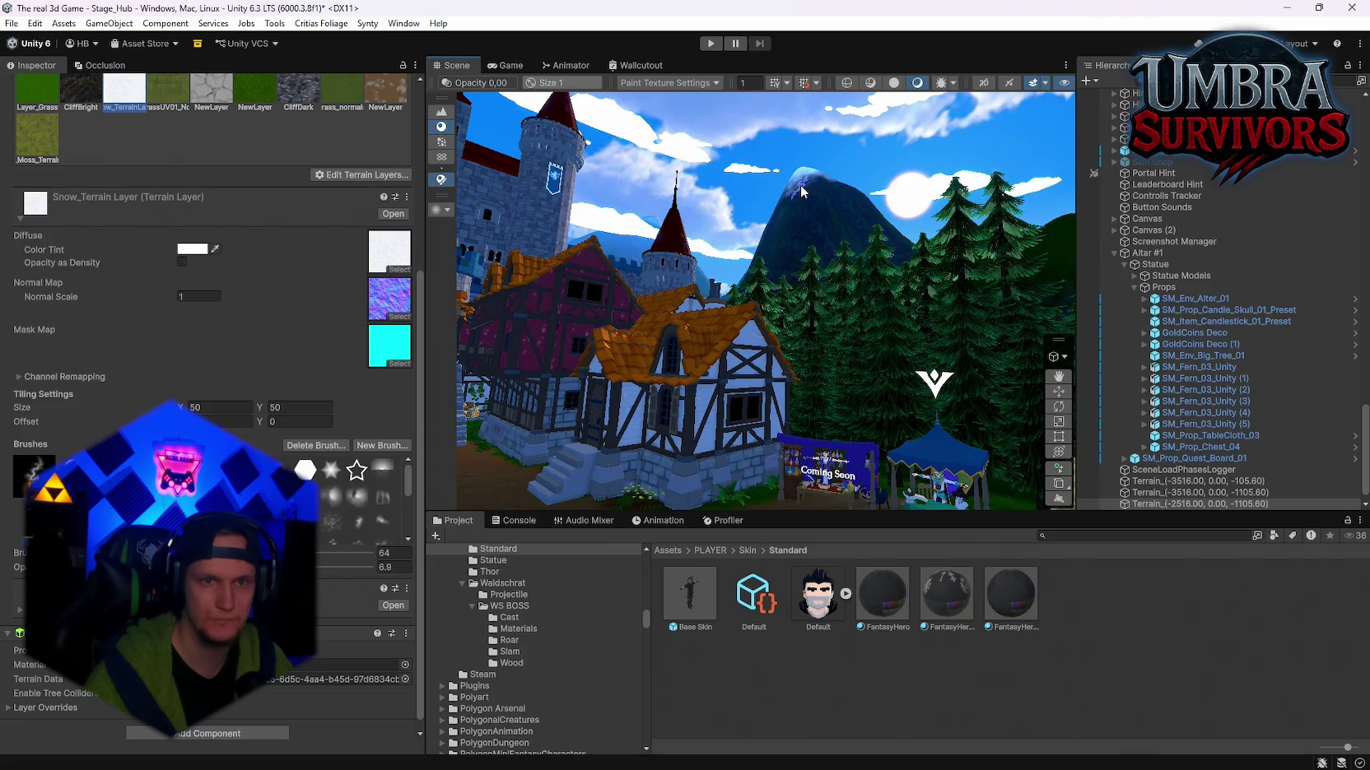
pyautogui.moveTo(802, 191)
pyautogui.mouseDown()
pyautogui.moveTo(1082, 247)
pyautogui.moveTo(1174, 157)
pyautogui.mouseUp()
pyautogui.click(82, 92)
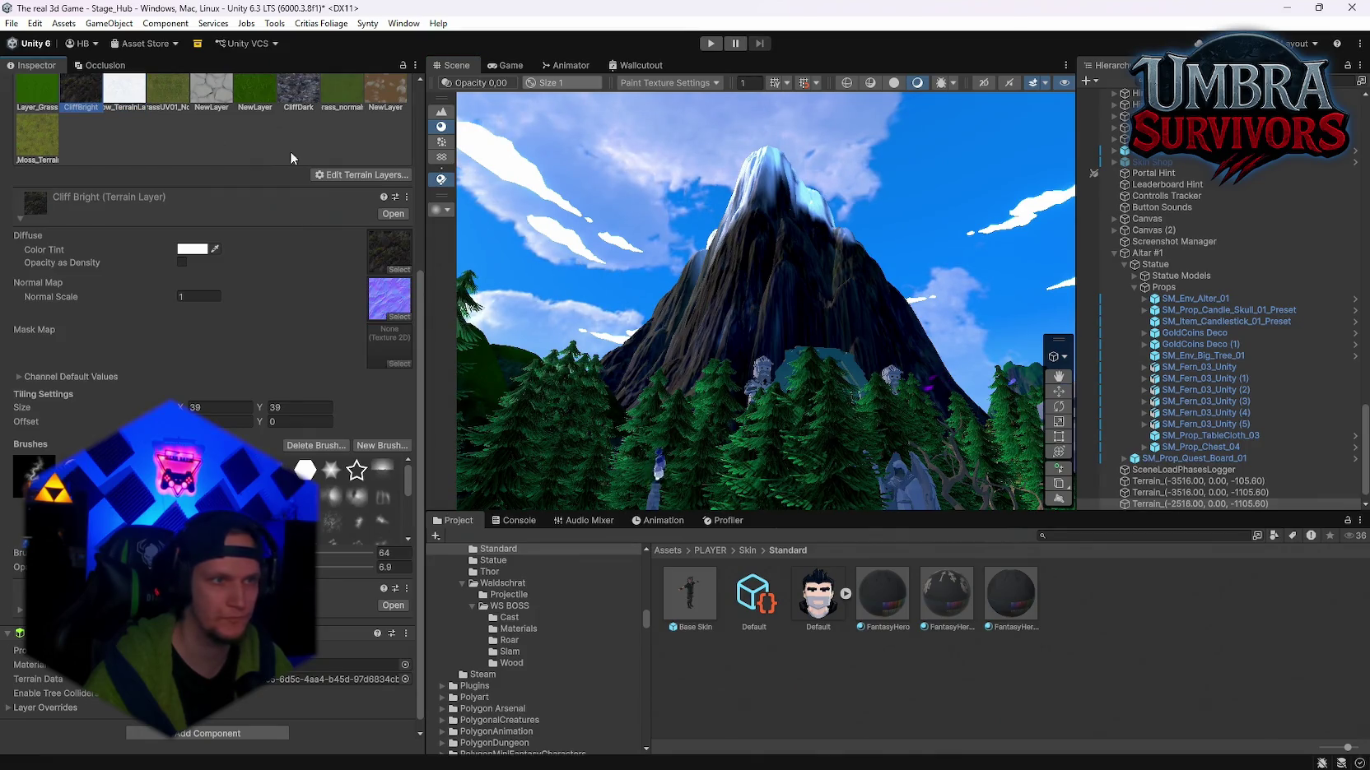
# Step: Select Terrain_(-3516.00, 0.00, -1105.60) and fly down to the village's grassy ground
pyautogui.click(822, 240)
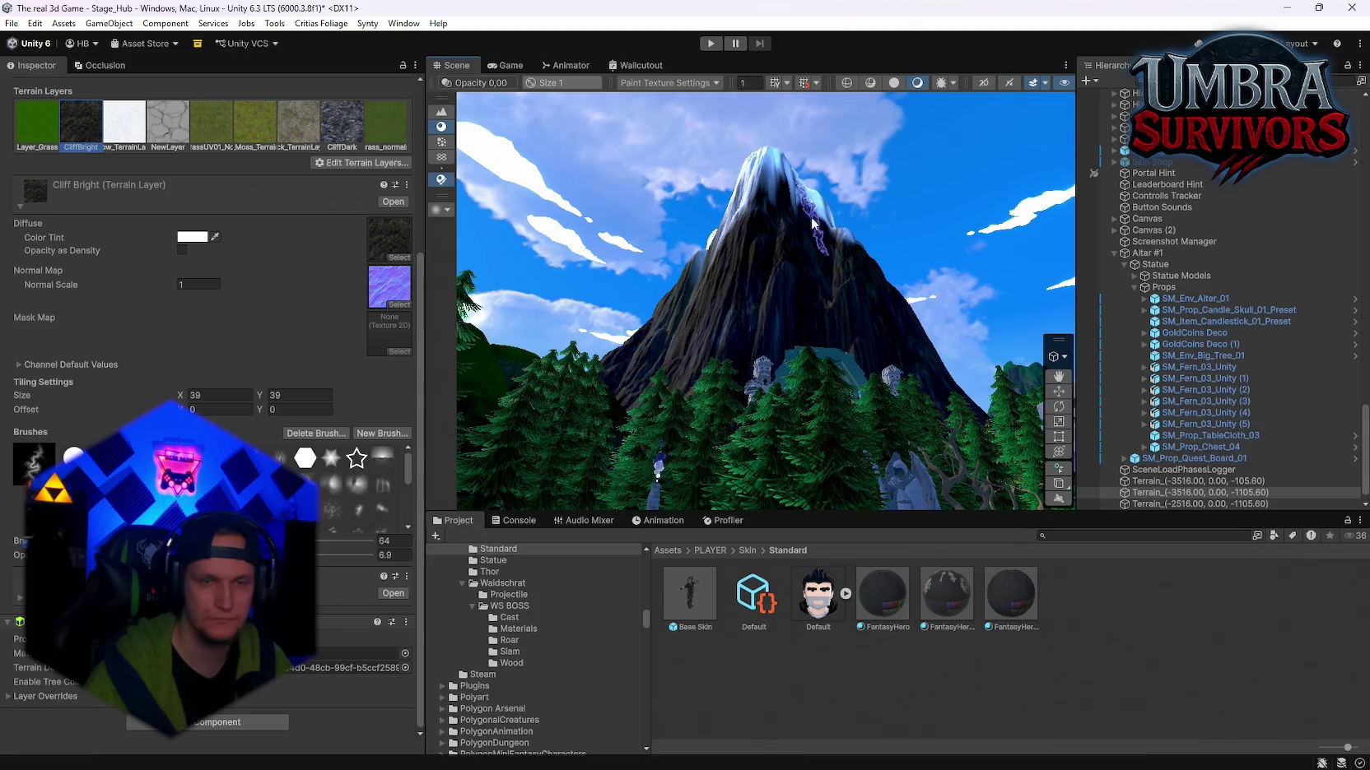
pyautogui.moveTo(826, 224)
pyautogui.mouseDown()
pyautogui.moveTo(1356, 352)
pyautogui.moveTo(107, 337)
pyautogui.moveTo(487, 344)
pyautogui.moveTo(846, 439)
pyautogui.moveTo(50, 453)
pyautogui.moveTo(1342, 477)
pyautogui.moveTo(1250, 502)
pyautogui.moveTo(1057, 435)
pyautogui.moveTo(786, 516)
pyautogui.moveTo(485, 460)
pyautogui.moveTo(612, 498)
pyautogui.moveTo(652, 452)
pyautogui.moveTo(816, 500)
pyautogui.moveTo(638, 388)
pyautogui.moveTo(547, 391)
pyautogui.moveTo(1029, 400)
pyautogui.mouseUp()
pyautogui.moveTo(331, 414)
pyautogui.mouseDown()
pyautogui.moveTo(987, 499)
pyautogui.moveTo(574, 290)
pyautogui.moveTo(932, 391)
pyautogui.moveTo(789, 312)
pyautogui.moveTo(954, 380)
pyautogui.moveTo(1325, 384)
pyautogui.moveTo(25, 383)
pyautogui.moveTo(97, 369)
pyautogui.moveTo(58, 367)
pyautogui.moveTo(1317, 362)
pyautogui.moveTo(1202, 354)
pyautogui.moveTo(1150, 372)
pyautogui.moveTo(1036, 373)
pyautogui.mouseUp()
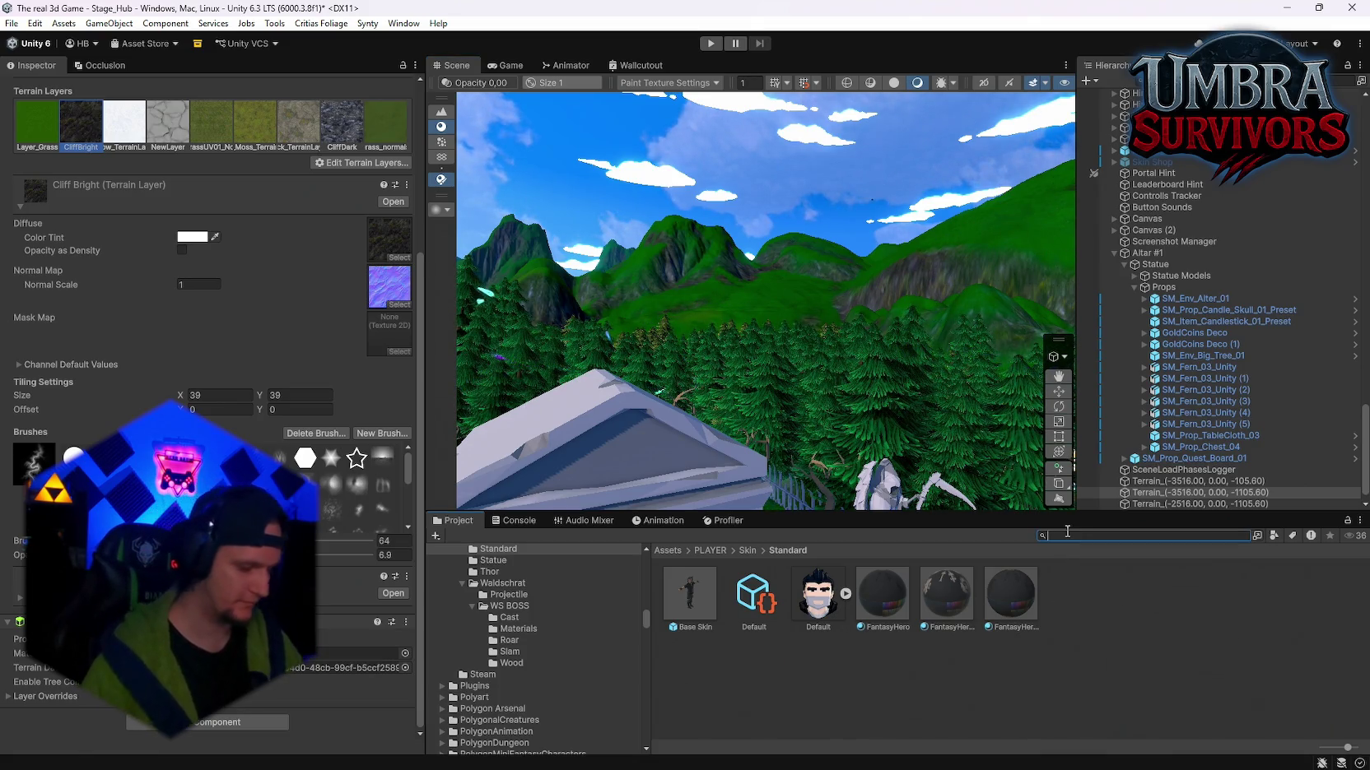
# Step: Open the Stage_Forest scene from recent scenes, saving the Stage_Hub changes first
pyautogui.click(18, 22)
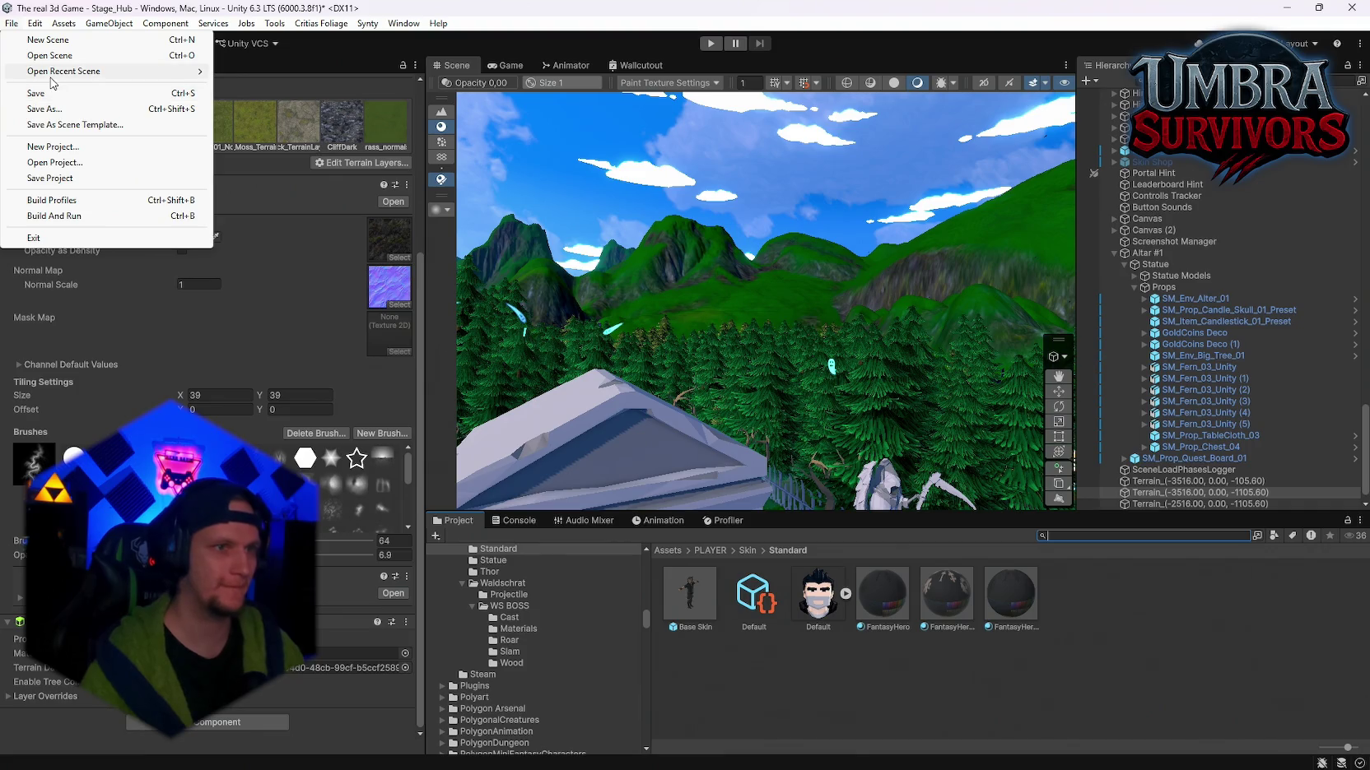
pyautogui.moveTo(107, 73)
pyautogui.click(298, 89)
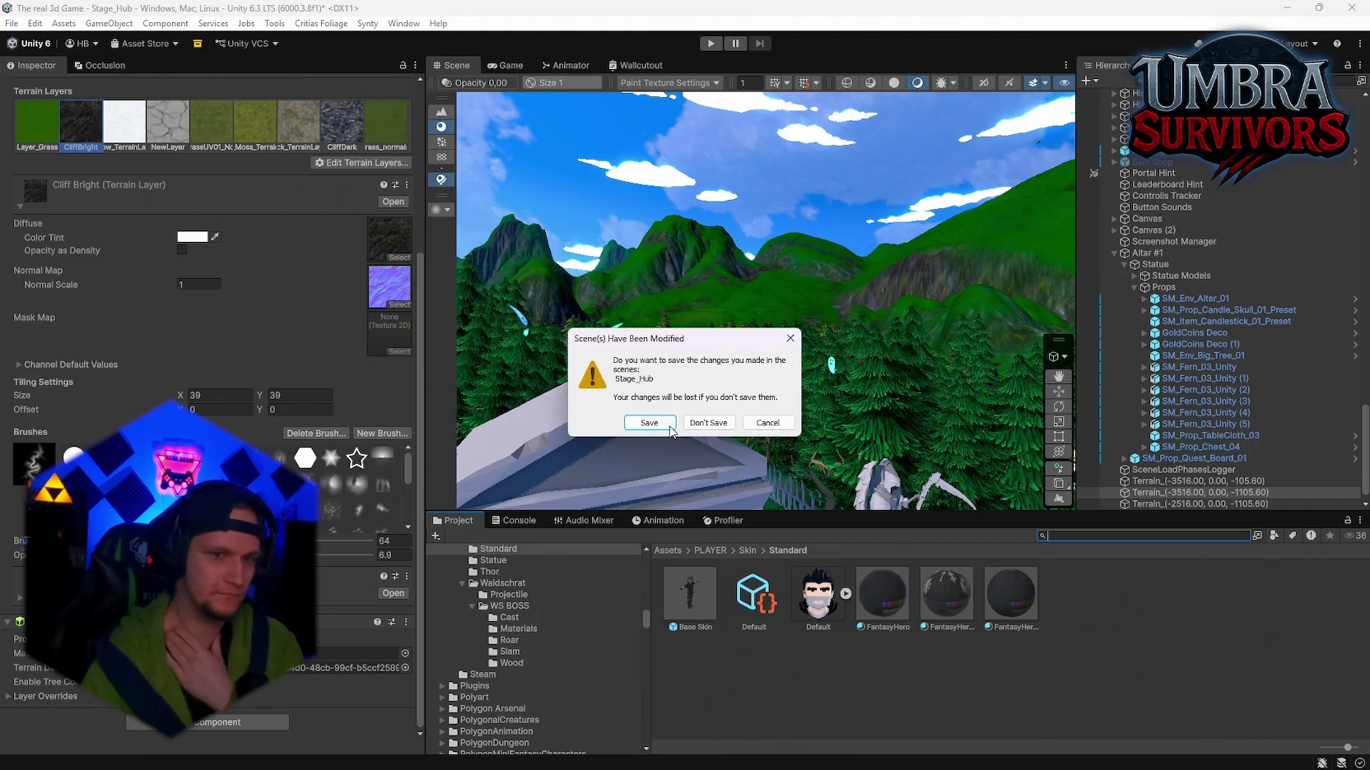
pyautogui.click(664, 424)
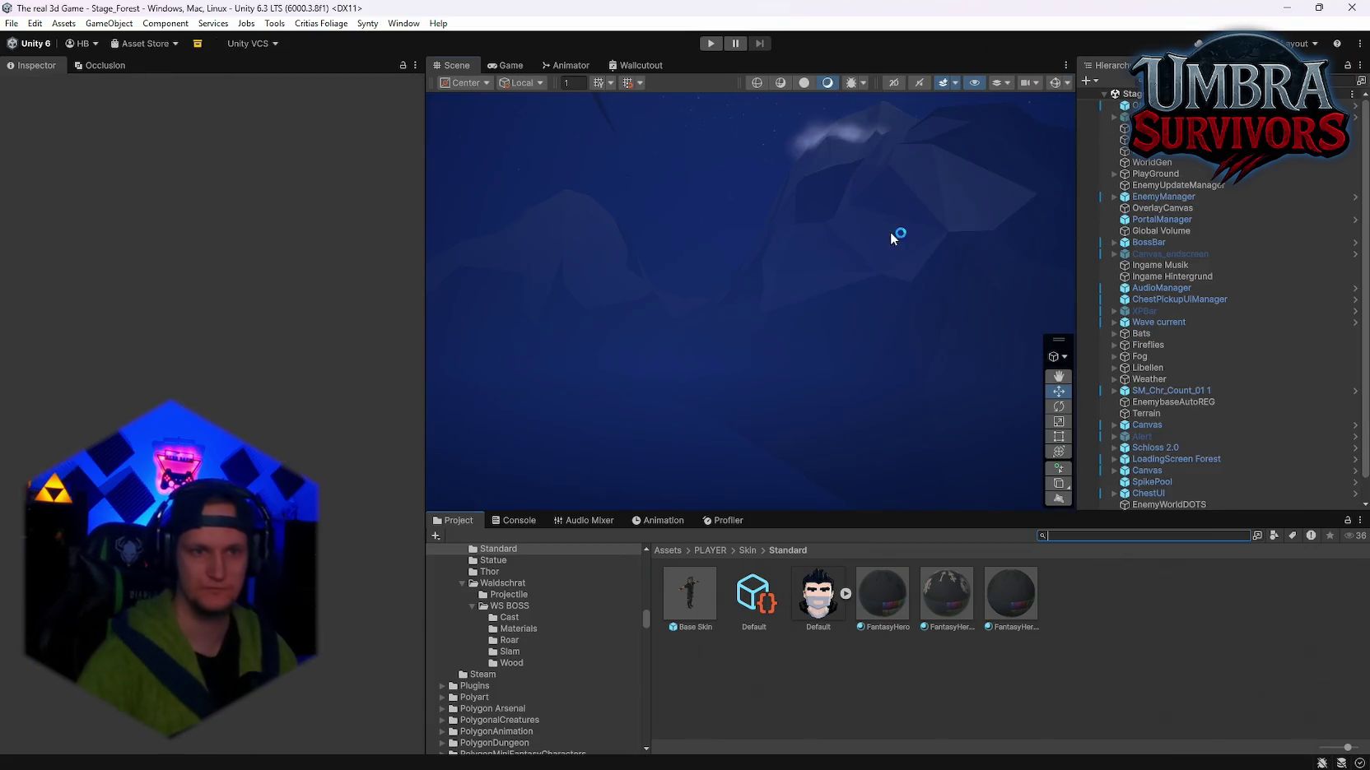
# Step: Fly across the night forest toward the red-windowed castle, then bring up the recent scenes list
pyautogui.moveTo(896, 235)
pyautogui.mouseDown()
pyautogui.moveTo(449, 229)
pyautogui.moveTo(617, 236)
pyautogui.moveTo(599, 266)
pyautogui.moveTo(716, 300)
pyautogui.moveTo(700, 312)
pyautogui.moveTo(804, 348)
pyautogui.moveTo(835, 401)
pyautogui.moveTo(898, 370)
pyautogui.moveTo(969, 275)
pyautogui.moveTo(1299, 252)
pyautogui.moveTo(1153, 247)
pyautogui.mouseUp()
pyautogui.moveTo(137, 238)
pyautogui.mouseDown()
pyautogui.moveTo(96, 225)
pyautogui.moveTo(181, 197)
pyautogui.mouseUp()
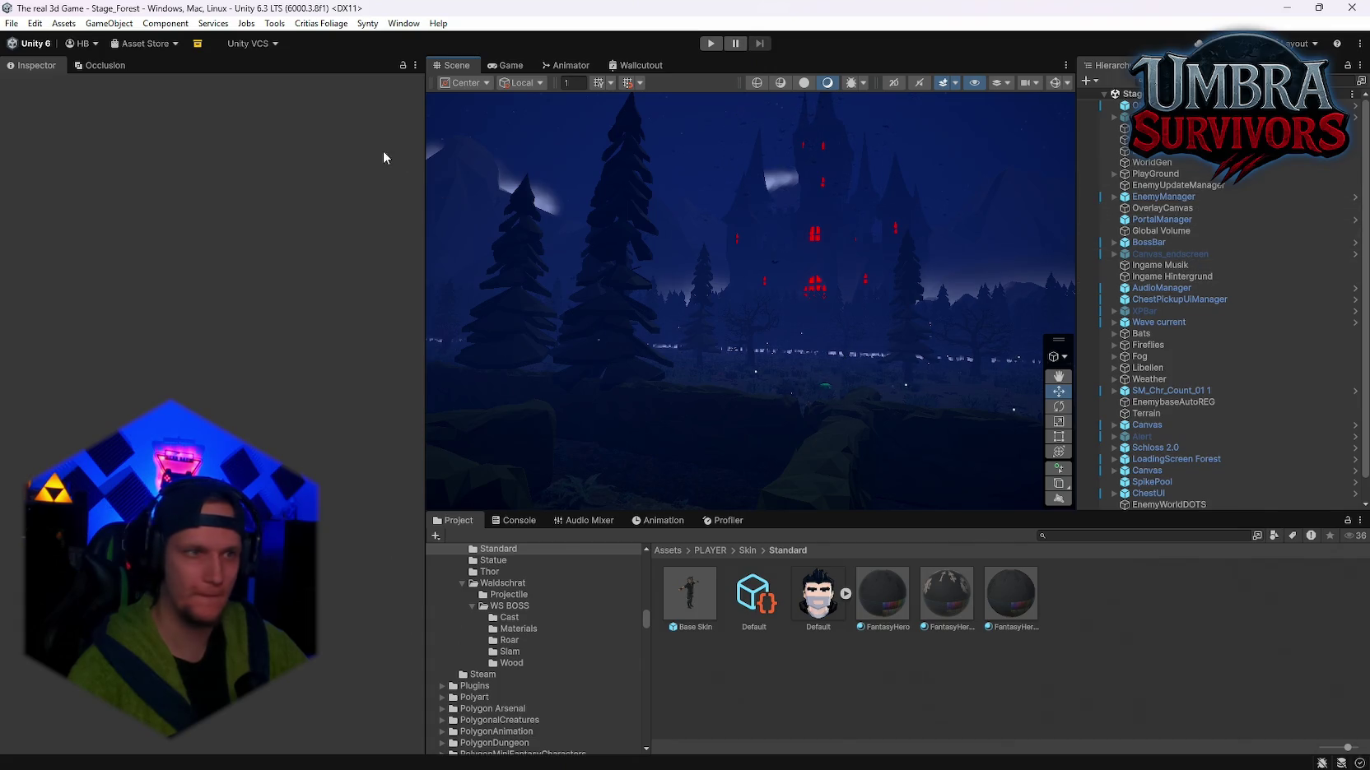
pyautogui.click(12, 23)
# Step: Switch to Stage_Hub, frame SpawnPoint 2, swing the view to the crypt and expand the Hub object
pyautogui.moveTo(202, 71)
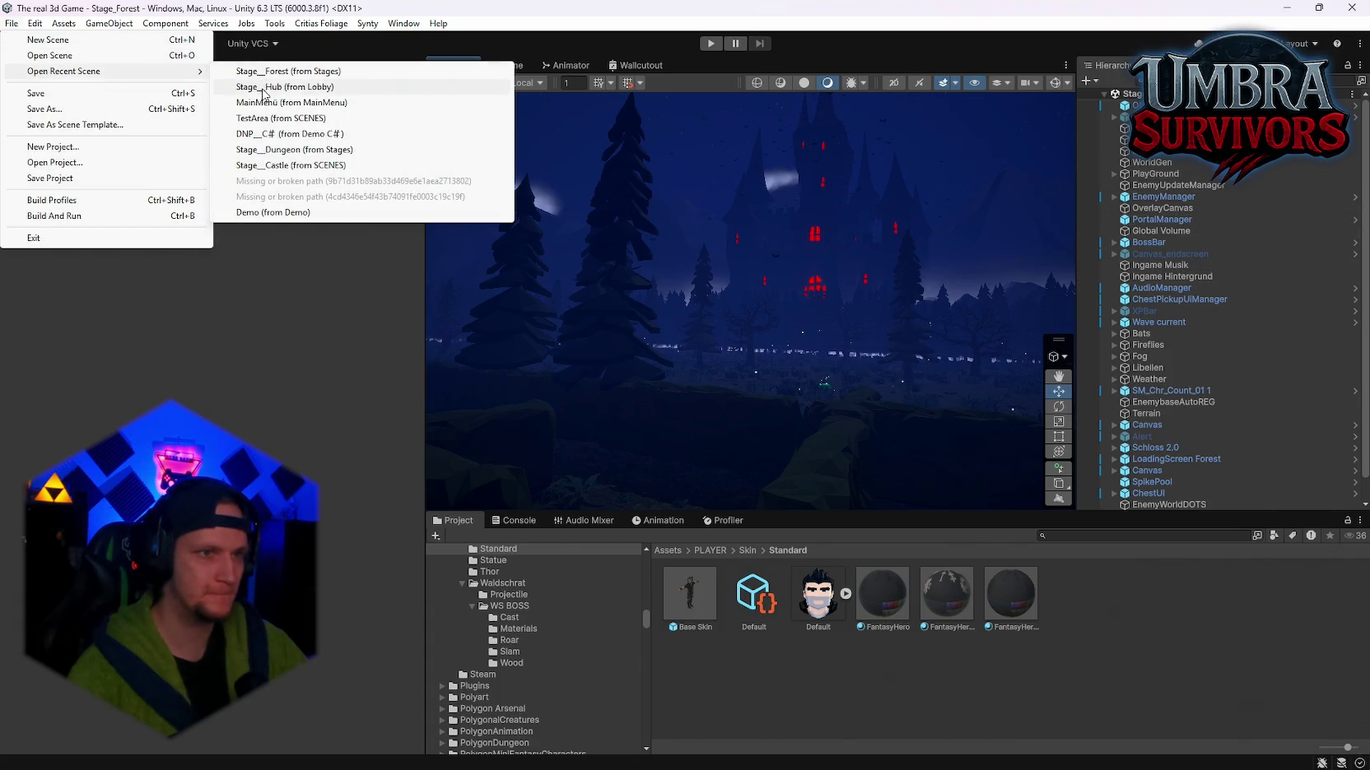
pyautogui.click(247, 86)
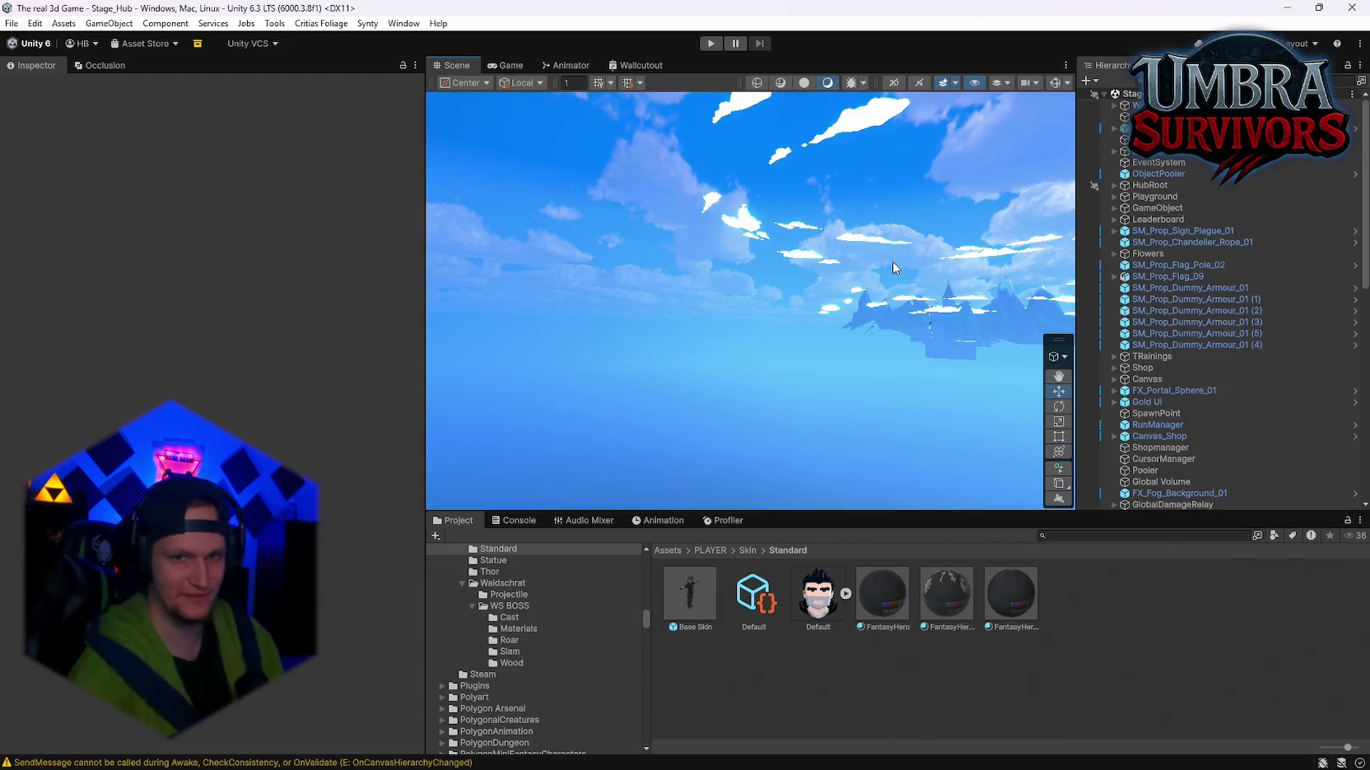
pyautogui.doubleClick(1107, 117)
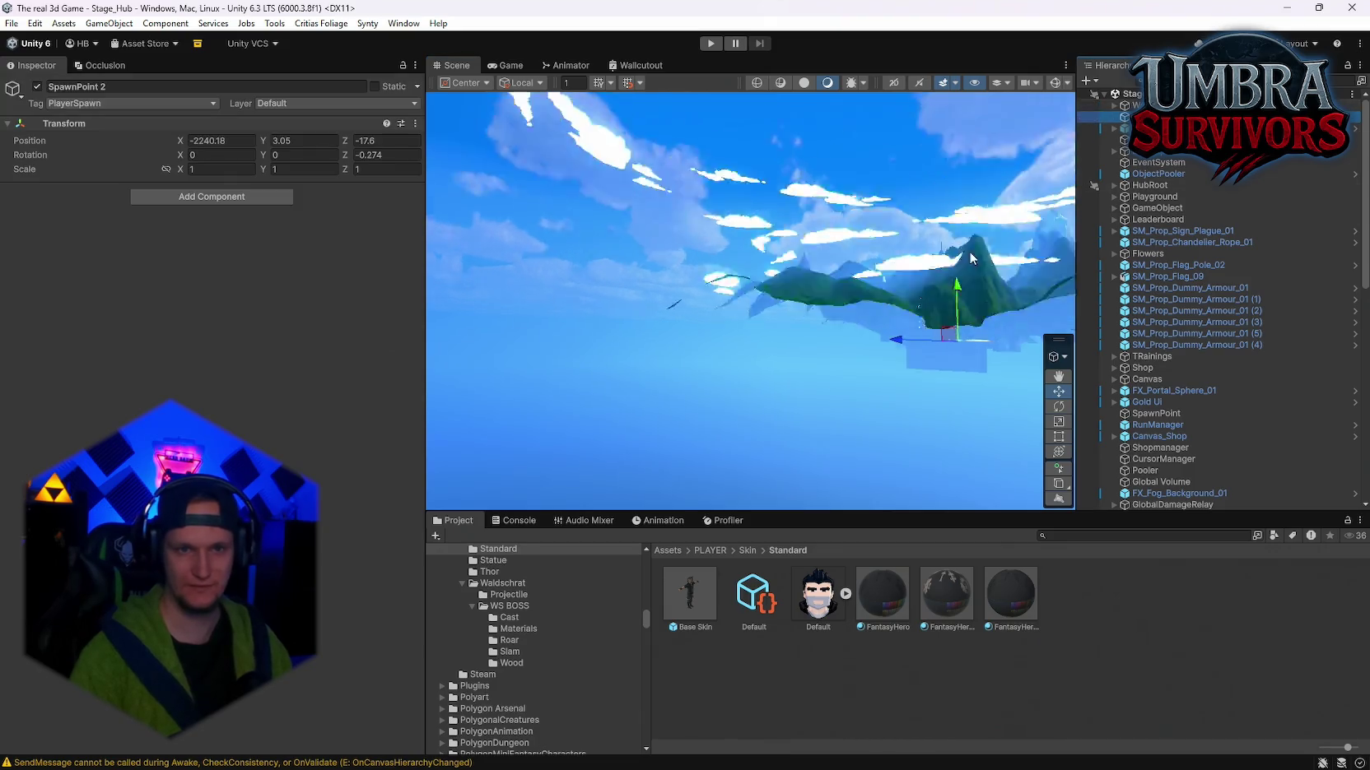
pyautogui.moveTo(903, 227)
pyautogui.mouseDown()
pyautogui.moveTo(336, 234)
pyautogui.moveTo(258, 219)
pyautogui.mouseUp()
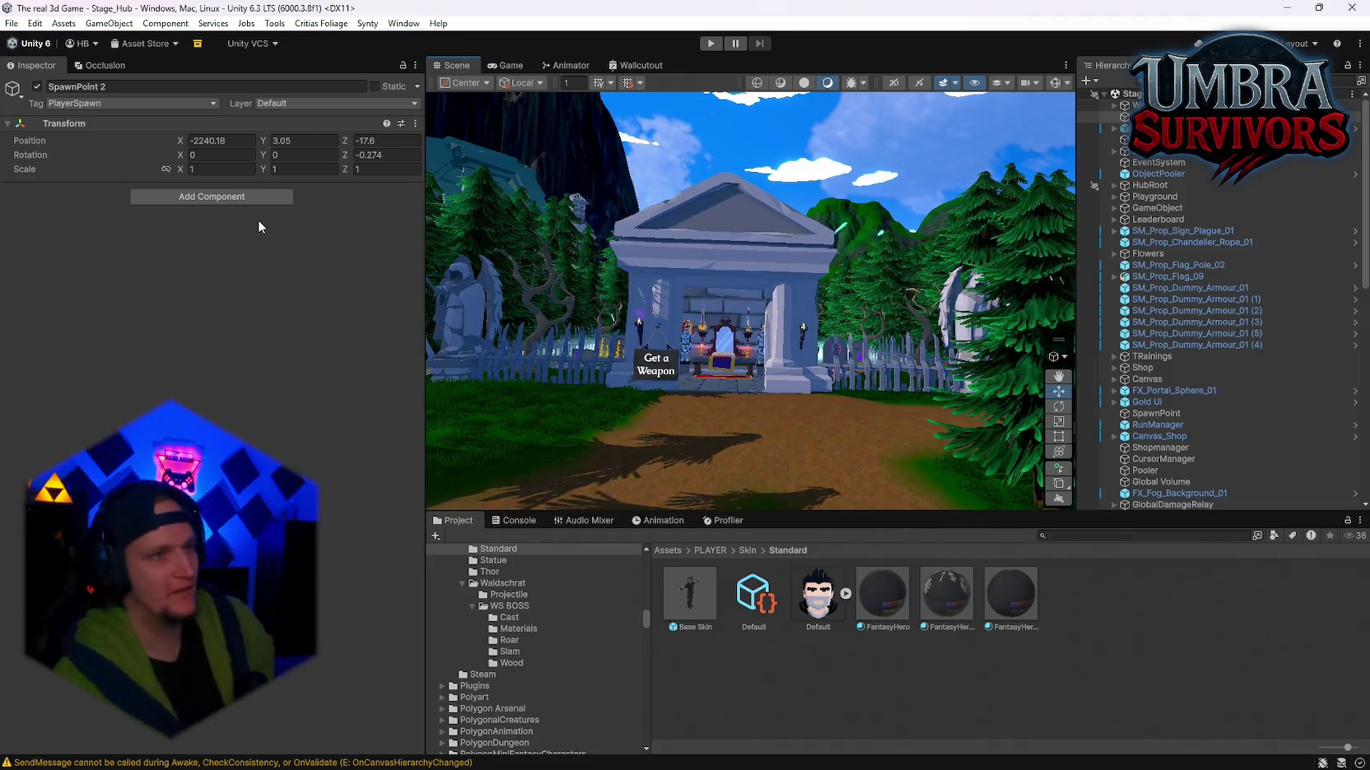
pyautogui.click(1114, 106)
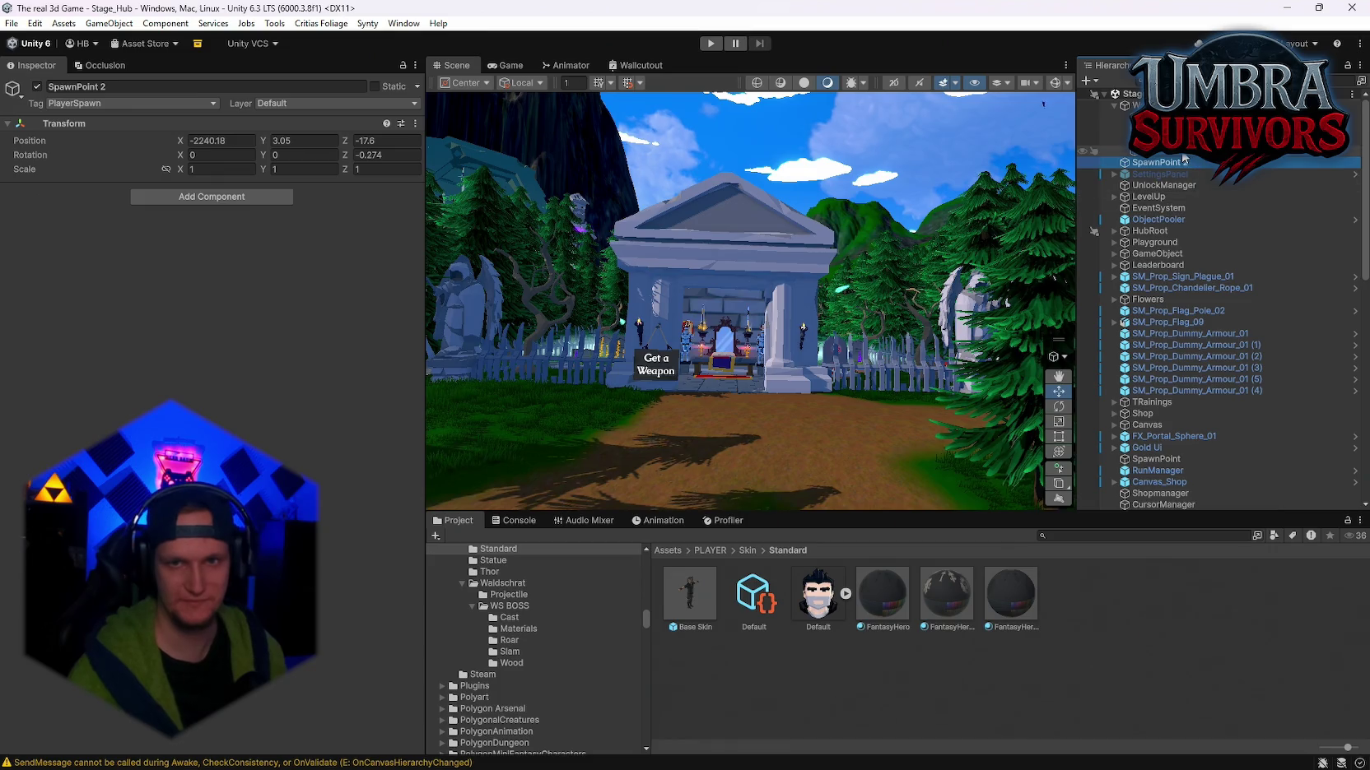
# Step: Select the Enviro sky manager and look through its modules in the Inspector
pyautogui.click(1169, 106)
pyautogui.scroll(-10, 213, 329)
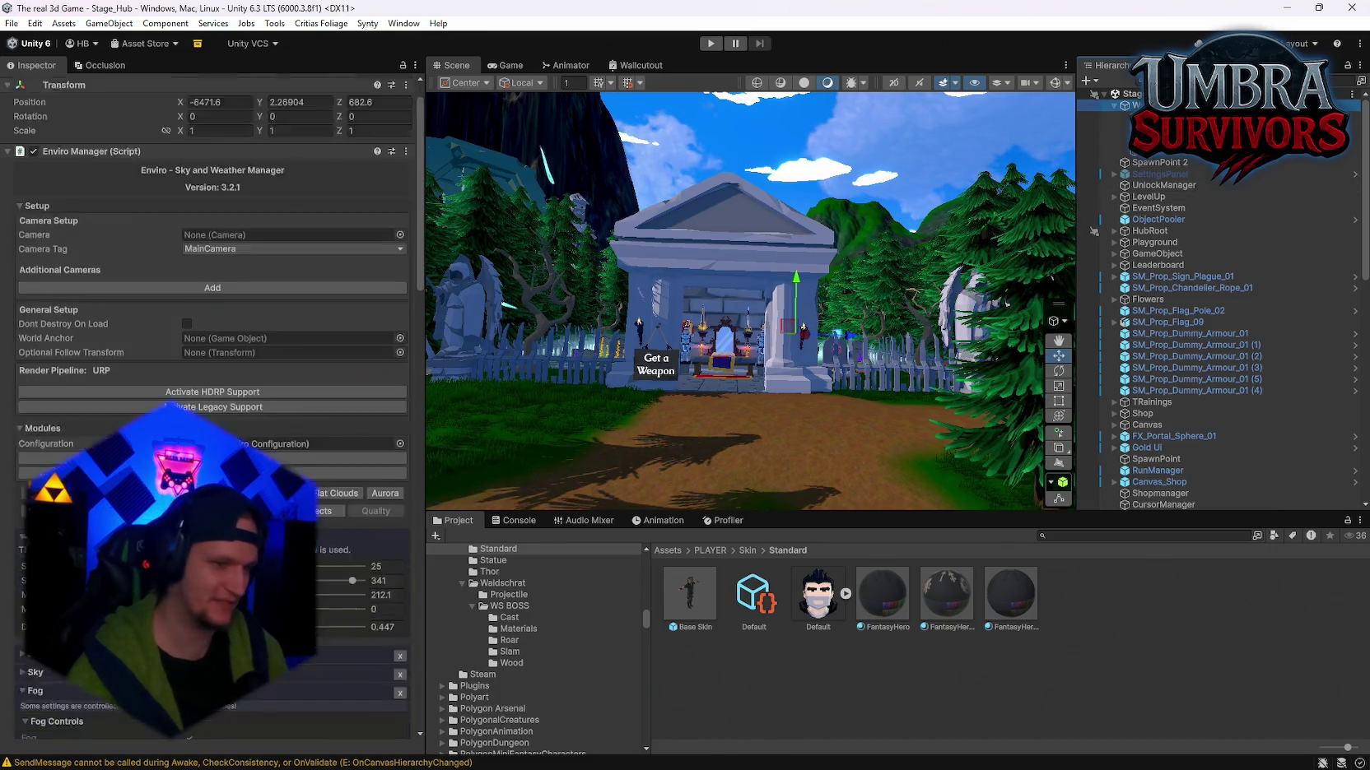
pyautogui.scroll(-10, 262, 416)
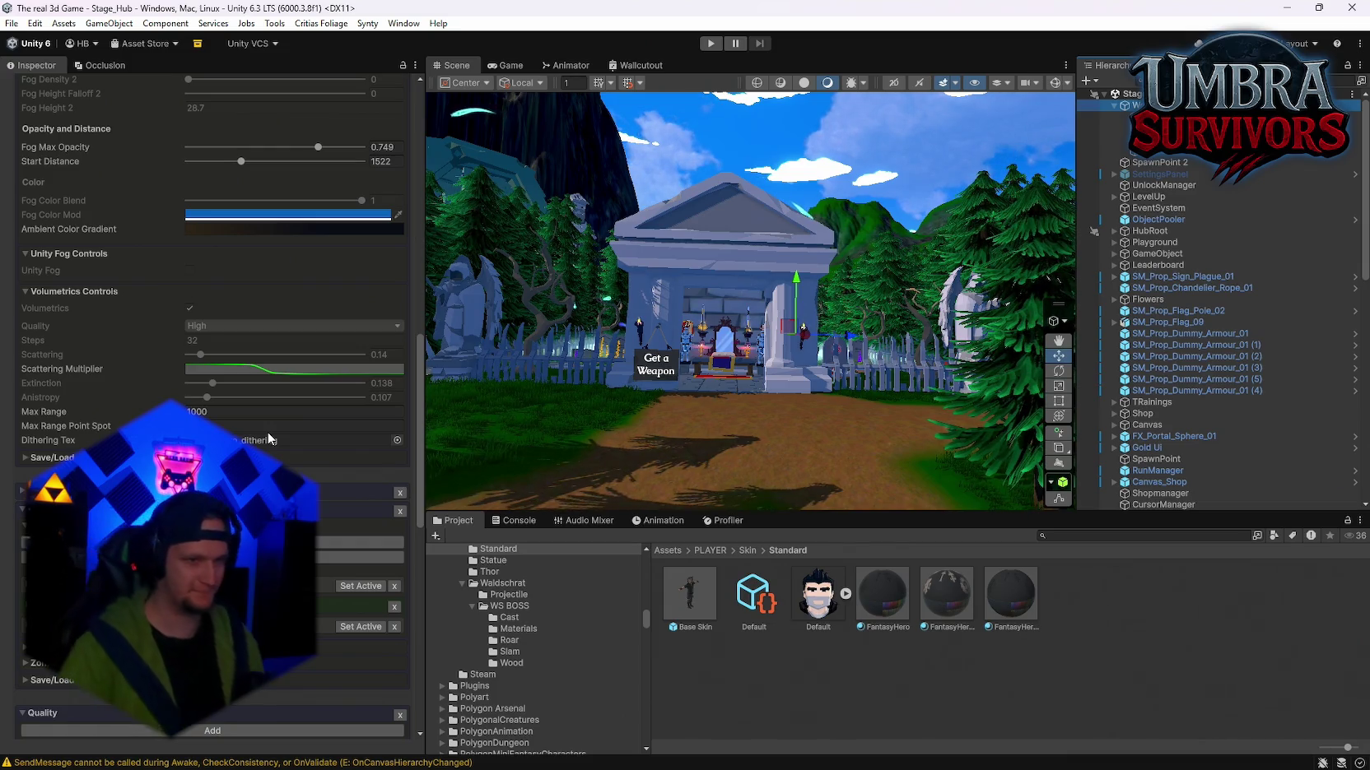
pyautogui.scroll(-3, 263, 399)
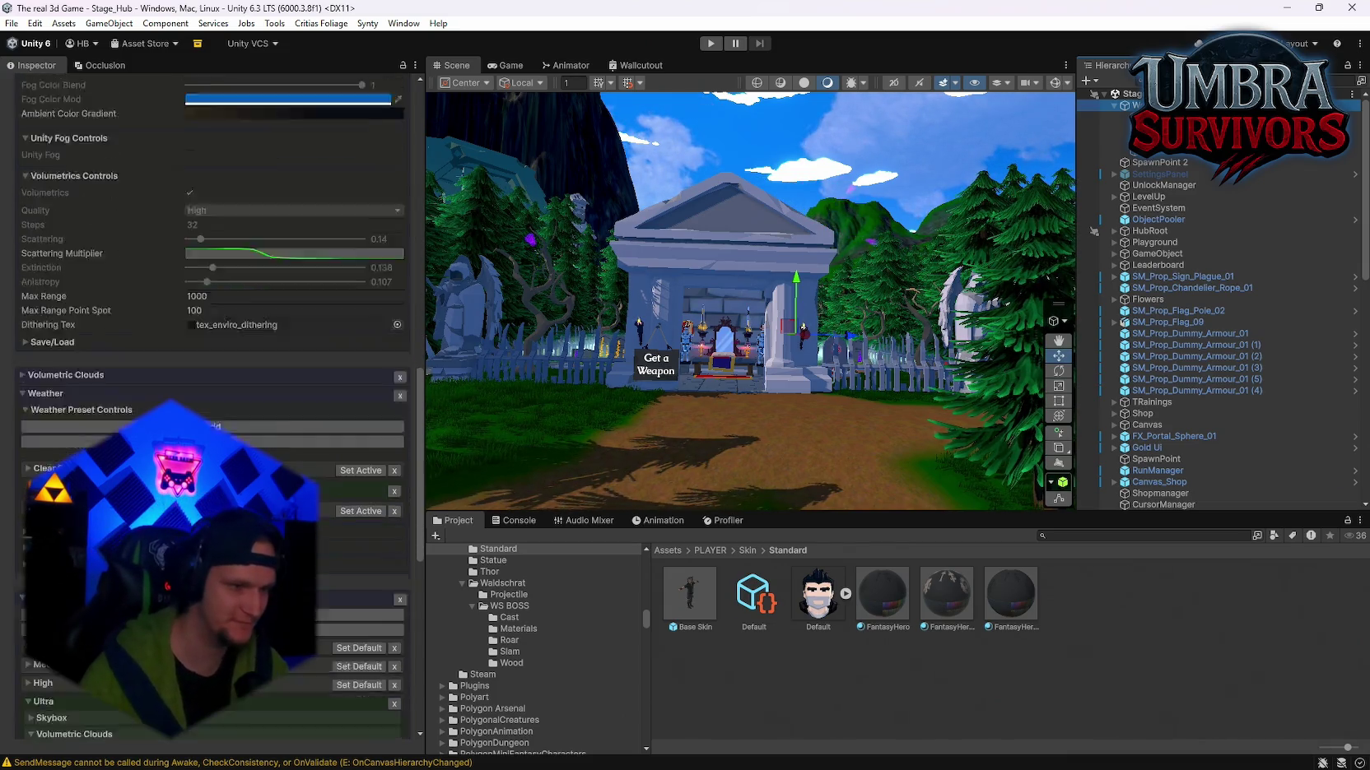
pyautogui.scroll(-12, 214, 395)
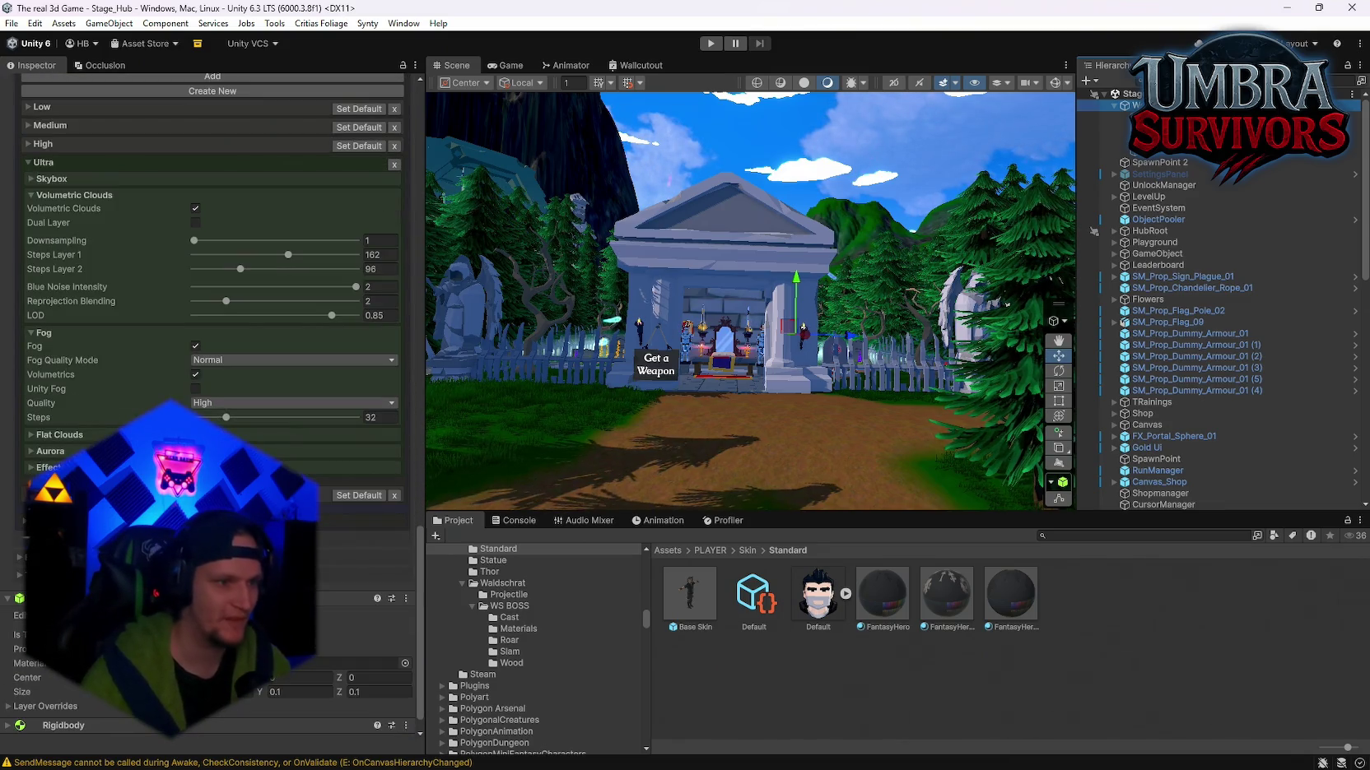
pyautogui.scroll(9, 214, 329)
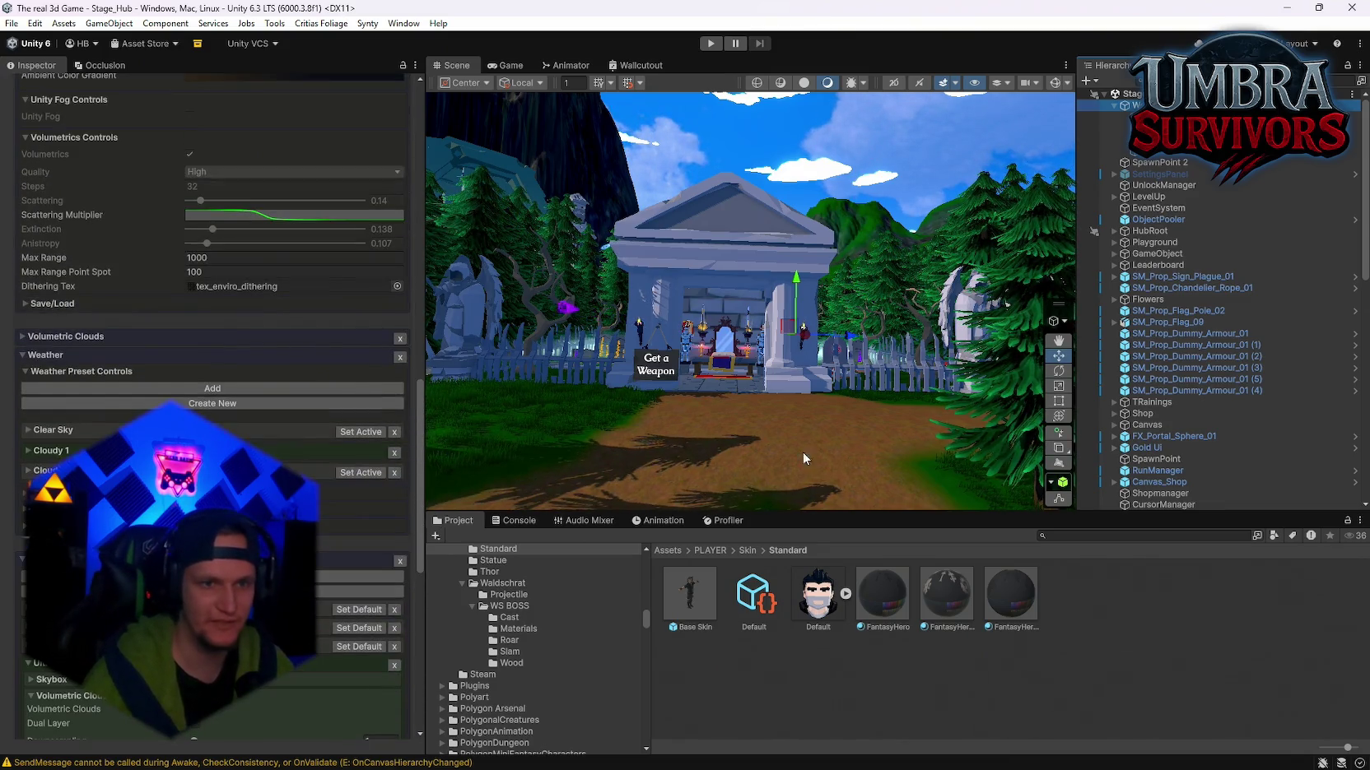
# Step: Orbit the Scene view past the trees and houses to face the castle gate
pyautogui.moveTo(782, 346); pyautogui.dragTo(937, 345)
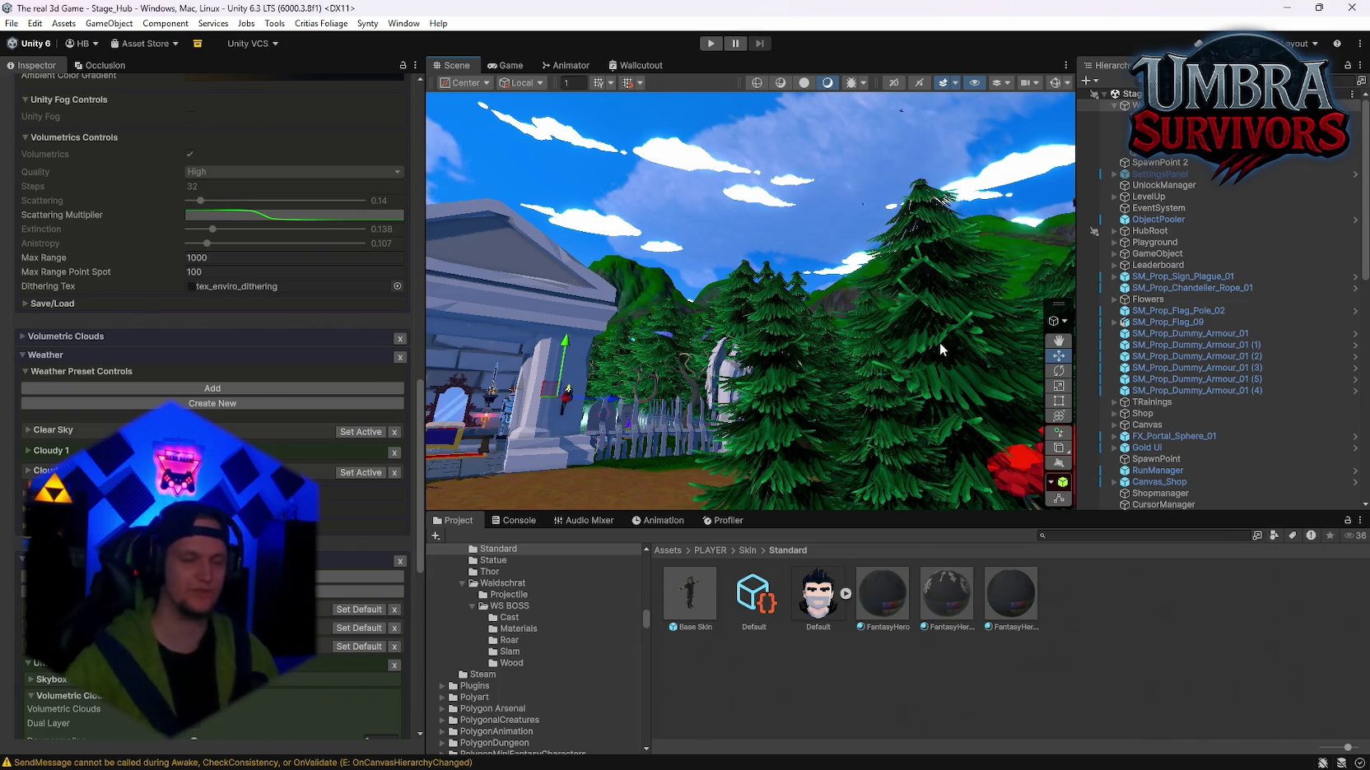
pyautogui.scroll(9, 214, 288)
pyautogui.scroll(1, 214, 288)
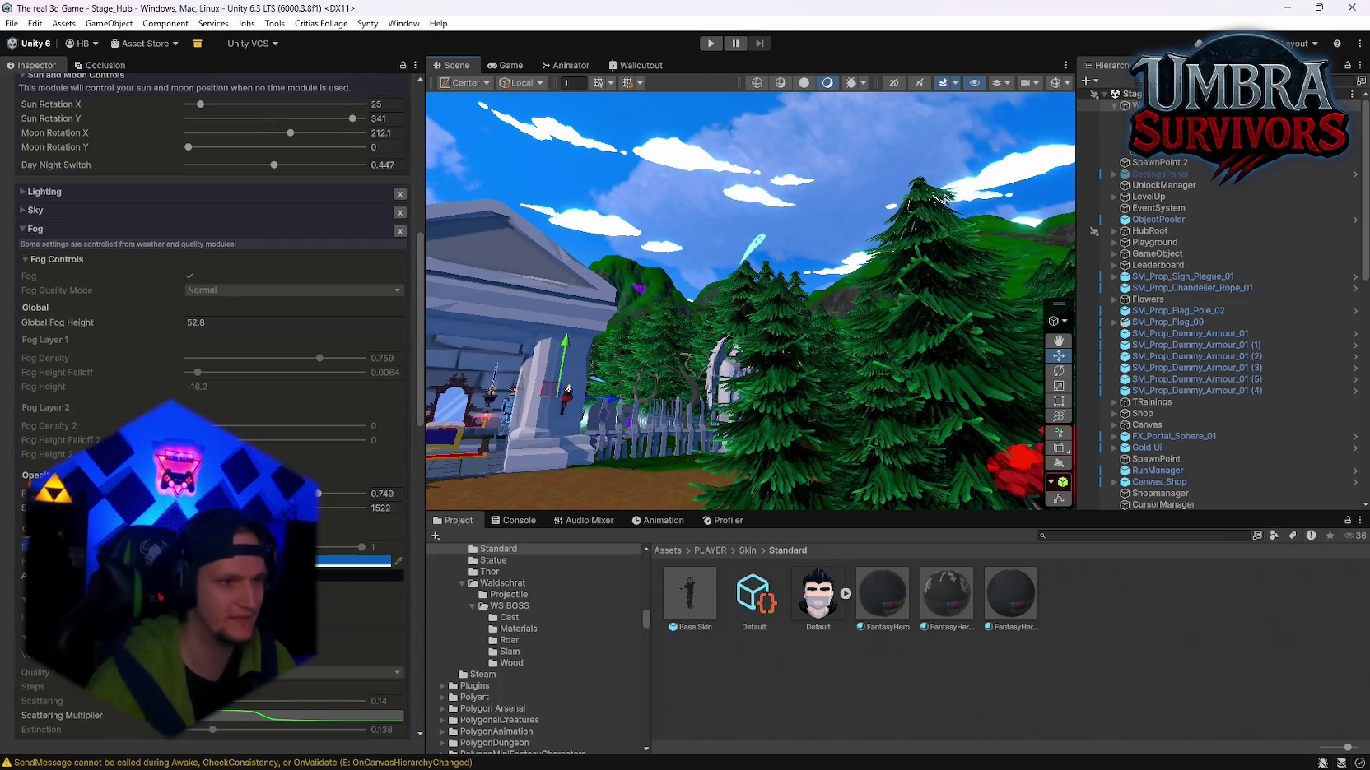
pyautogui.moveTo(824, 354)
pyautogui.mouseDown()
pyautogui.moveTo(883, 376)
pyautogui.moveTo(1084, 401)
pyautogui.mouseUp()
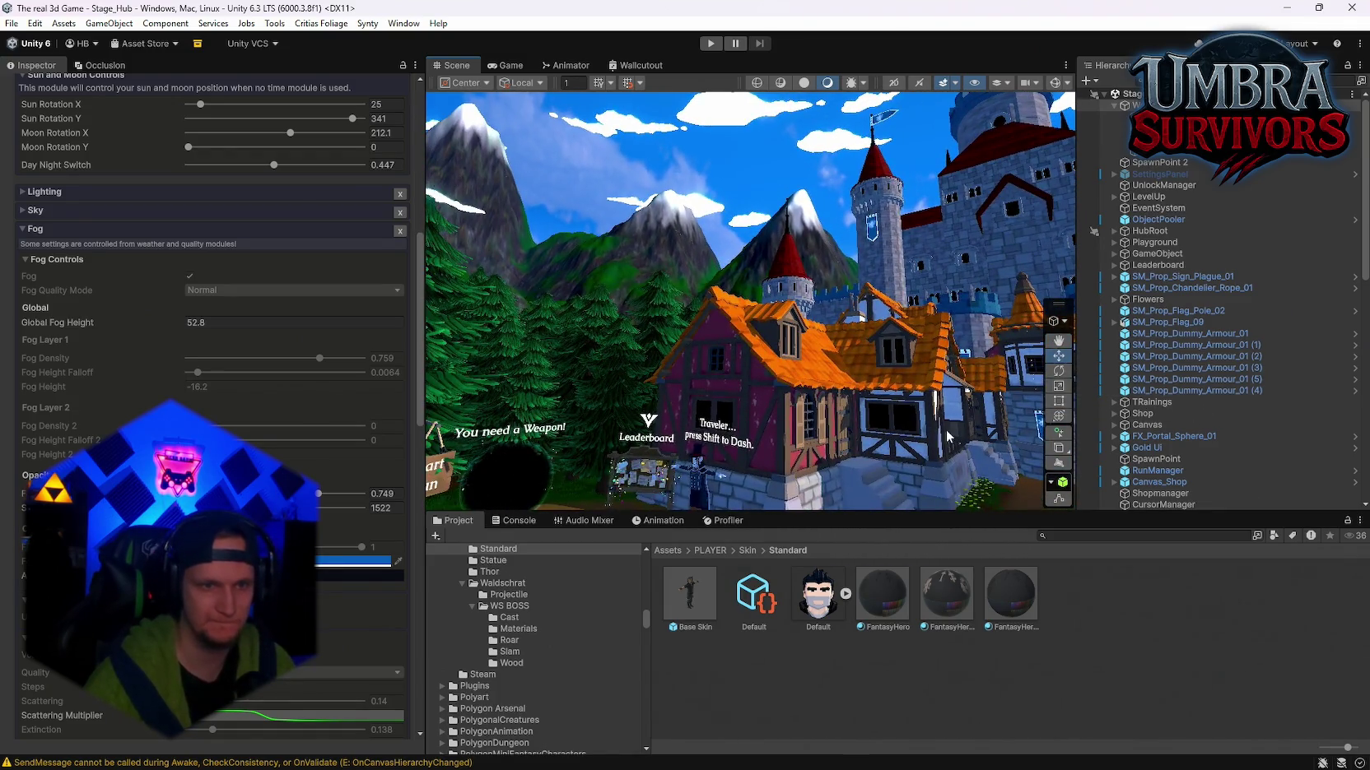
pyautogui.scroll(5, 412, 326)
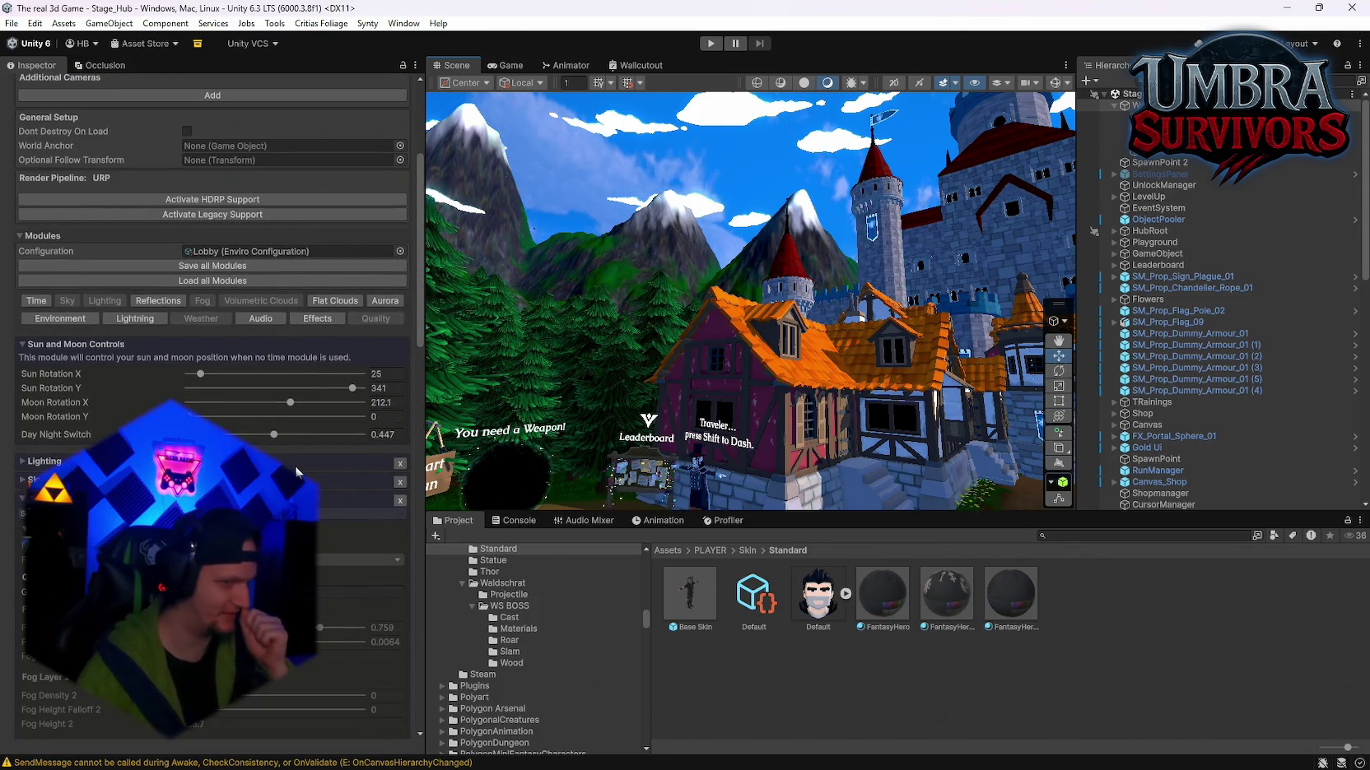
pyautogui.moveTo(872, 337)
pyautogui.mouseDown()
pyautogui.moveTo(977, 338)
pyautogui.moveTo(588, 346)
pyautogui.mouseUp()
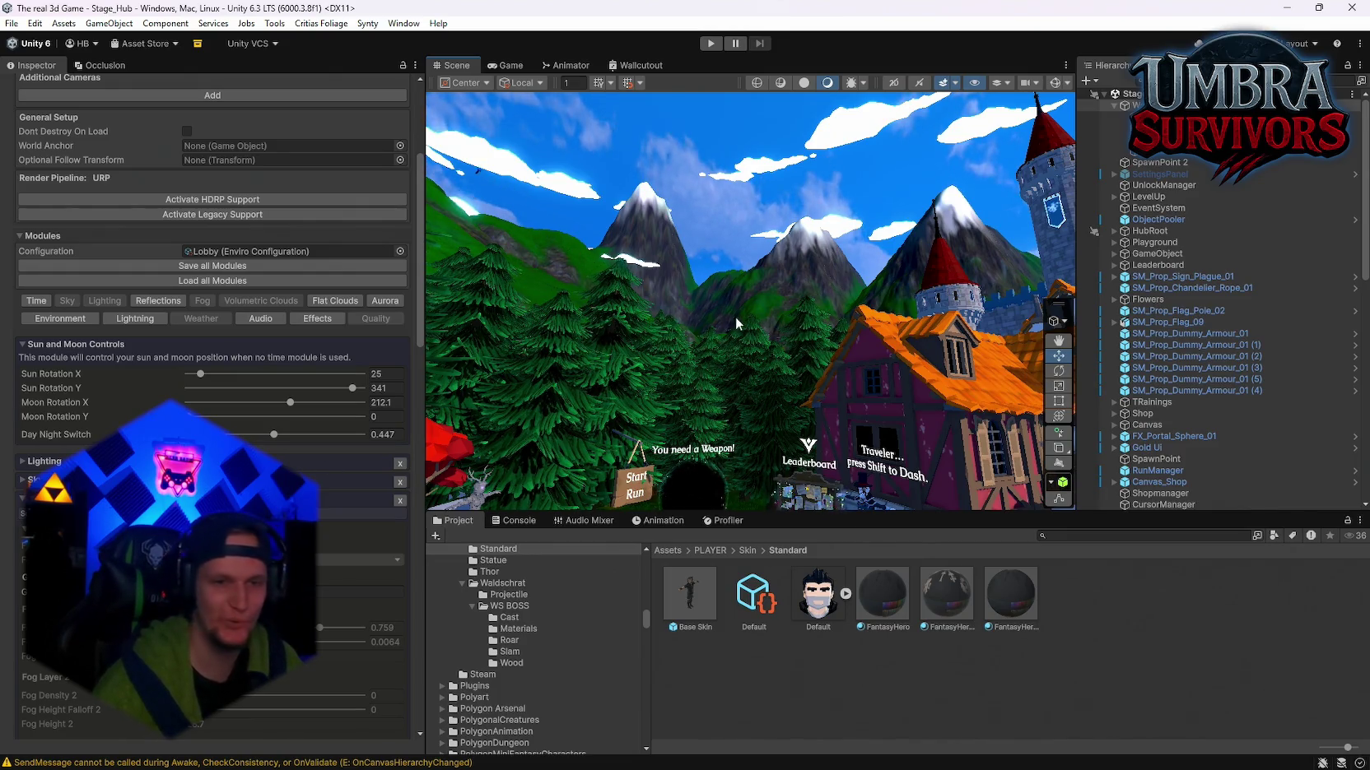
pyautogui.moveTo(736, 323); pyautogui.dragTo(866, 341)
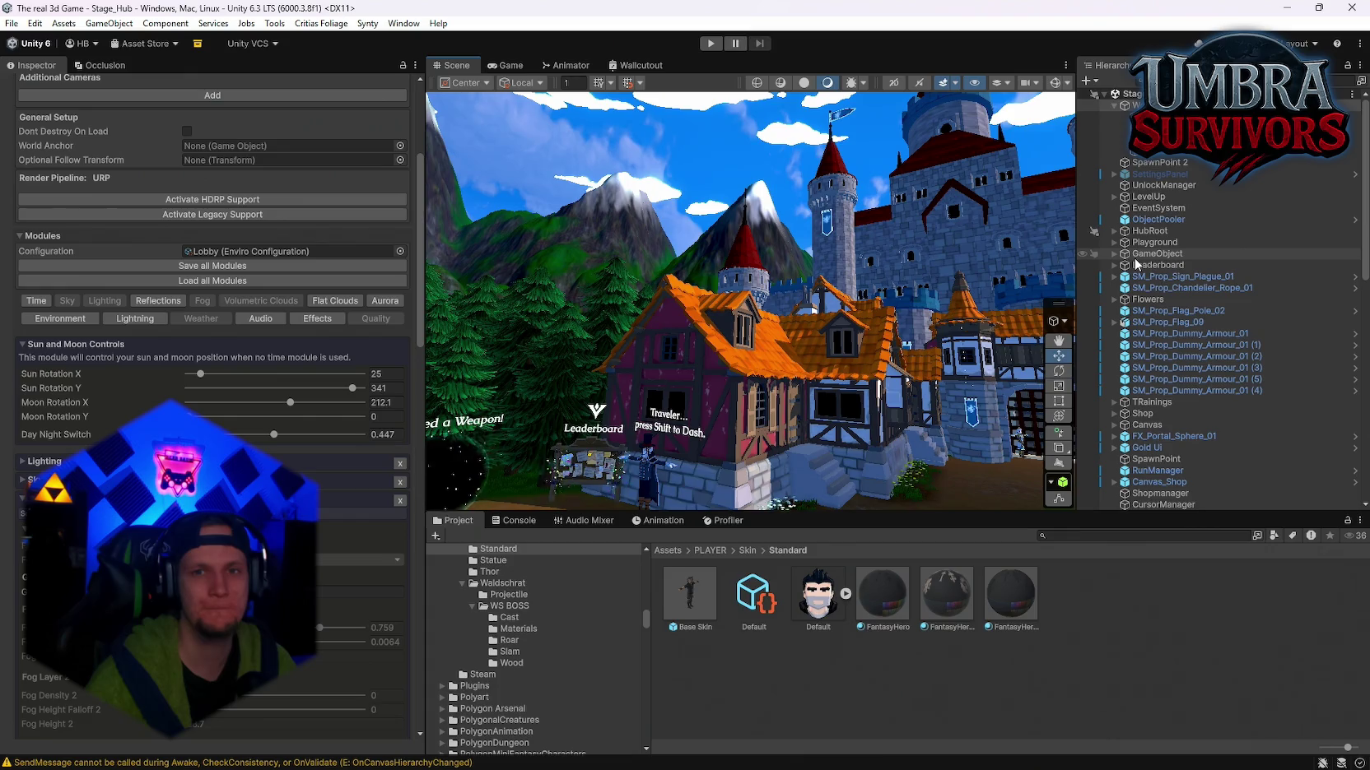
pyautogui.moveTo(1061, 280)
pyautogui.mouseDown()
pyautogui.moveTo(1253, 264)
pyautogui.moveTo(143, 335)
pyautogui.mouseUp()
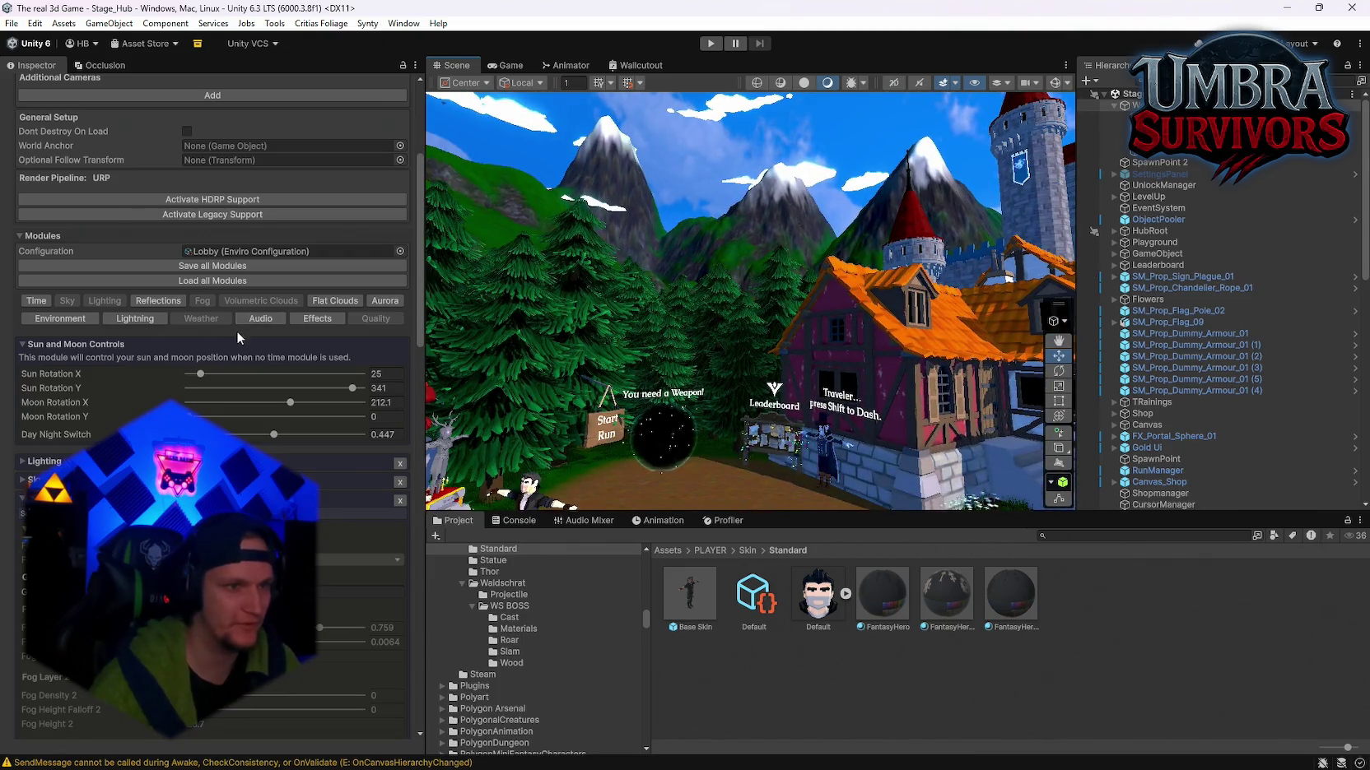
pyautogui.scroll(3, 236, 331)
# Step: Save all Enviro modules to the Lobby configuration, clear the Console warnings, and show recent scenes
pyautogui.click(233, 329)
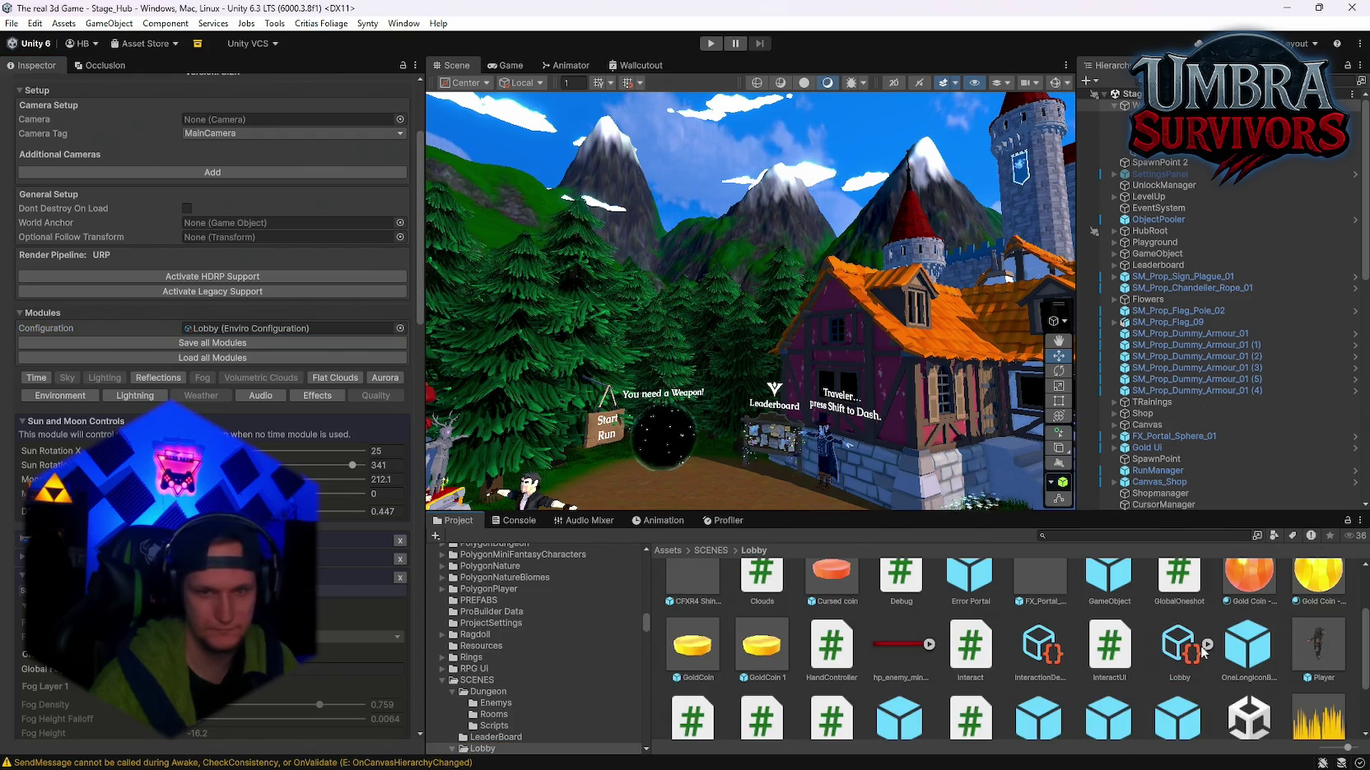
pyautogui.click(196, 346)
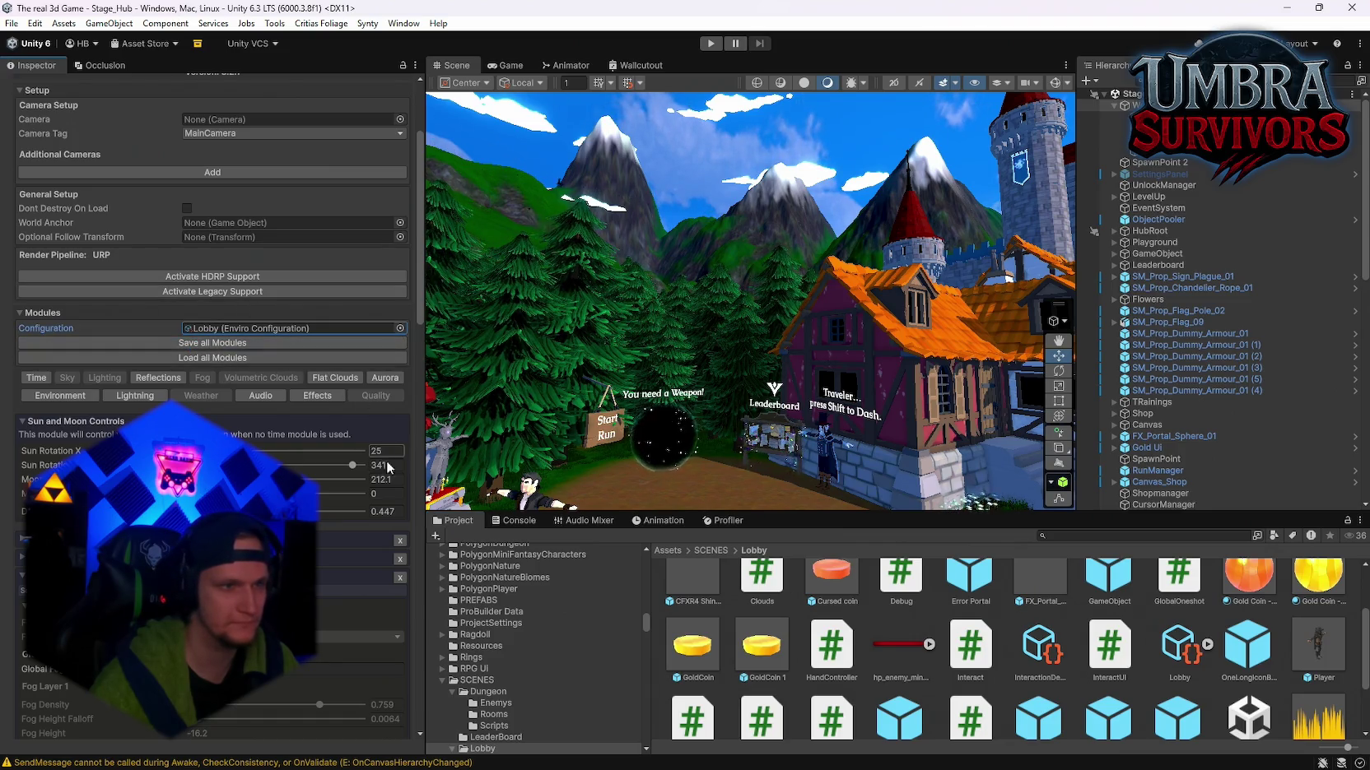
pyautogui.click(513, 520)
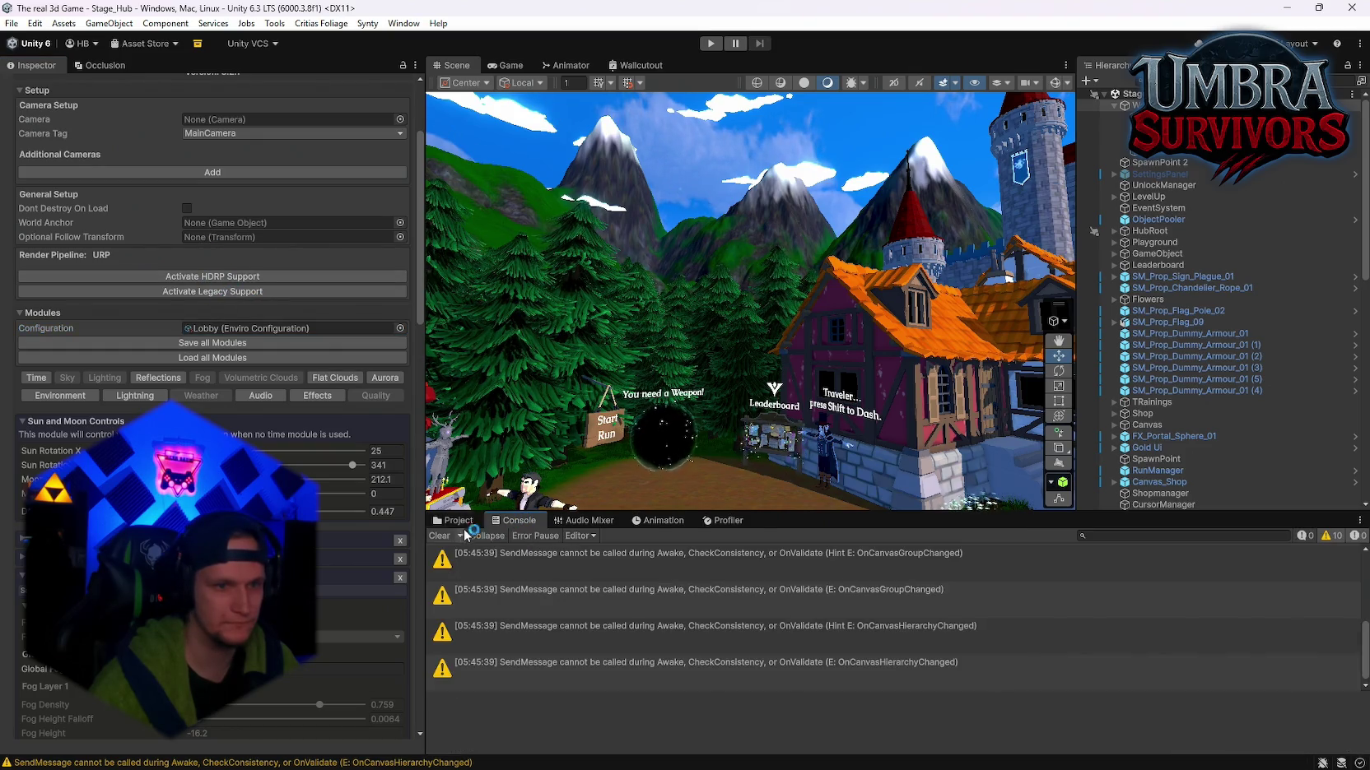
pyautogui.click(451, 537)
pyautogui.click(454, 521)
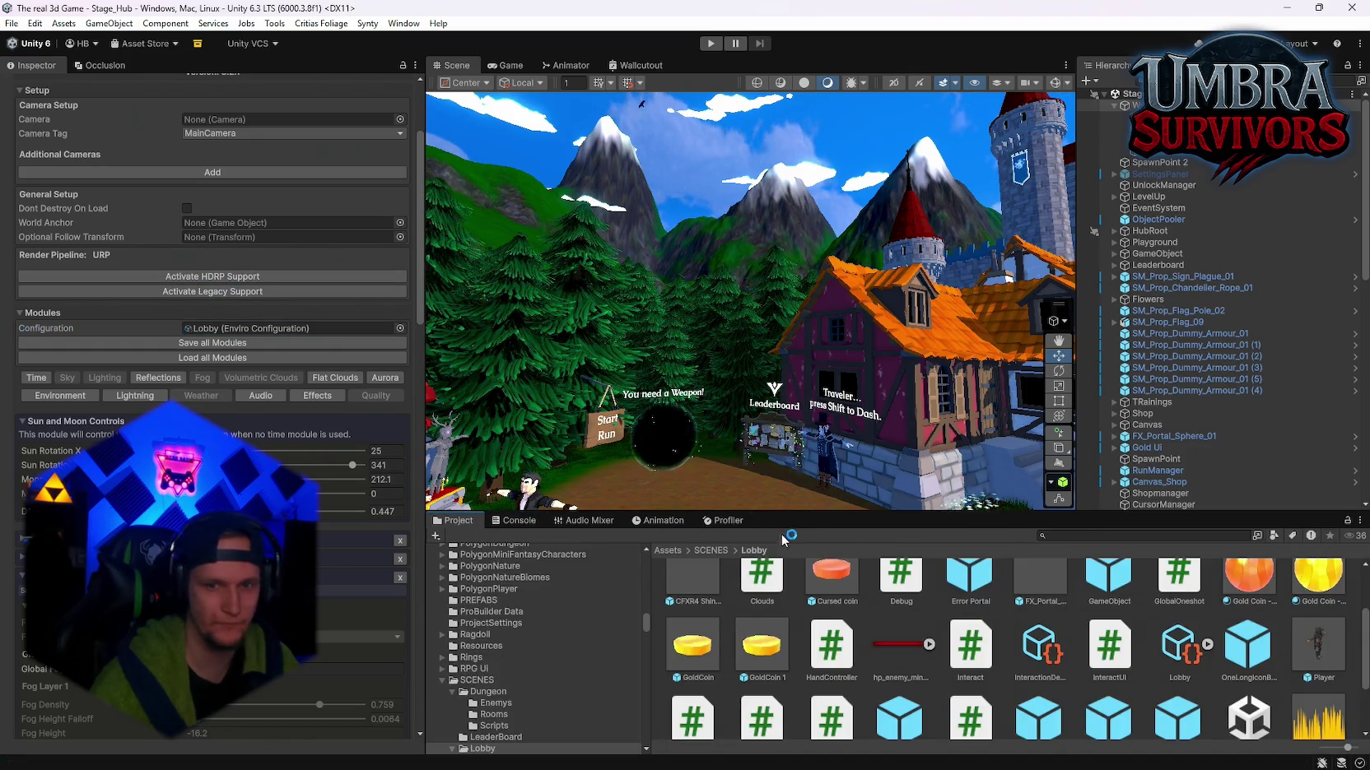
pyautogui.click(9, 21)
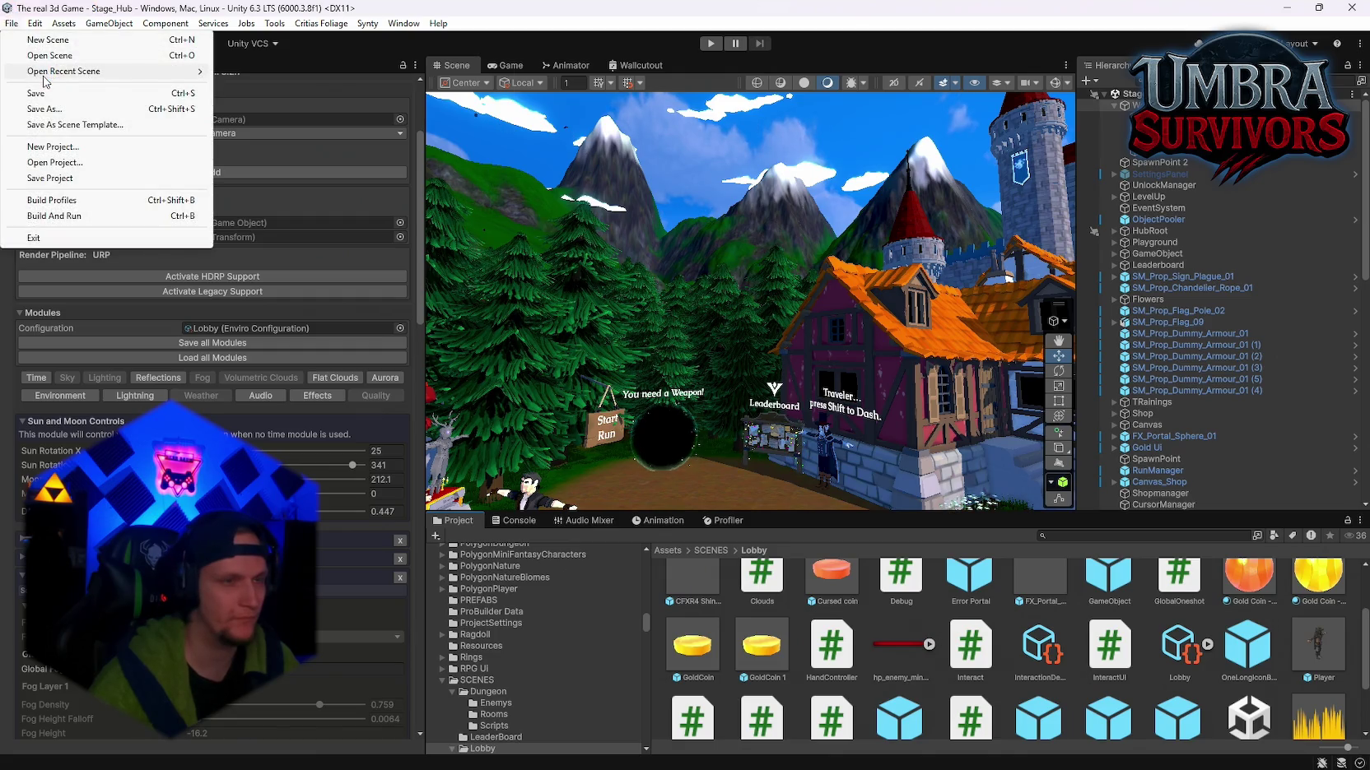
# Step: Reopen the Stage_Forest scene and select its Weather object holding the Enviro manager
pyautogui.moveTo(53, 74)
pyautogui.click(288, 88)
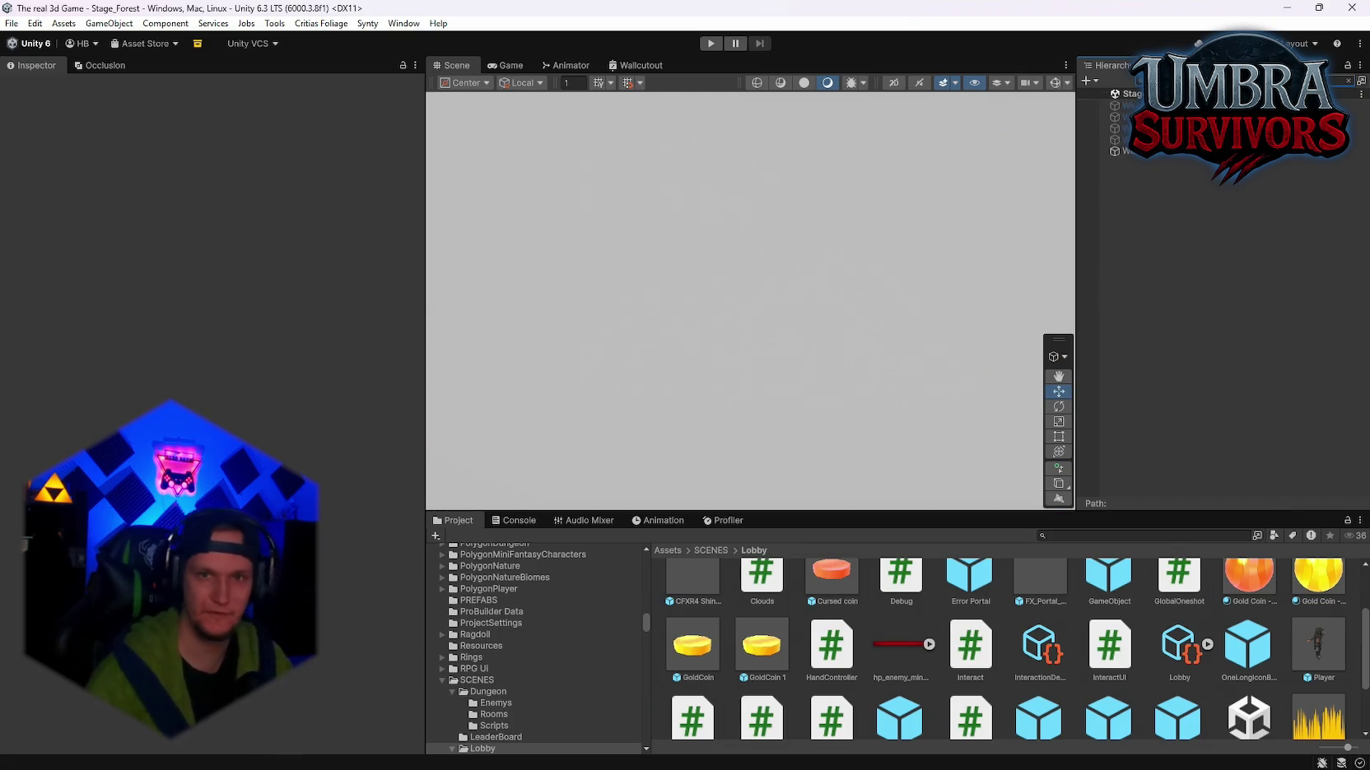
pyautogui.click(1149, 379)
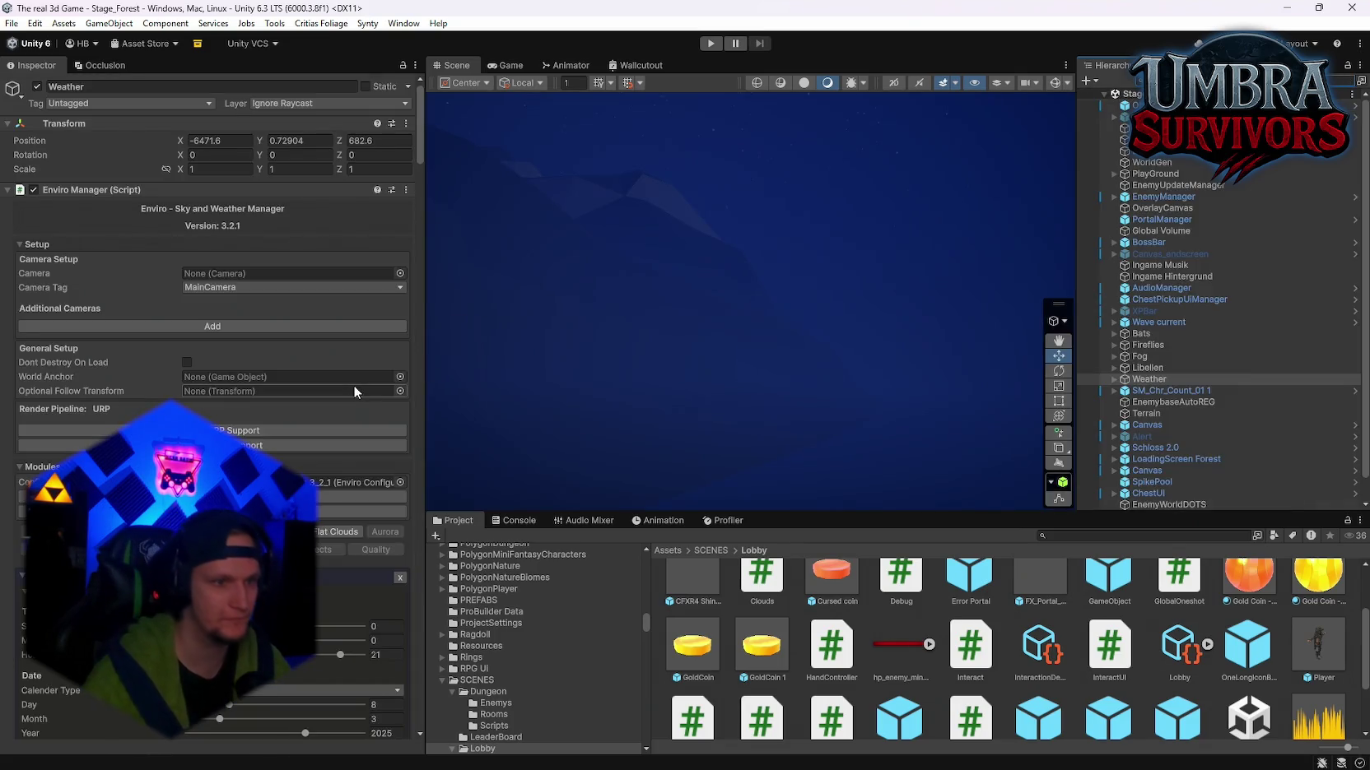
pyautogui.moveTo(747, 379)
pyautogui.mouseDown()
pyautogui.moveTo(532, 294)
pyautogui.moveTo(560, 346)
pyautogui.mouseUp()
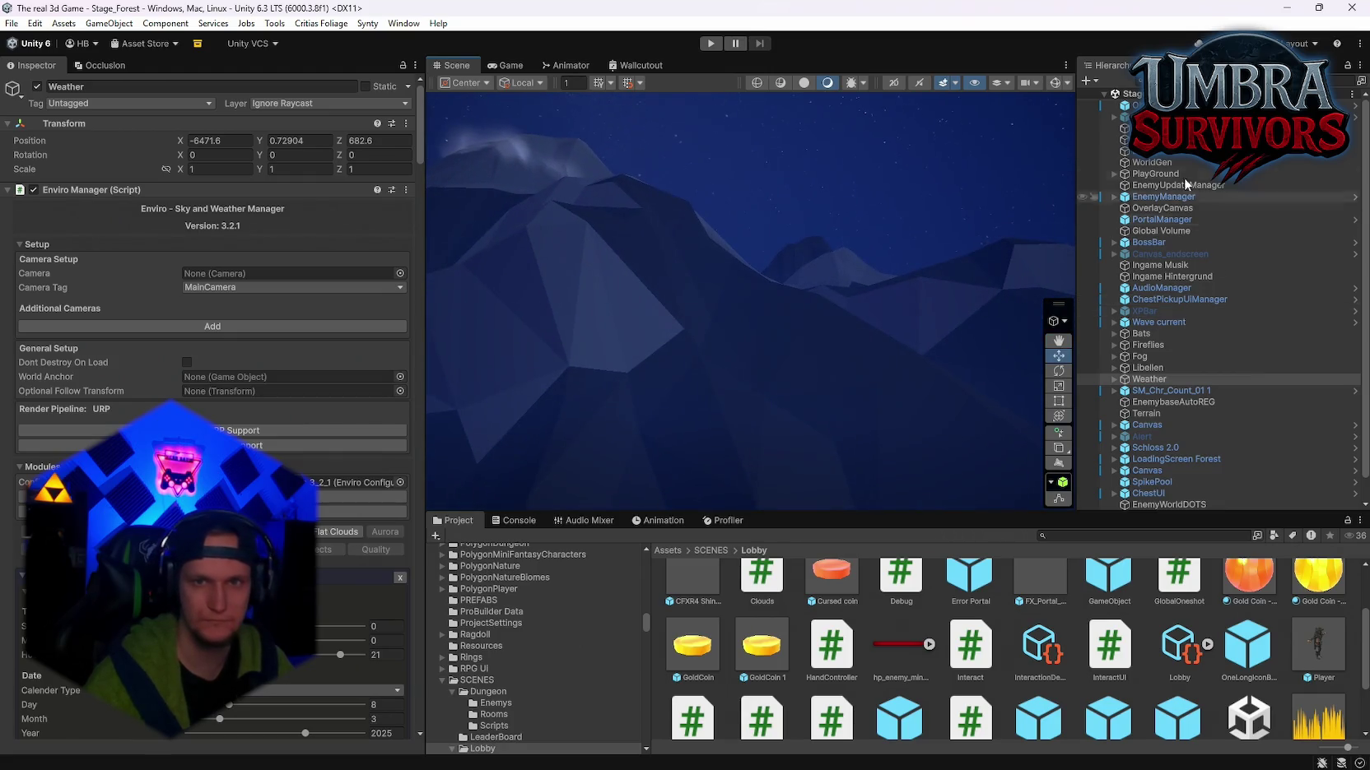
# Step: Frame ObjectPooler, orbit out wide, then search 'wea' and select the Weather object
pyautogui.doubleClick(1144, 105)
pyautogui.press('f')
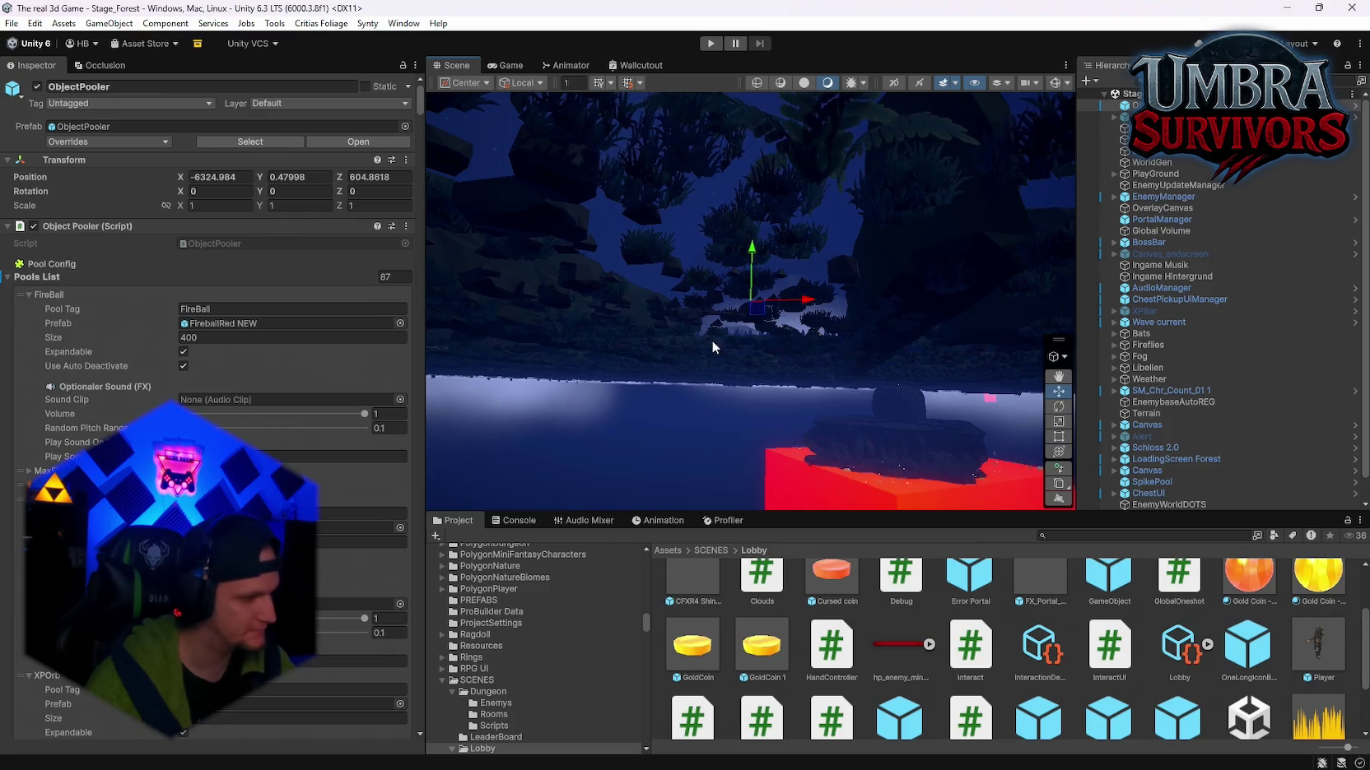
pyautogui.moveTo(794, 349)
pyautogui.mouseDown()
pyautogui.moveTo(790, 329)
pyautogui.moveTo(789, 398)
pyautogui.moveTo(847, 434)
pyautogui.moveTo(1284, 466)
pyautogui.moveTo(19, 447)
pyautogui.moveTo(1235, 448)
pyautogui.moveTo(1001, 452)
pyautogui.moveTo(503, 499)
pyautogui.moveTo(896, 456)
pyautogui.mouseUp()
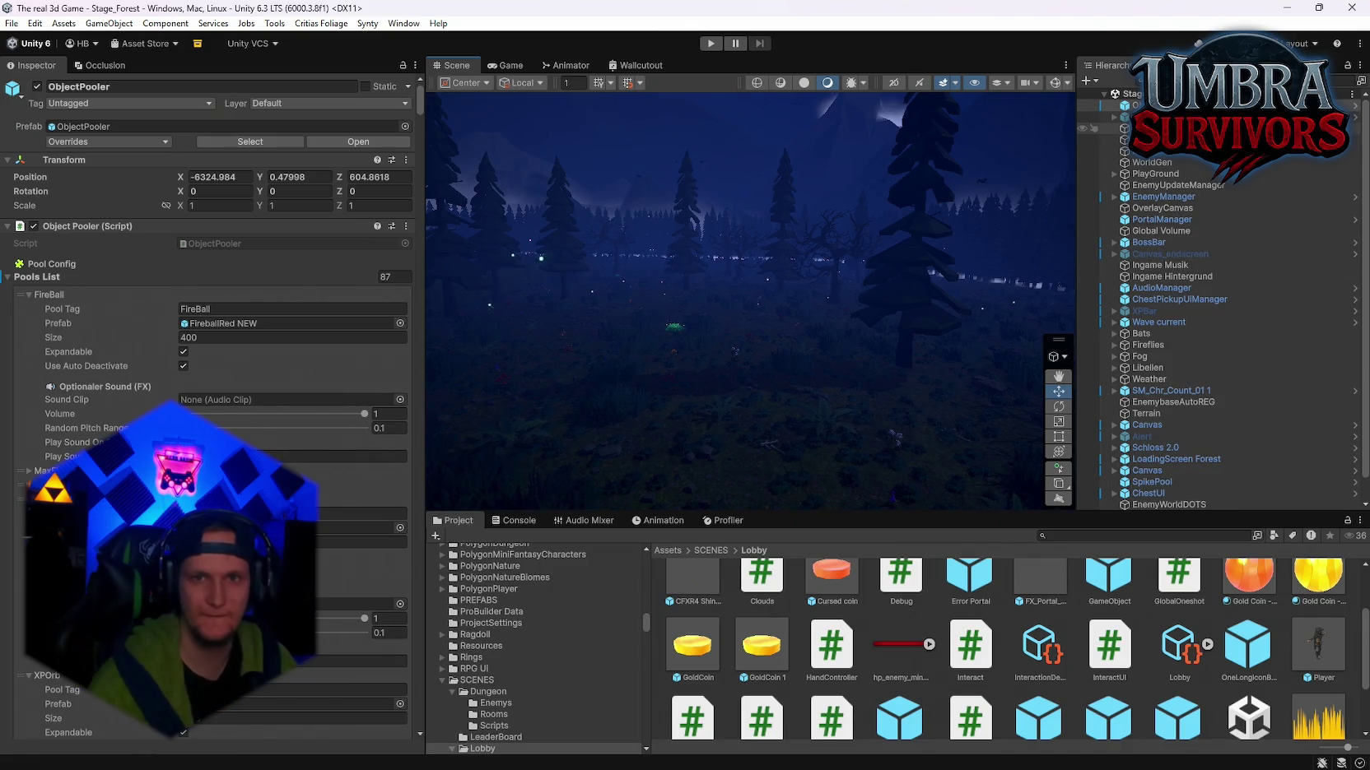
pyautogui.write('w')
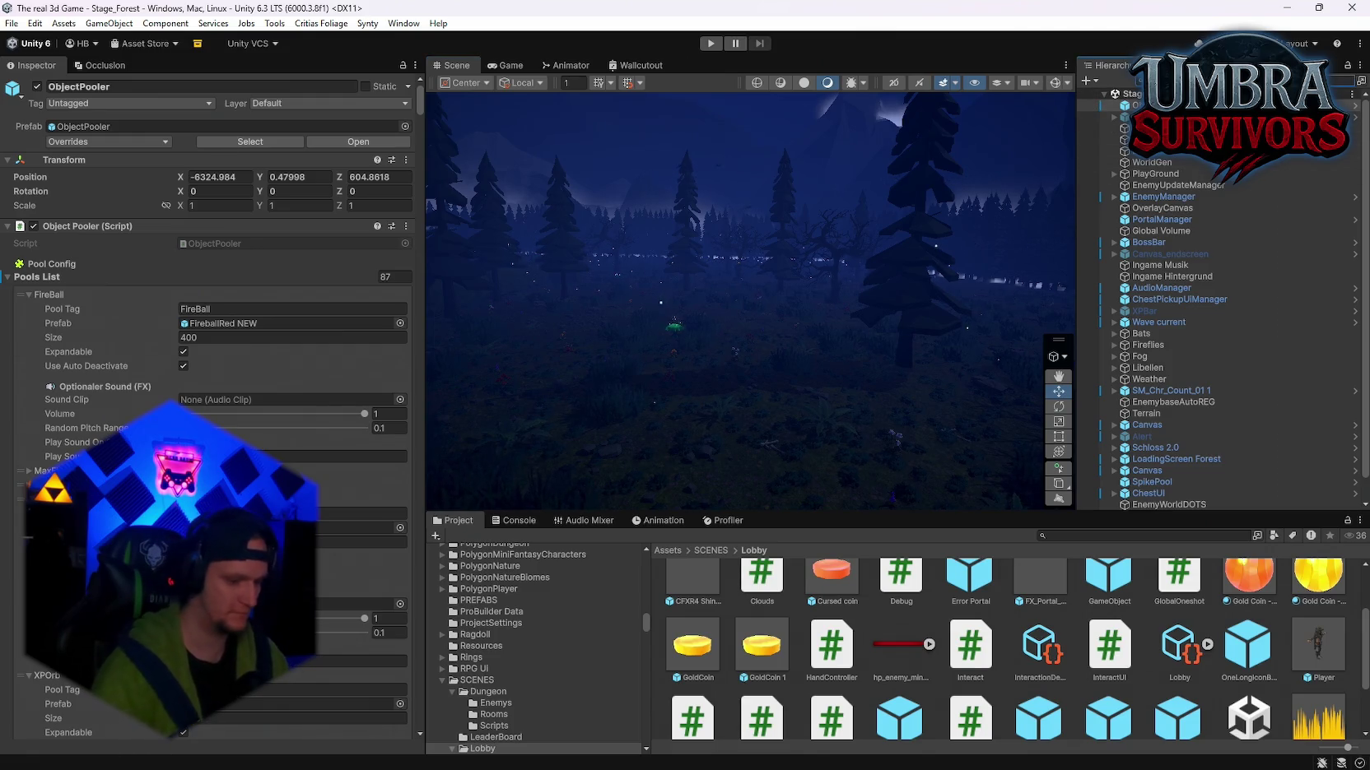
pyautogui.write('ea')
pyautogui.click(1123, 104)
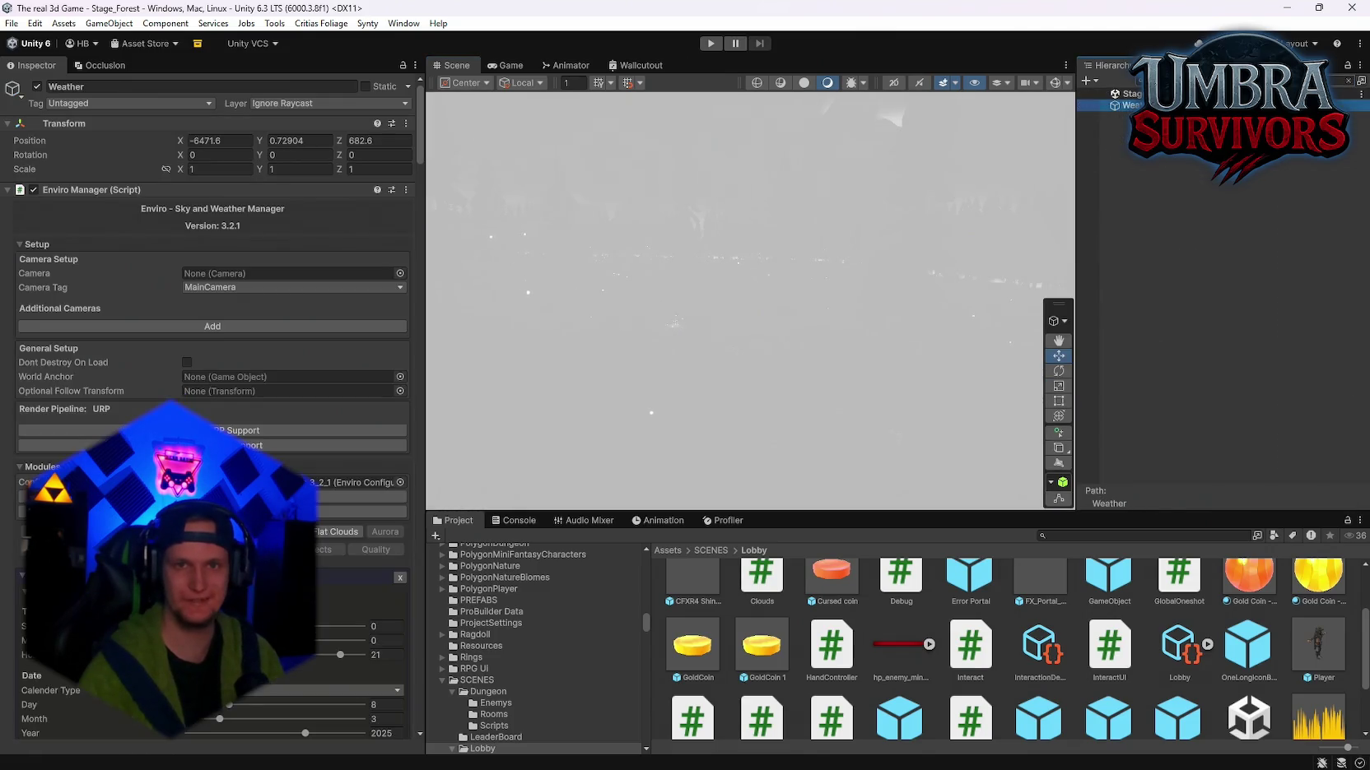
# Step: Clear the Hierarchy search, review the Enviro modules, and remove the Time module
pyautogui.click(1347, 80)
pyautogui.scroll(-15, 161, 394)
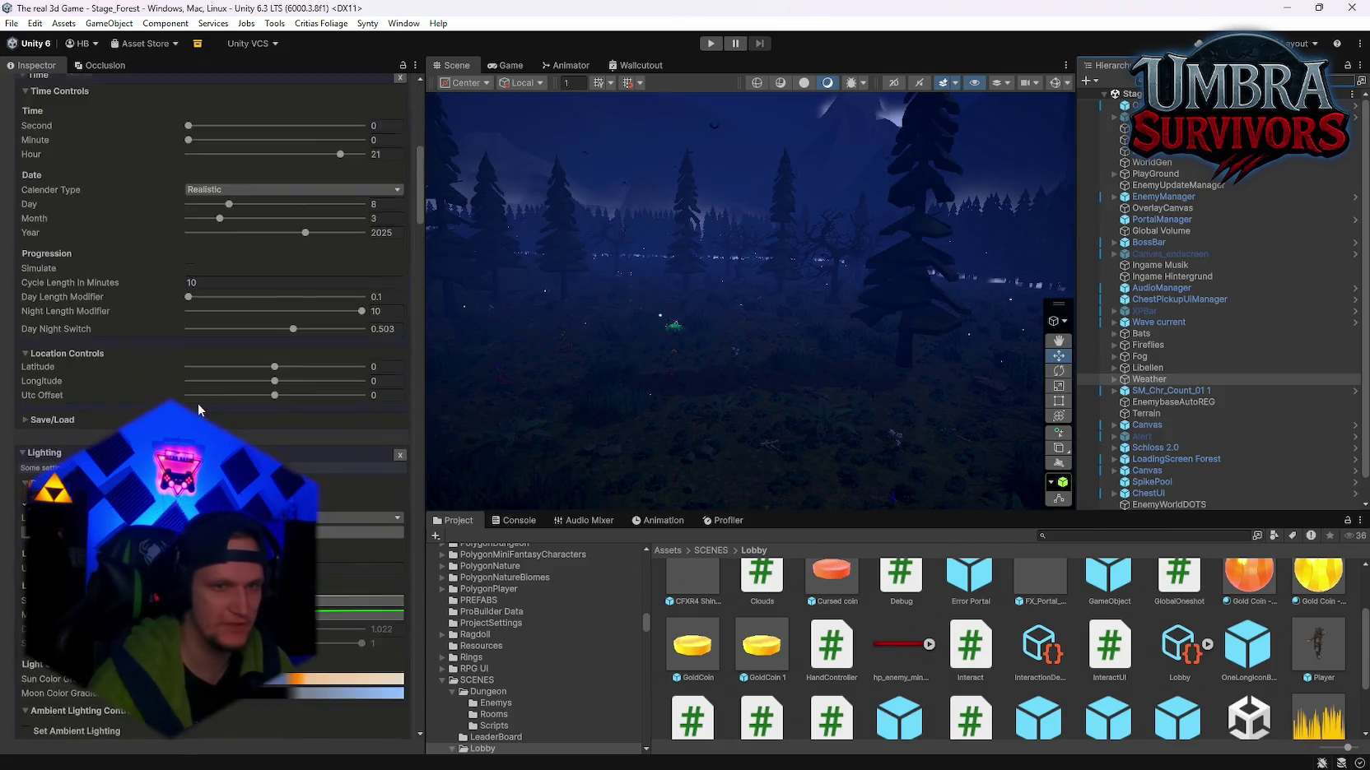
pyautogui.scroll(-15, 282, 426)
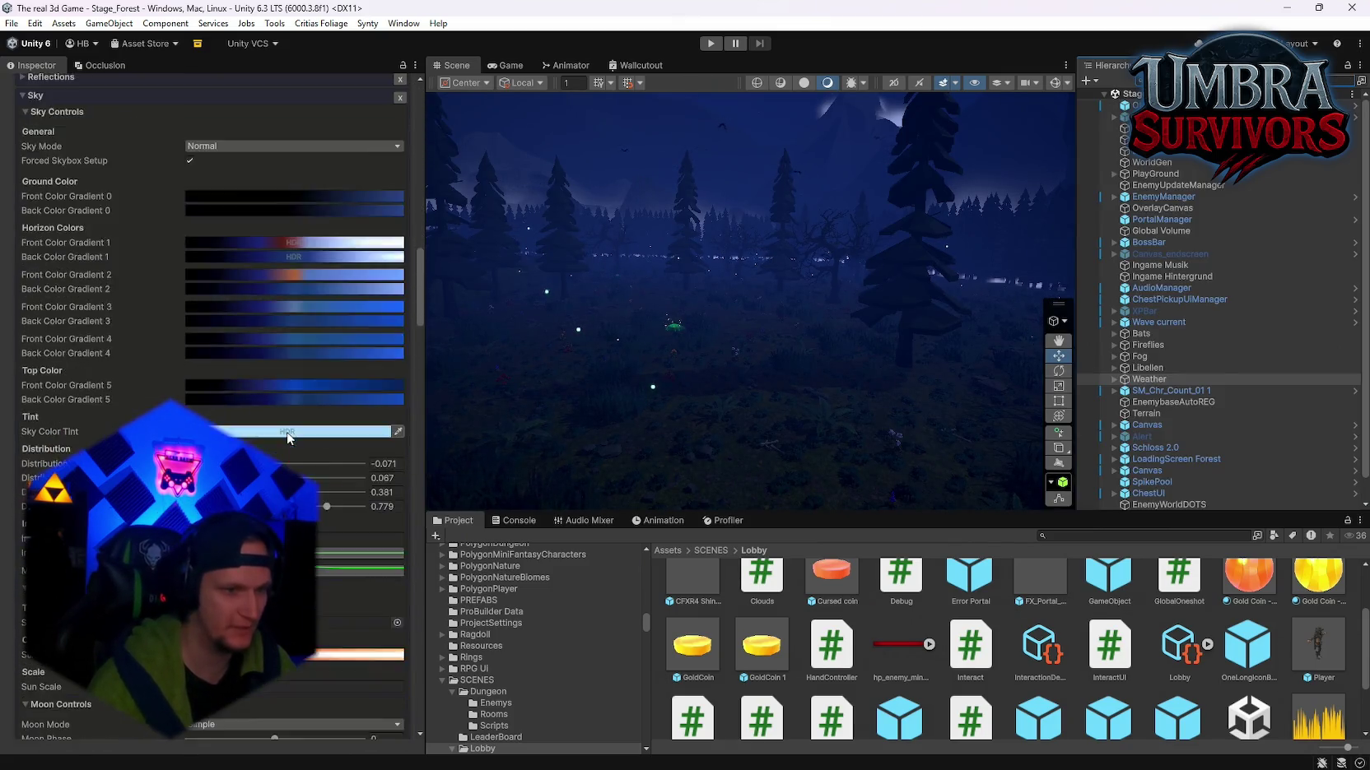
pyautogui.scroll(-5, 287, 438)
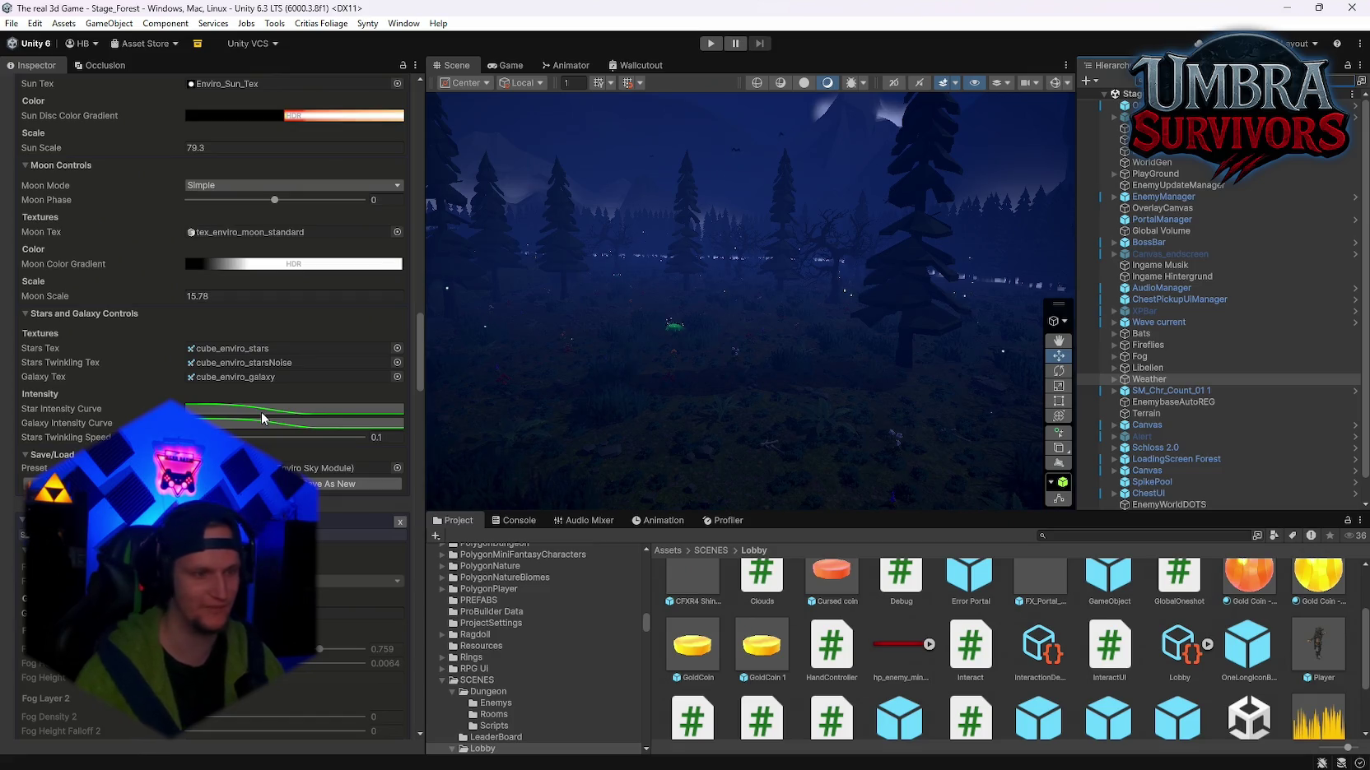
pyautogui.scroll(15, 264, 420)
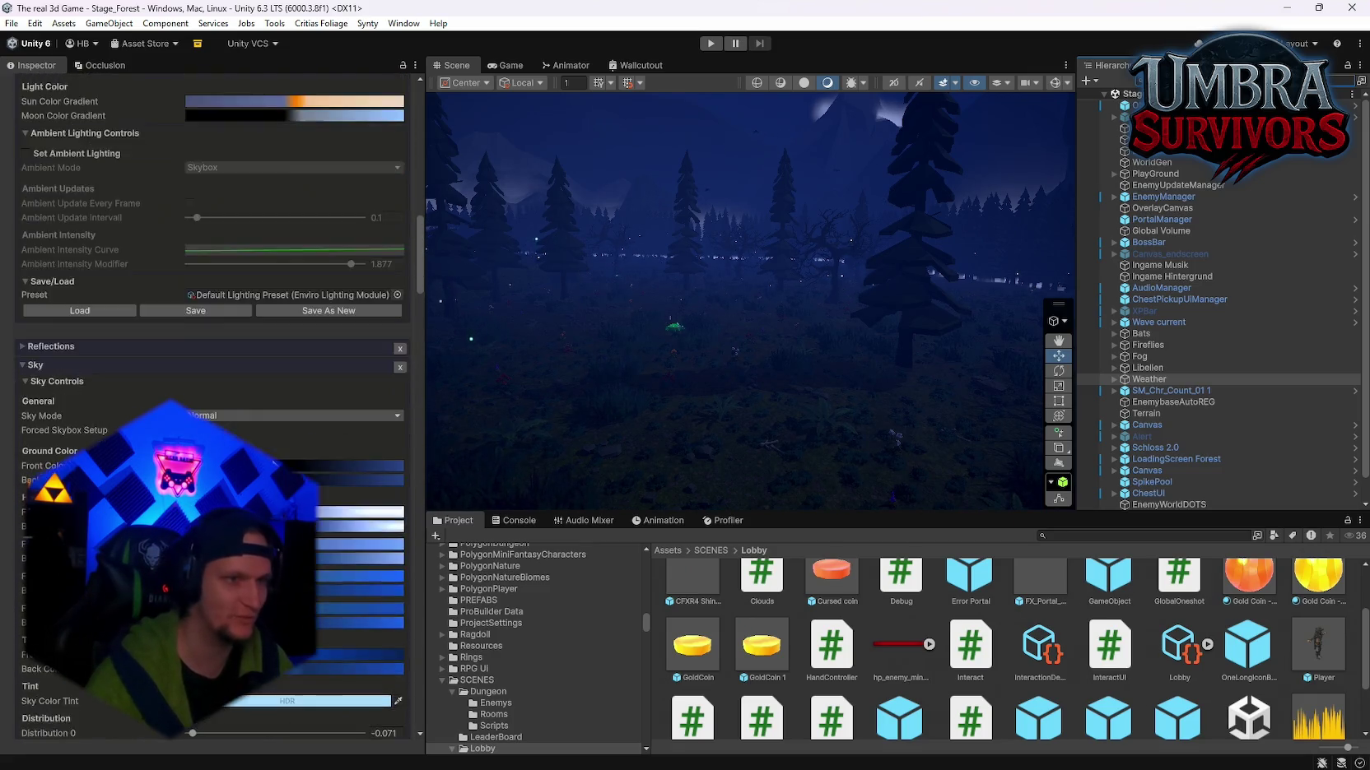
pyautogui.scroll(15, 213, 395)
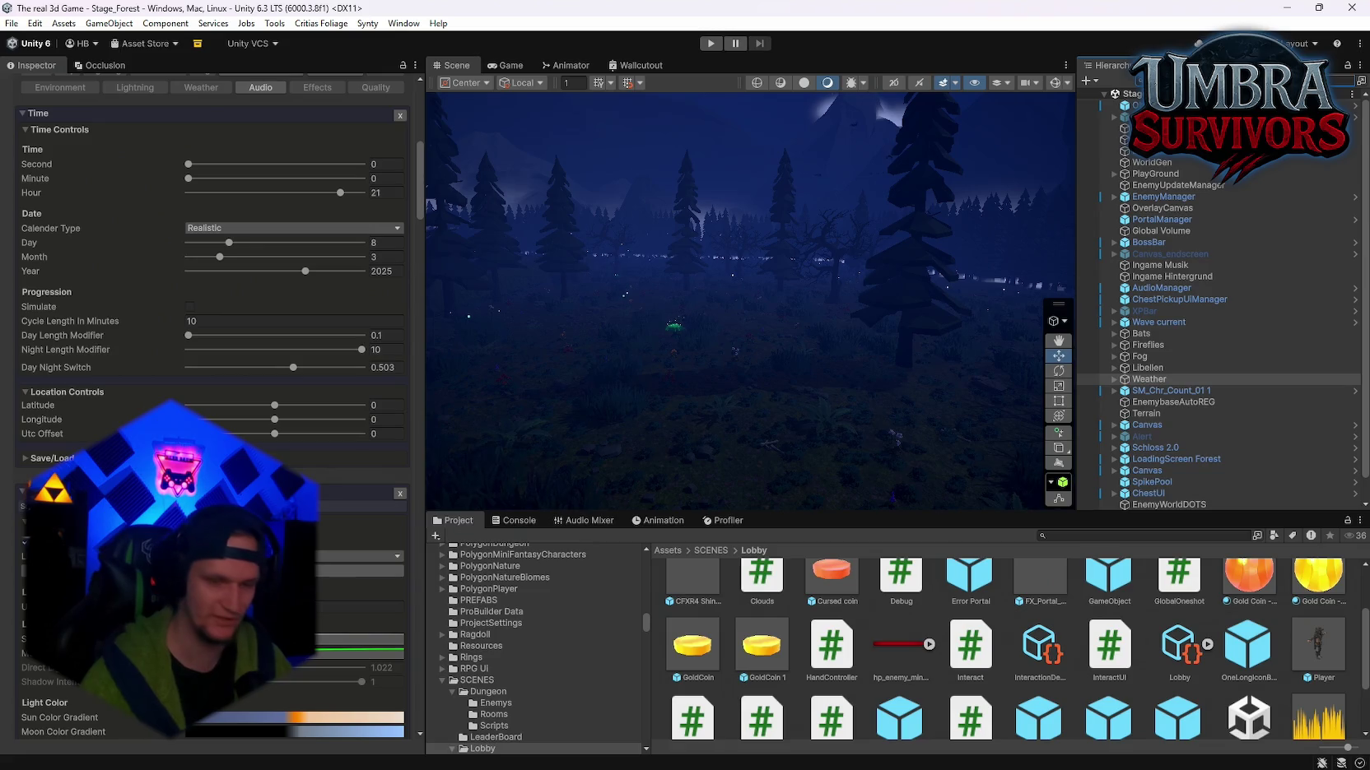
pyautogui.scroll(5, 310, 390)
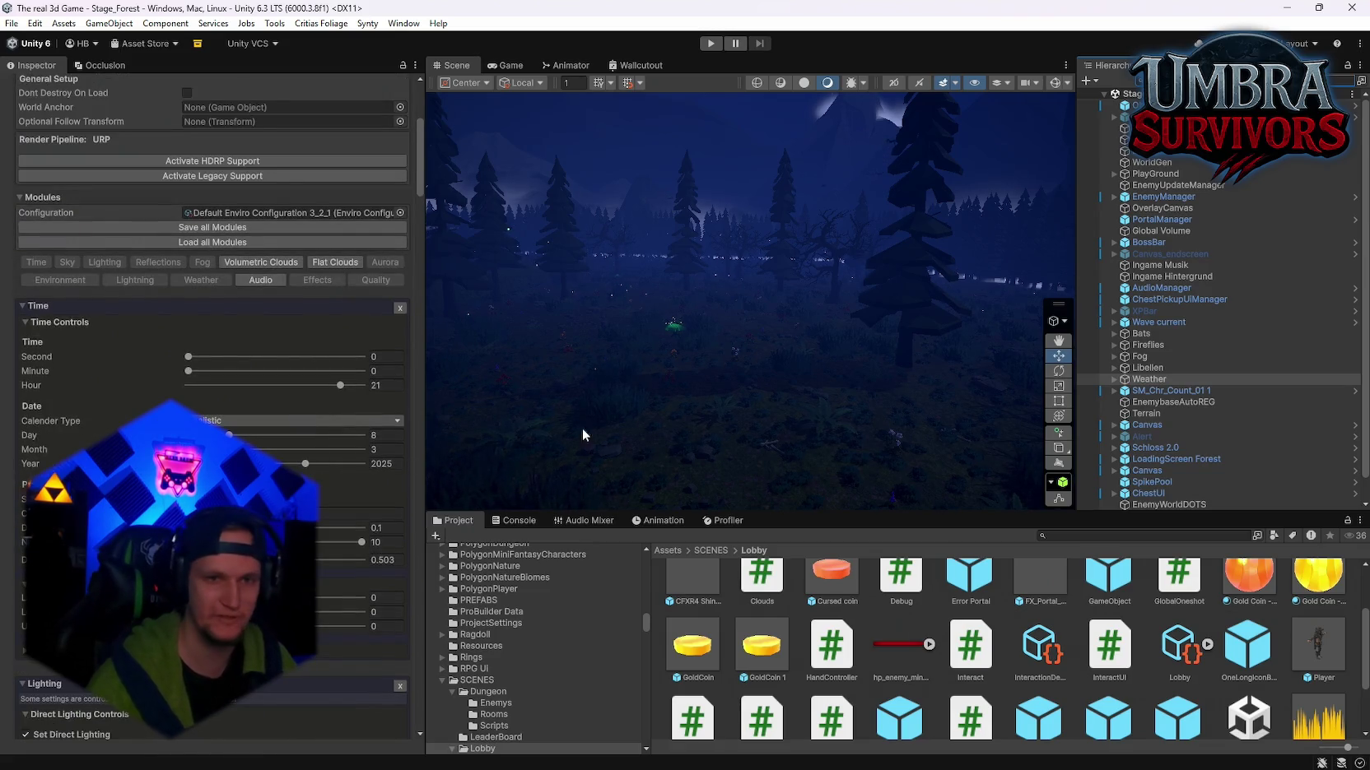
pyautogui.scroll(-10, 297, 416)
pyautogui.scroll(-3, 212, 407)
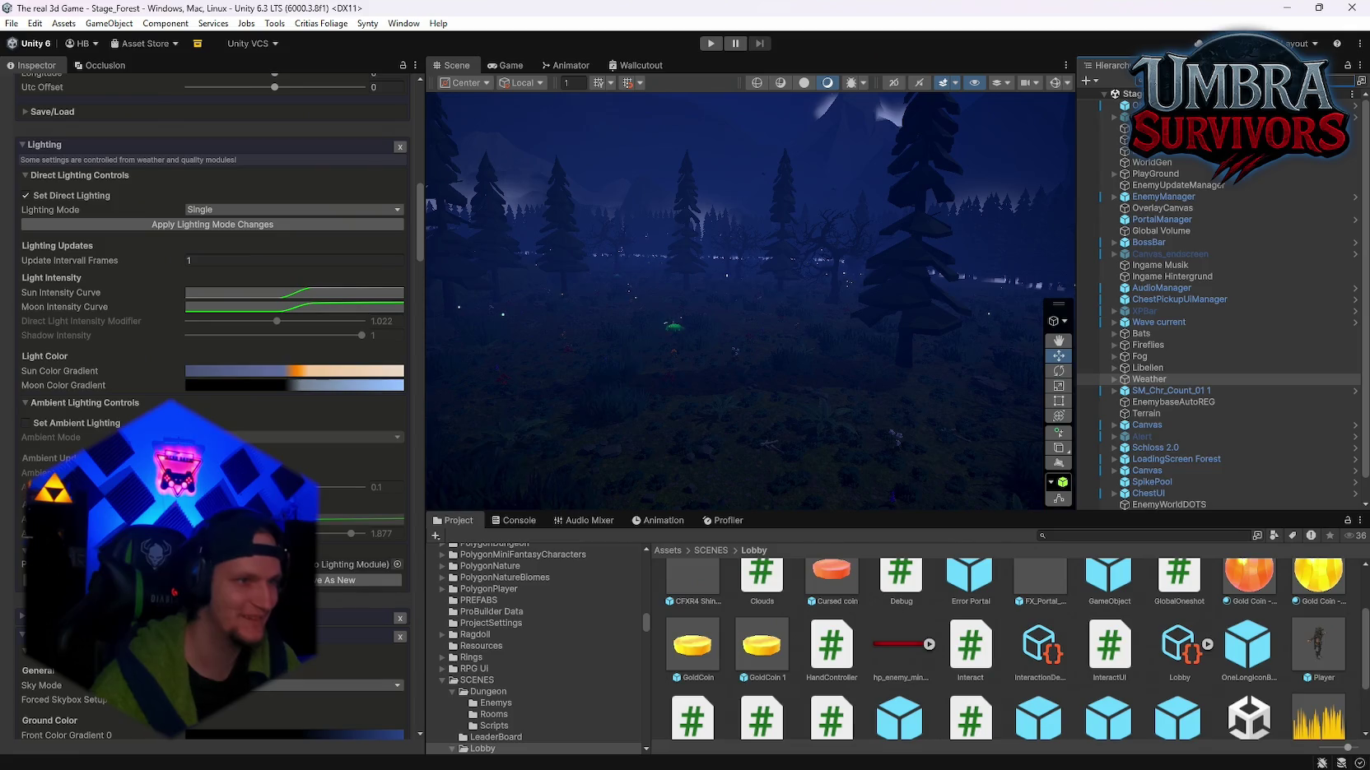
pyautogui.scroll(11, 304, 415)
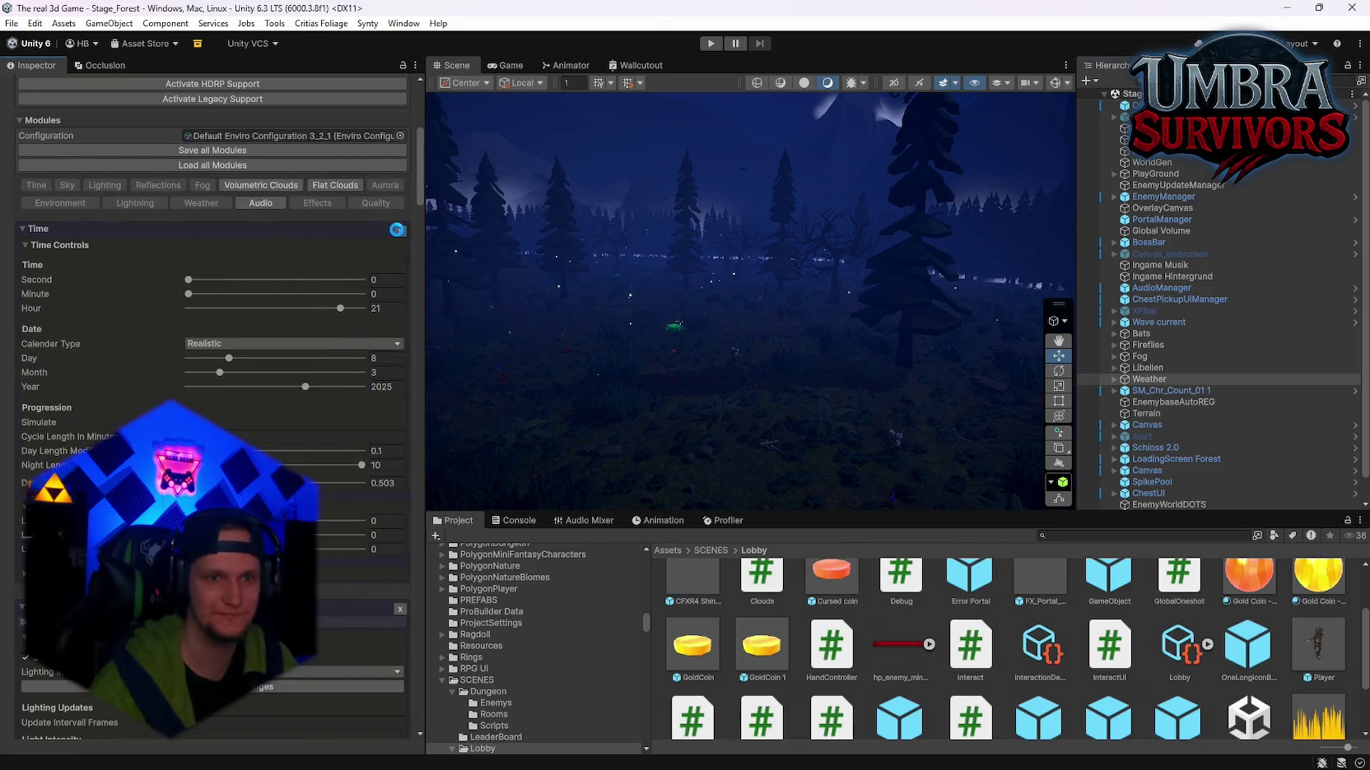
pyautogui.click(398, 232)
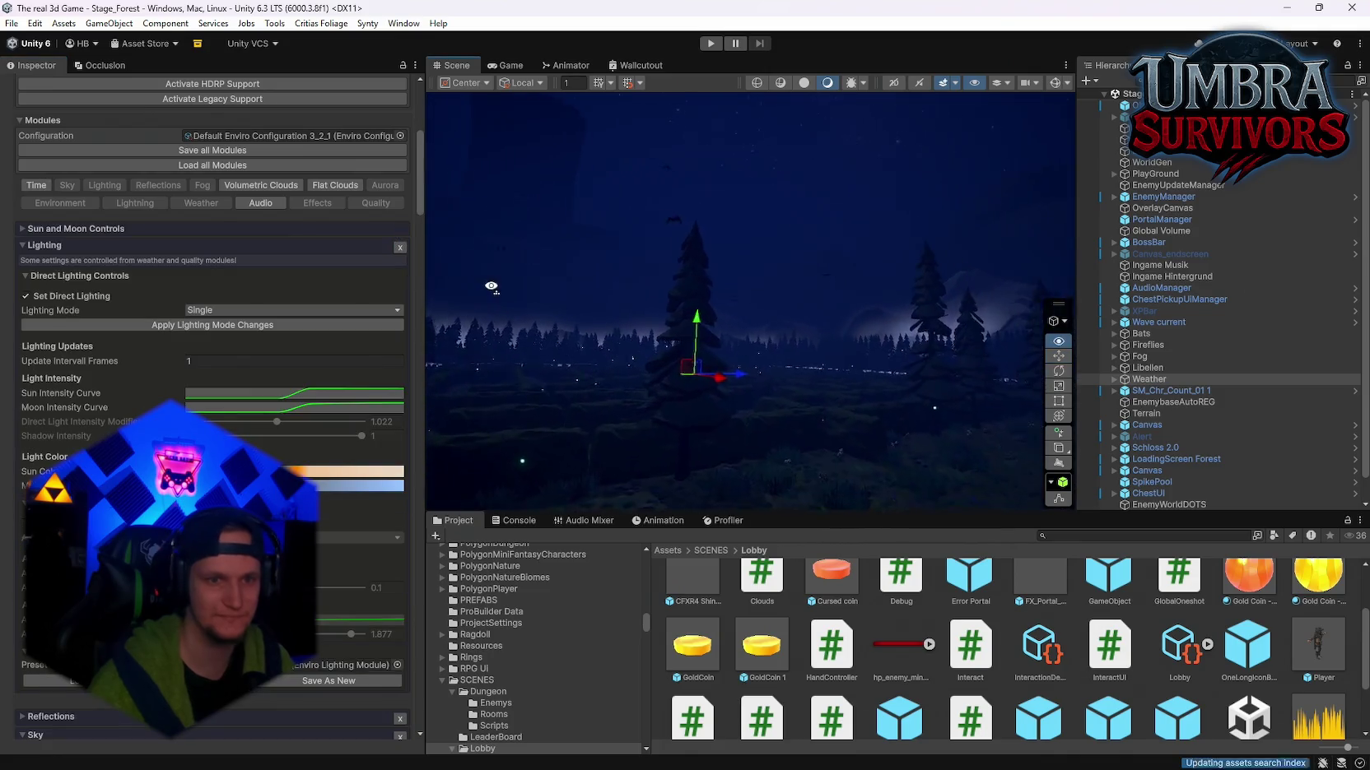
# Step: Search the Hierarchy for 'Weather', reselect the Weather object, and clear the search
pyautogui.click(496, 325)
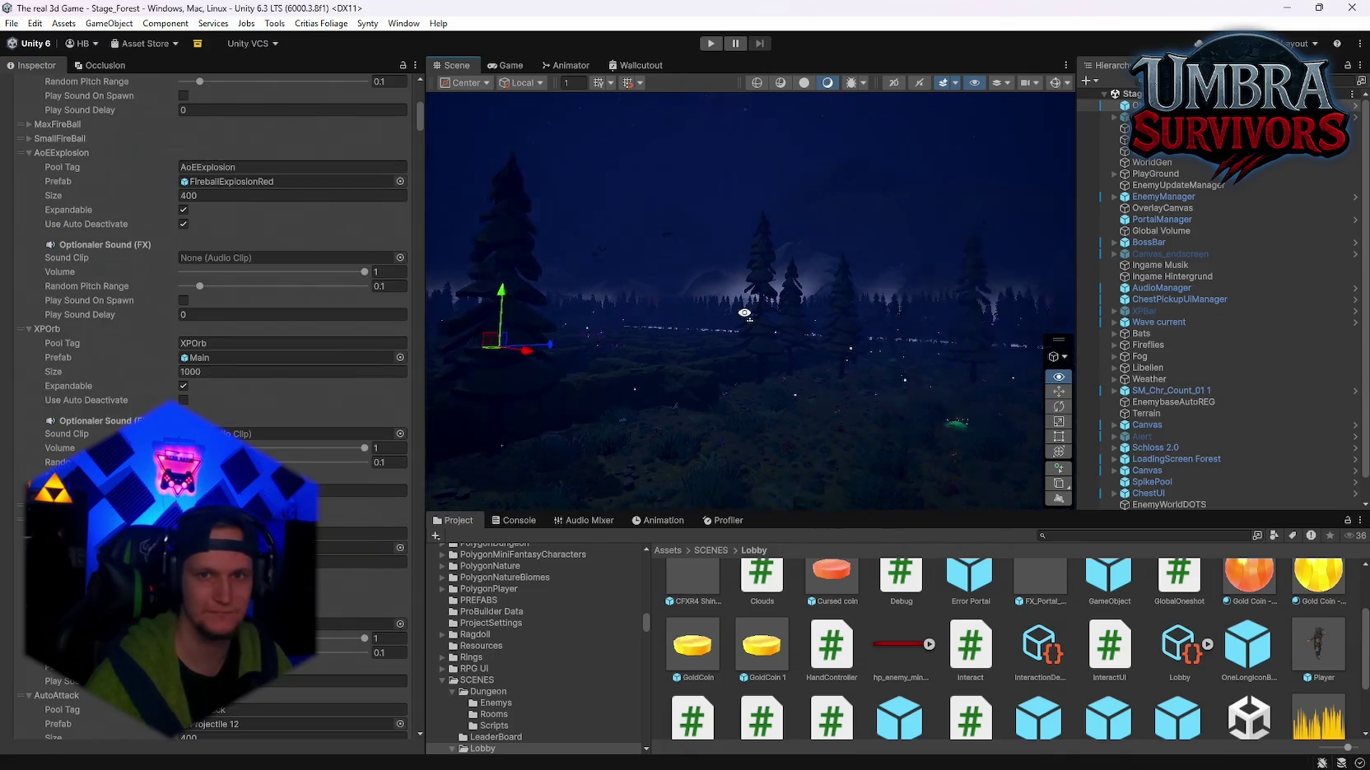
pyautogui.scroll(7, 278, 323)
pyautogui.scroll(2, 278, 324)
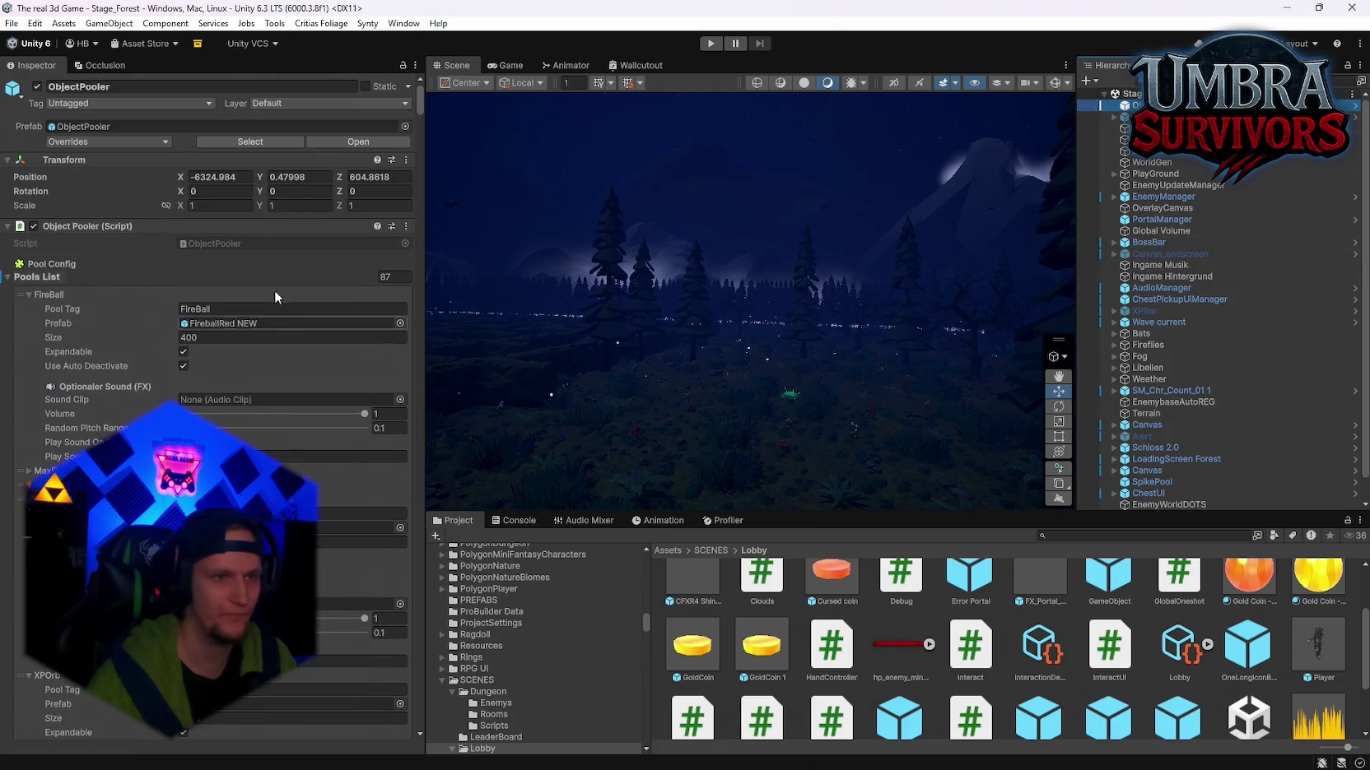
pyautogui.moveTo(648, 292)
pyautogui.mouseDown()
pyautogui.moveTo(658, 236)
pyautogui.moveTo(646, 212)
pyautogui.moveTo(741, 304)
pyautogui.moveTo(909, 378)
pyautogui.moveTo(762, 390)
pyautogui.mouseUp()
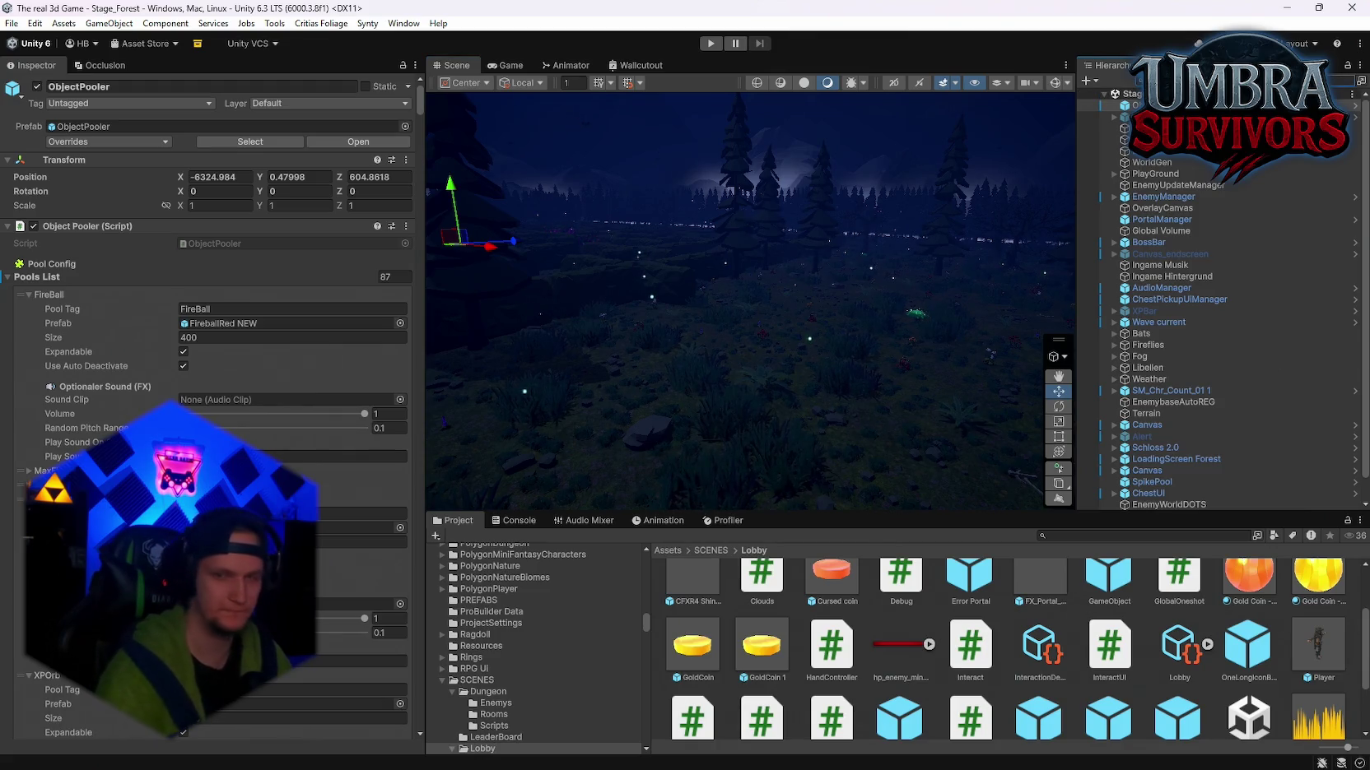
pyautogui.write('Weather')
pyautogui.click(1124, 105)
pyautogui.click(1348, 80)
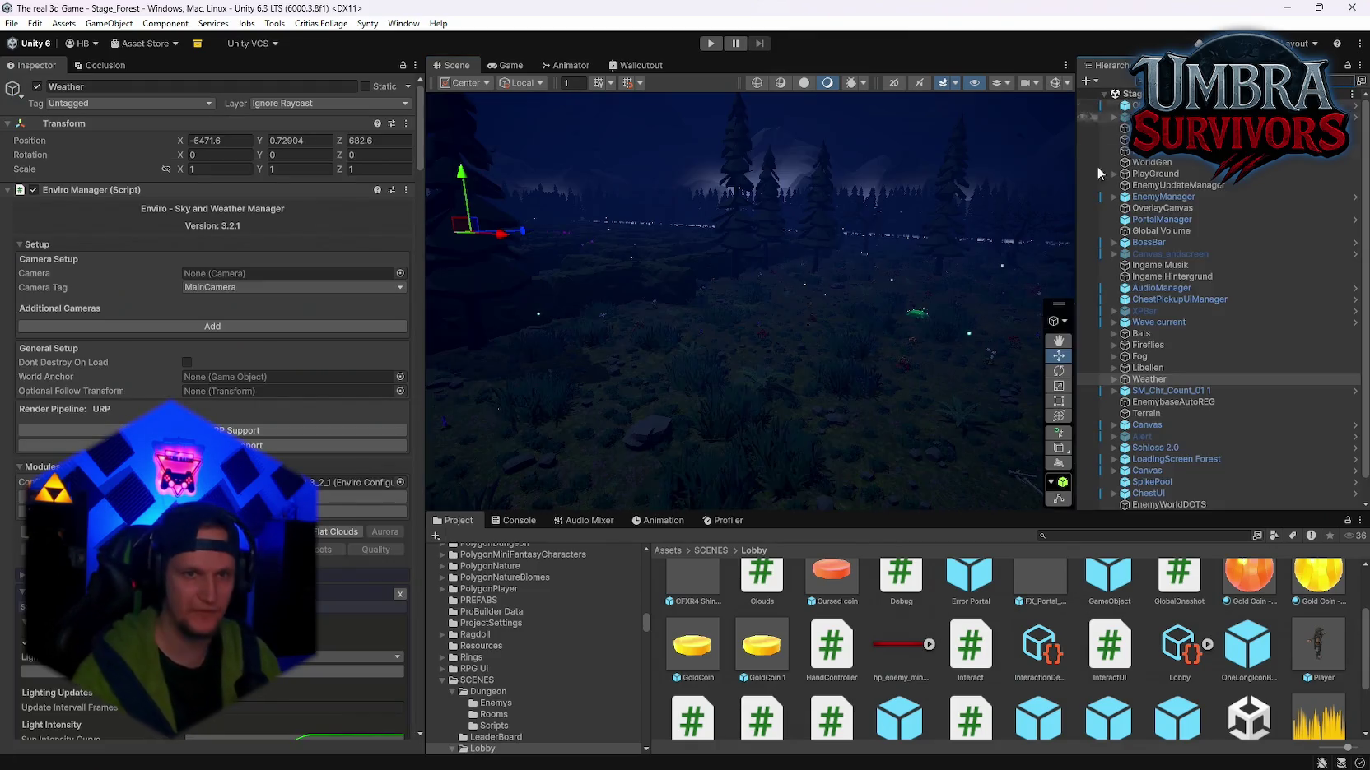
pyautogui.scroll(-10, 213, 412)
pyautogui.scroll(4, 212, 412)
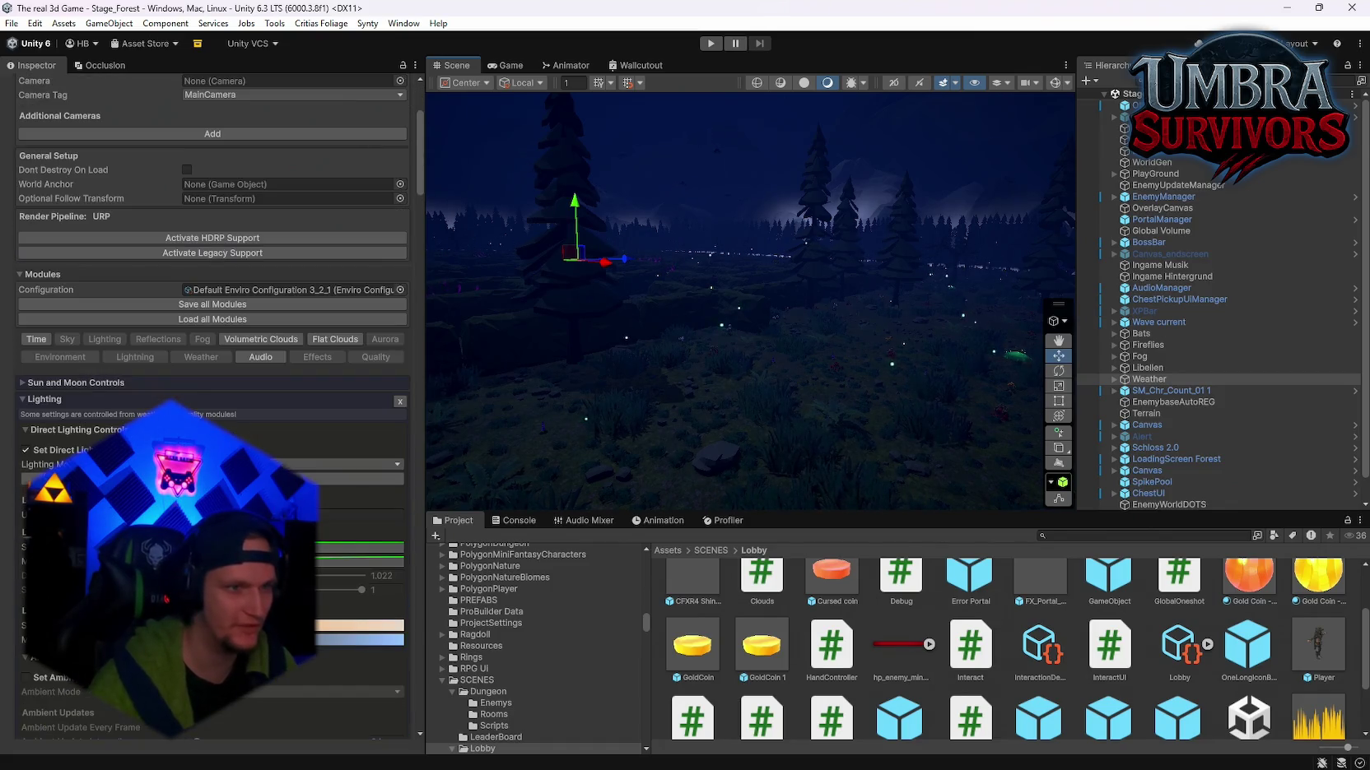
pyautogui.scroll(-8, 212, 411)
pyautogui.scroll(3, 212, 412)
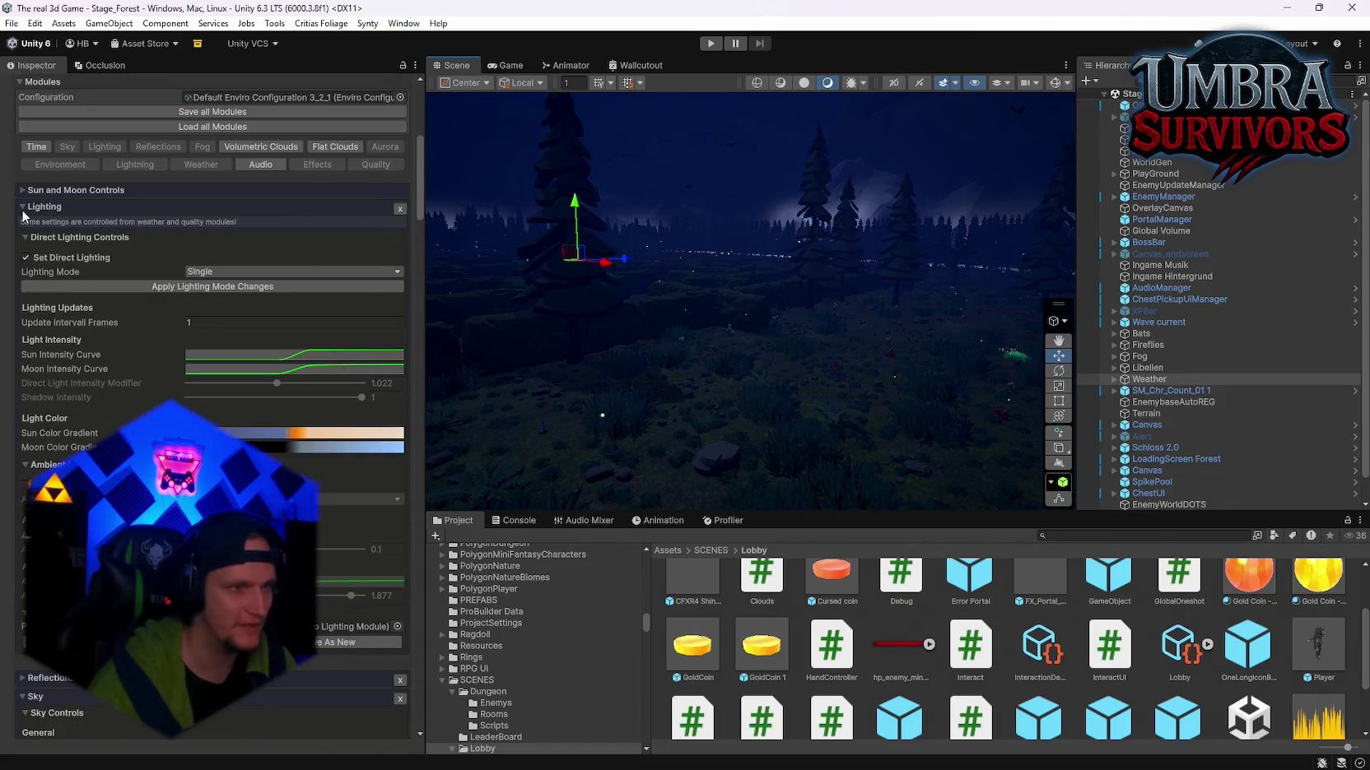
pyautogui.click(22, 207)
pyautogui.scroll(-8, 212, 329)
pyautogui.scroll(-15, 213, 412)
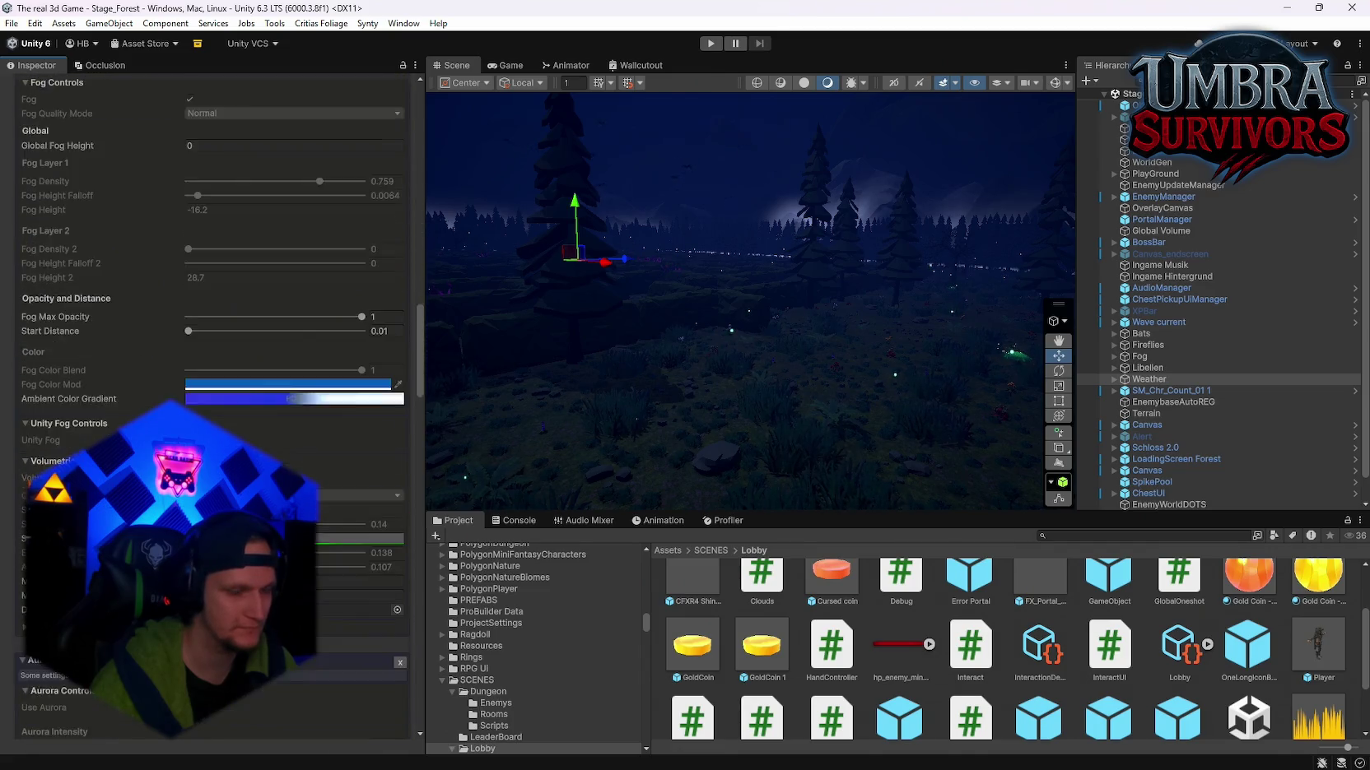
pyautogui.scroll(-6, 10, 150)
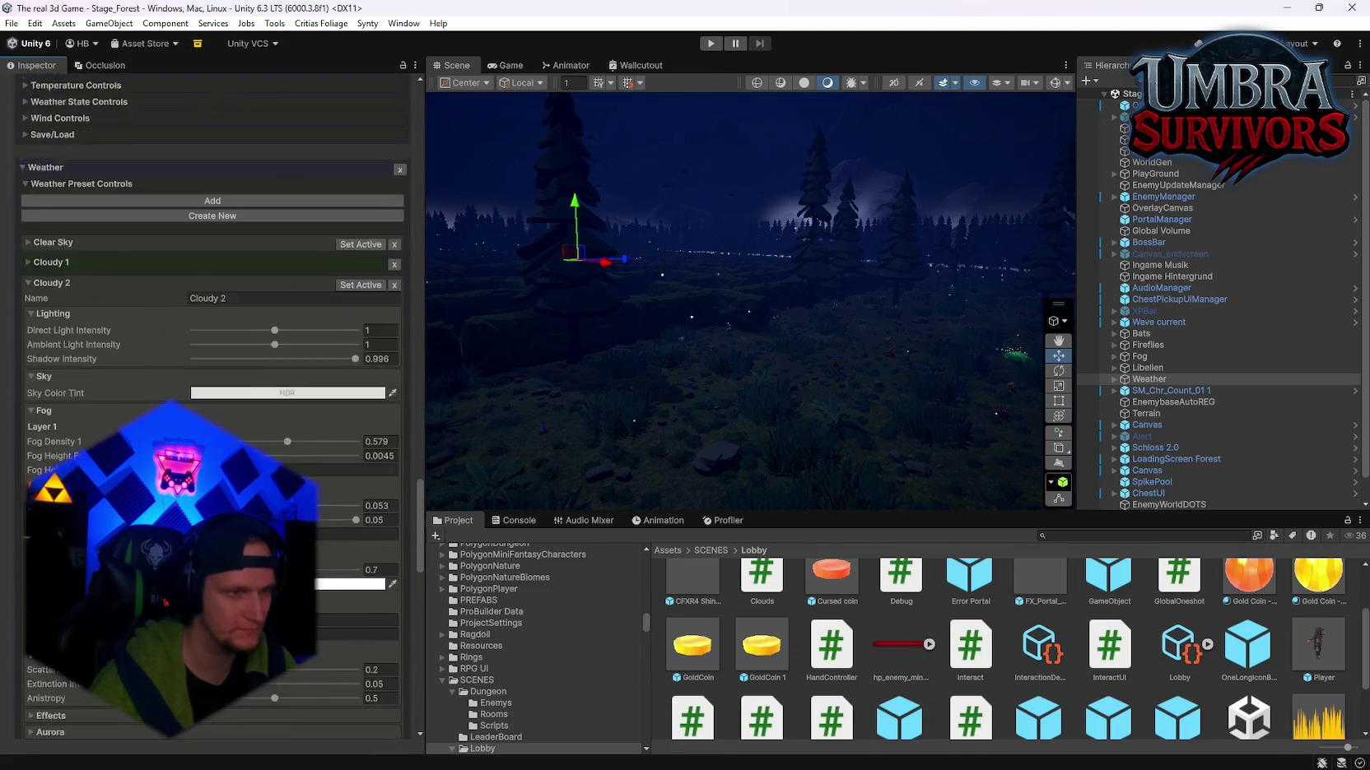
pyautogui.click(29, 169)
pyautogui.scroll(-6, 29, 169)
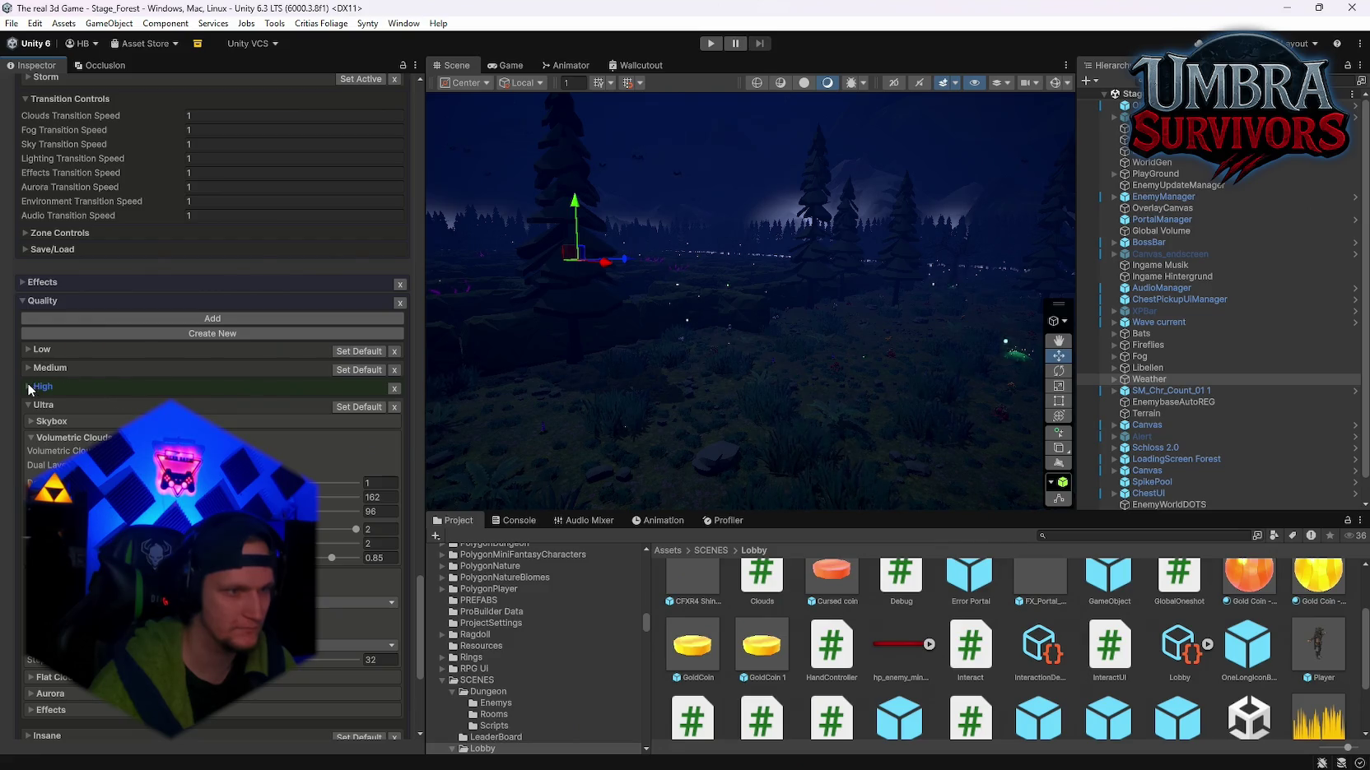
pyautogui.click(29, 387)
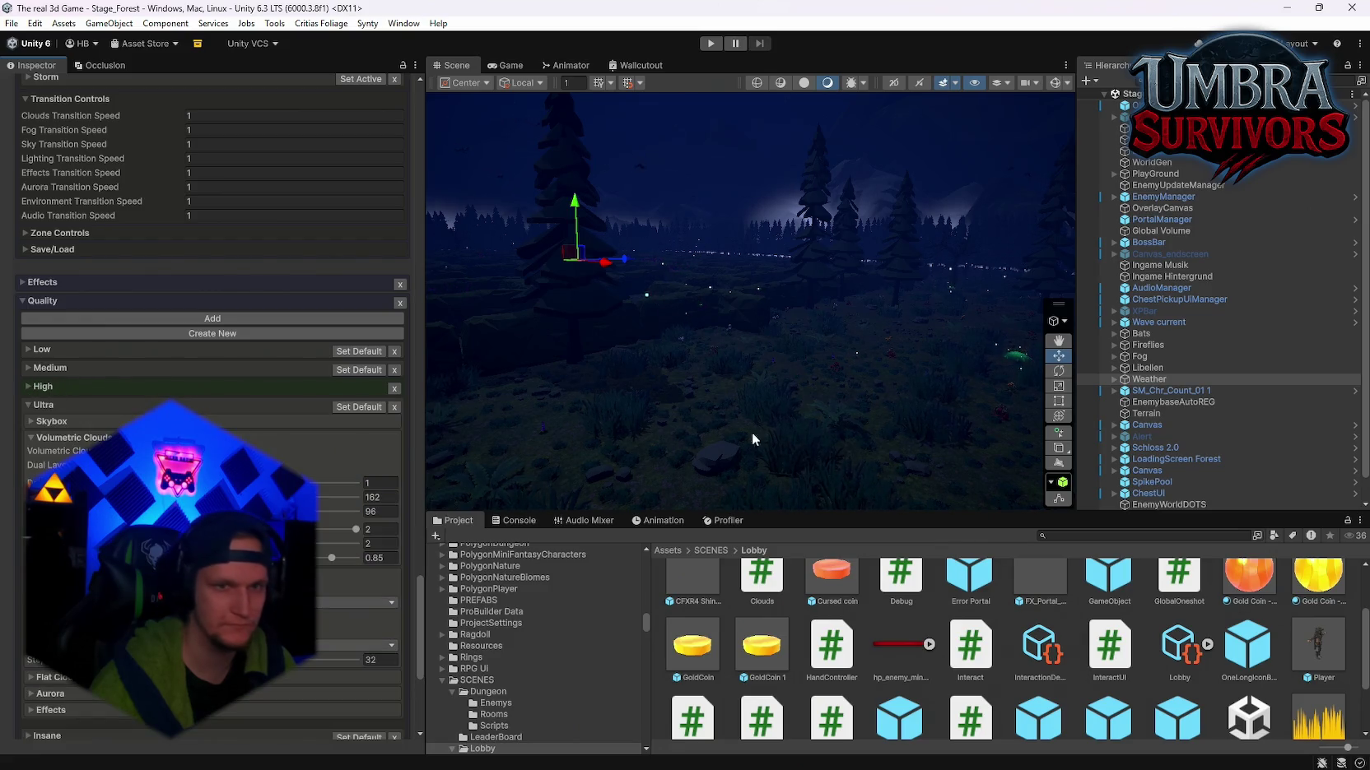
pyautogui.click(106, 384)
pyautogui.scroll(9, 106, 372)
pyautogui.scroll(10, 212, 411)
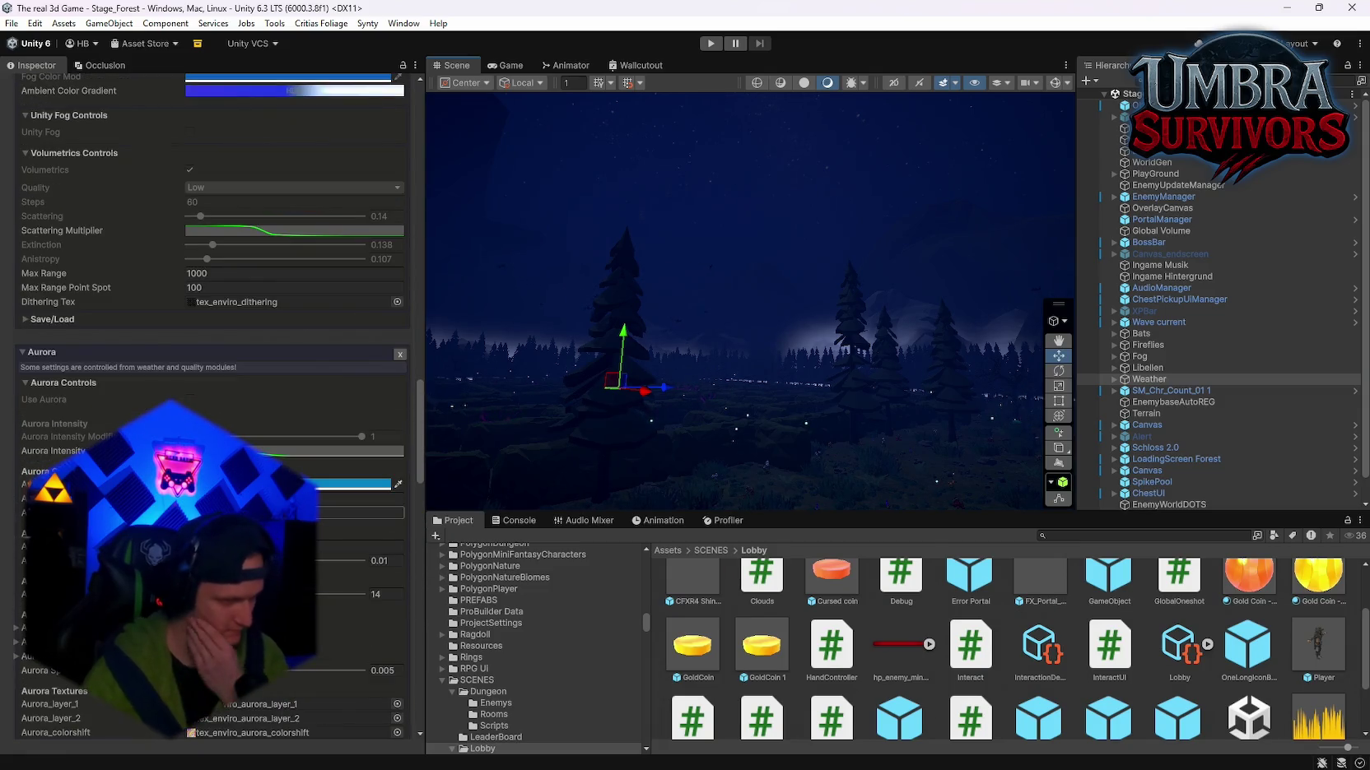
pyautogui.scroll(5, 213, 411)
pyautogui.scroll(3, 212, 412)
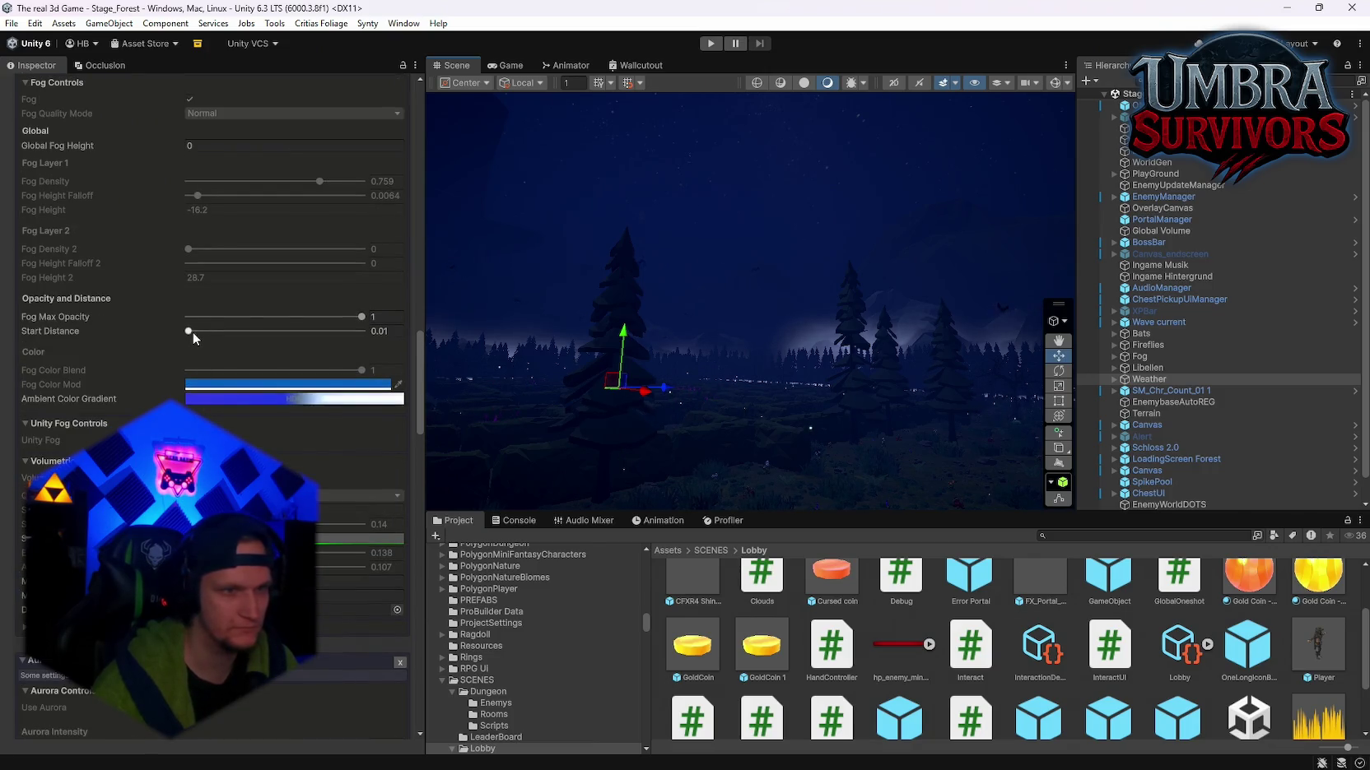
# Step: Set fog Start Distance 844 and Max Opacity 0.424, trying then undoing an ambient gradient edit
pyautogui.moveTo(193, 332)
pyautogui.mouseDown()
pyautogui.moveTo(364, 343)
pyautogui.moveTo(198, 357)
pyautogui.moveTo(217, 357)
pyautogui.mouseUp()
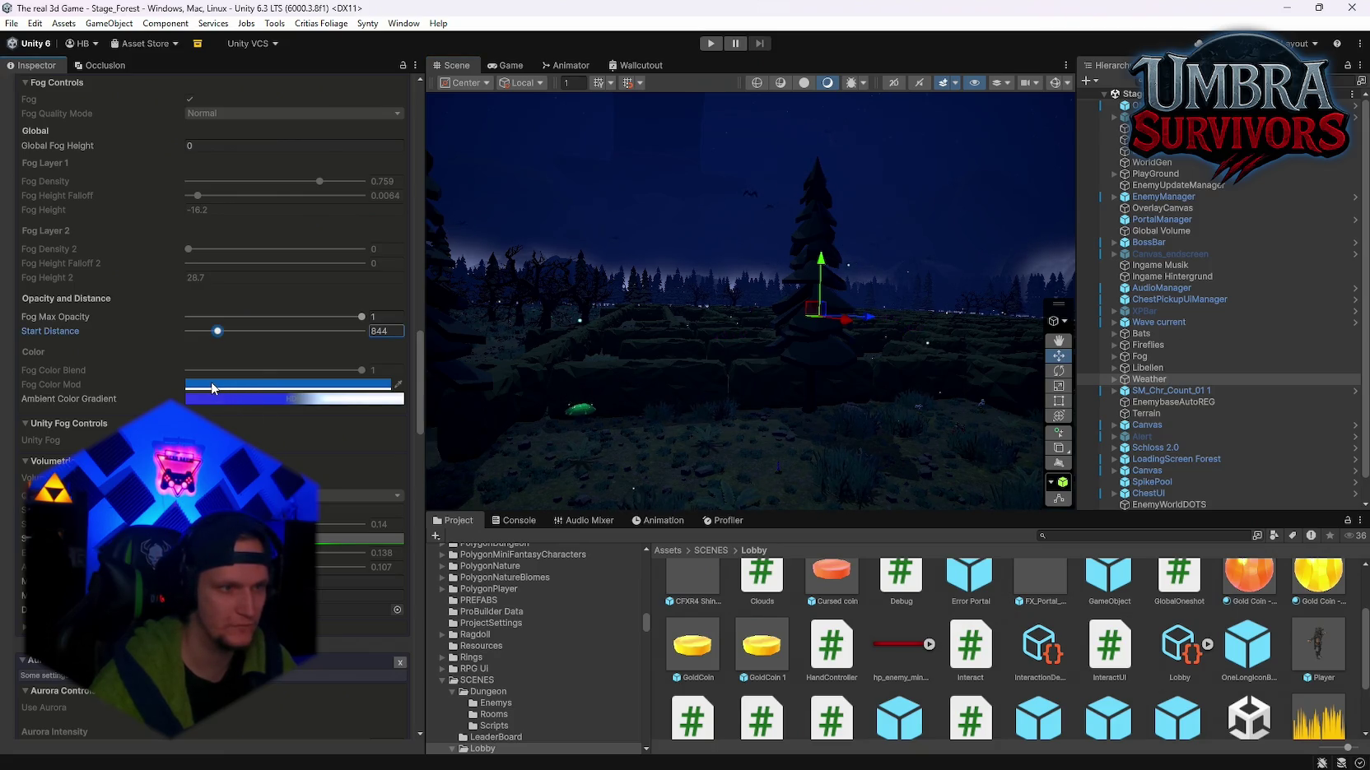
pyautogui.click(230, 399)
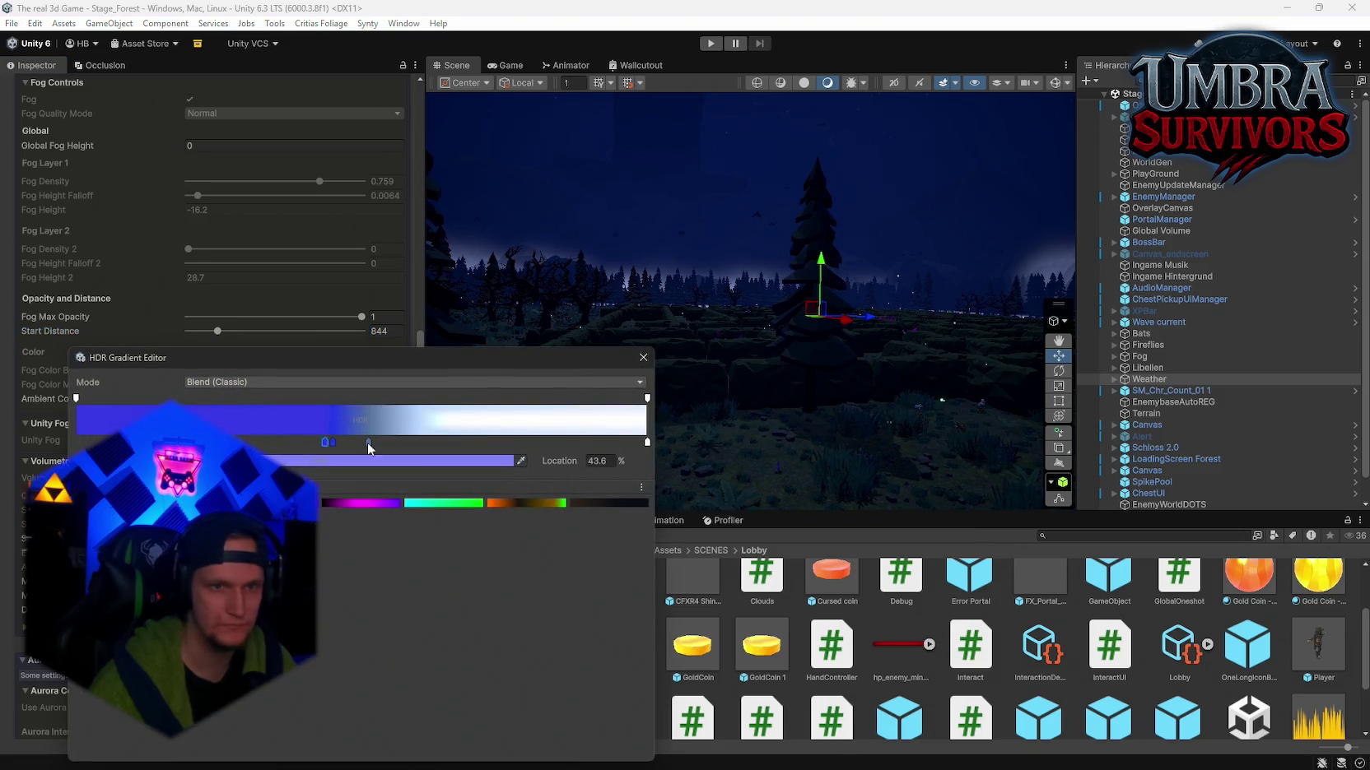
pyautogui.moveTo(79, 445)
pyautogui.mouseDown()
pyautogui.moveTo(585, 445)
pyautogui.moveTo(116, 446)
pyautogui.mouseUp()
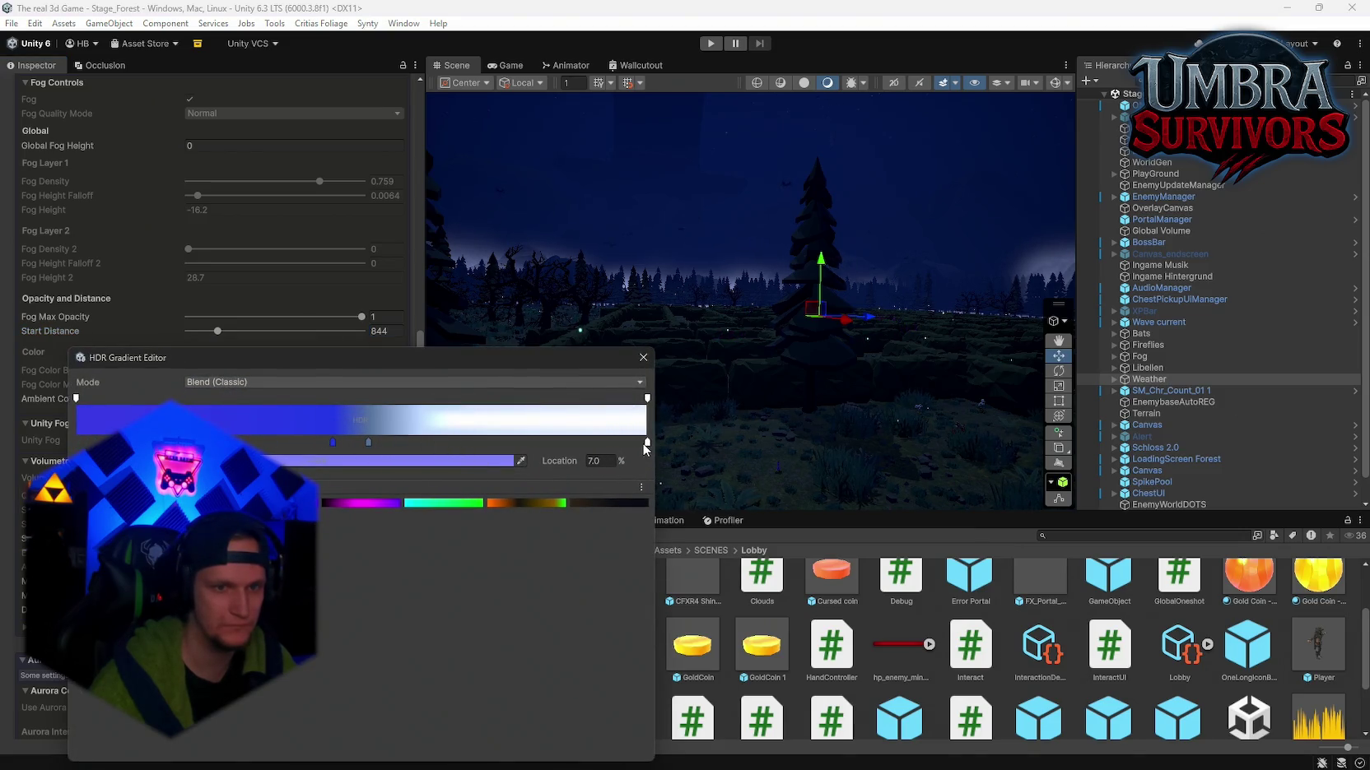
pyautogui.moveTo(643, 445); pyautogui.dragTo(124, 442)
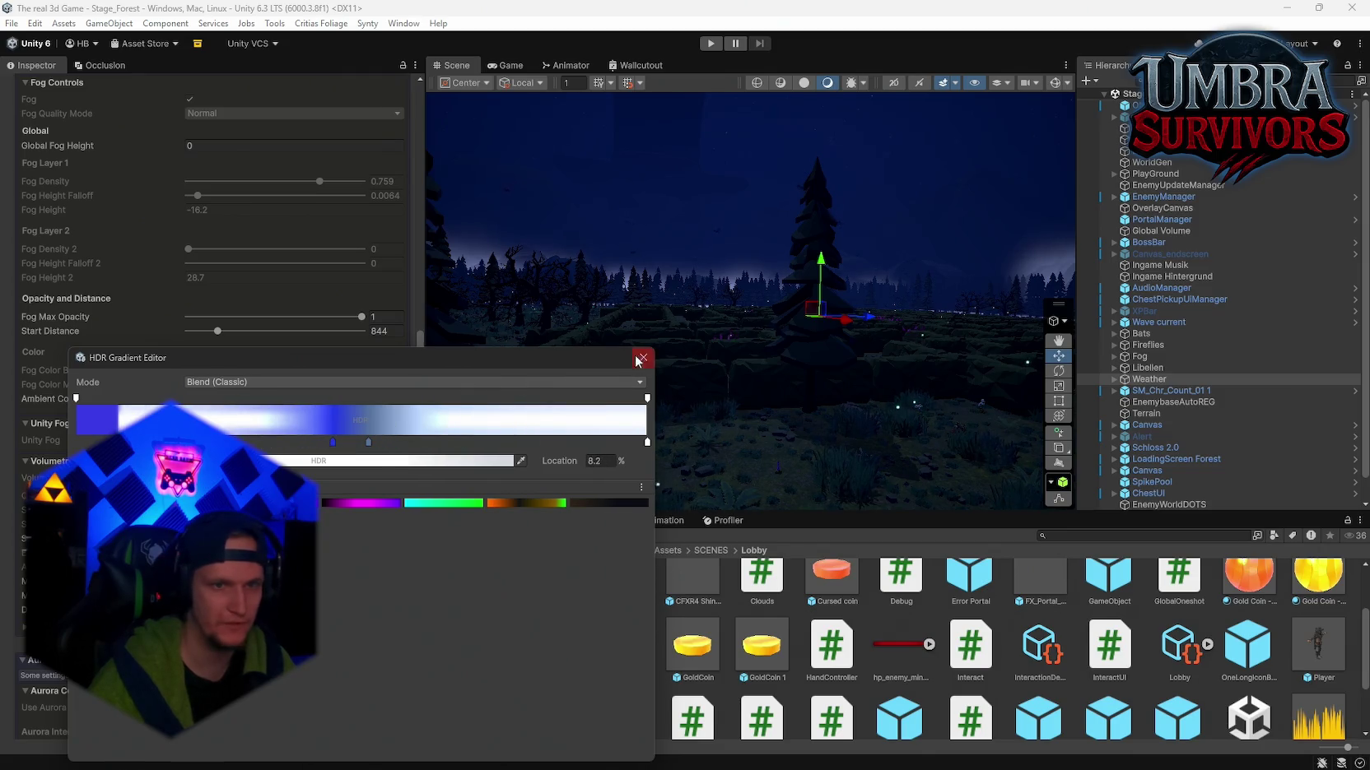
pyautogui.click(640, 359)
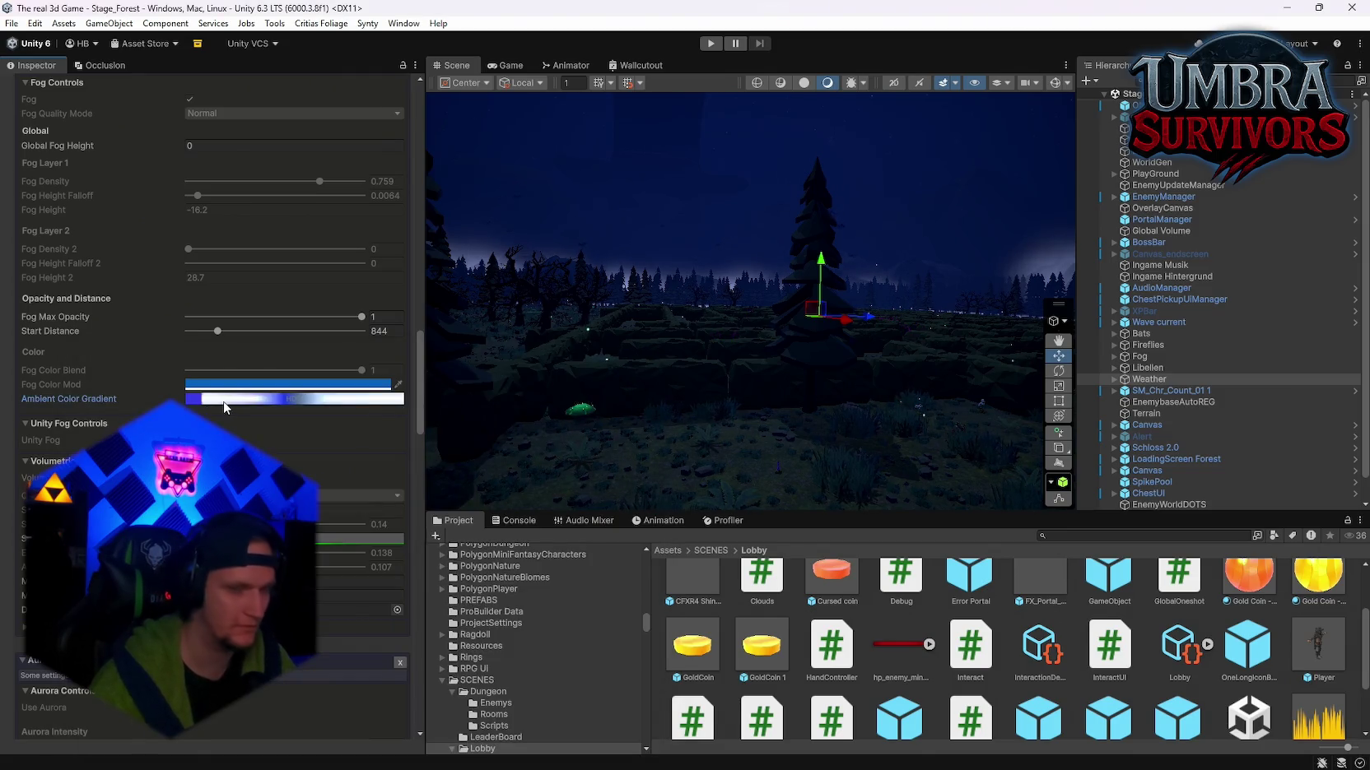
pyautogui.hotkey('ctrl', 'z')
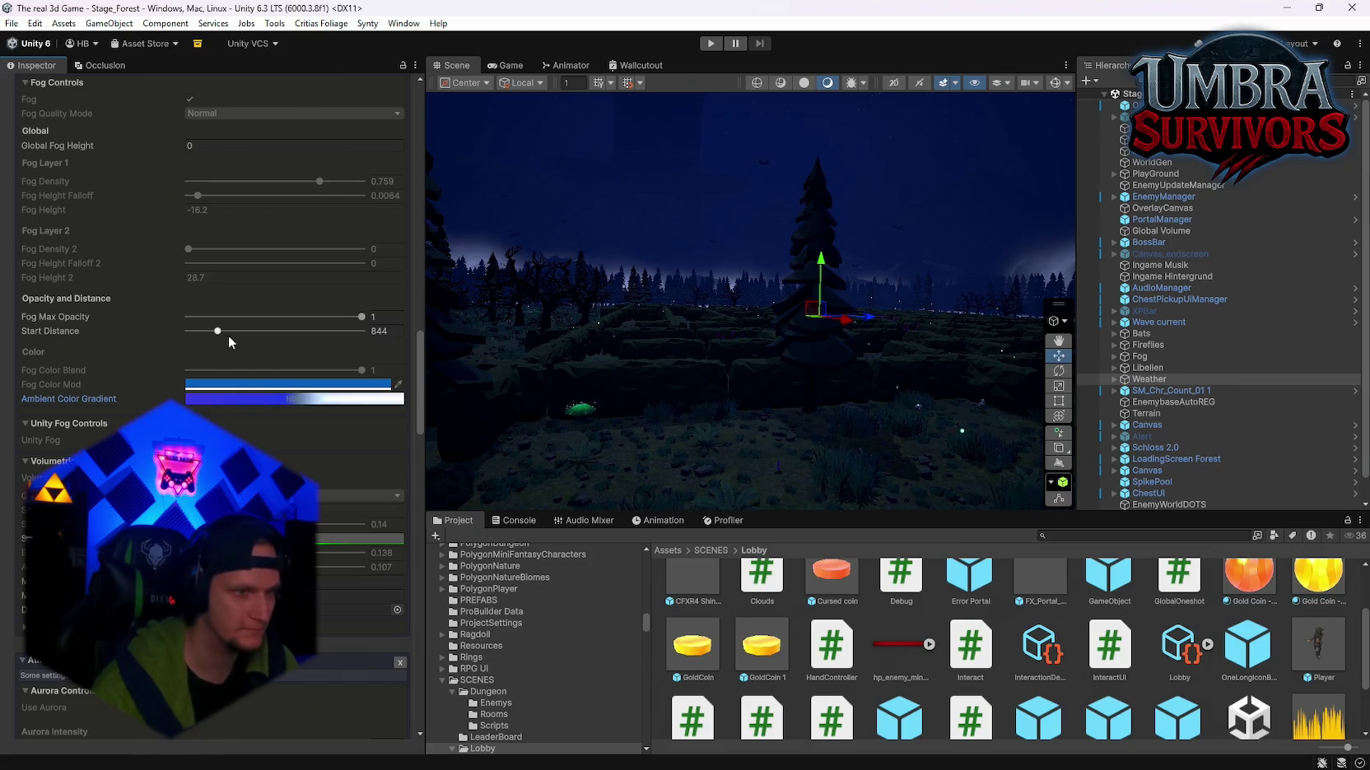
pyautogui.moveTo(343, 320)
pyautogui.mouseDown()
pyautogui.moveTo(194, 331)
pyautogui.moveTo(262, 329)
pyautogui.mouseUp()
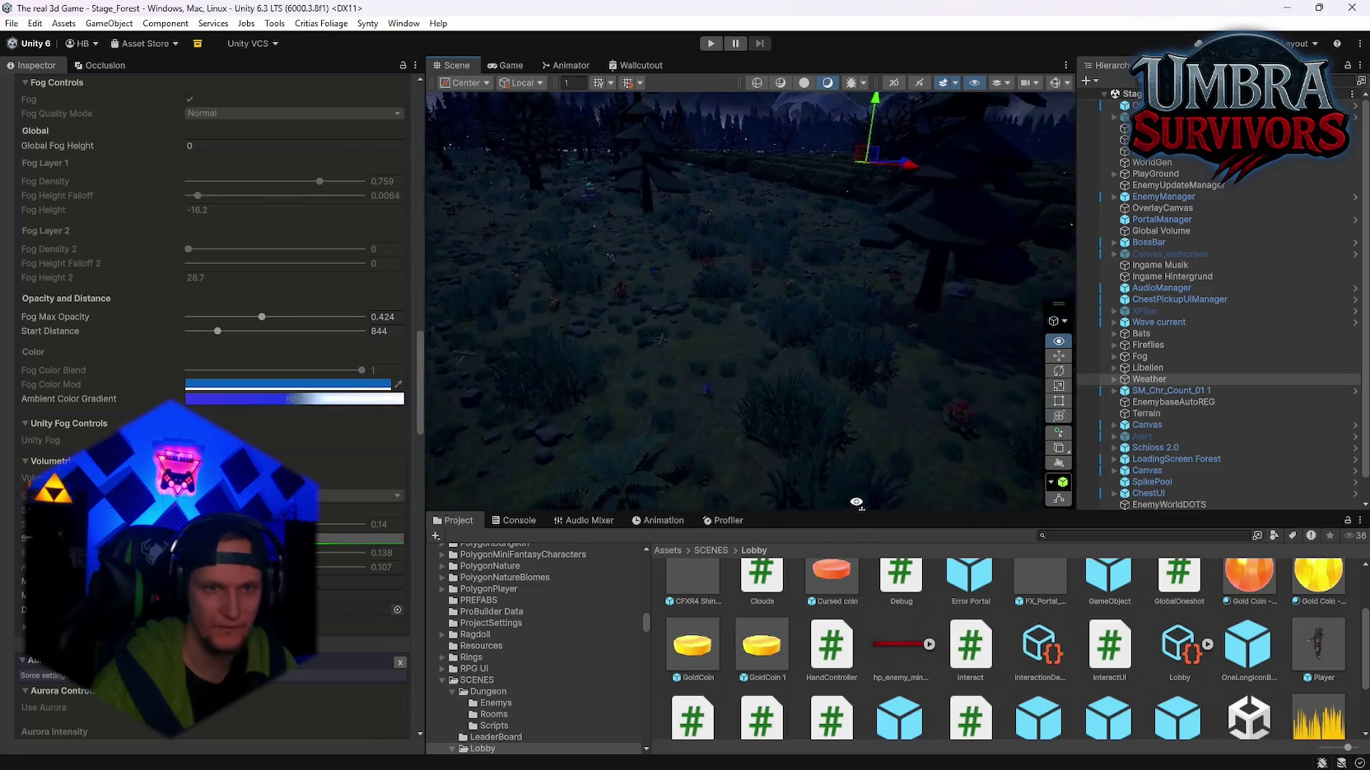
pyautogui.scroll(15, 325, 411)
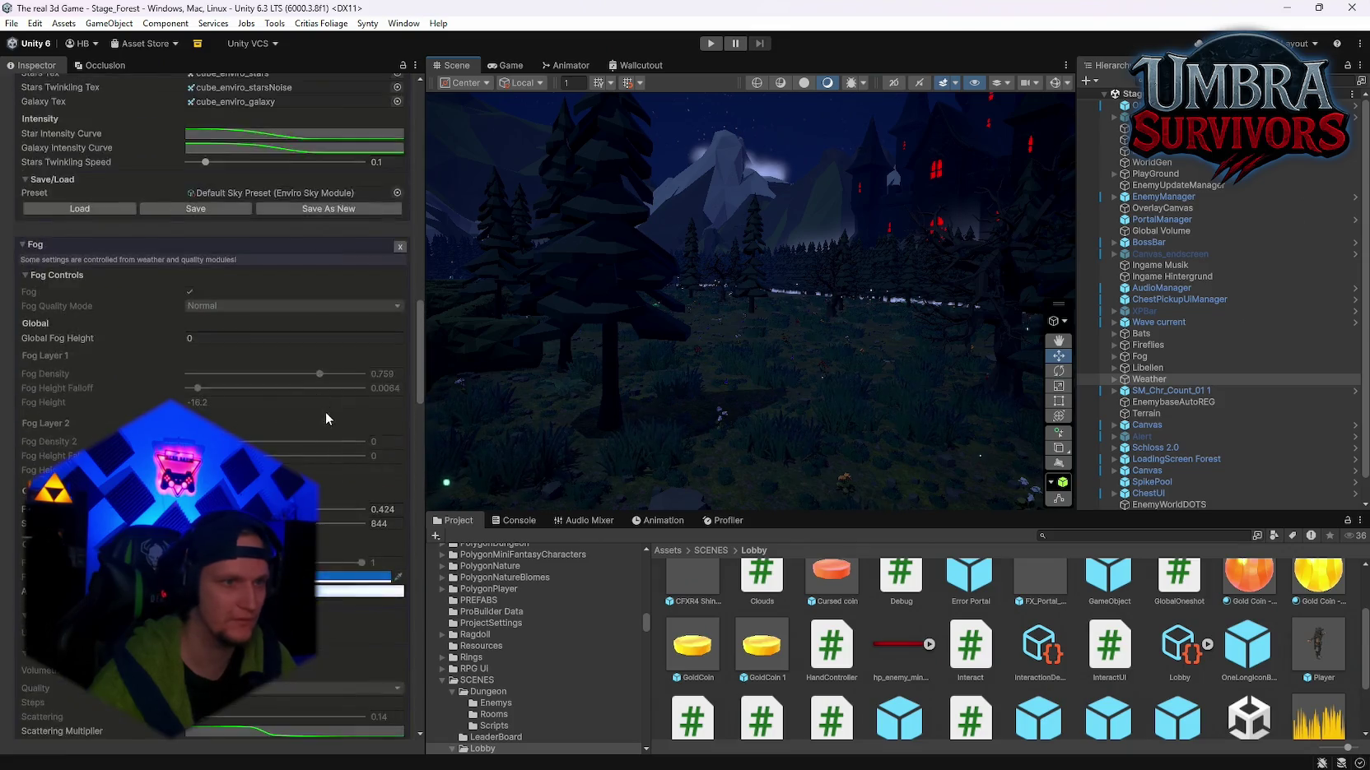
# Step: Expand Sun and Moon Controls and try another Sun Rotation X, restoring 240.6
pyautogui.scroll(3, 329, 415)
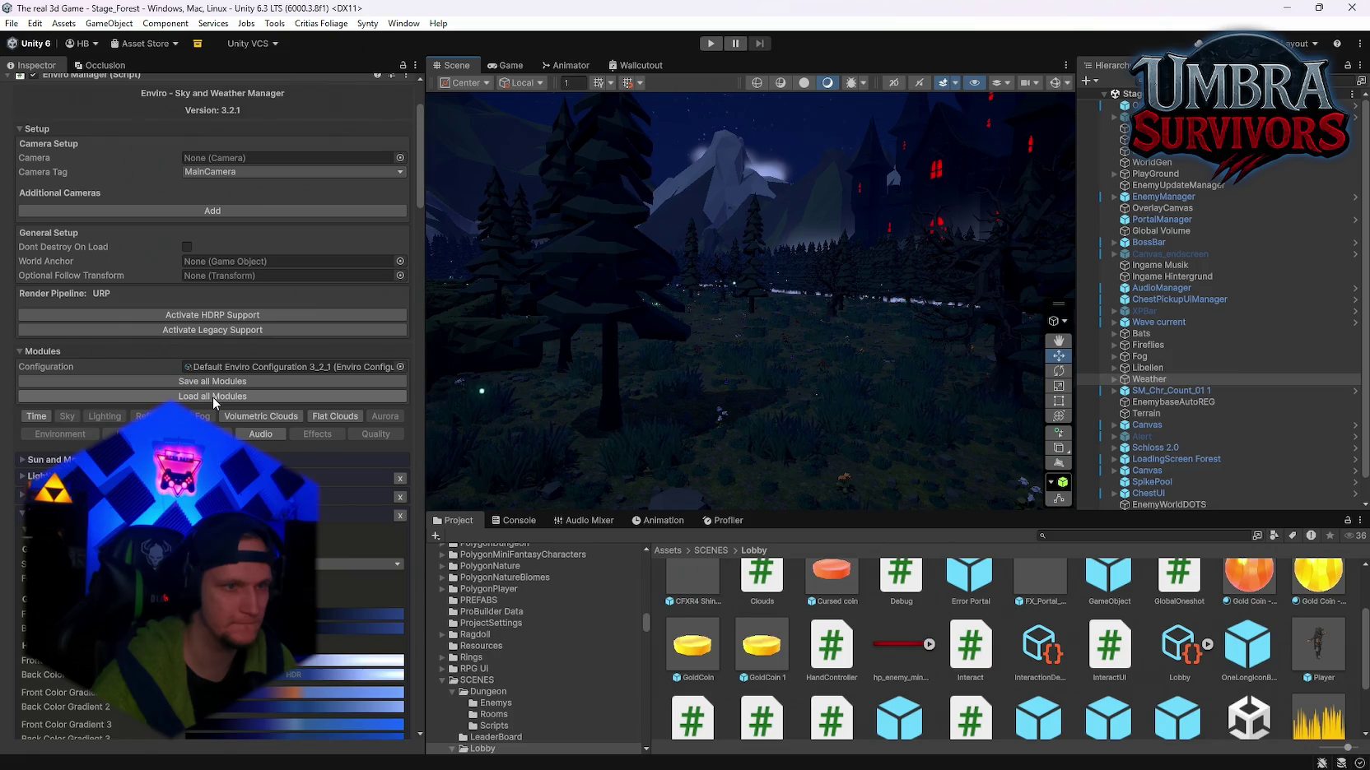
pyautogui.moveTo(864, 370)
pyautogui.mouseDown()
pyautogui.moveTo(950, 311)
pyautogui.moveTo(831, 345)
pyautogui.moveTo(771, 385)
pyautogui.mouseUp()
pyautogui.scroll(-2, 213, 412)
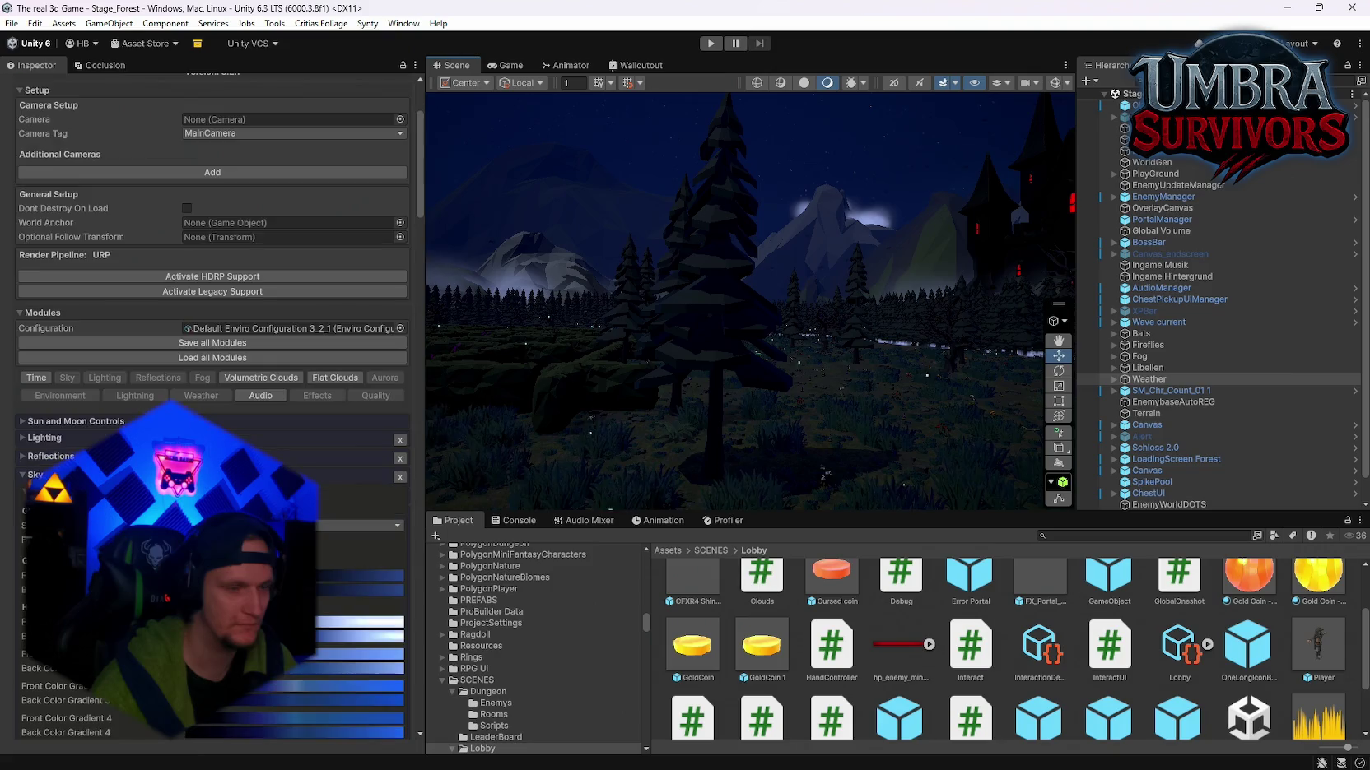
pyautogui.click(22, 421)
pyautogui.moveTo(494, 329)
pyautogui.mouseDown()
pyautogui.moveTo(559, 294)
pyautogui.moveTo(691, 345)
pyautogui.moveTo(758, 292)
pyautogui.moveTo(648, 175)
pyautogui.moveTo(330, 207)
pyautogui.moveTo(599, 196)
pyautogui.moveTo(414, 216)
pyautogui.moveTo(461, 346)
pyautogui.moveTo(494, 206)
pyautogui.moveTo(535, 198)
pyautogui.mouseUp()
pyautogui.moveTo(300, 455)
pyautogui.mouseDown()
pyautogui.moveTo(287, 452)
pyautogui.moveTo(304, 453)
pyautogui.mouseUp()
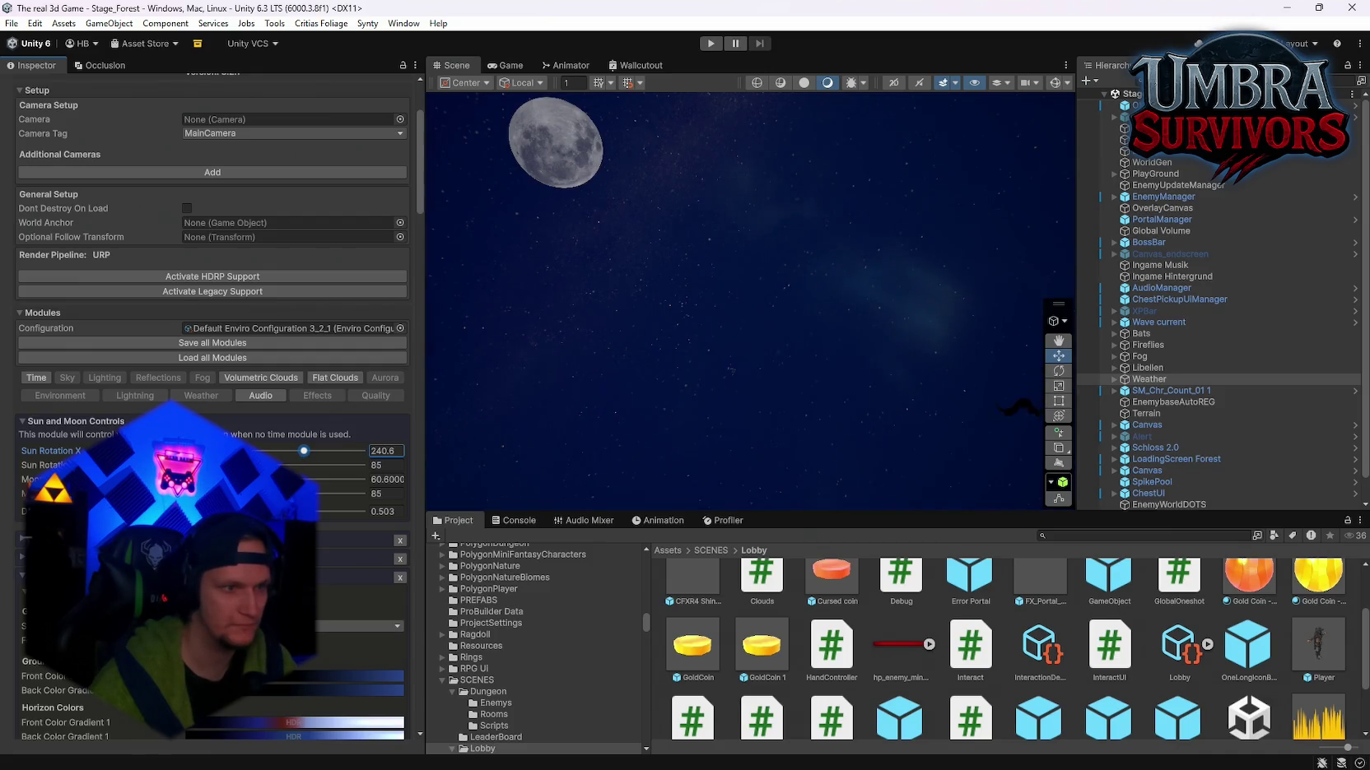
# Step: Preview Moon Rotation at 169 and 129 over the castle, then undo back to 60.6
pyautogui.moveTo(217, 479); pyautogui.dragTo(270, 479)
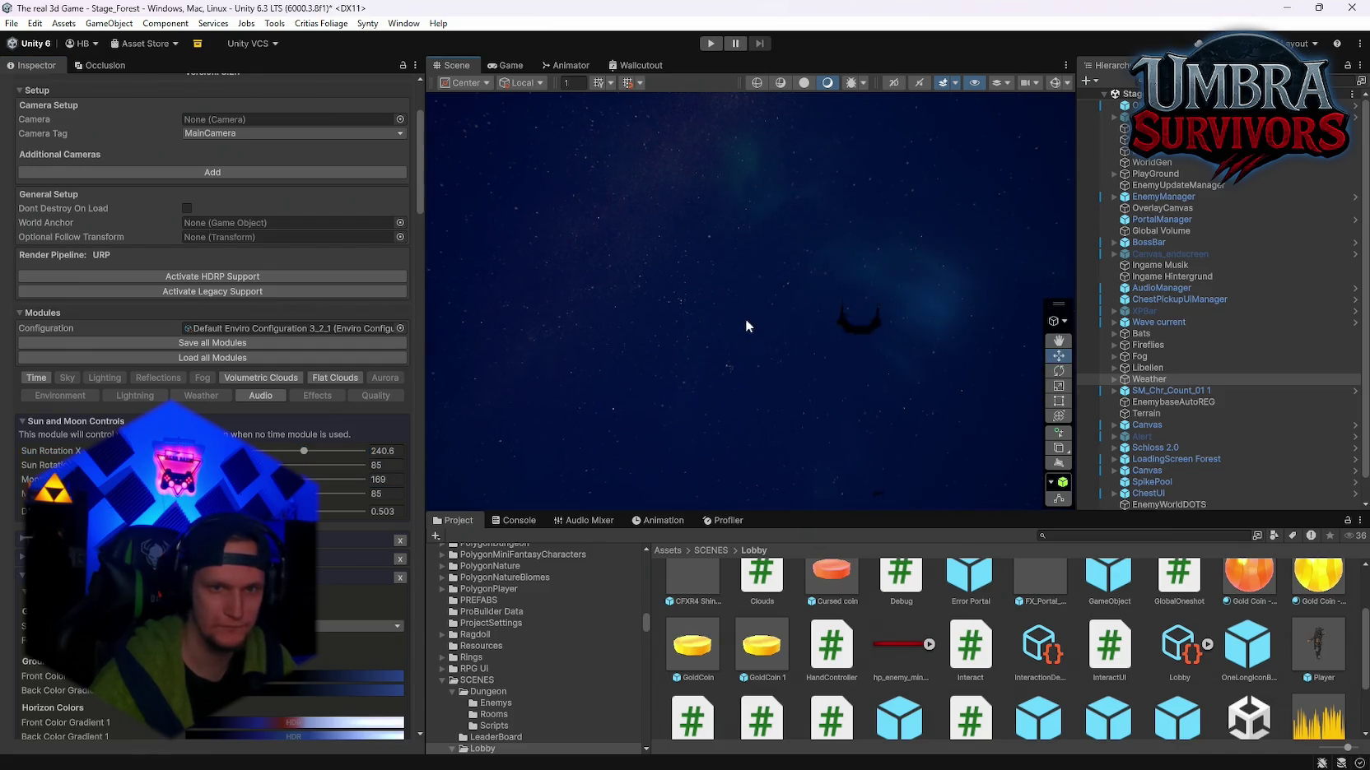
pyautogui.moveTo(745, 326); pyautogui.dragTo(998, 531)
pyautogui.doubleClick(387, 480)
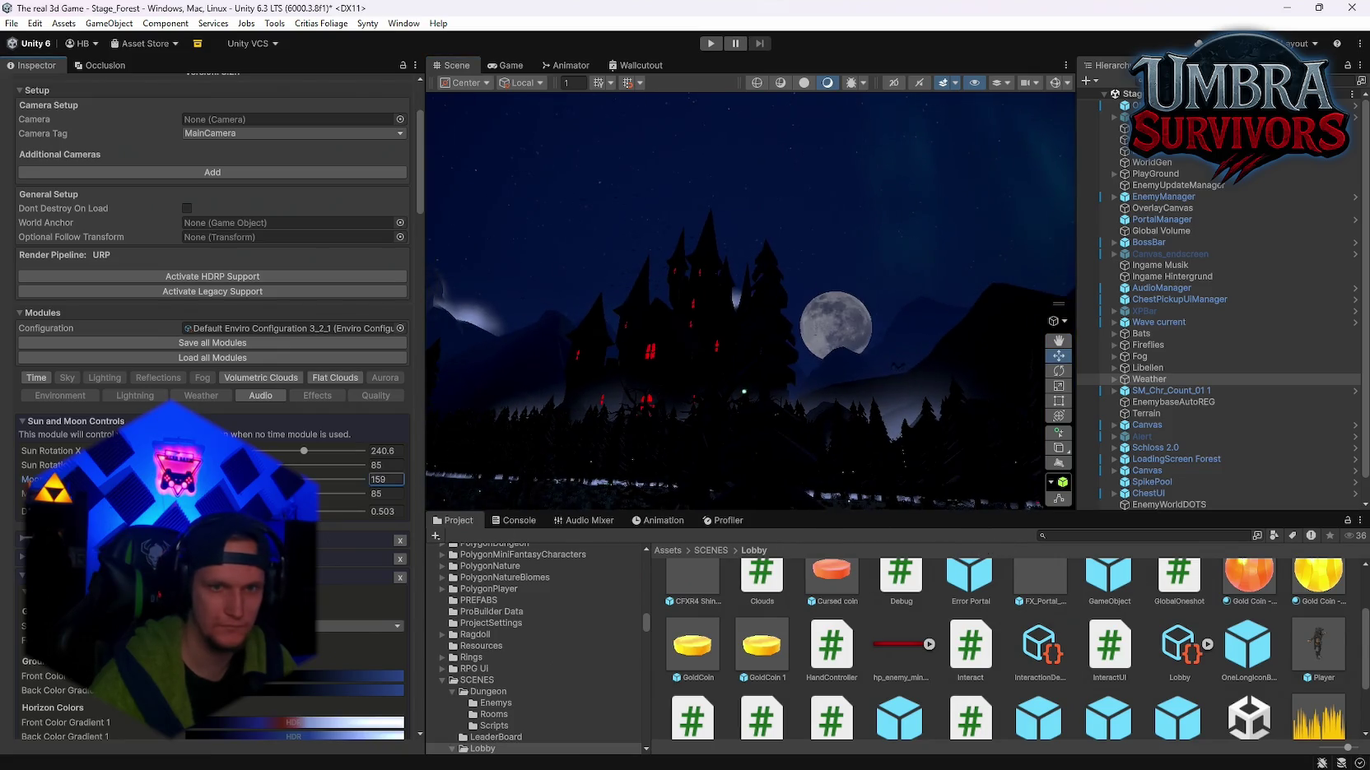
pyautogui.write('129')
pyautogui.moveTo(642, 428)
pyautogui.mouseDown()
pyautogui.moveTo(664, 441)
pyautogui.moveTo(789, 394)
pyautogui.moveTo(783, 407)
pyautogui.moveTo(621, 168)
pyautogui.moveTo(629, 486)
pyautogui.moveTo(523, 266)
pyautogui.moveTo(560, 159)
pyautogui.moveTo(480, 296)
pyautogui.moveTo(491, 492)
pyautogui.mouseUp()
pyautogui.hotkey('ctrl', 'z')
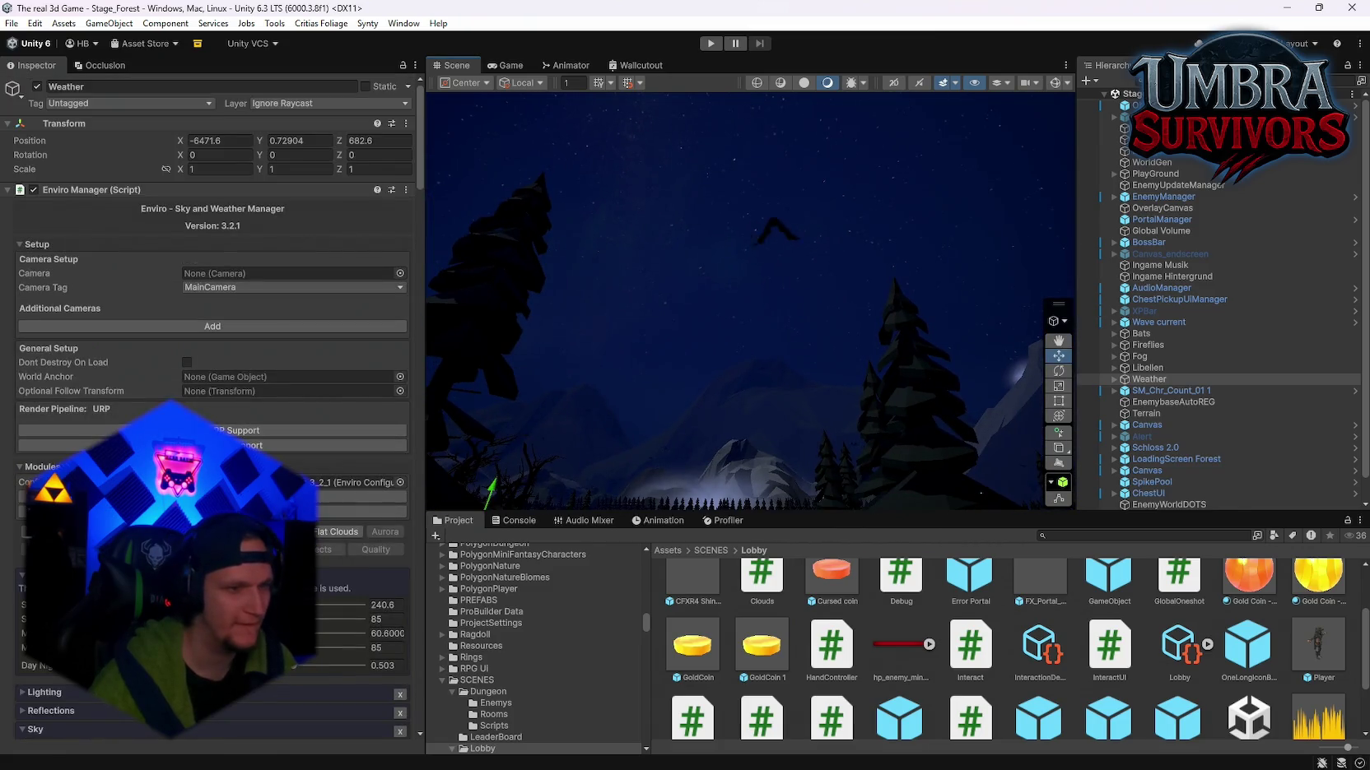
pyautogui.moveTo(698, 316)
pyautogui.mouseDown()
pyautogui.moveTo(1069, 306)
pyautogui.moveTo(1052, 282)
pyautogui.moveTo(605, 465)
pyautogui.moveTo(478, 460)
pyautogui.moveTo(498, 431)
pyautogui.moveTo(493, 346)
pyautogui.mouseUp()
pyautogui.scroll(-2, 213, 461)
pyautogui.scroll(-2, 212, 461)
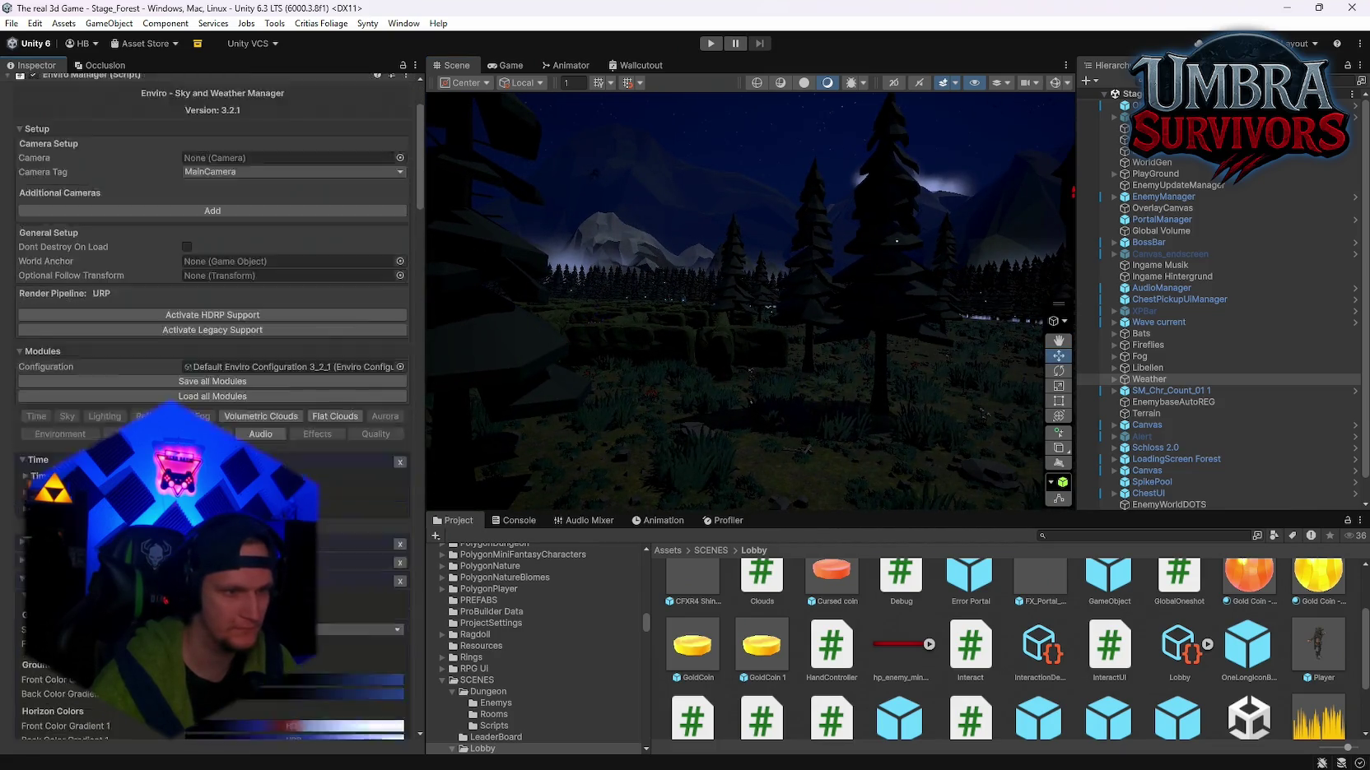
pyautogui.click(23, 344)
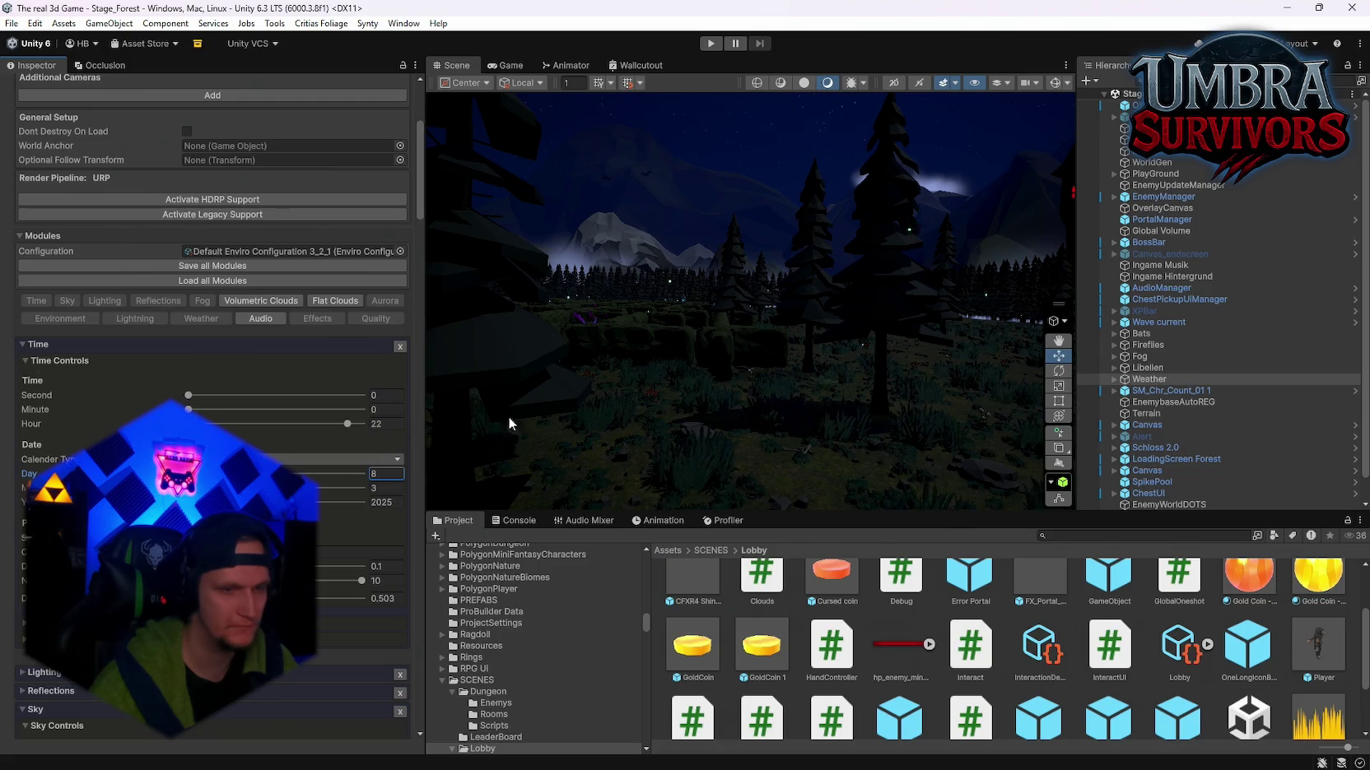
pyautogui.moveTo(509, 423)
pyautogui.mouseDown()
pyautogui.moveTo(882, 289)
pyautogui.moveTo(831, 247)
pyautogui.moveTo(708, 370)
pyautogui.moveTo(581, 462)
pyautogui.moveTo(483, 466)
pyautogui.mouseUp()
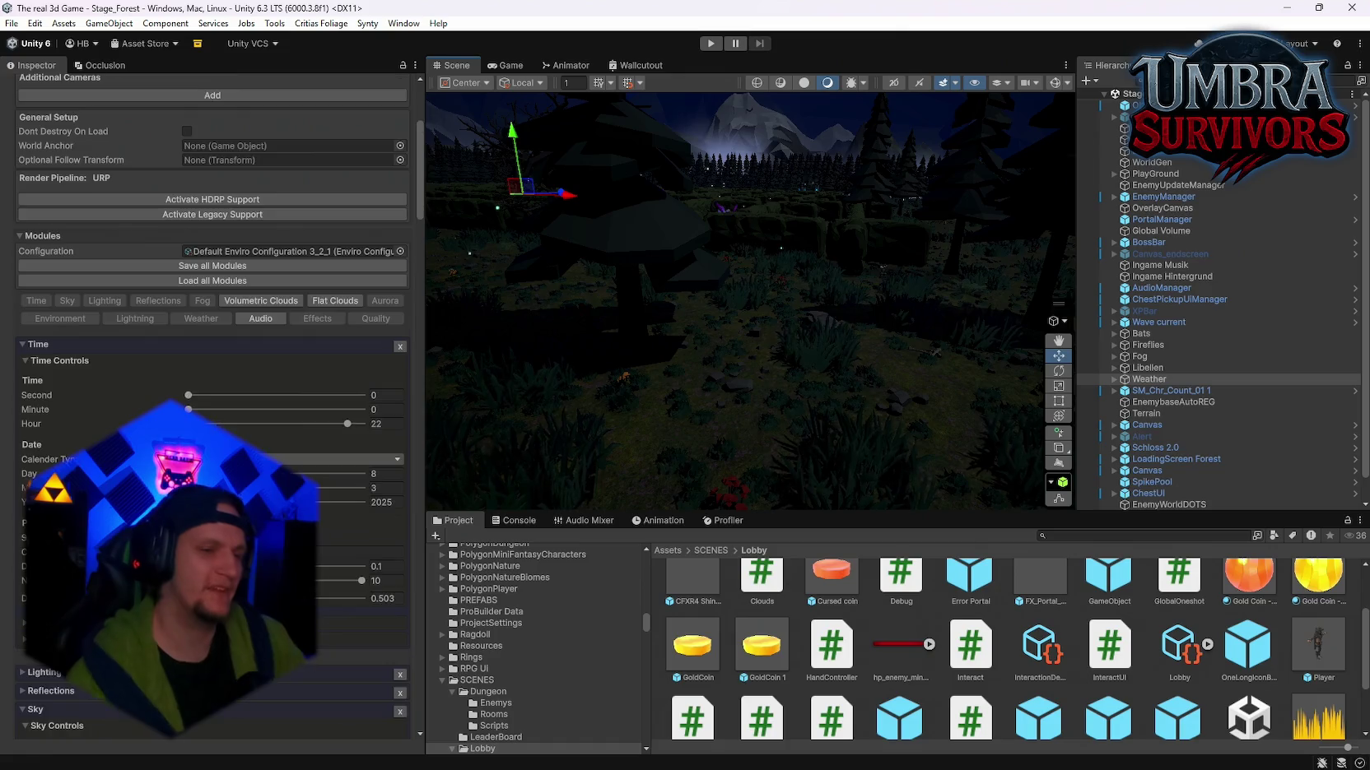
pyautogui.scroll(-5, 213, 247)
pyautogui.scroll(5, 212, 247)
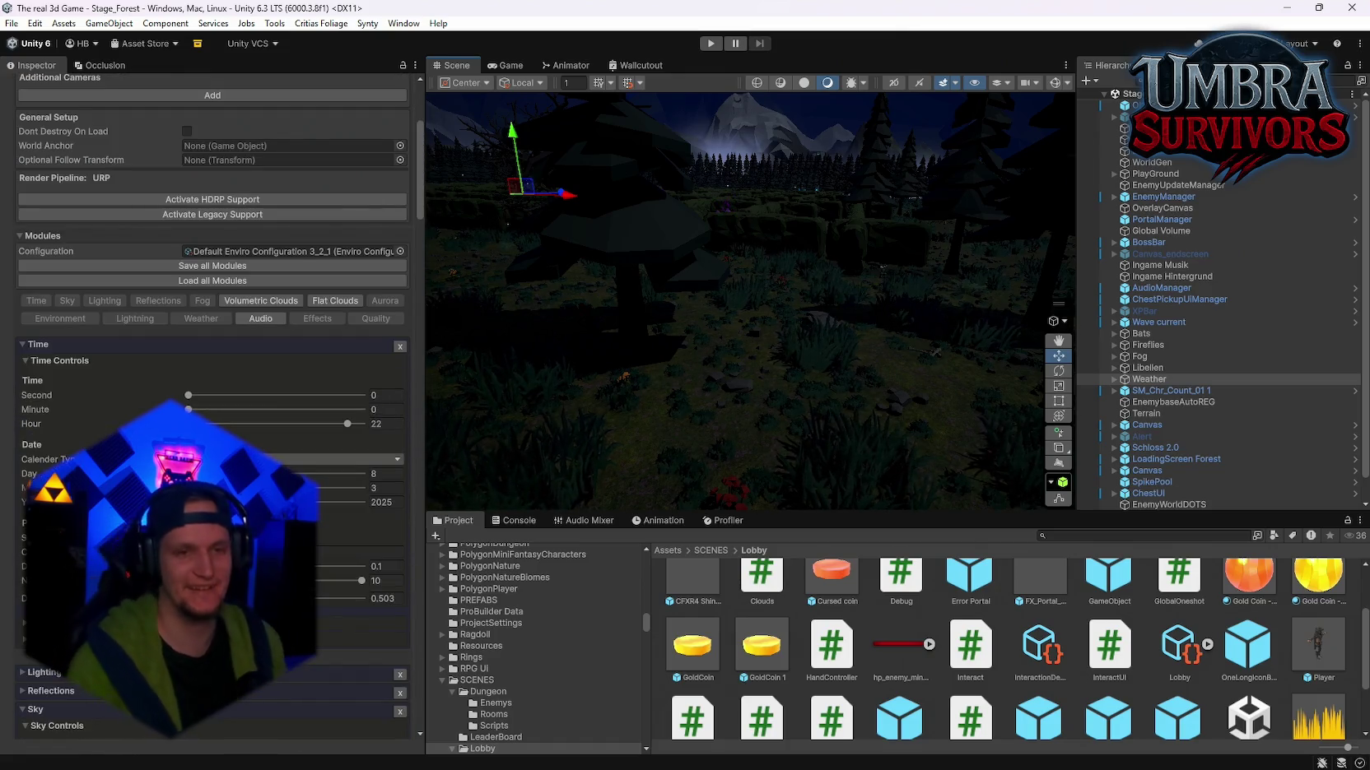
pyautogui.scroll(4, 292, 338)
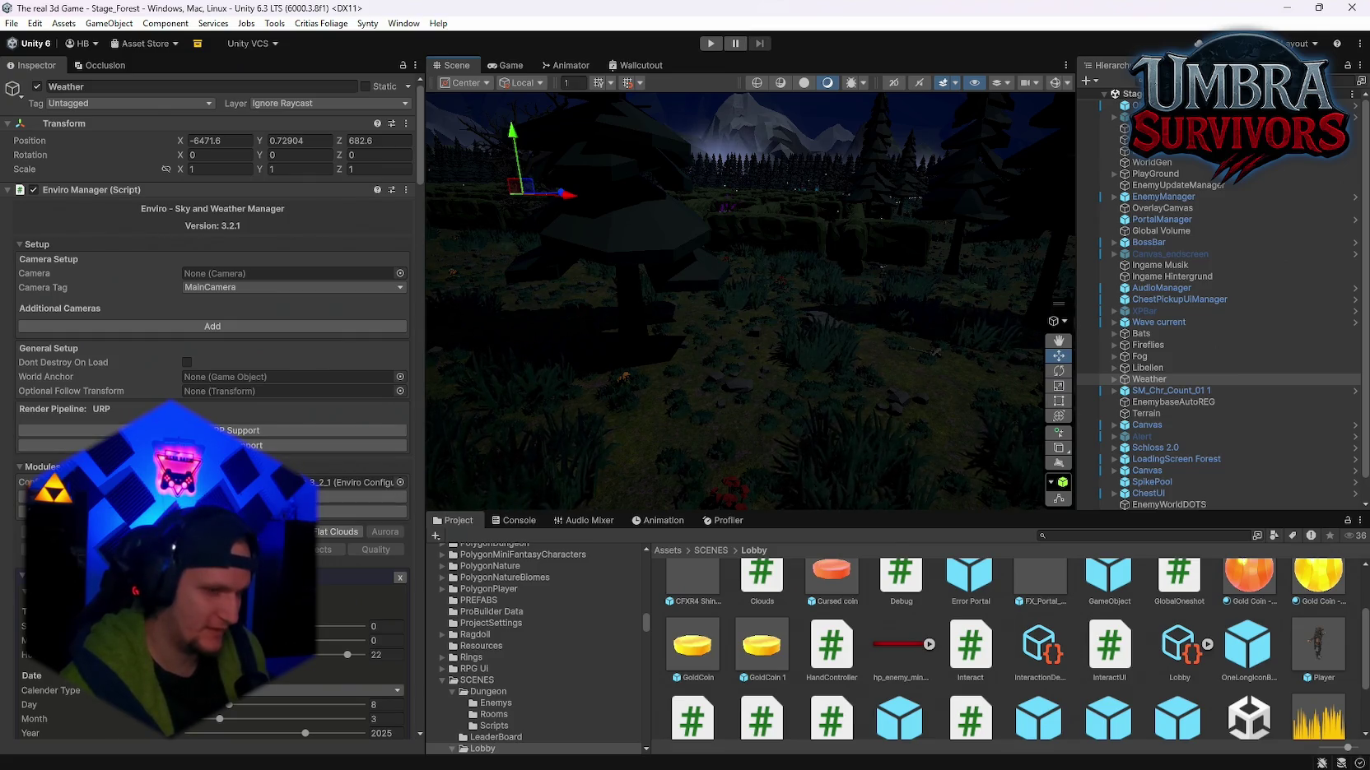
pyautogui.moveTo(791, 271)
pyautogui.mouseDown()
pyautogui.moveTo(871, 261)
pyautogui.moveTo(703, 208)
pyautogui.moveTo(728, 213)
pyautogui.mouseUp()
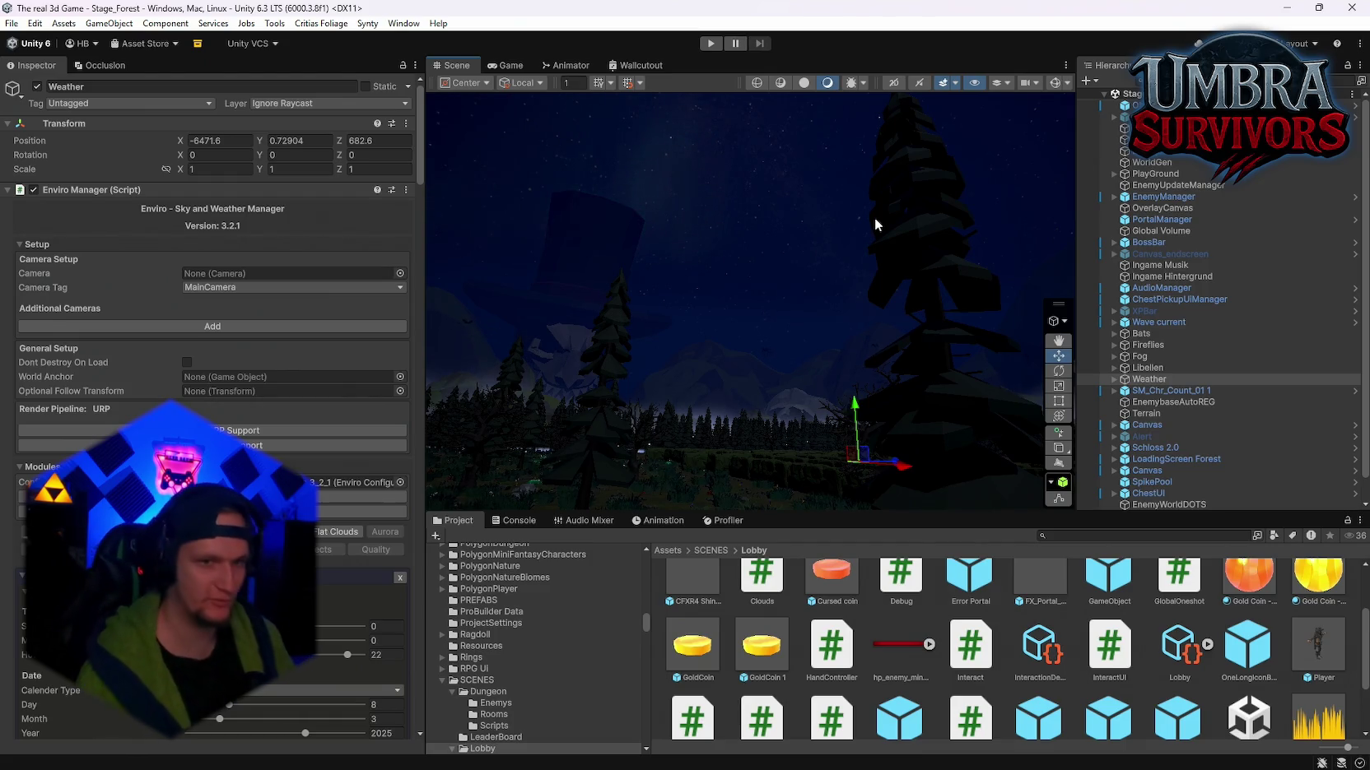
pyautogui.moveTo(598, 244)
pyautogui.mouseDown()
pyautogui.moveTo(791, 270)
pyautogui.moveTo(994, 249)
pyautogui.moveTo(831, 257)
pyautogui.moveTo(848, 348)
pyautogui.mouseUp()
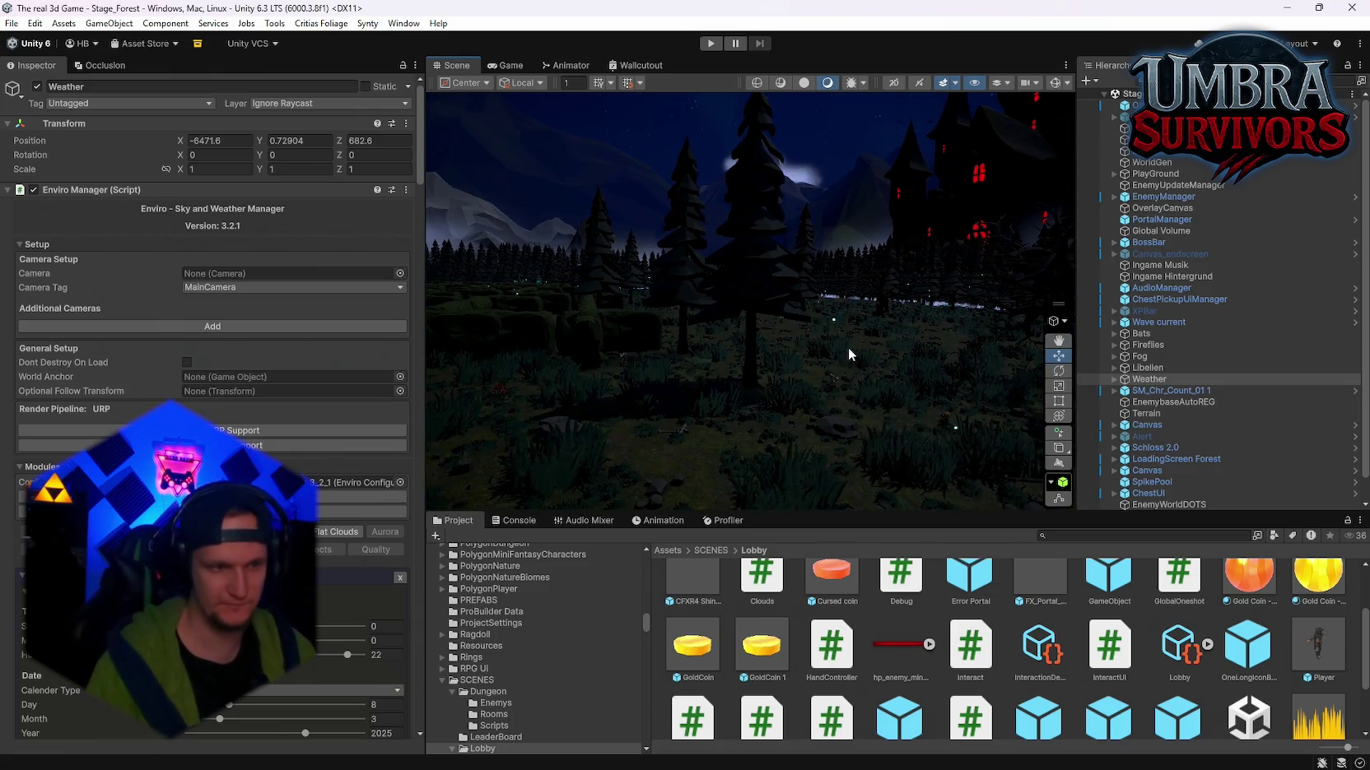
pyautogui.scroll(-10, 212, 330)
pyautogui.scroll(-5, 212, 330)
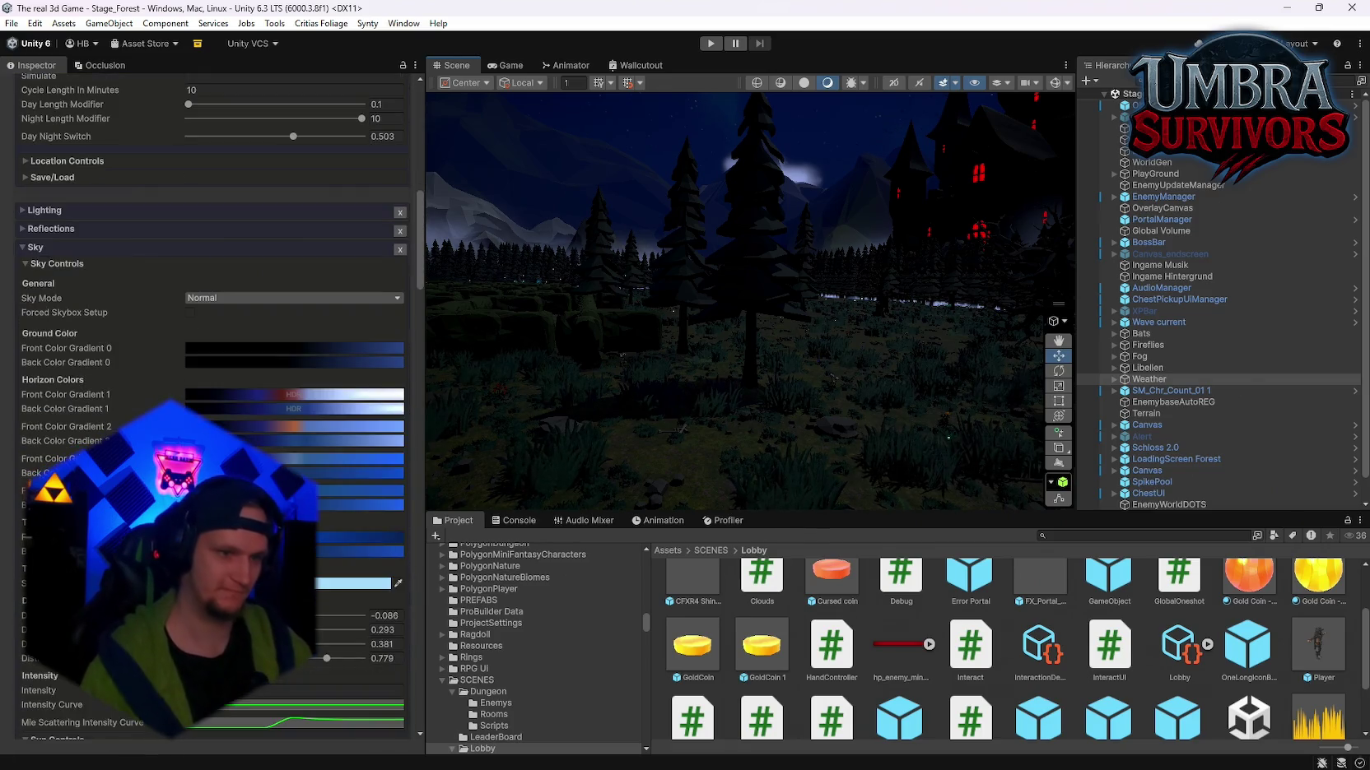
pyautogui.scroll(-2, 213, 330)
pyautogui.click(362, 506)
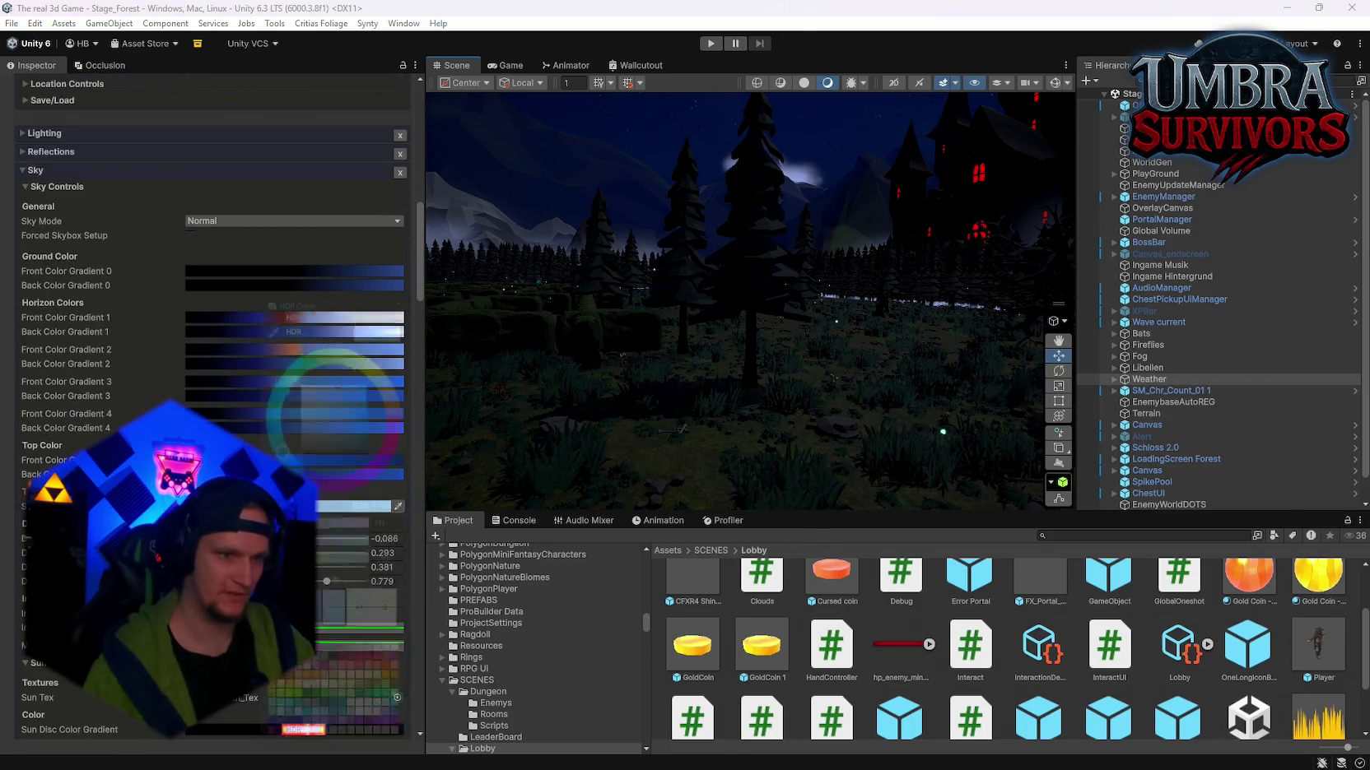
pyautogui.click(413, 280)
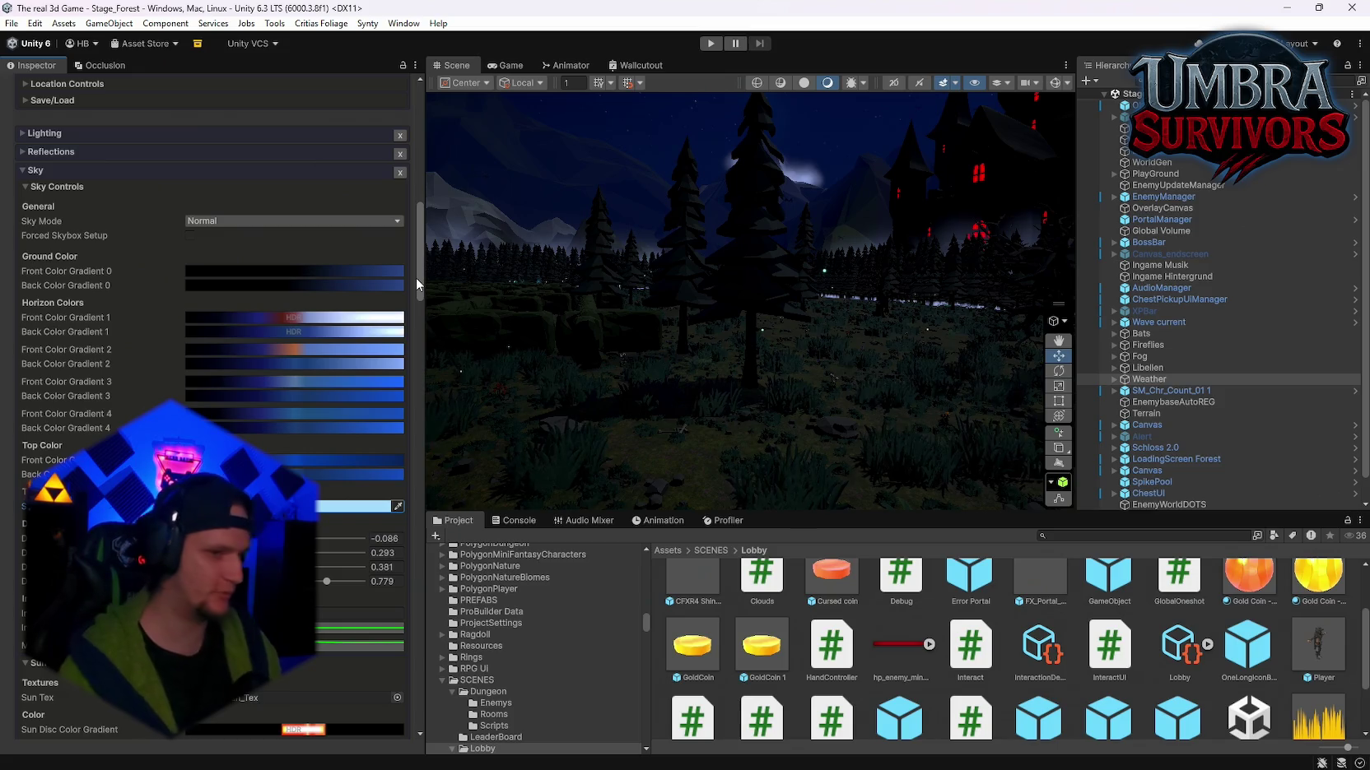
pyautogui.scroll(-3, 414, 277)
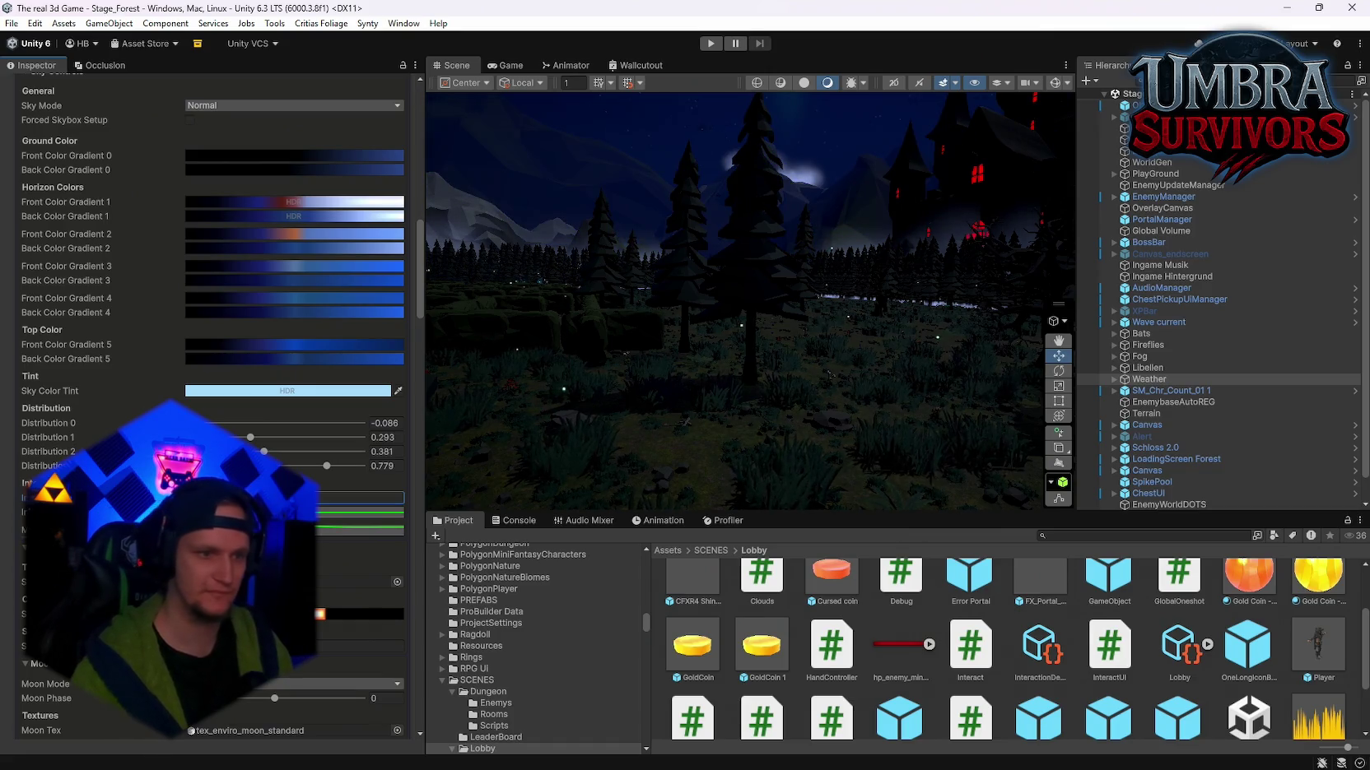
pyautogui.scroll(-10, 212, 395)
pyautogui.scroll(10, 247, 395)
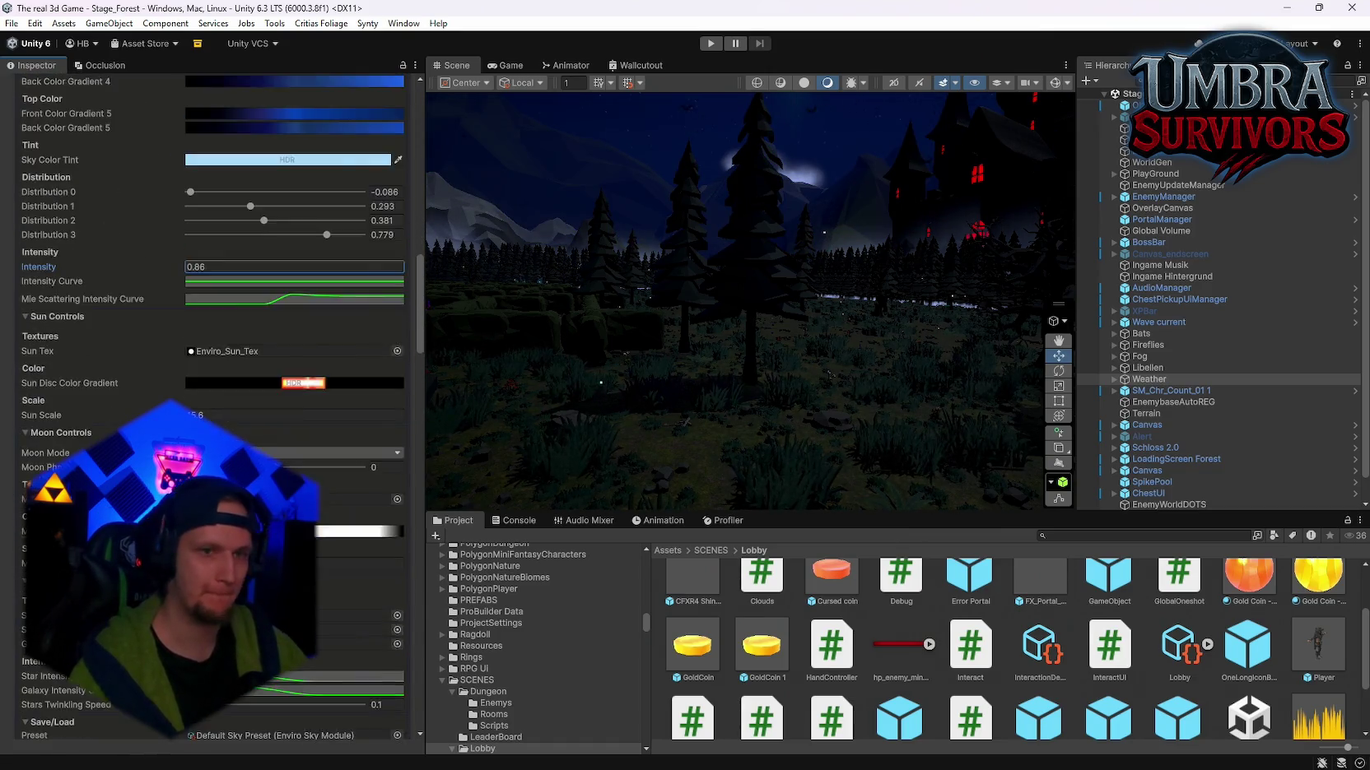
pyautogui.scroll(5, 594, 423)
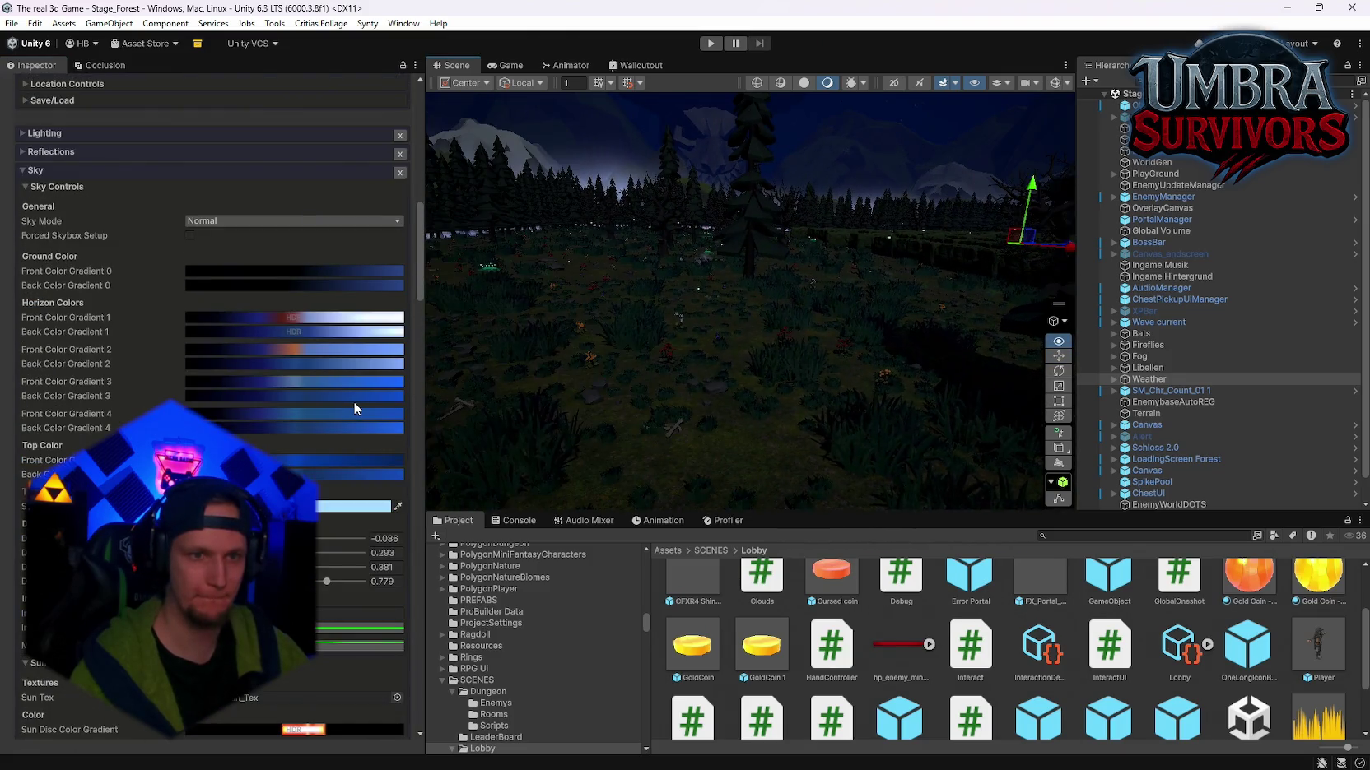
pyautogui.moveTo(658, 363)
pyautogui.mouseDown()
pyautogui.moveTo(987, 257)
pyautogui.moveTo(982, 186)
pyautogui.moveTo(655, 347)
pyautogui.moveTo(703, 247)
pyautogui.moveTo(693, 419)
pyautogui.moveTo(673, 464)
pyautogui.moveTo(832, 452)
pyautogui.moveTo(552, 450)
pyautogui.mouseUp()
pyautogui.scroll(6, 212, 330)
pyautogui.scroll(3, 247, 450)
pyautogui.scroll(-15, 212, 247)
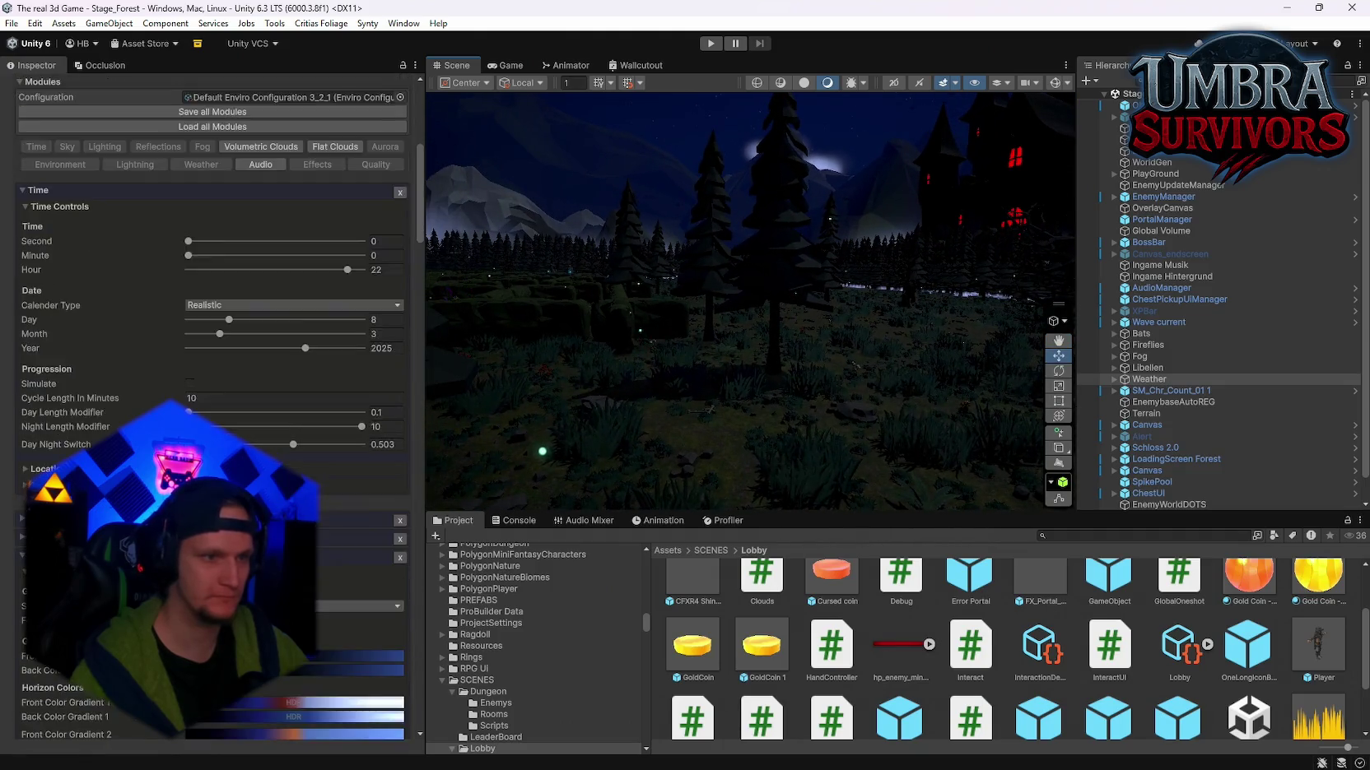
pyautogui.scroll(-15, 212, 330)
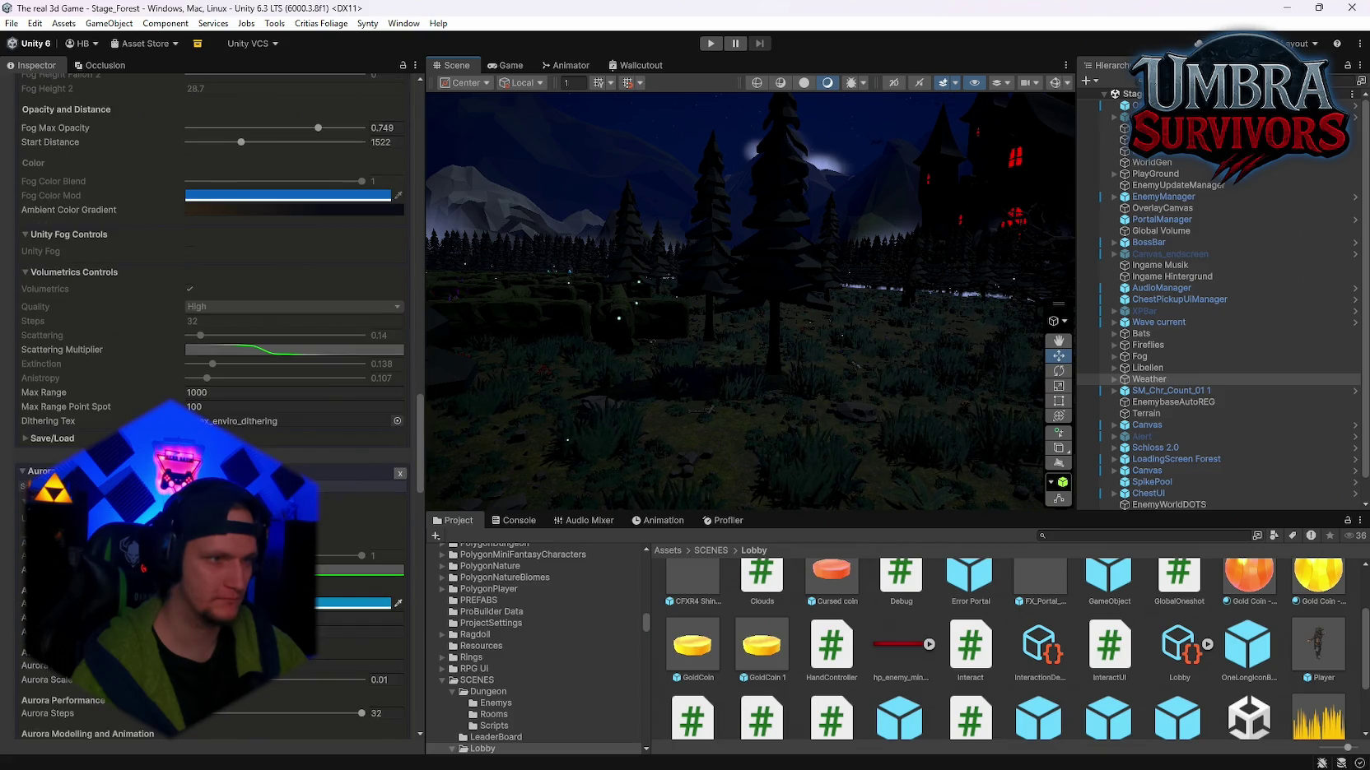
# Step: Orbit the Scene view around the night forest to centre the red-lit castle
pyautogui.scroll(-2, 212, 371)
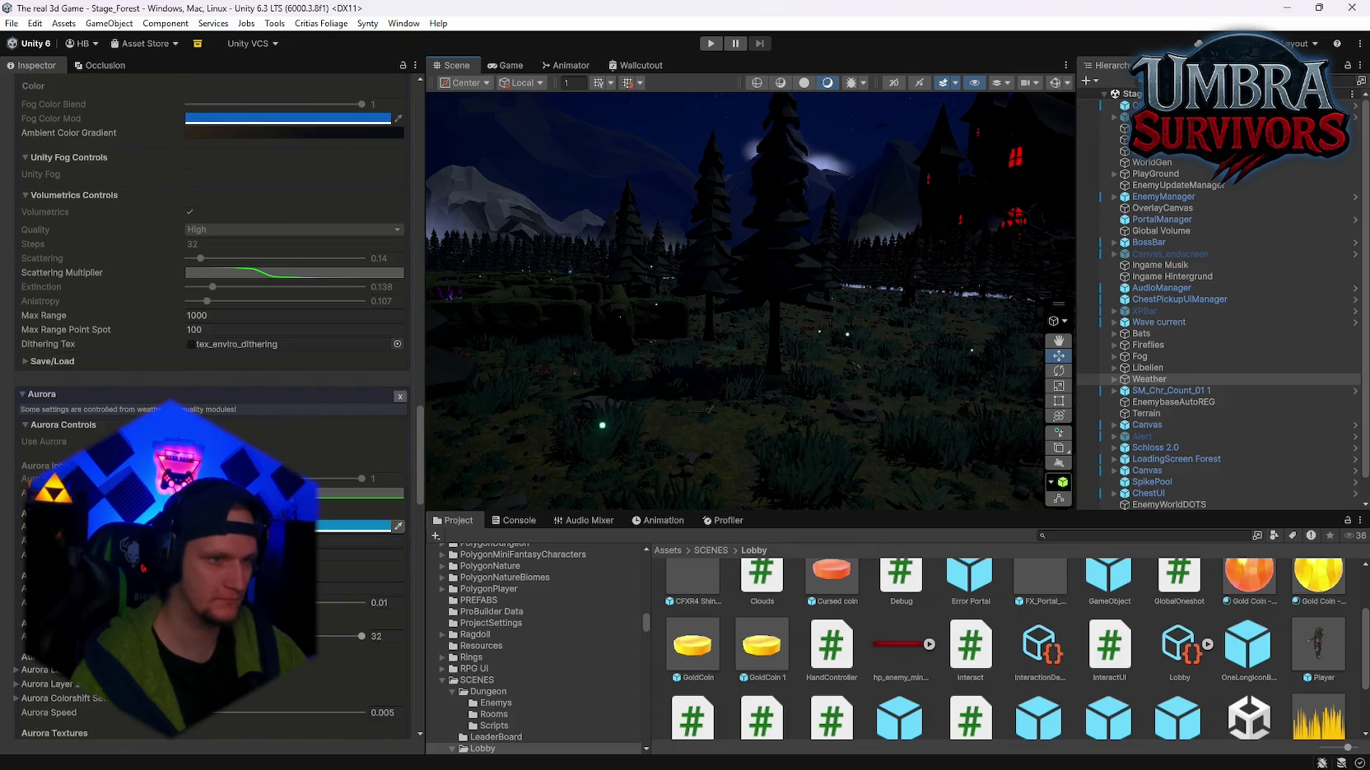
pyautogui.scroll(3, 221, 225)
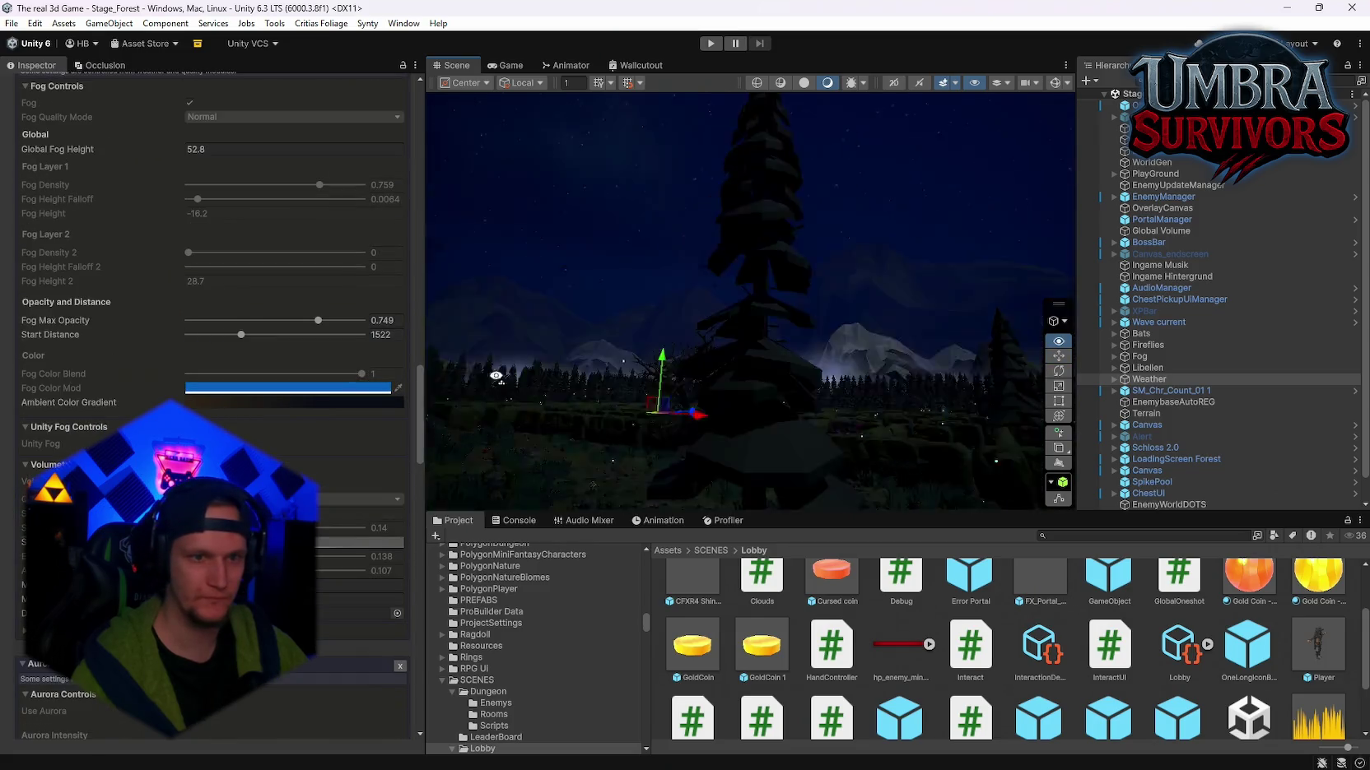
pyautogui.scroll(2, 305, 477)
pyautogui.scroll(-20, 304, 477)
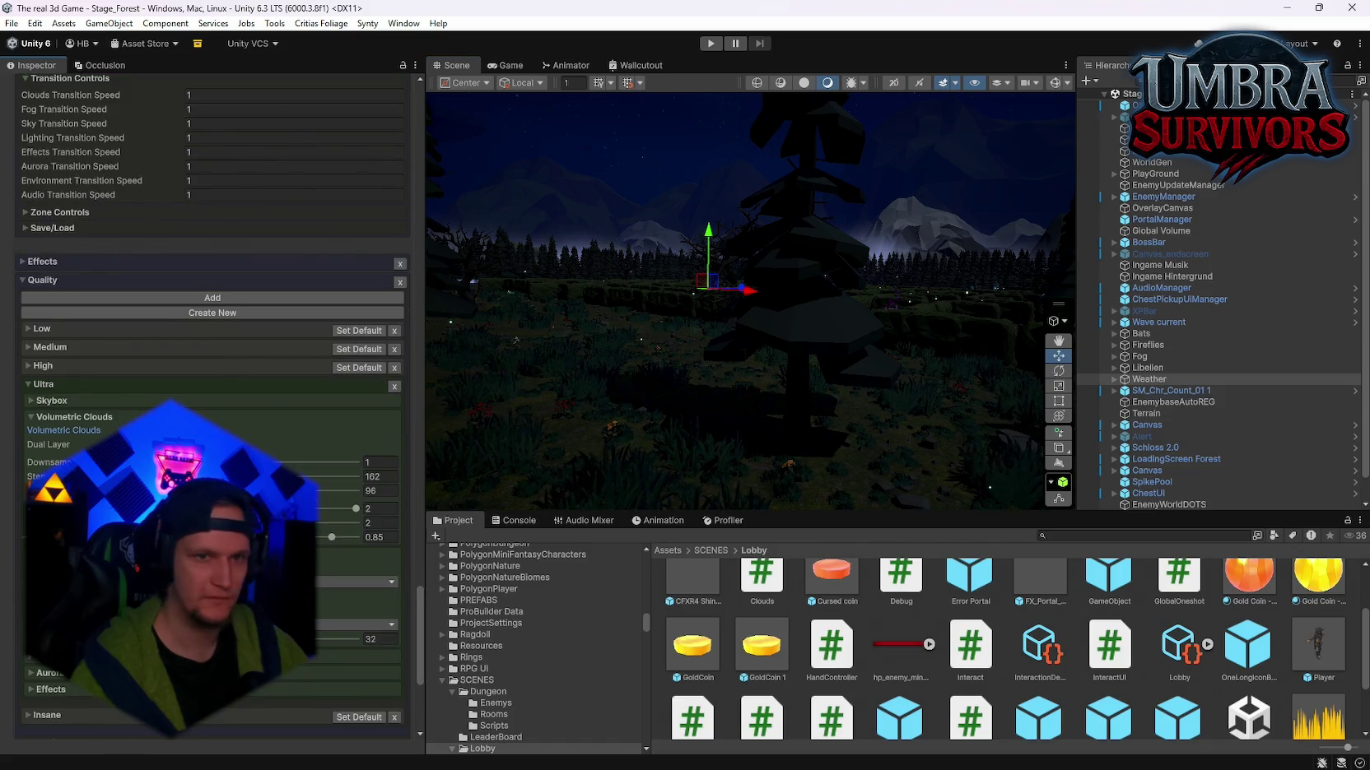
pyautogui.scroll(-7, 305, 478)
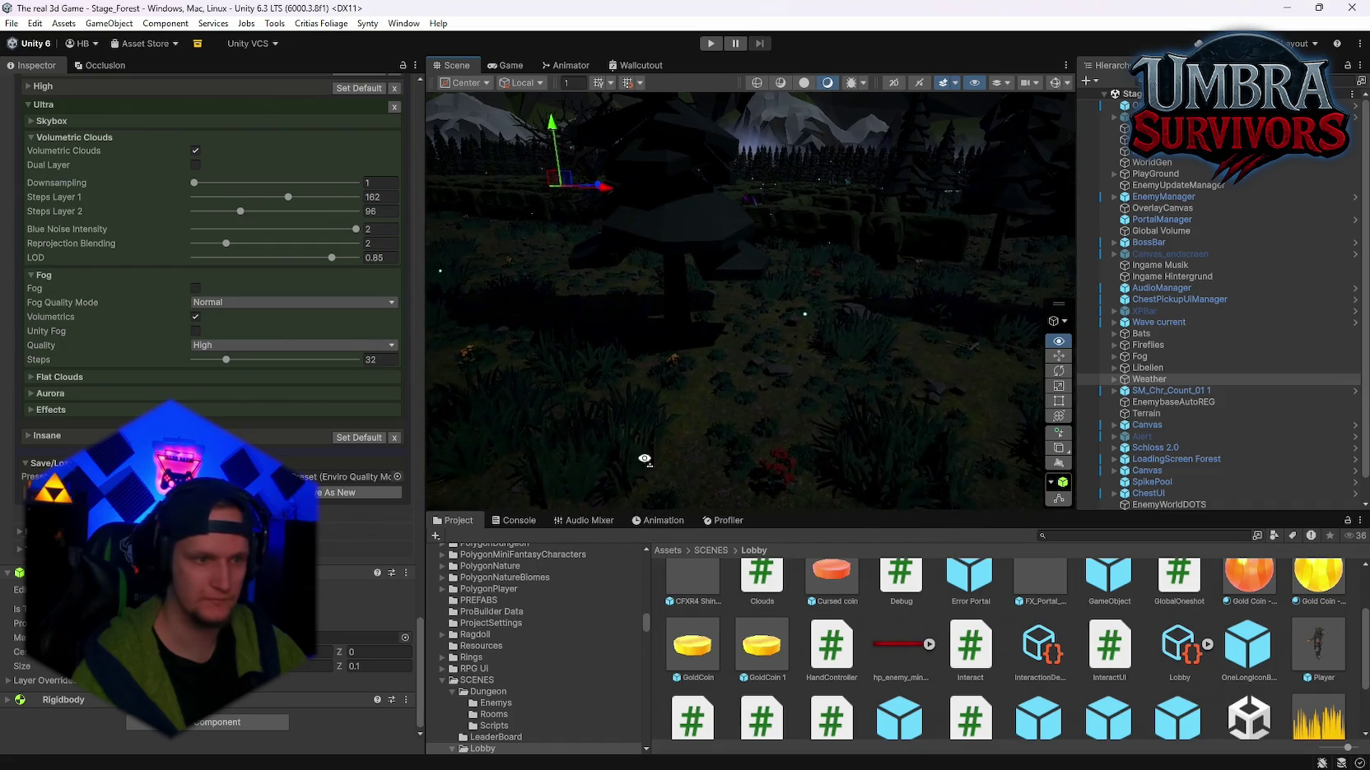
pyautogui.scroll(2, 206, 370)
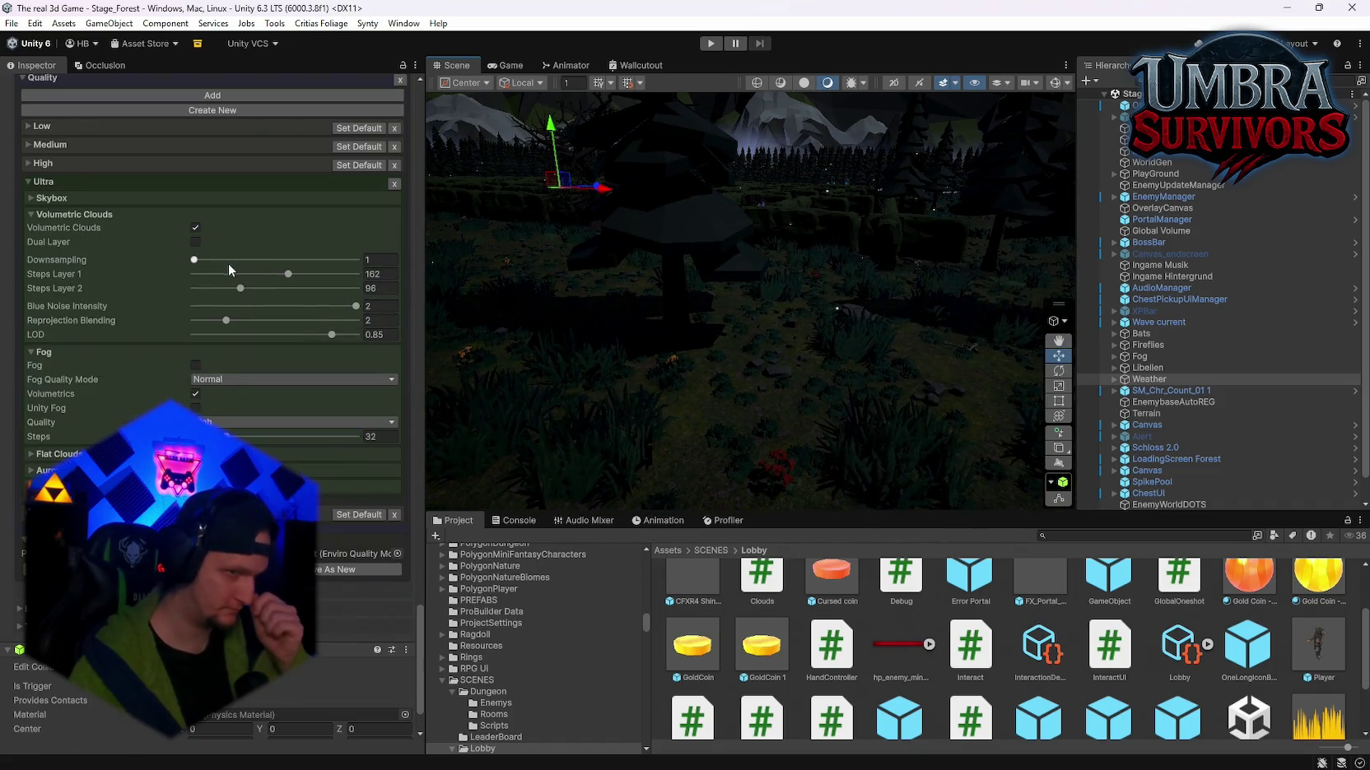
pyautogui.scroll(10, 199, 373)
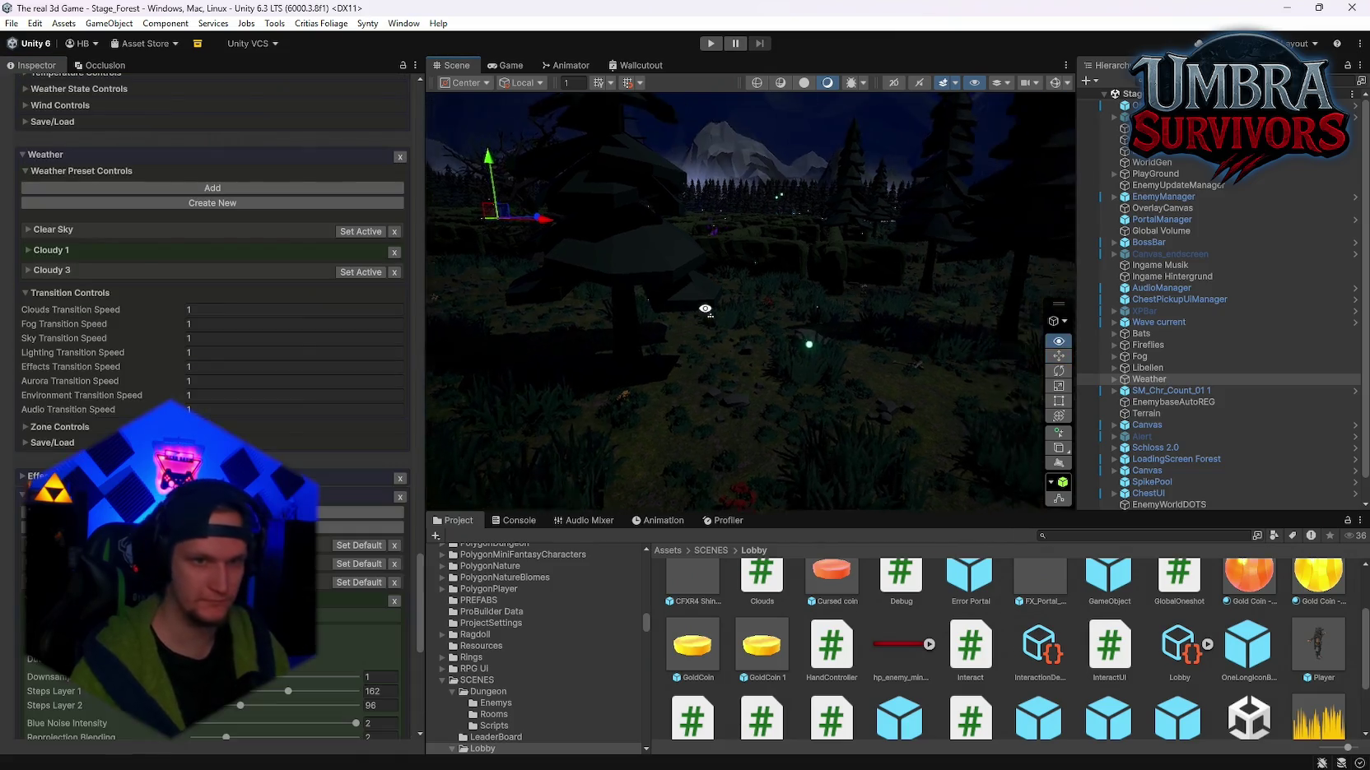
pyautogui.moveTo(603, 221); pyautogui.dragTo(473, 212)
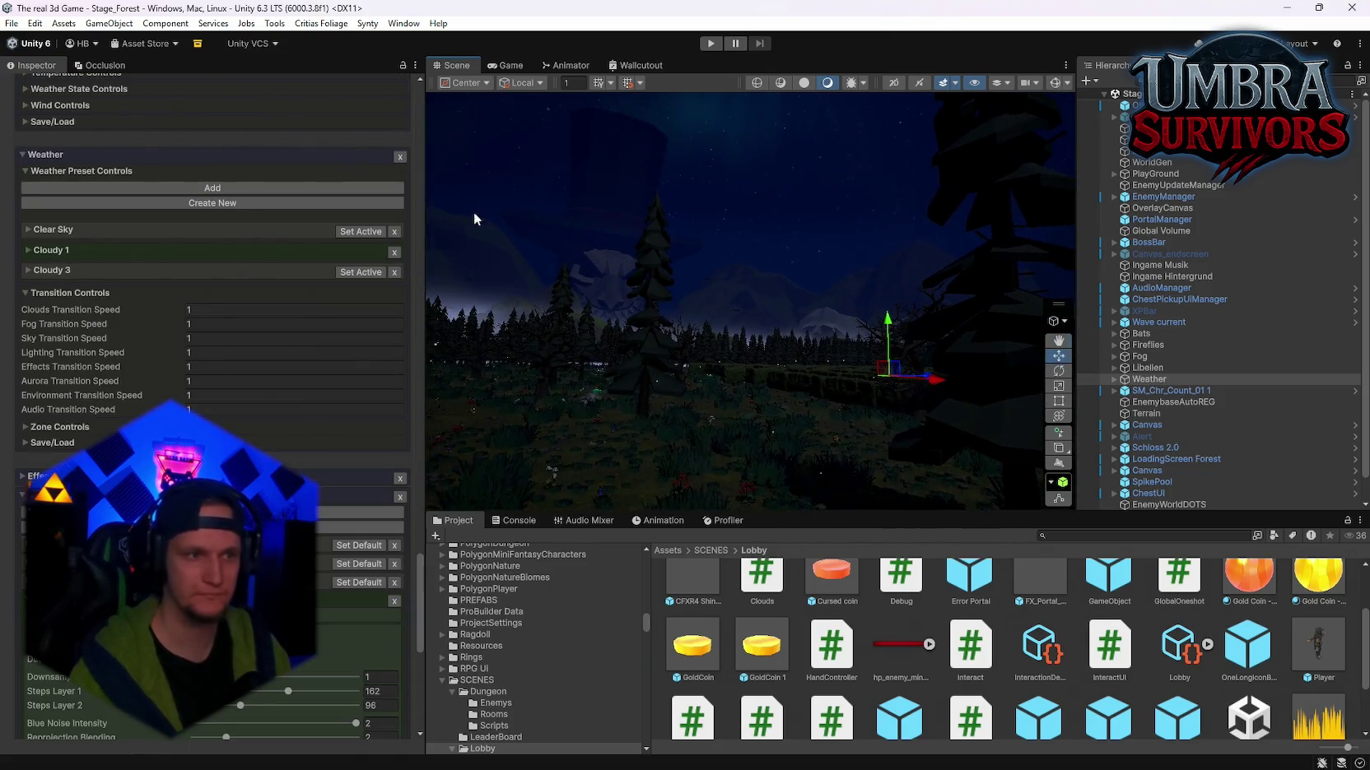
pyautogui.moveTo(437, 271)
pyautogui.mouseDown()
pyautogui.moveTo(92, 278)
pyautogui.moveTo(1317, 279)
pyautogui.moveTo(1156, 416)
pyautogui.moveTo(596, 318)
pyautogui.moveTo(677, 268)
pyautogui.moveTo(585, 288)
pyautogui.mouseUp()
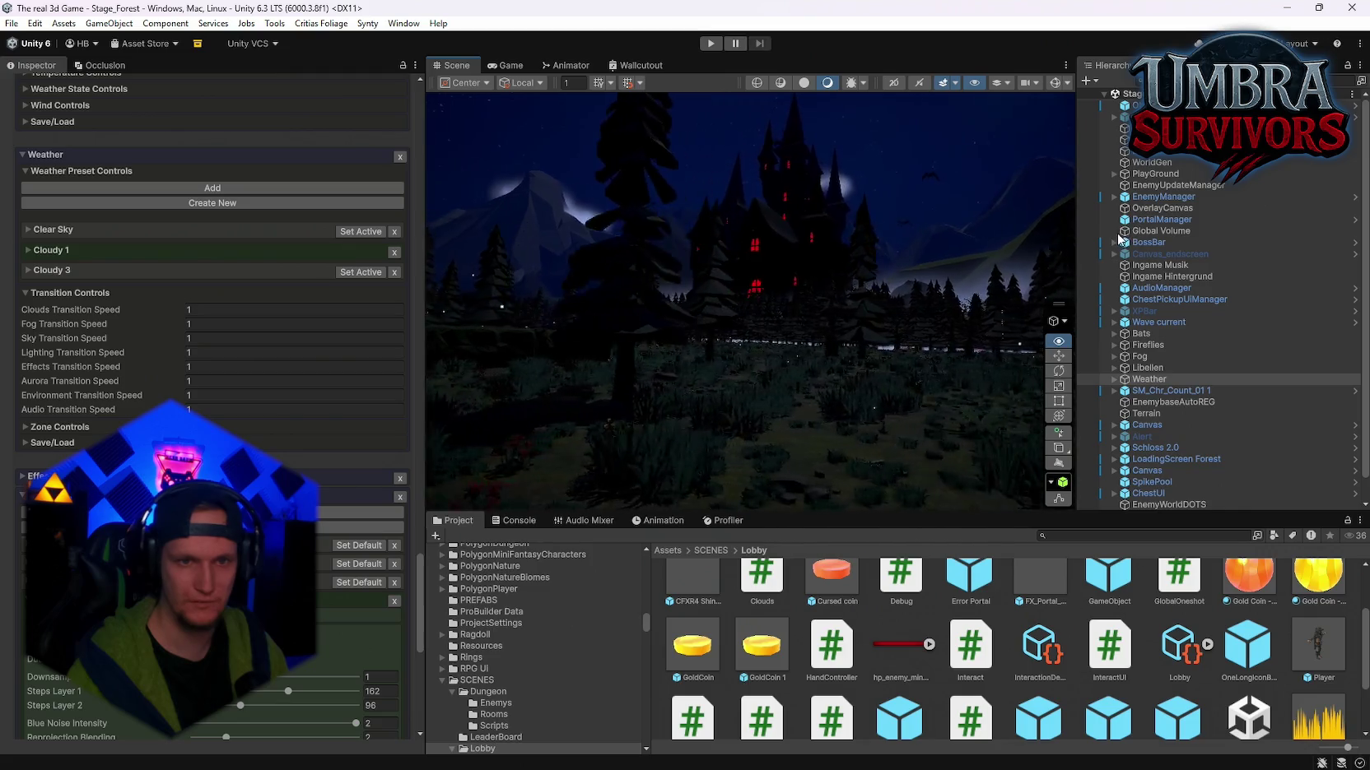
pyautogui.click(310, 313)
# Step: Scroll the Enviro Inspector back to Time Controls, showing Day 8, Month 3, 2025, Hour 22
pyautogui.scroll(-10, 331, 447)
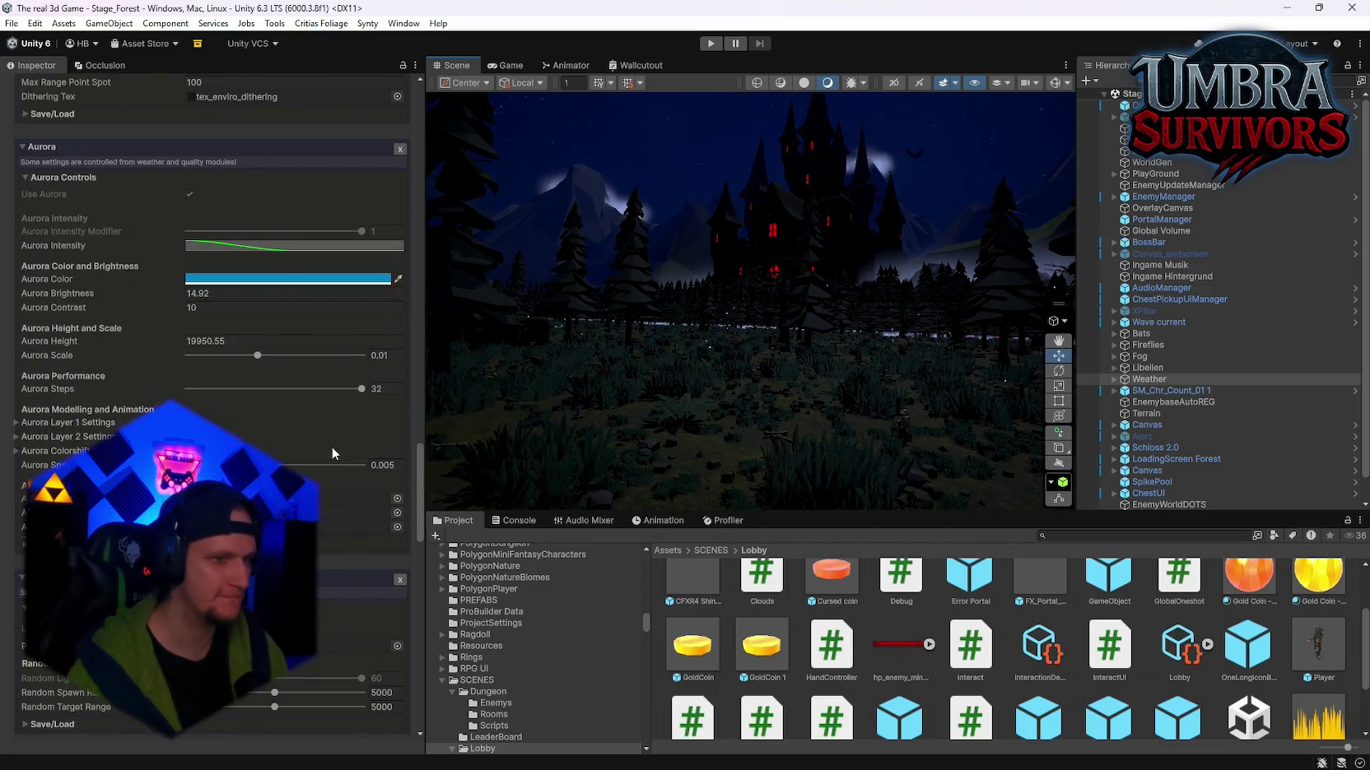
pyautogui.scroll(8, 265, 362)
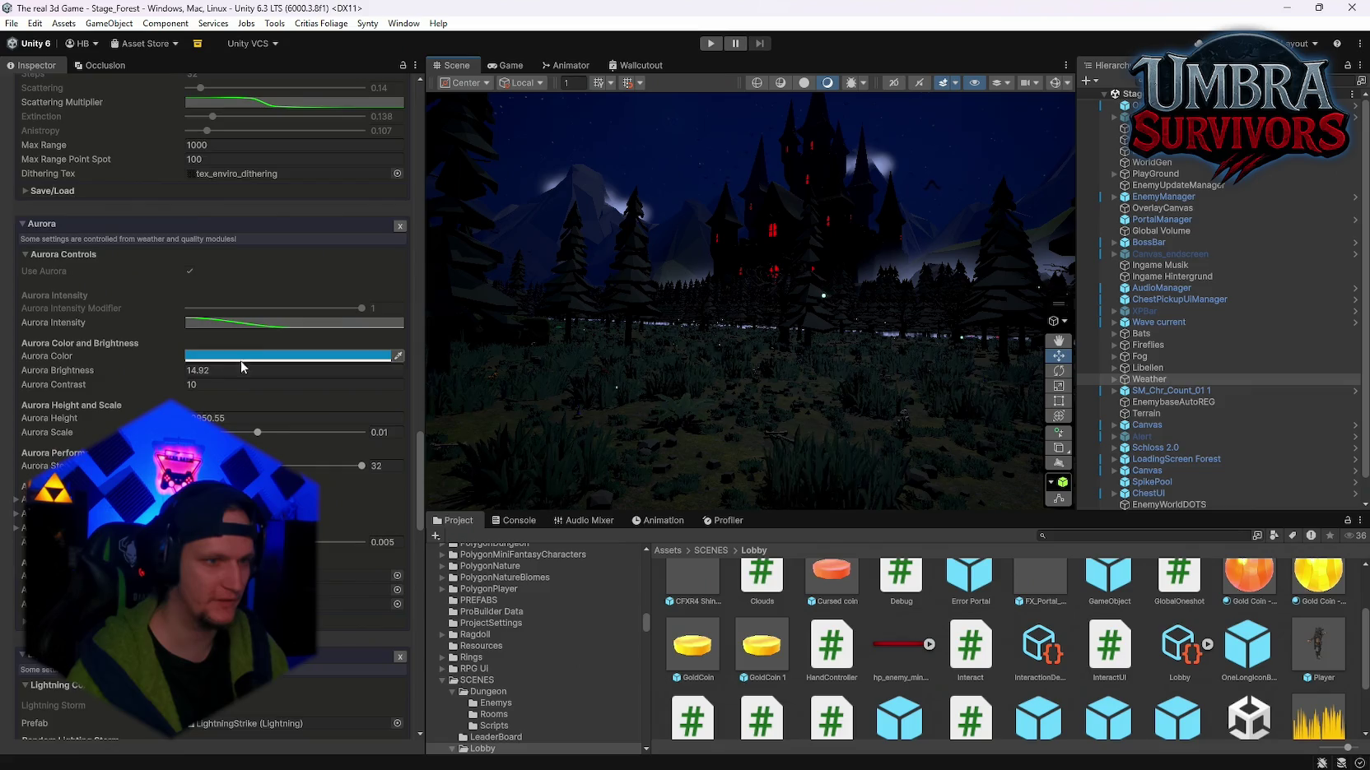
pyautogui.scroll(10, 288, 463)
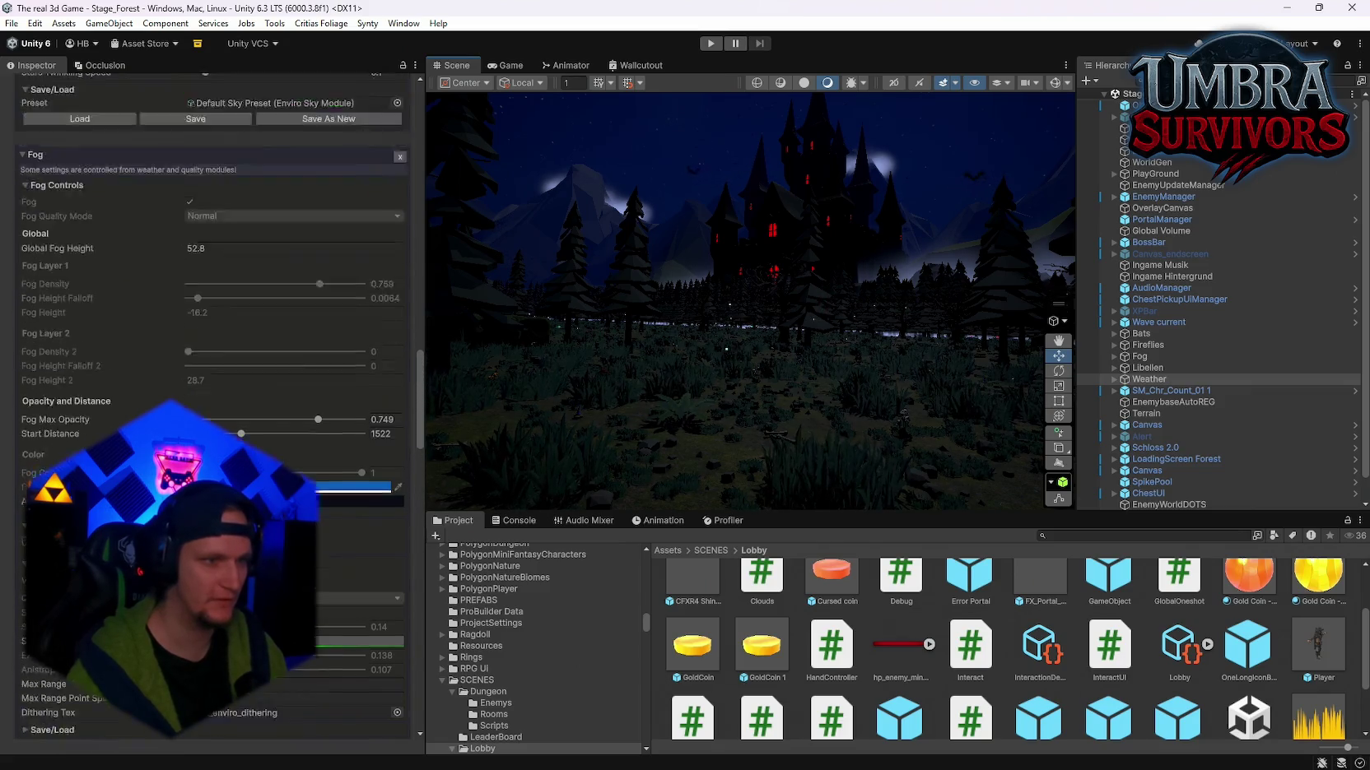
pyautogui.scroll(10, 213, 370)
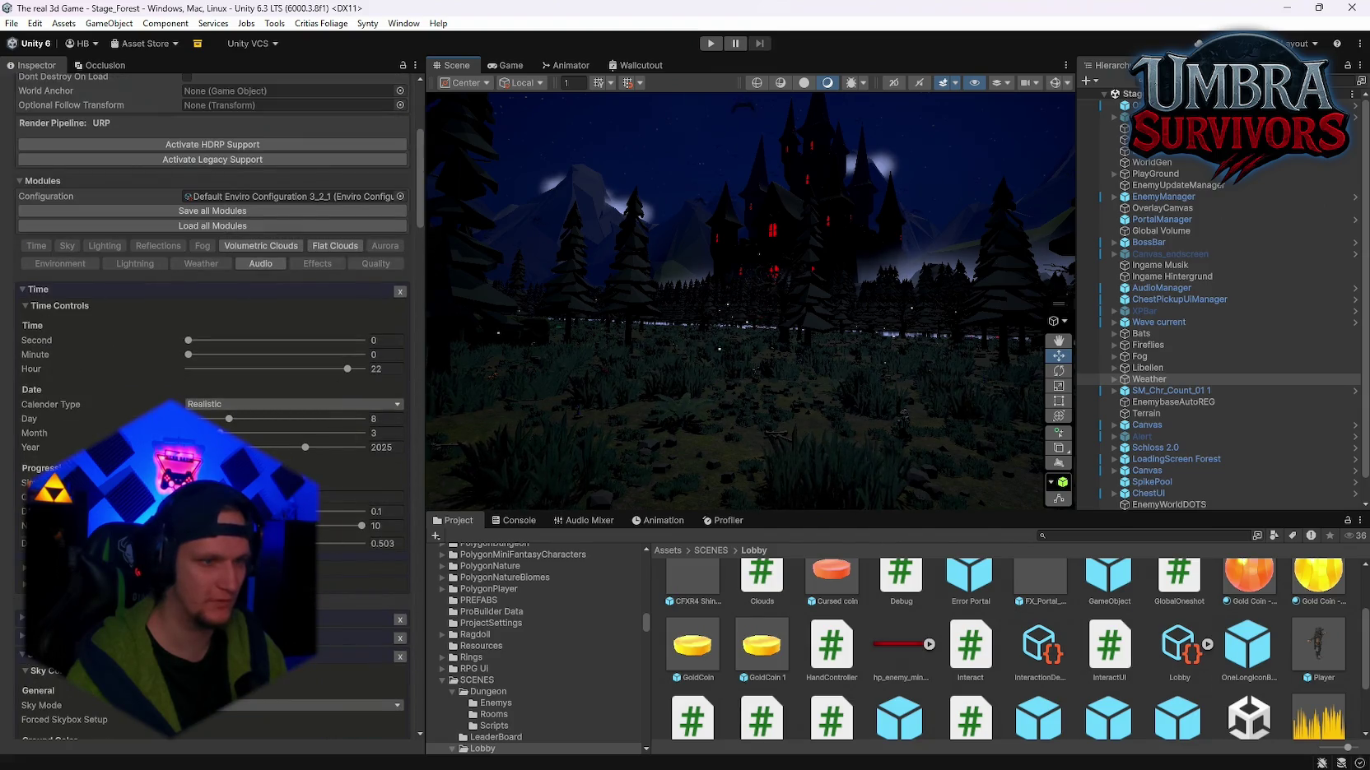
# Step: Set Day Night Switch to 0.519, shorten the night, test latitudes, then set Latitude to 0
pyautogui.moveTo(247, 544); pyautogui.dragTo(255, 544)
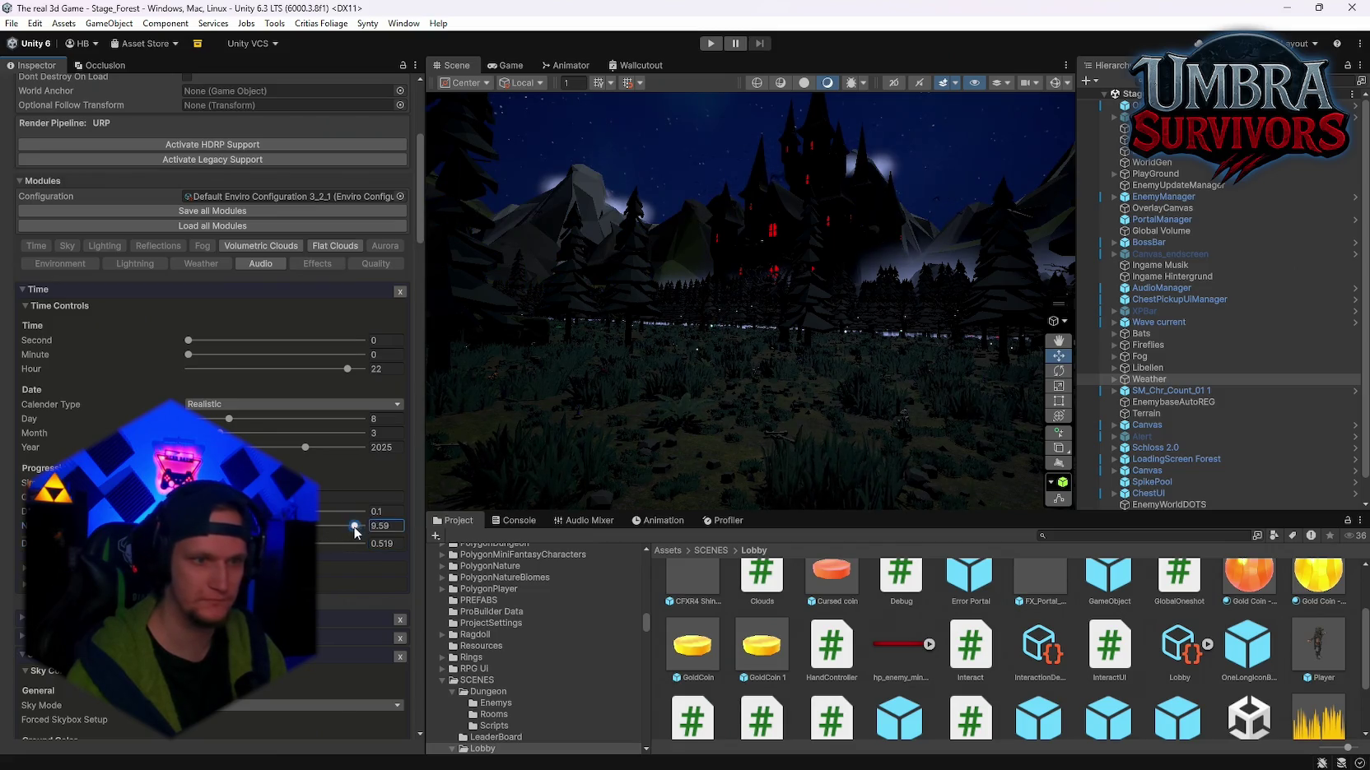
pyautogui.moveTo(346, 522); pyautogui.dragTo(317, 531)
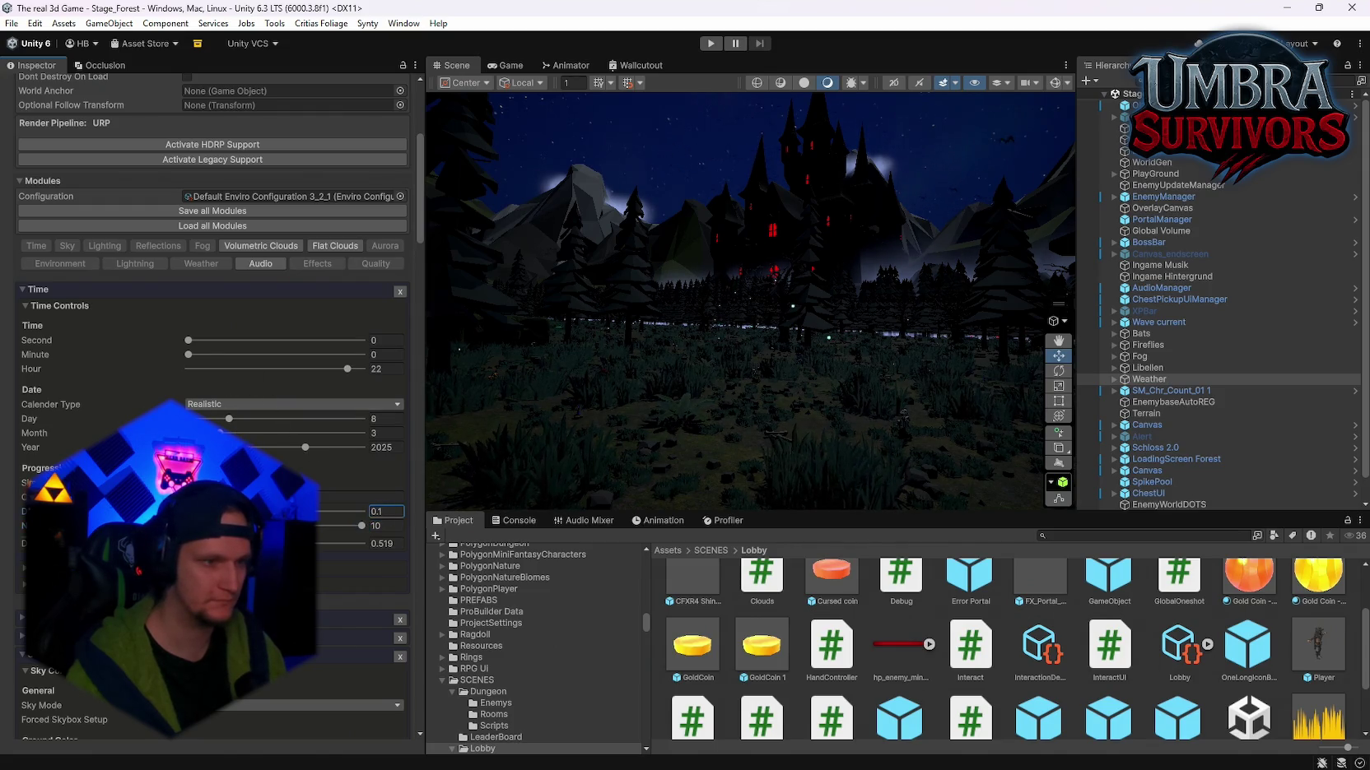
pyautogui.click(24, 568)
pyautogui.moveTo(24, 581); pyautogui.dragTo(7, 582)
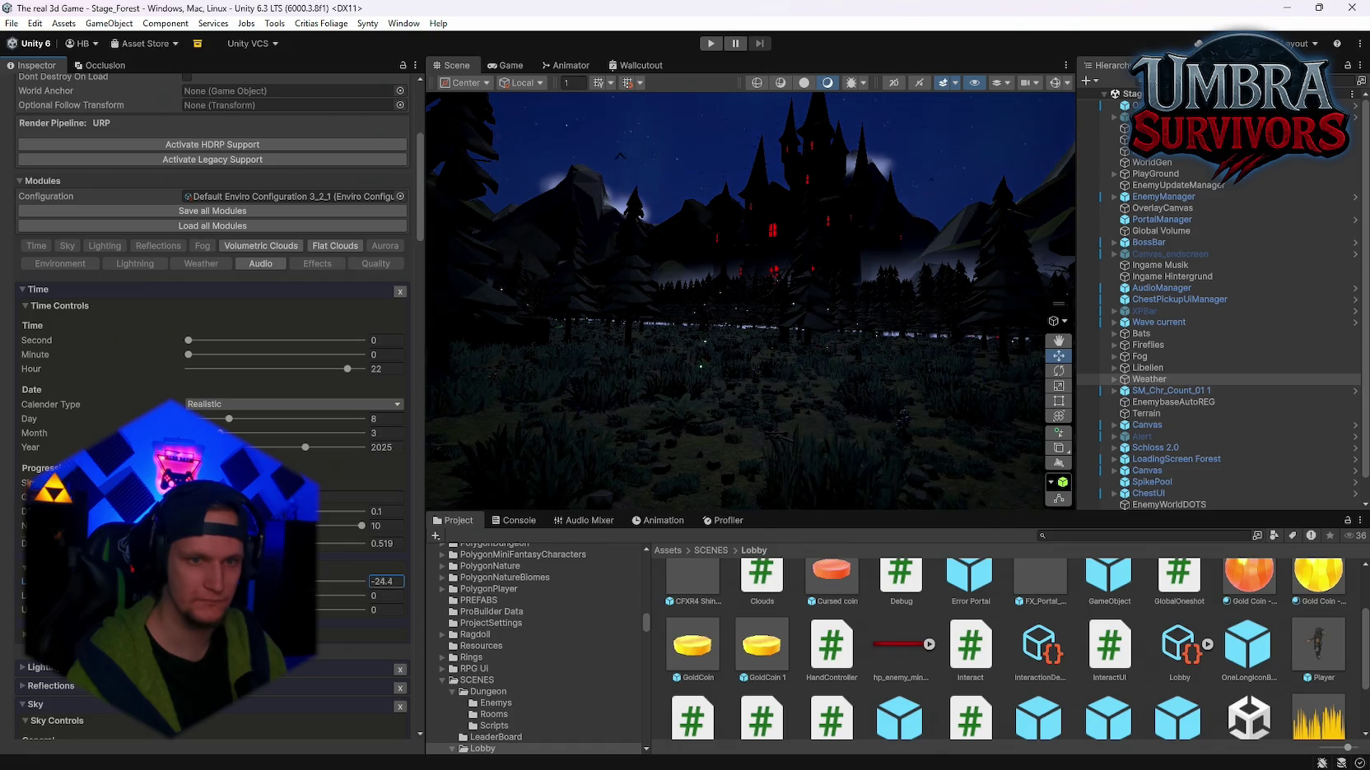
pyautogui.moveTo(49, 582)
pyautogui.mouseDown()
pyautogui.moveTo(397, 589)
pyautogui.moveTo(220, 583)
pyautogui.moveTo(248, 583)
pyautogui.mouseUp()
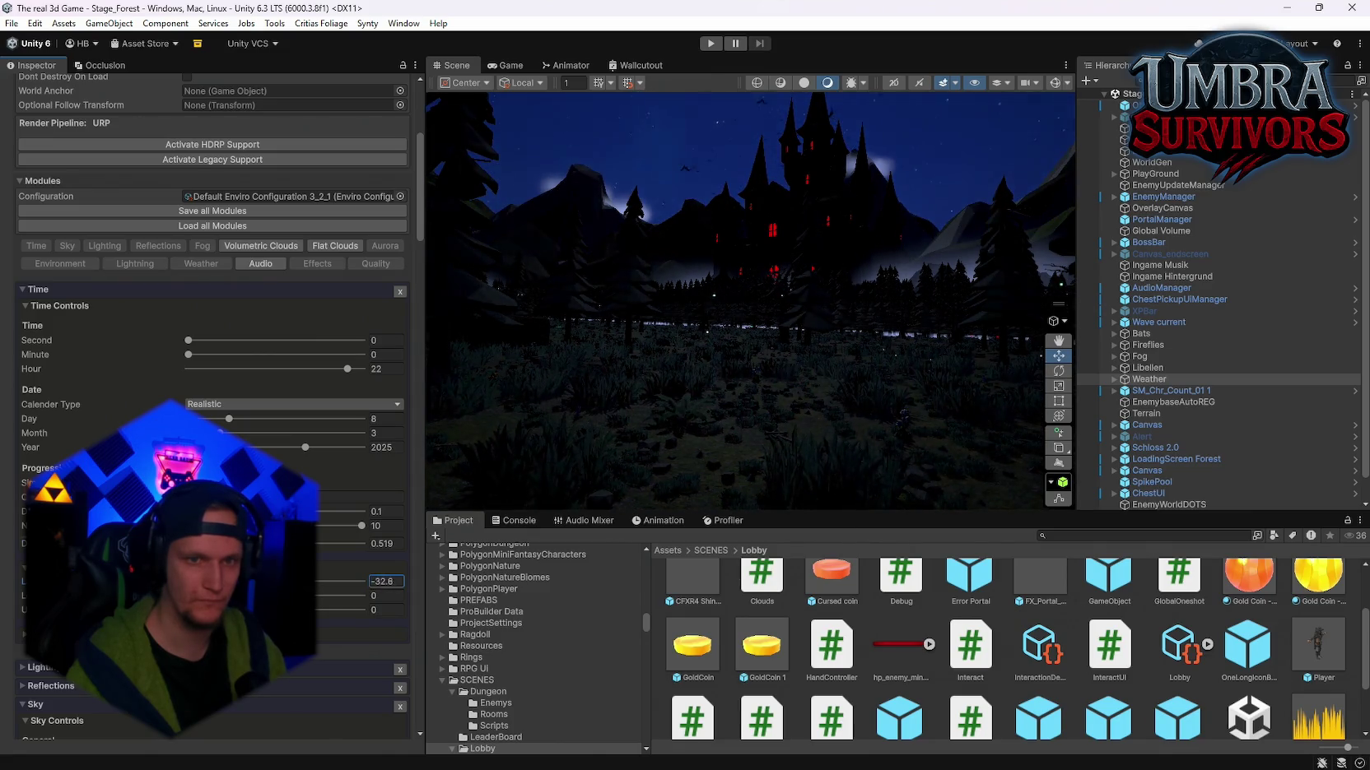
pyautogui.write('0')
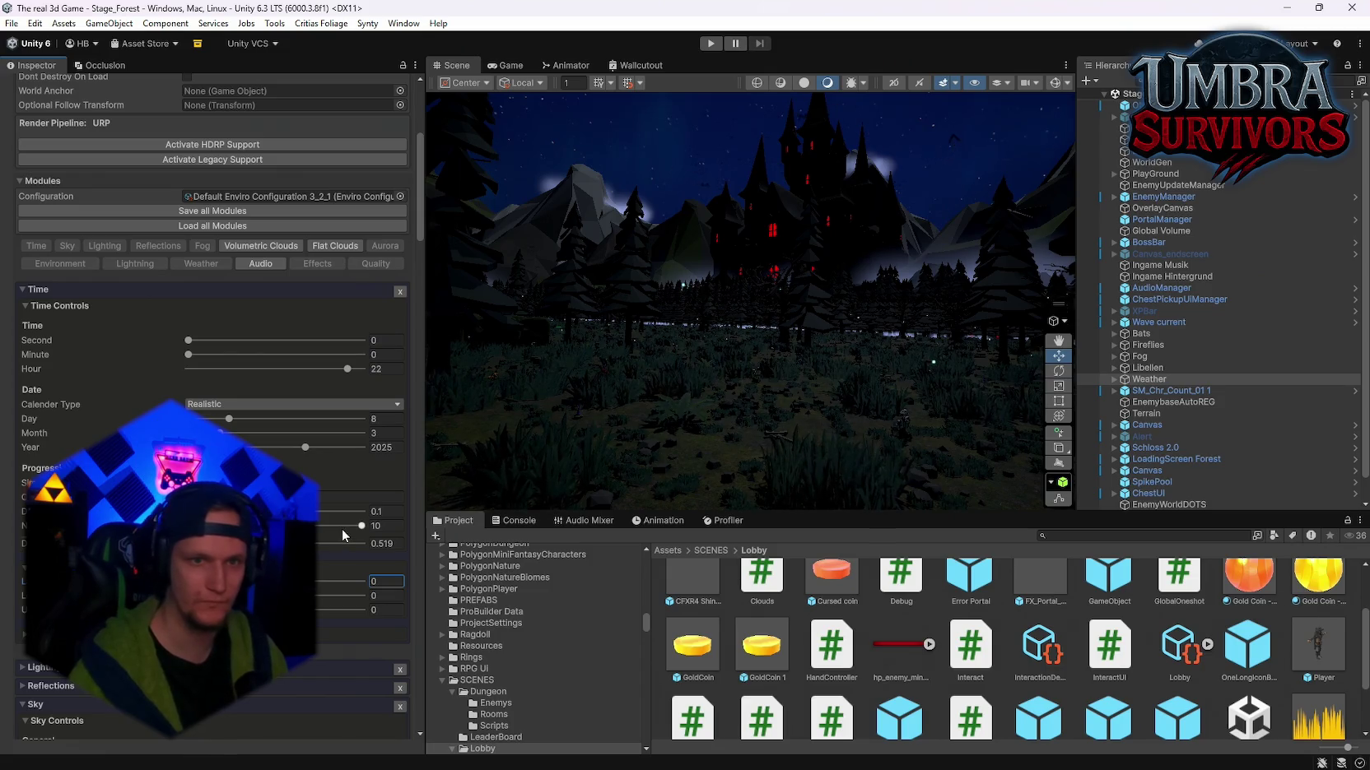
pyautogui.moveTo(742, 401)
pyautogui.mouseDown()
pyautogui.moveTo(465, 419)
pyautogui.moveTo(281, 379)
pyautogui.moveTo(611, 393)
pyautogui.moveTo(708, 411)
pyautogui.moveTo(783, 480)
pyautogui.mouseUp()
pyautogui.scroll(5, 212, 329)
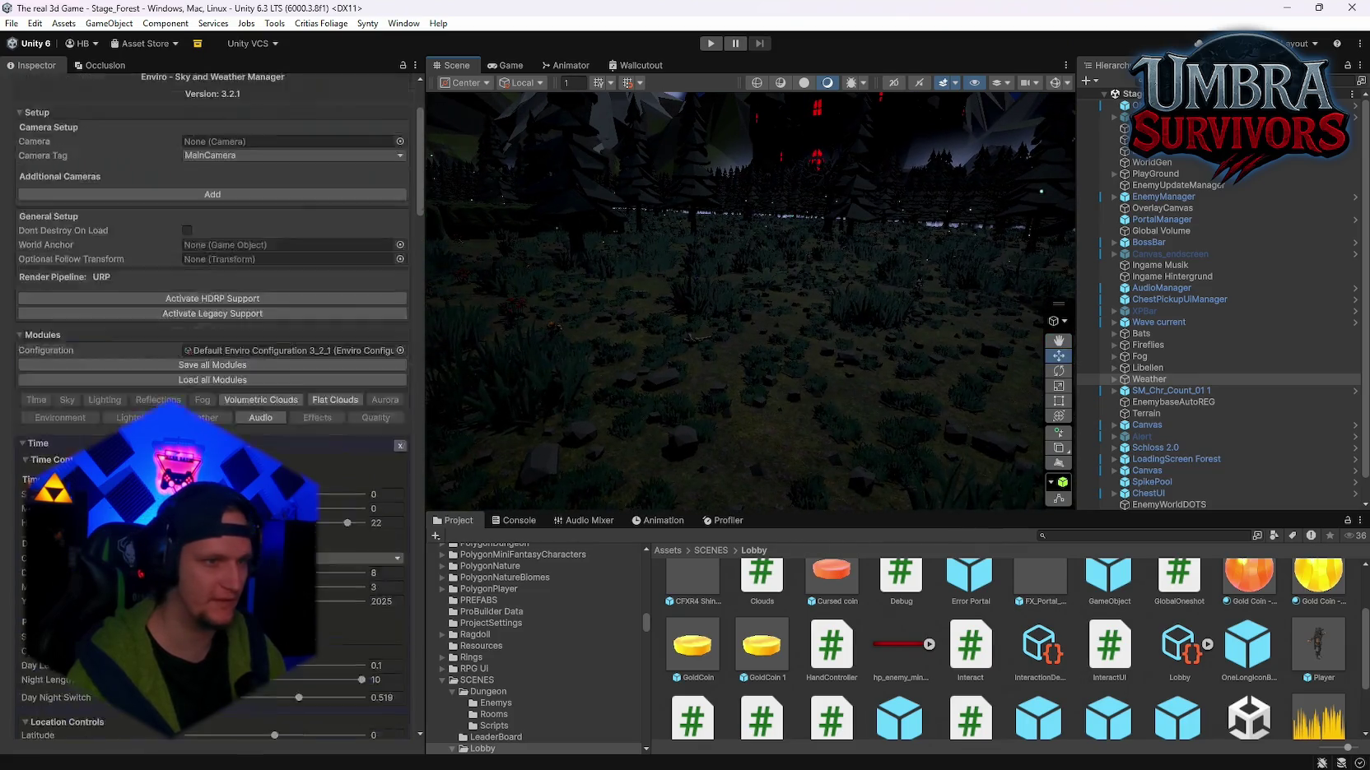
# Step: Delete the Lightning module, then the Environment module, keeping the Clear Sky, Cloudy 1 and Cloudy 3 presets
pyautogui.scroll(-10, 213, 395)
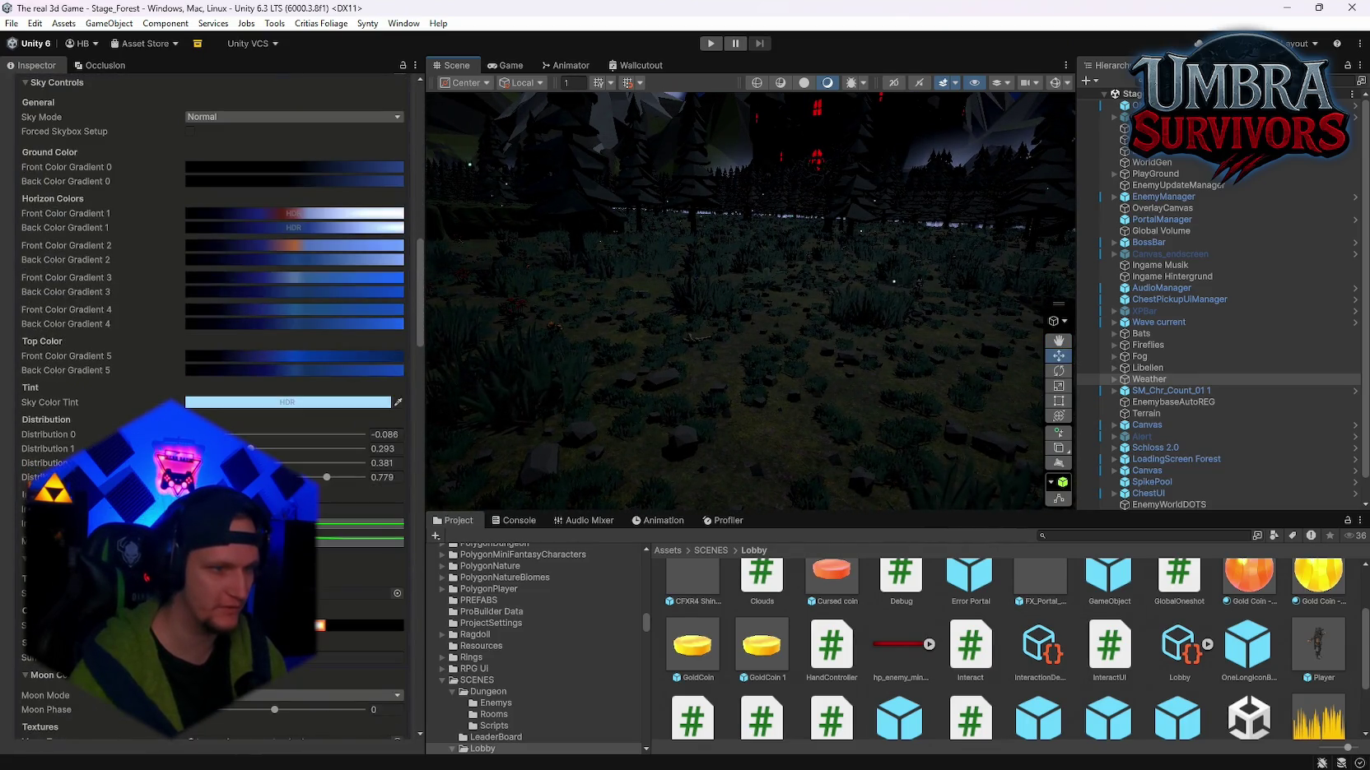
pyautogui.scroll(-15, 212, 395)
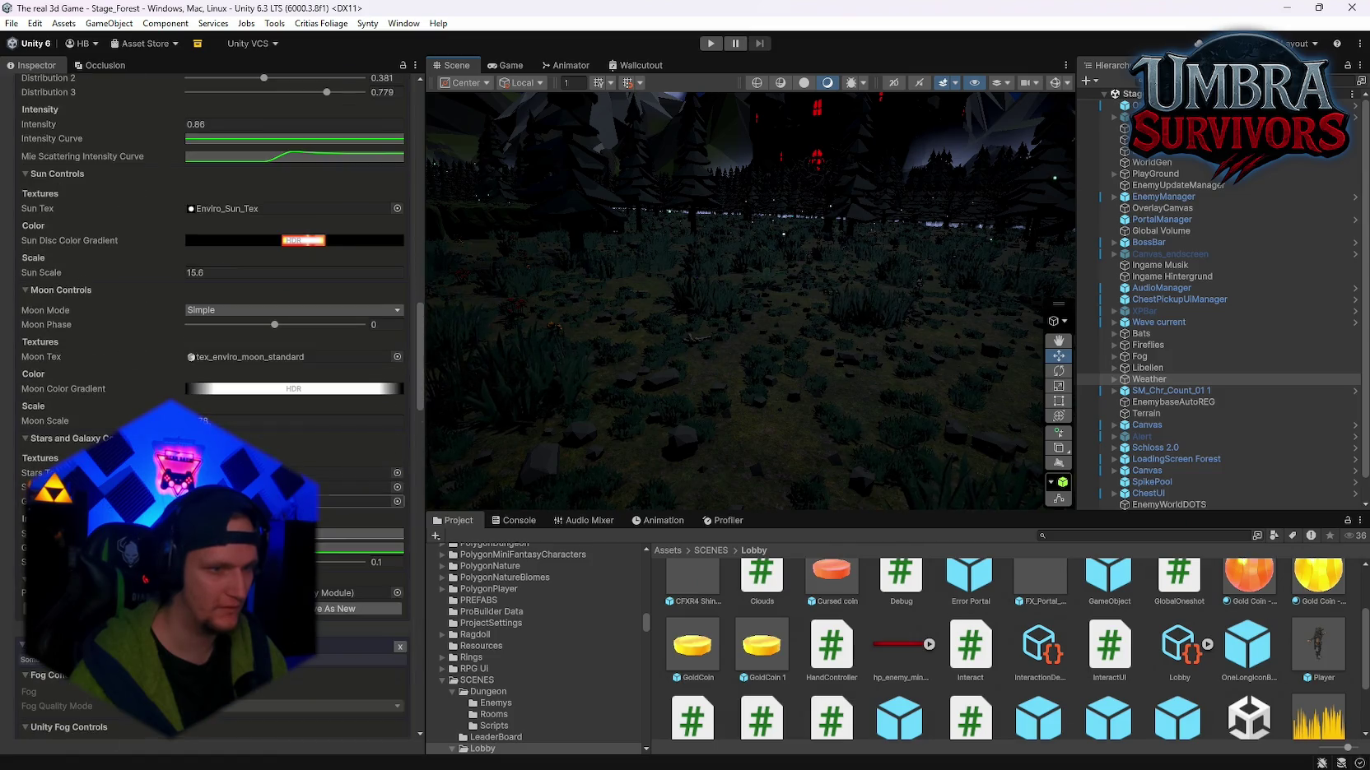
pyautogui.scroll(-8, 212, 395)
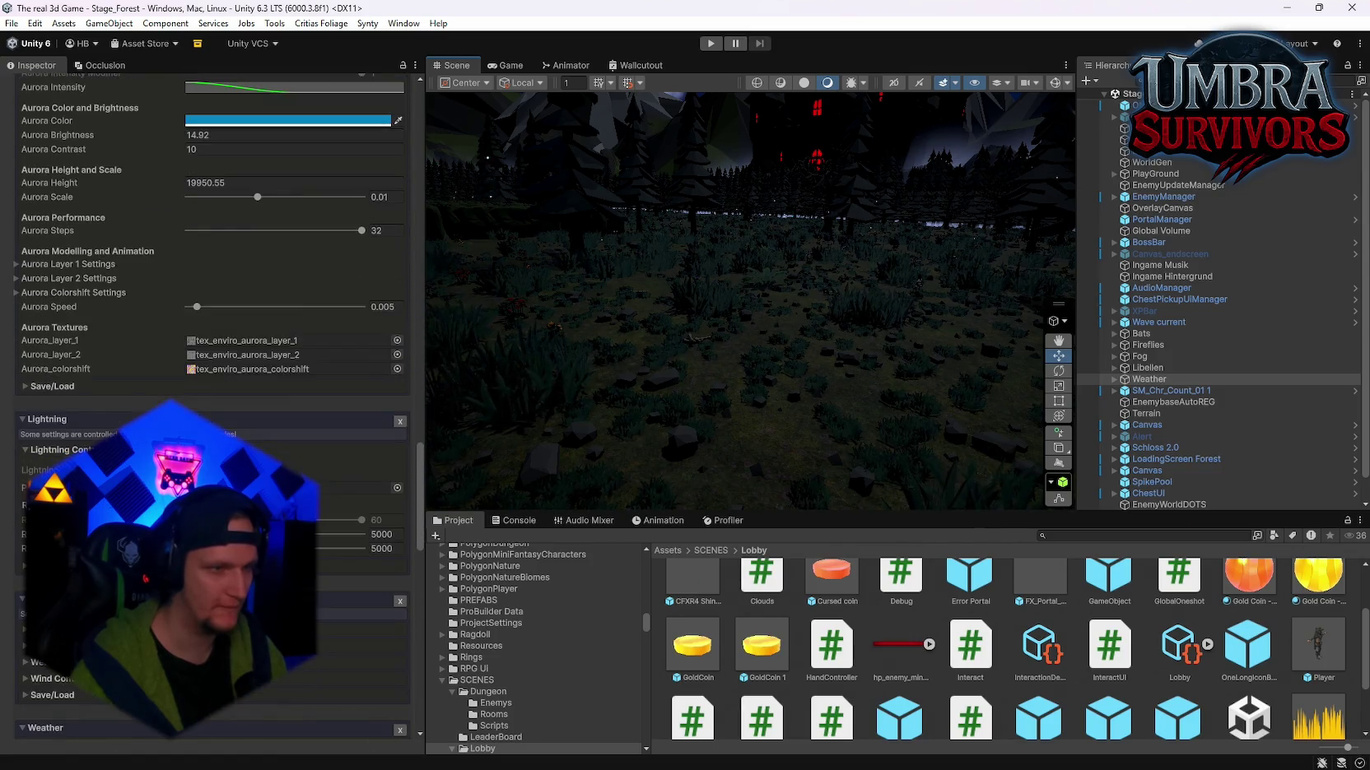
pyautogui.scroll(-4, 284, 429)
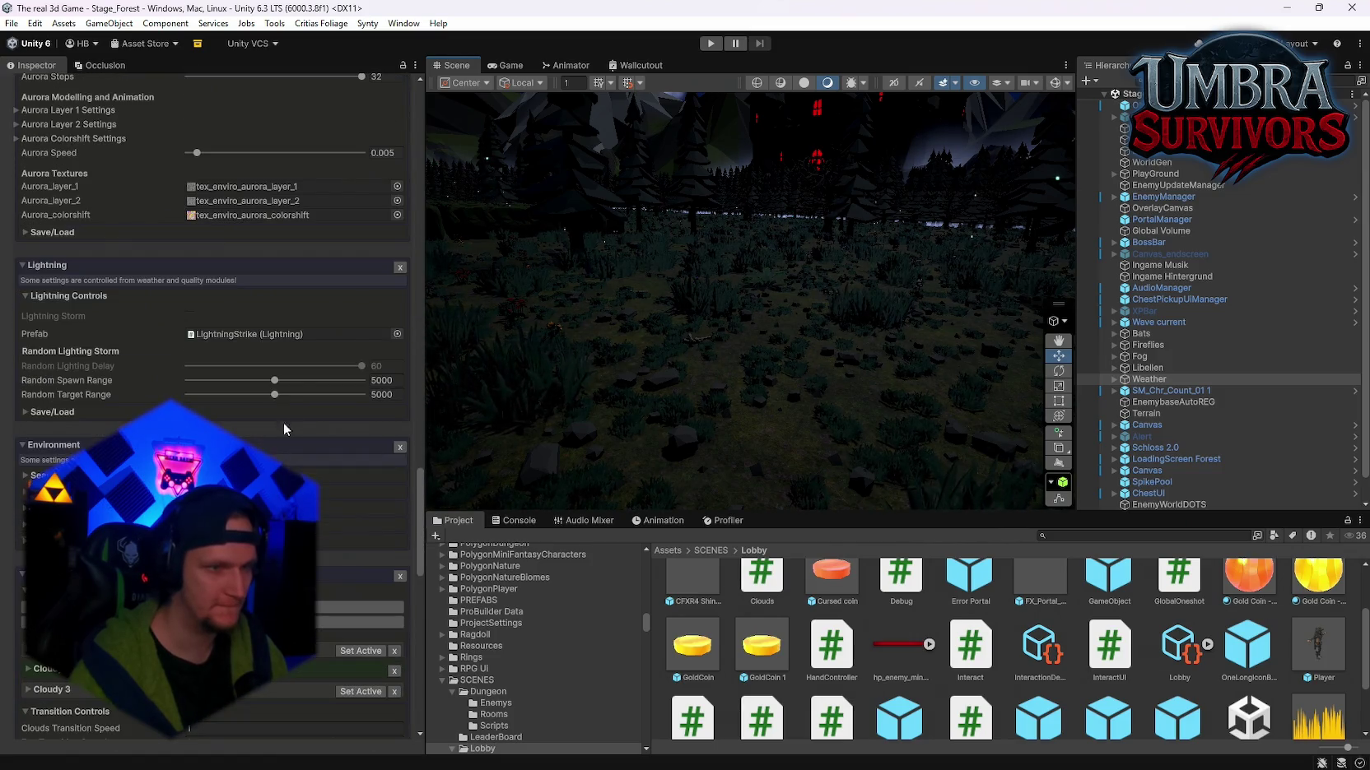
pyautogui.click(400, 265)
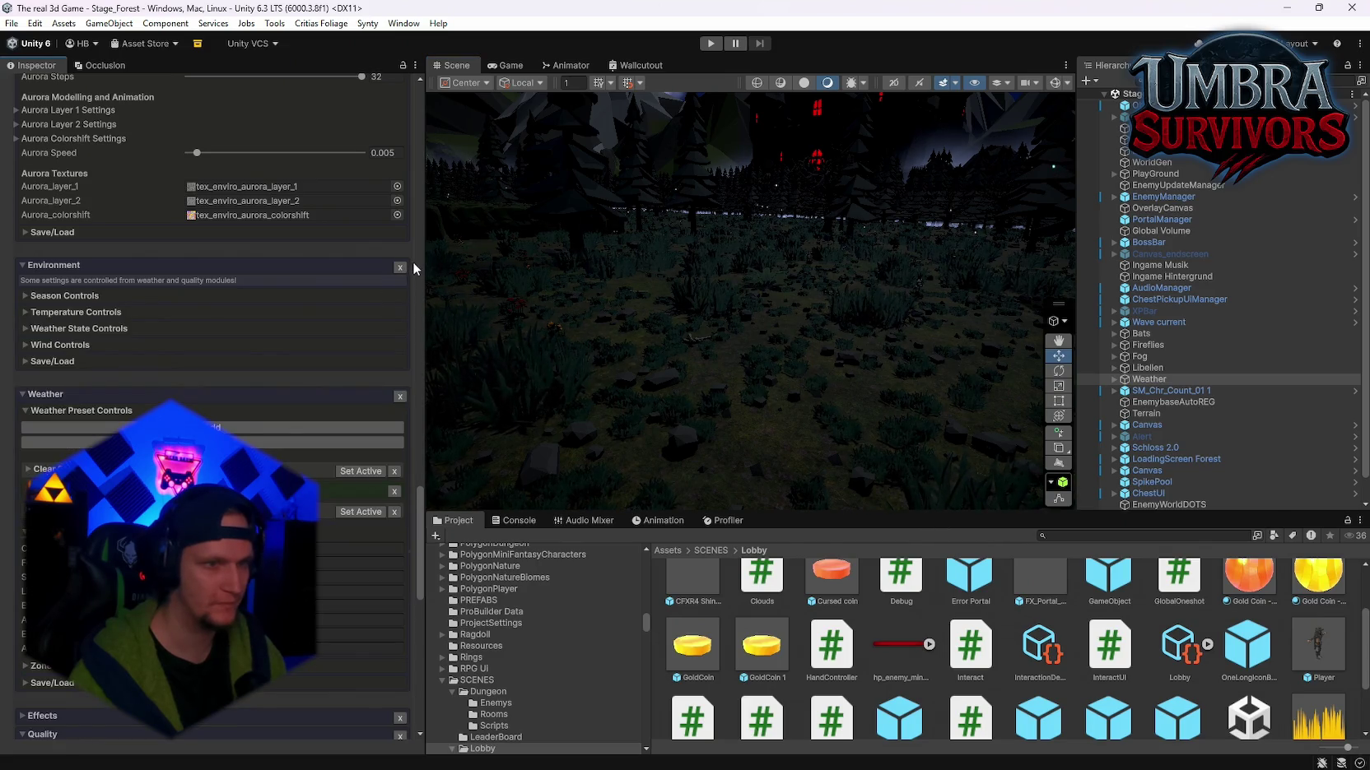
pyautogui.click(400, 267)
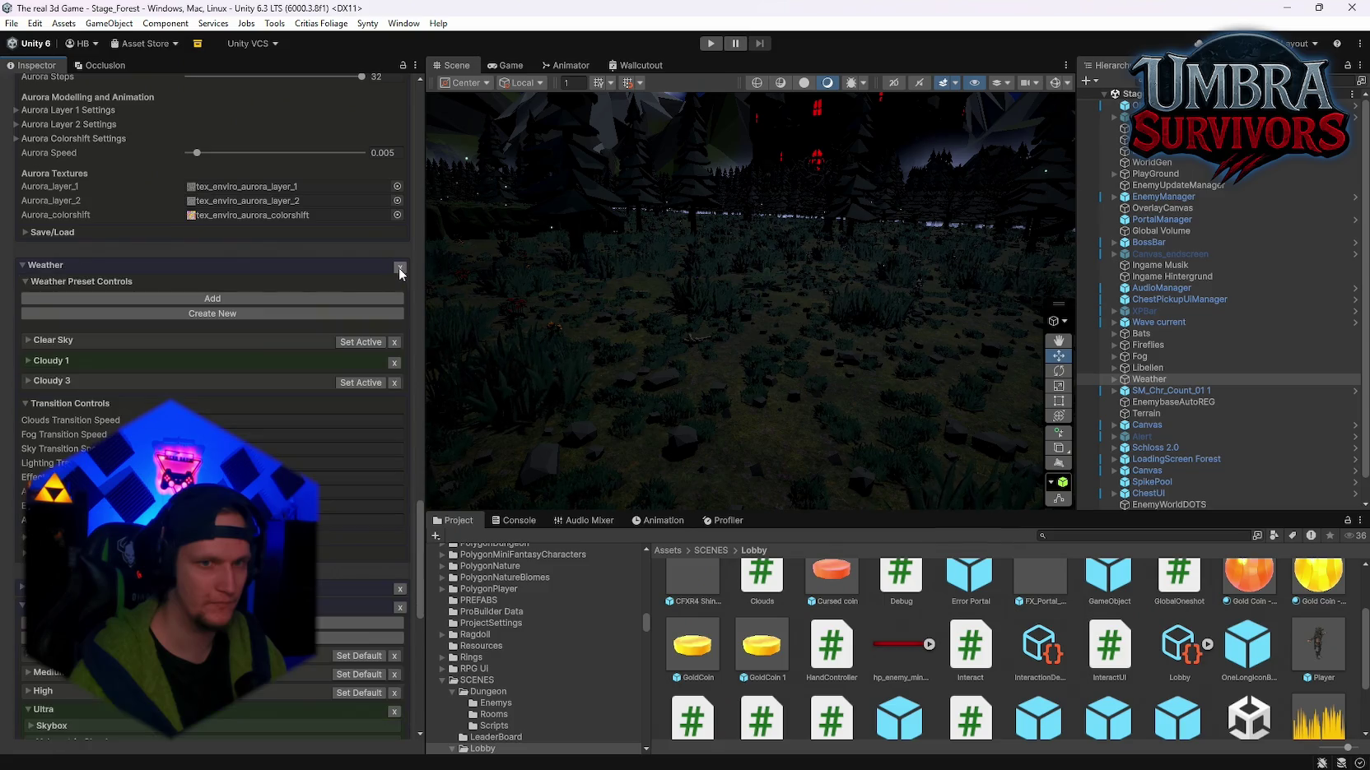
pyautogui.scroll(-5, 213, 383)
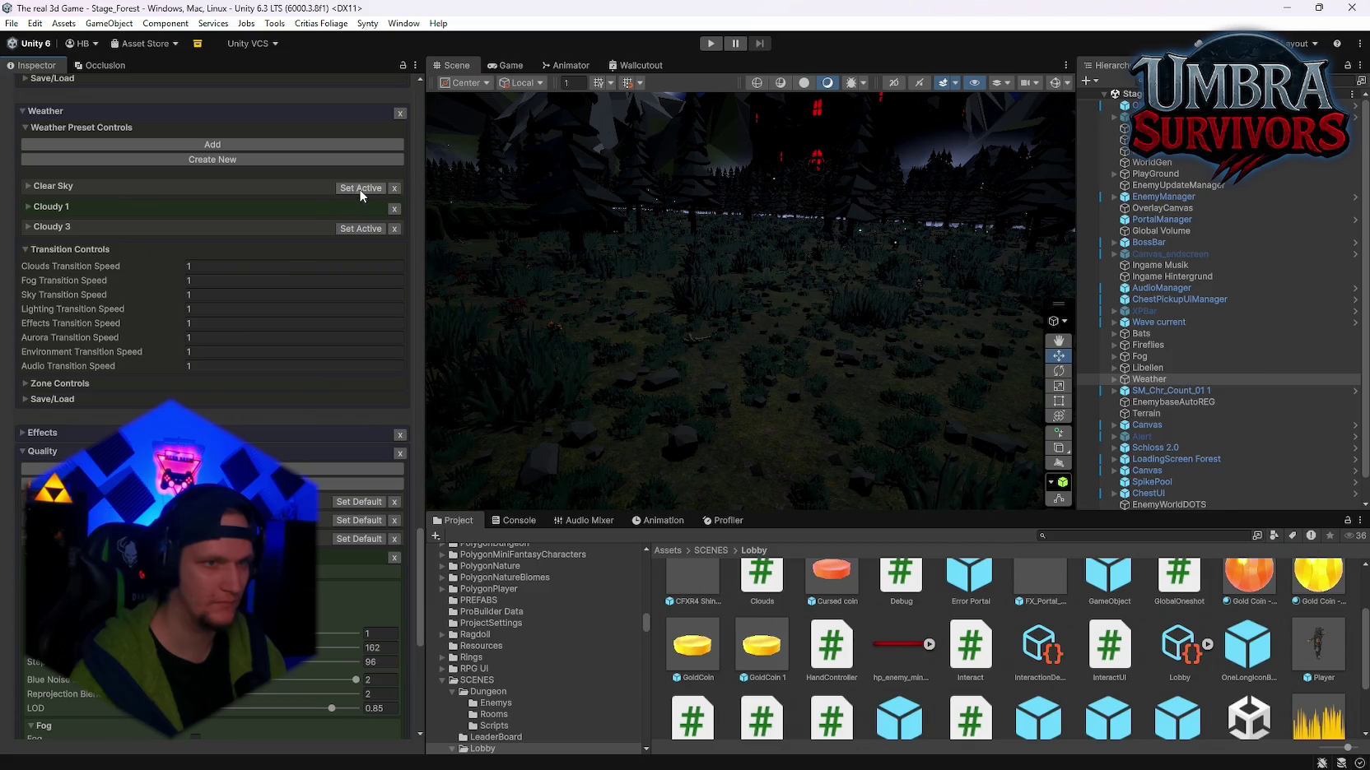
# Step: Preview the Clear Sky, Cloudy 3 and Cloudy 1 weather presets against the night sky
pyautogui.click(359, 188)
pyautogui.moveTo(774, 280); pyautogui.dragTo(811, 277)
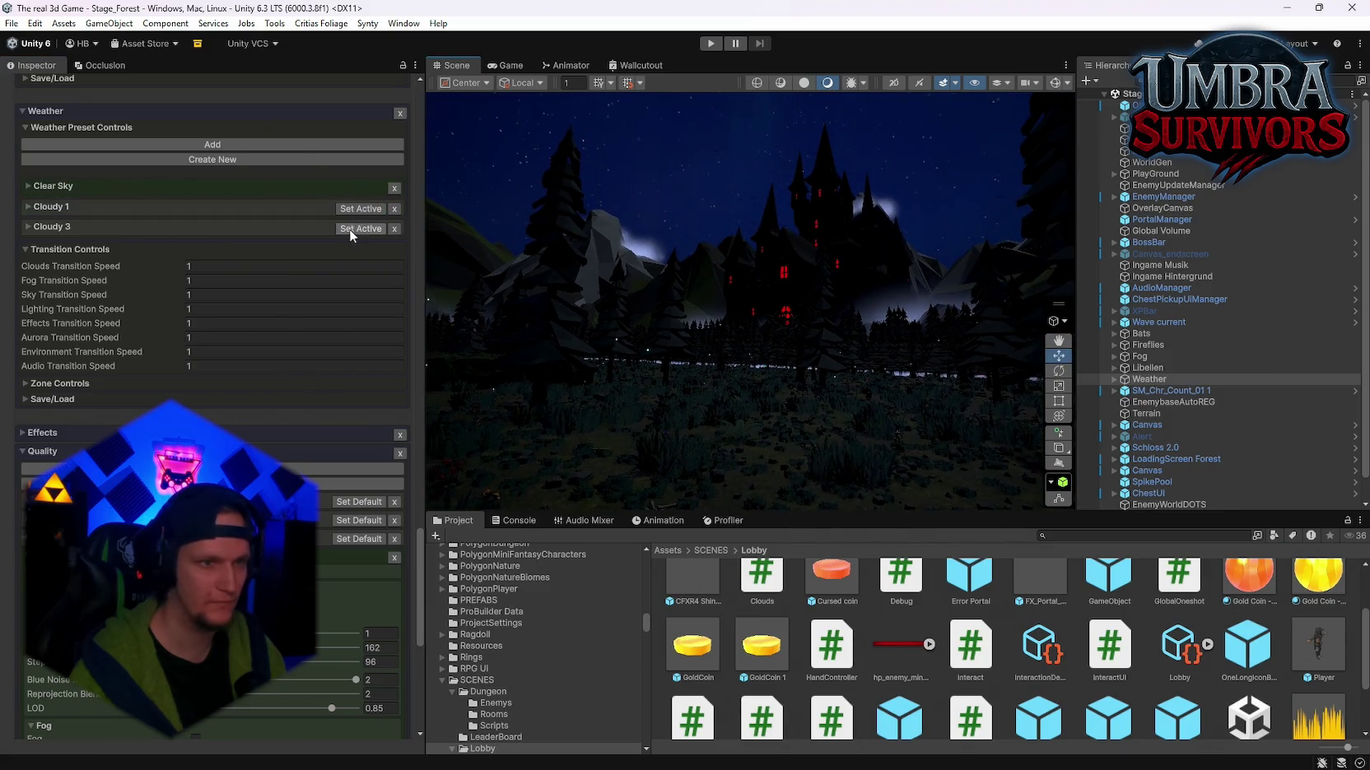
pyautogui.click(359, 229)
pyautogui.click(355, 207)
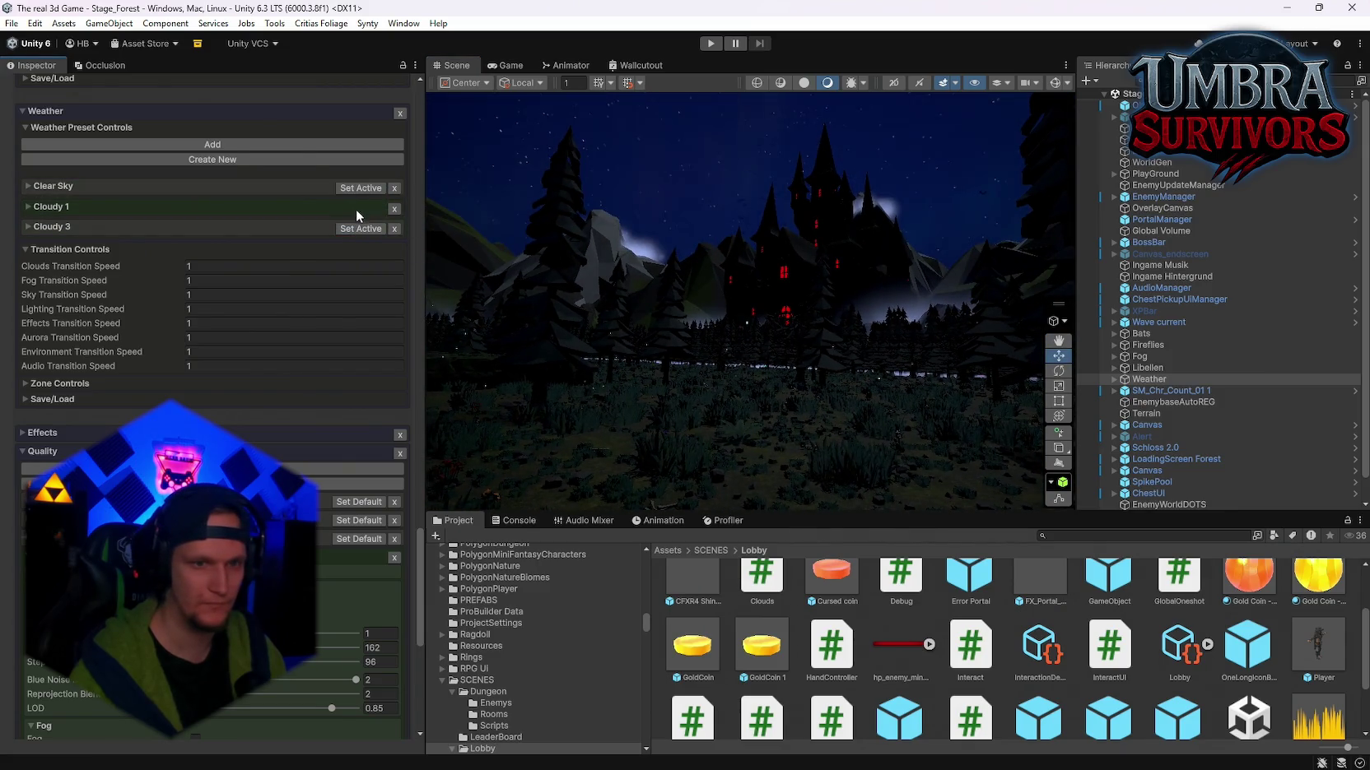
pyautogui.click(356, 228)
pyautogui.moveTo(592, 387); pyautogui.dragTo(758, 273)
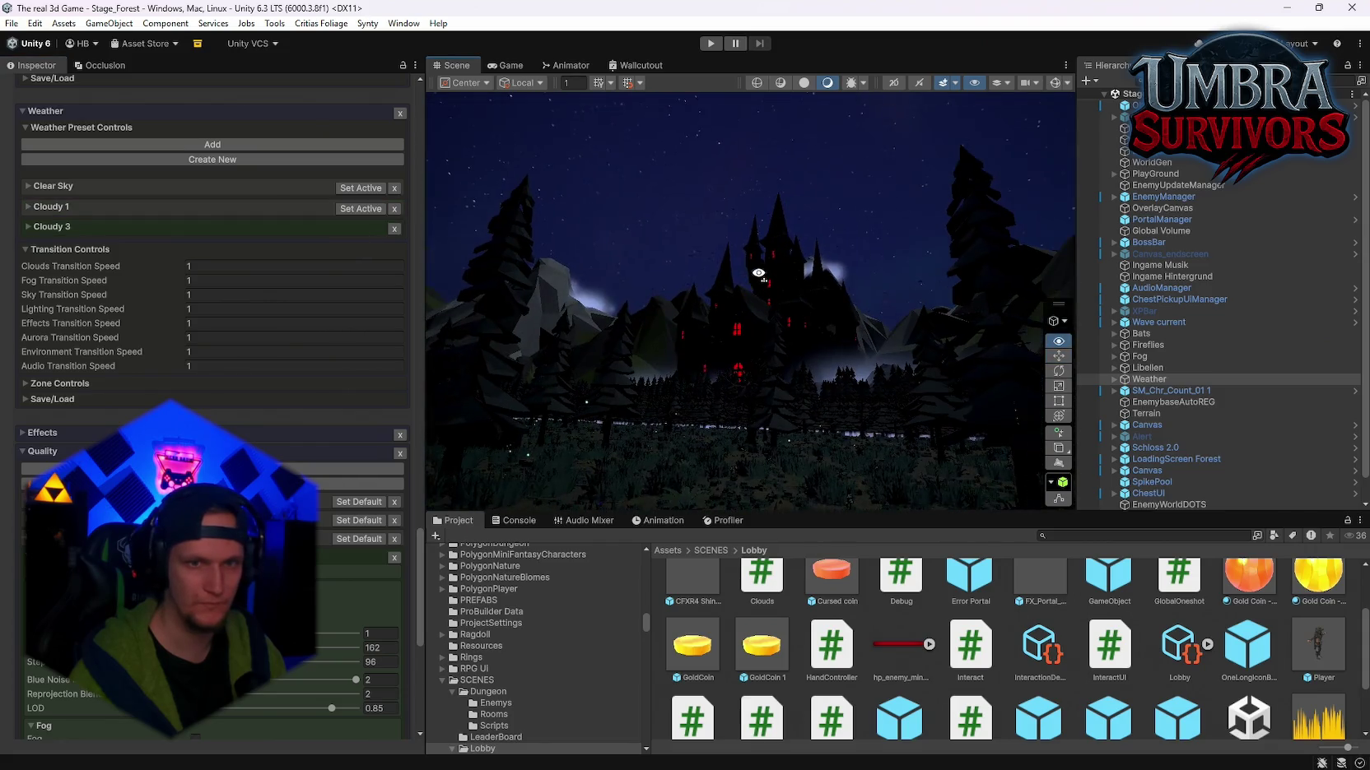
pyautogui.click(368, 207)
pyautogui.moveTo(708, 312)
pyautogui.mouseDown()
pyautogui.moveTo(712, 208)
pyautogui.moveTo(734, 391)
pyautogui.moveTo(417, 394)
pyautogui.moveTo(339, 367)
pyautogui.mouseUp()
# Step: Make Ultra the default Enviro quality preset
pyautogui.scroll(-3, 248, 445)
pyautogui.scroll(-3, 45, 343)
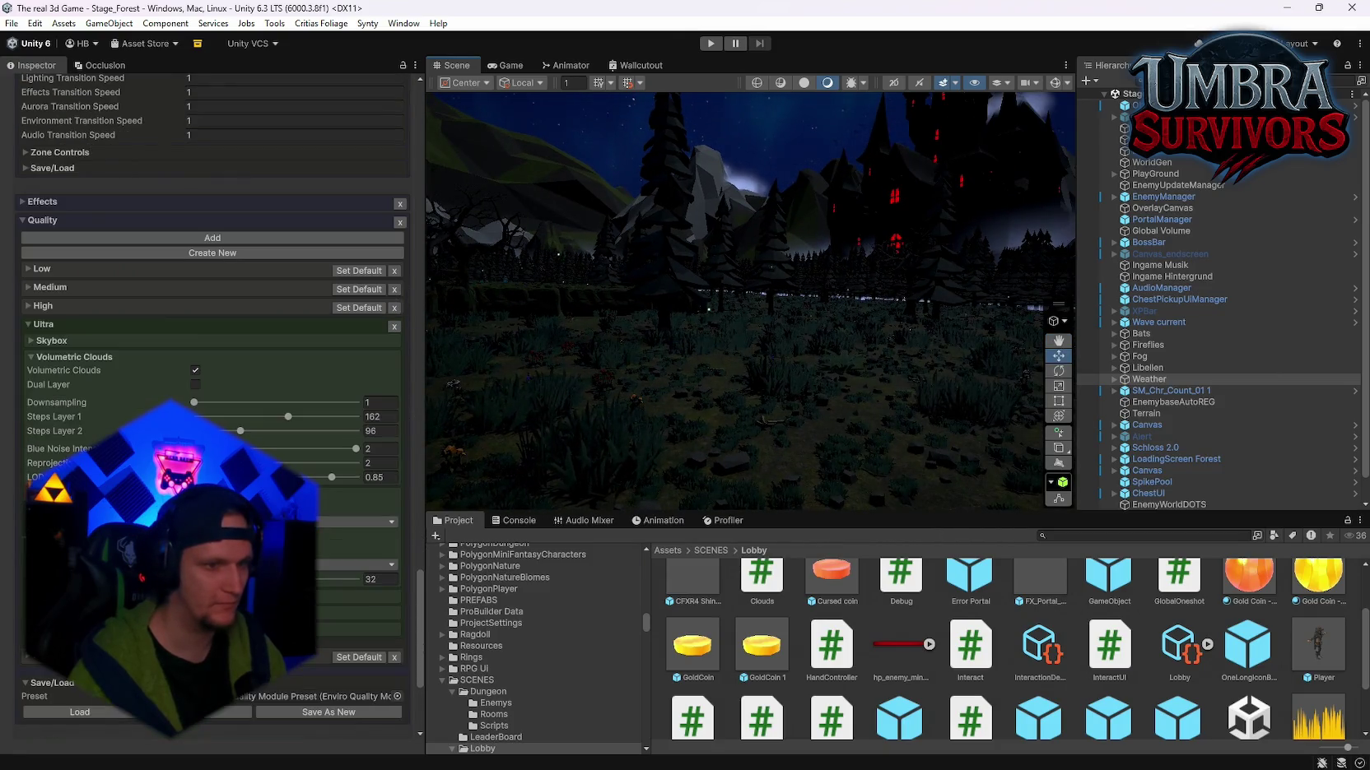
pyautogui.scroll(10, 359, 308)
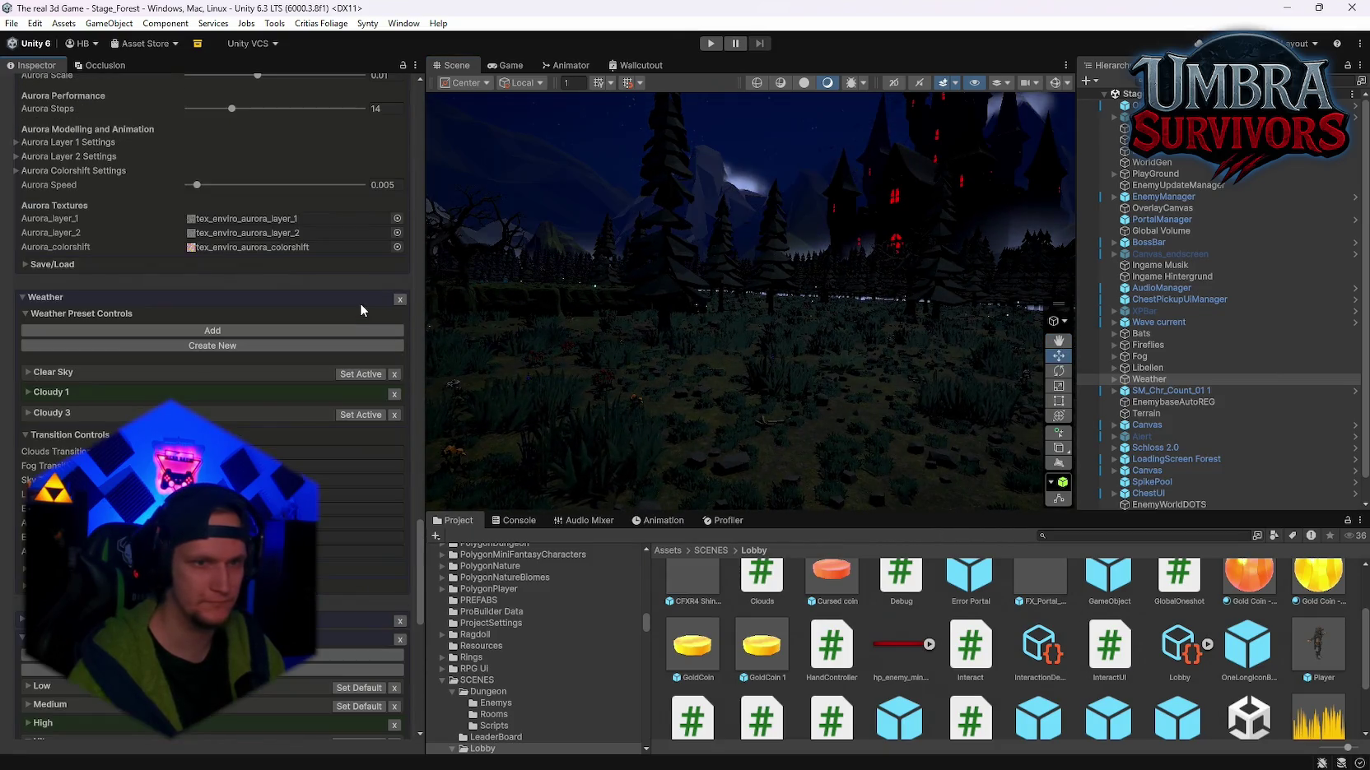
pyautogui.scroll(-4, 345, 570)
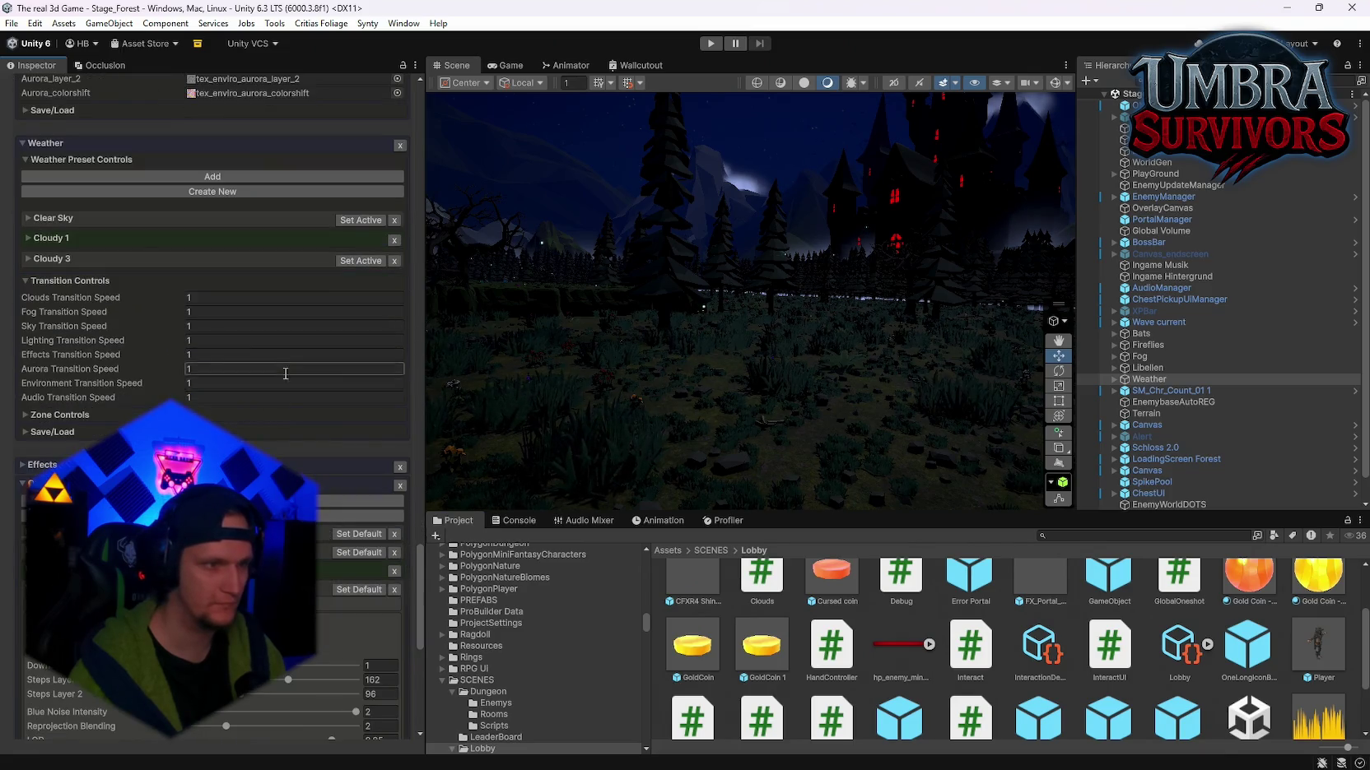
pyautogui.scroll(-2, 287, 440)
pyautogui.scroll(-5, 297, 454)
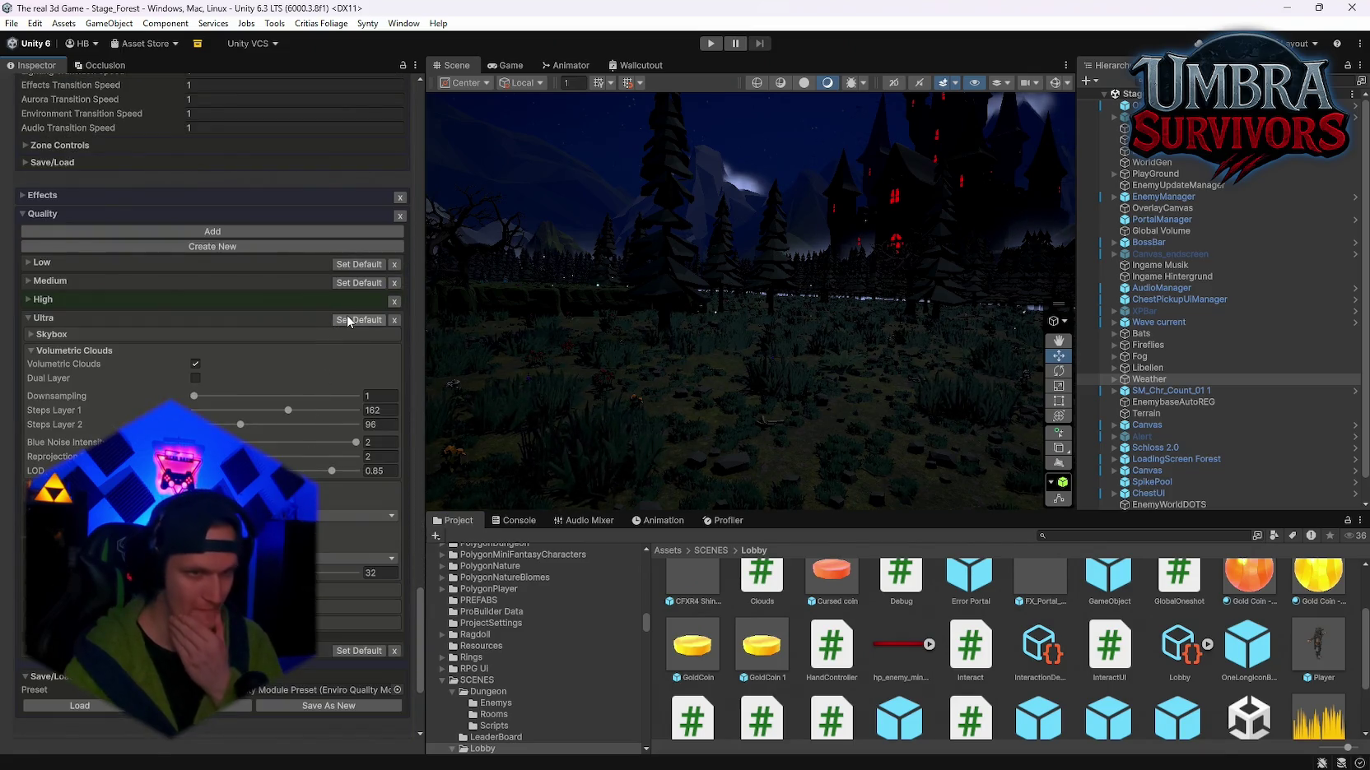
pyautogui.click(346, 319)
pyautogui.scroll(-5, 347, 316)
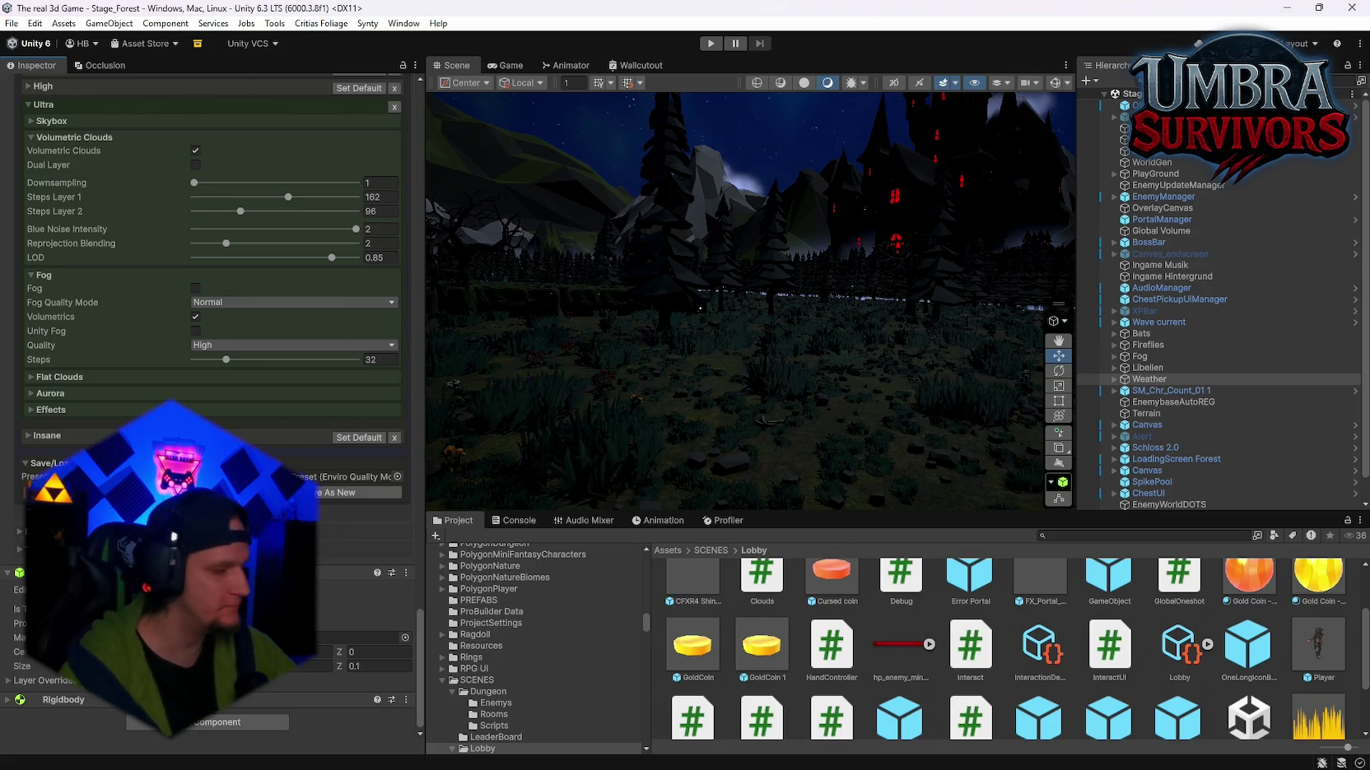
pyautogui.scroll(7, 245, 426)
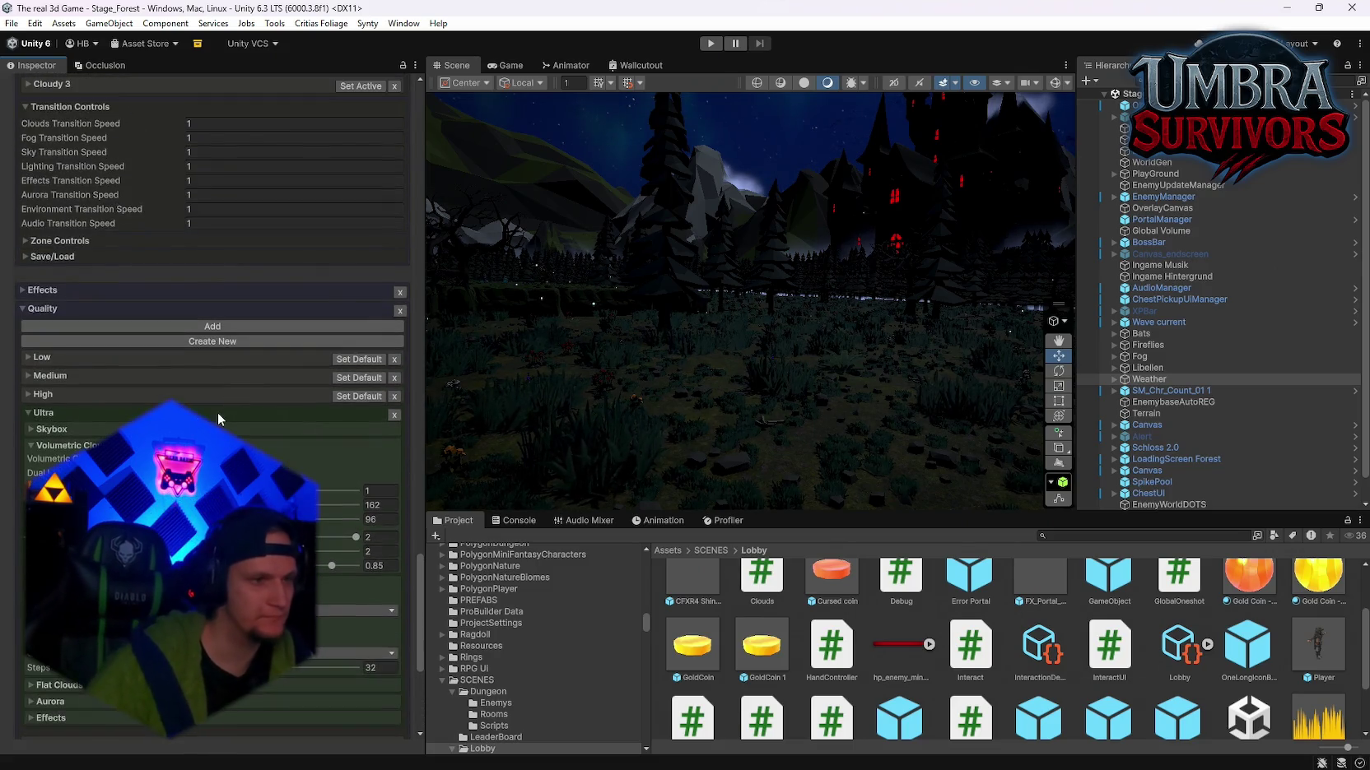
pyautogui.scroll(4, 217, 412)
# Step: Expand the Effects module and remove it from the Enviro Manager
pyautogui.click(50, 503)
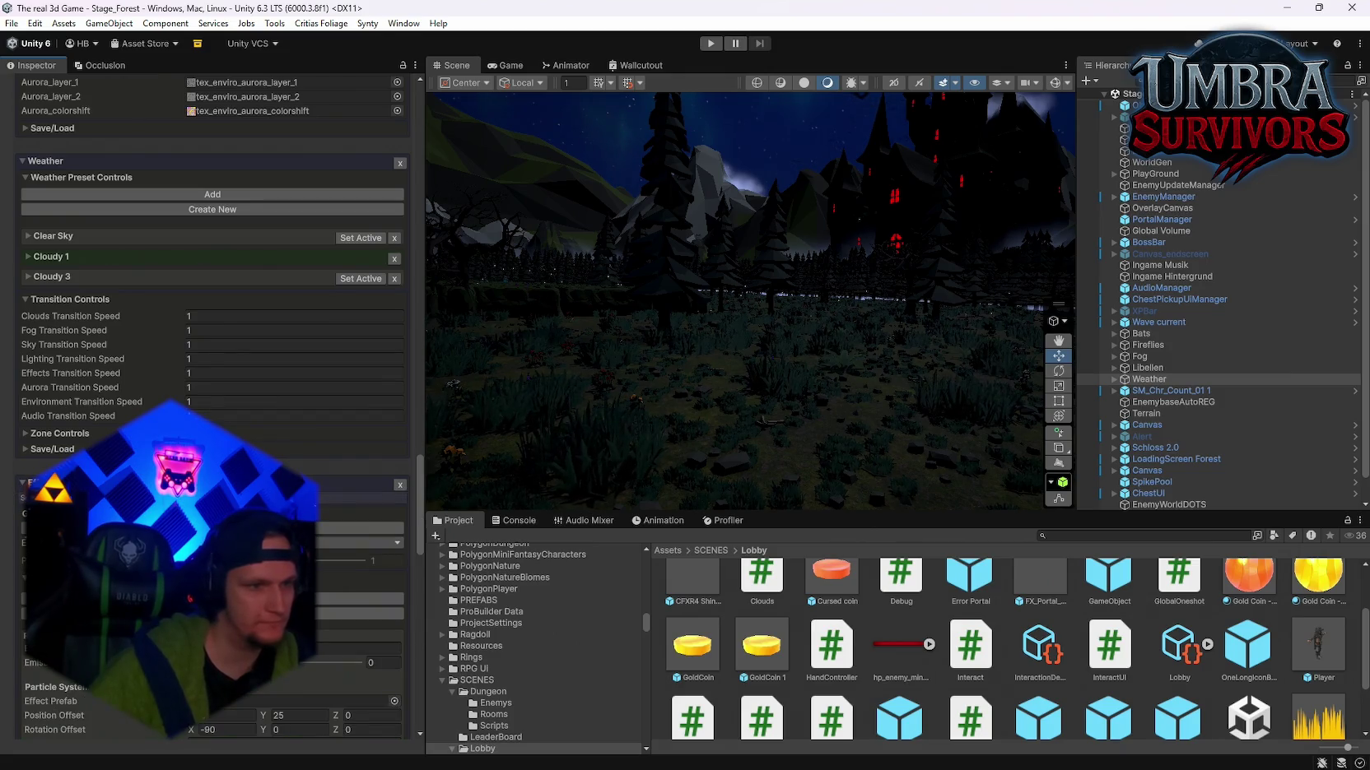
pyautogui.scroll(-2, 360, 475)
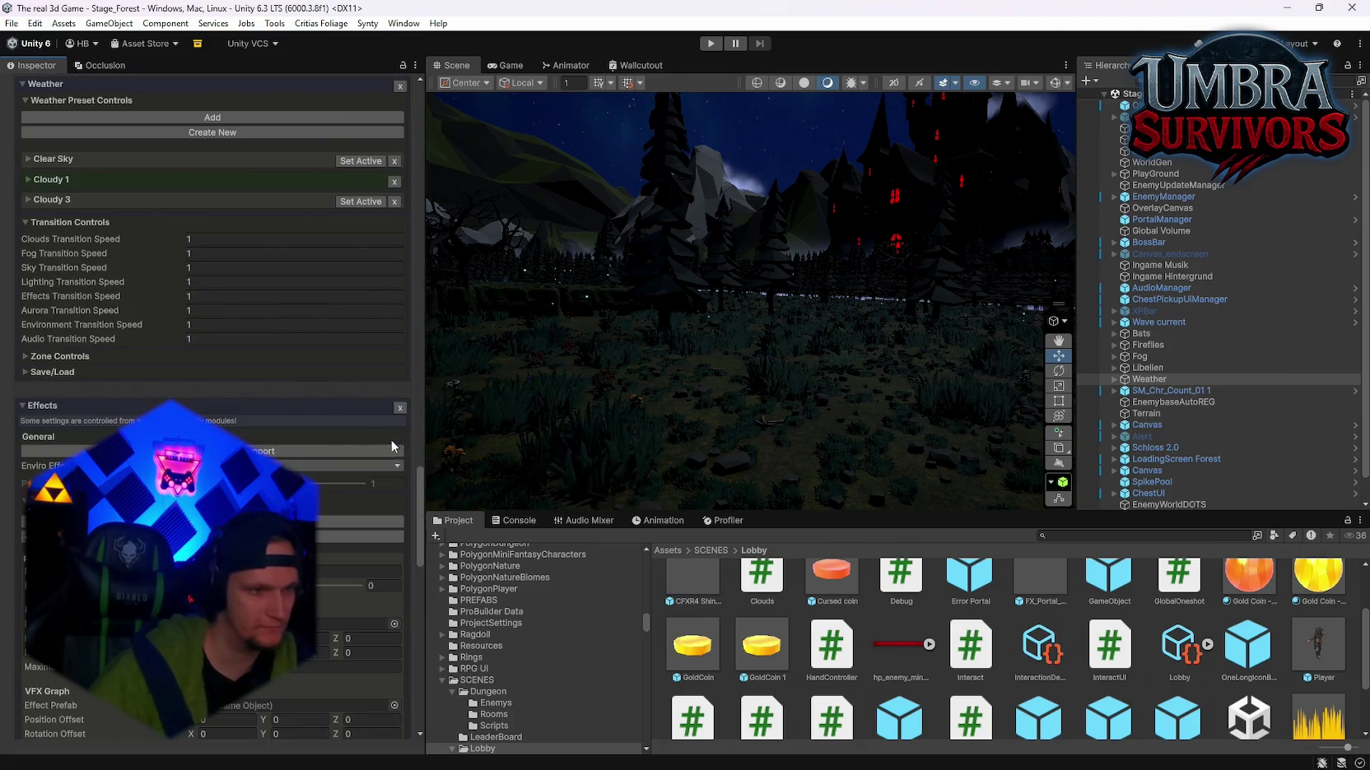
pyautogui.scroll(-1, 286, 463)
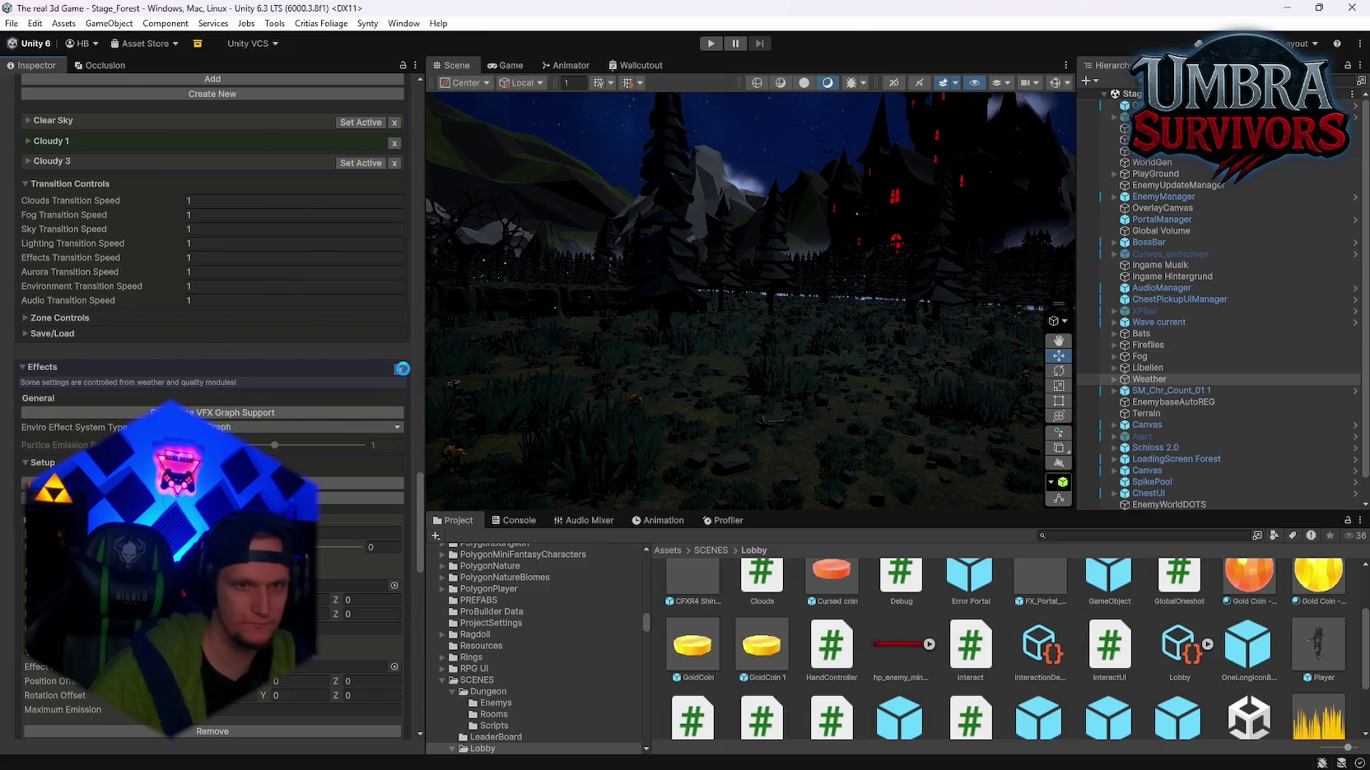
pyautogui.click(399, 370)
pyautogui.scroll(7, 241, 428)
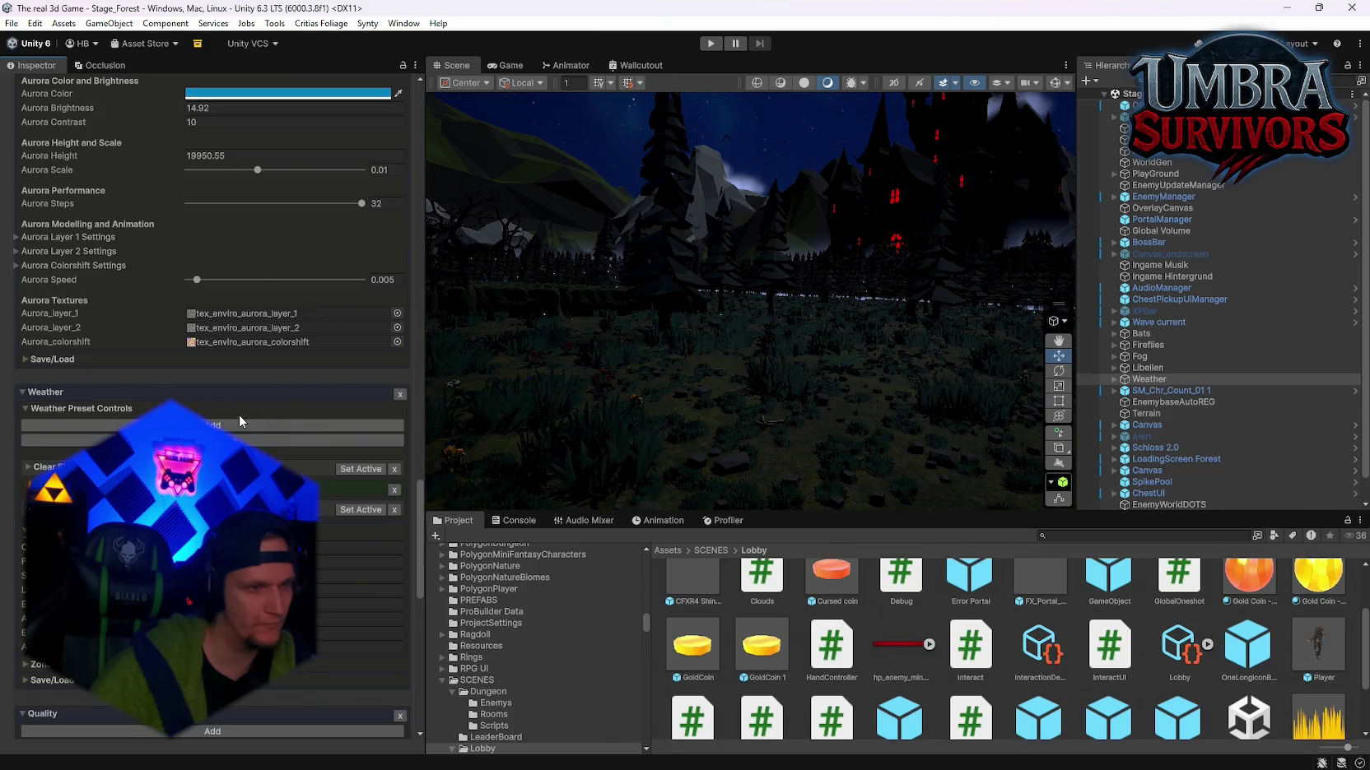
pyautogui.scroll(9, 238, 414)
pyautogui.scroll(5, 316, 372)
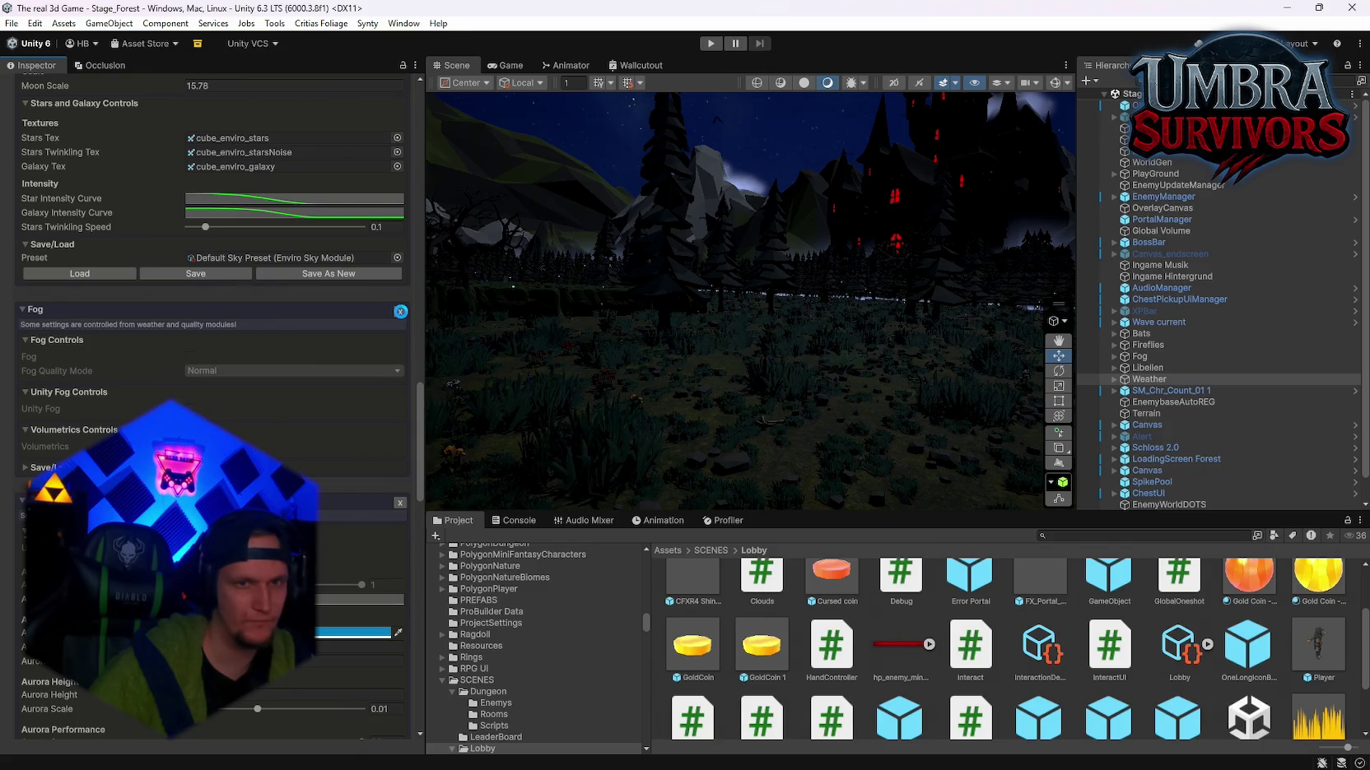
# Step: Expand the Reflections module and remove it from the Enviro Manager
pyautogui.scroll(17, 314, 379)
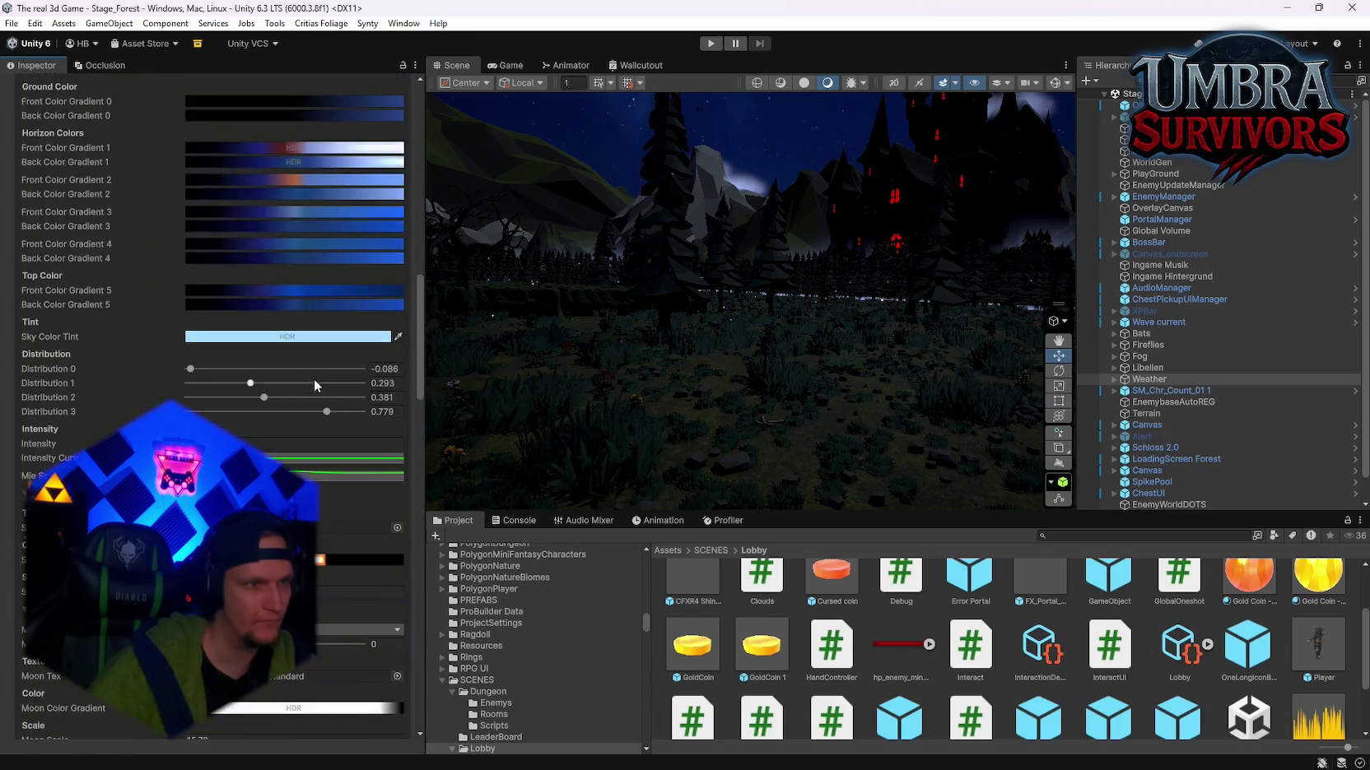
pyautogui.scroll(8, 313, 379)
pyautogui.click(23, 310)
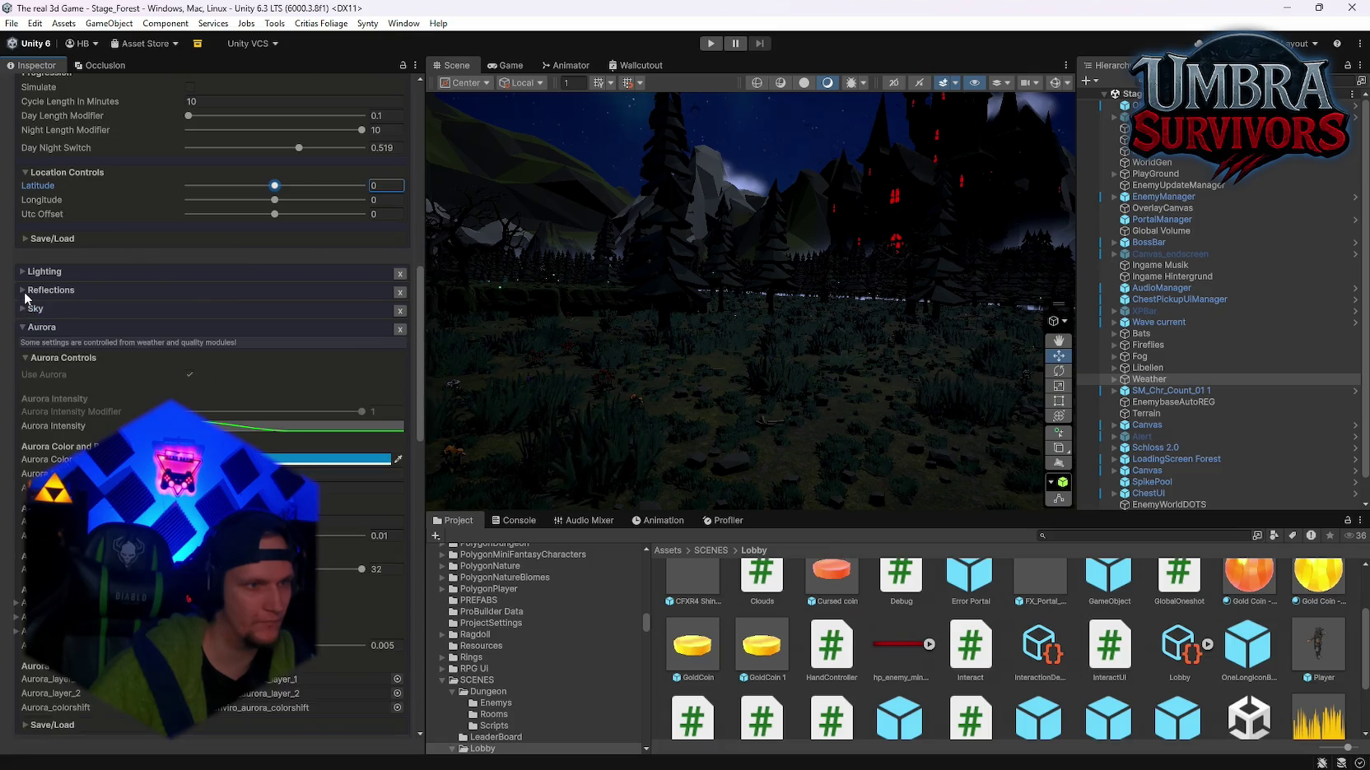
pyautogui.click(24, 291)
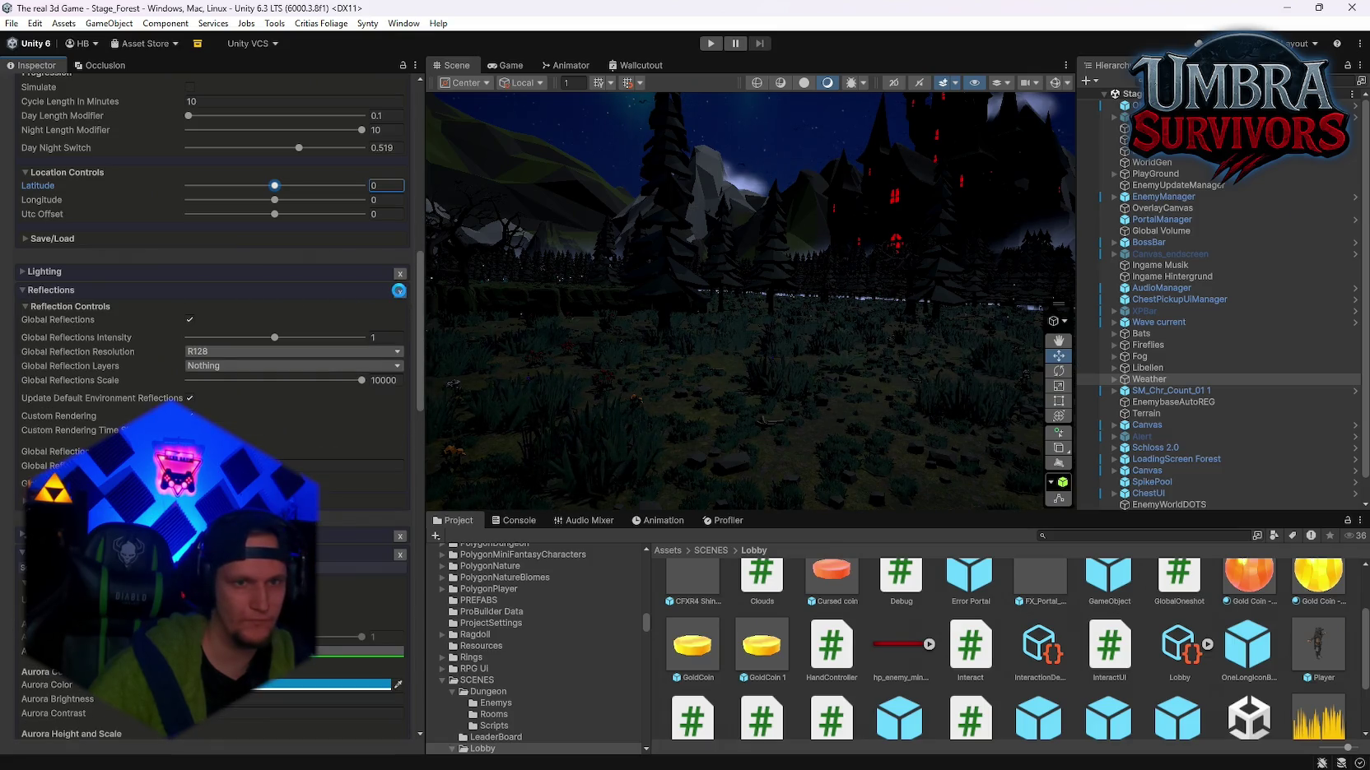
pyautogui.click(399, 291)
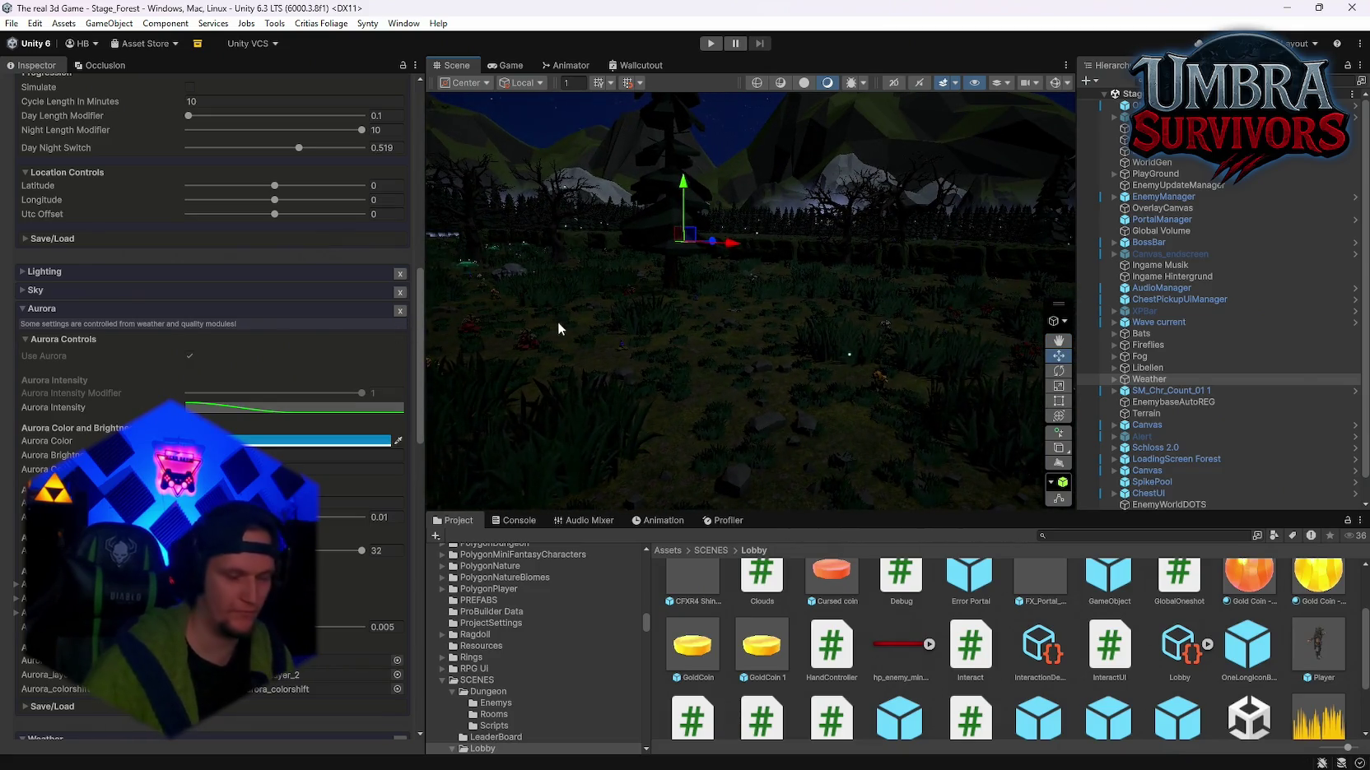
# Step: Inspect the Enviro Lighting module settings, with Lighting Mode Single and Shadow Intensity 1
pyautogui.scroll(10, 271, 334)
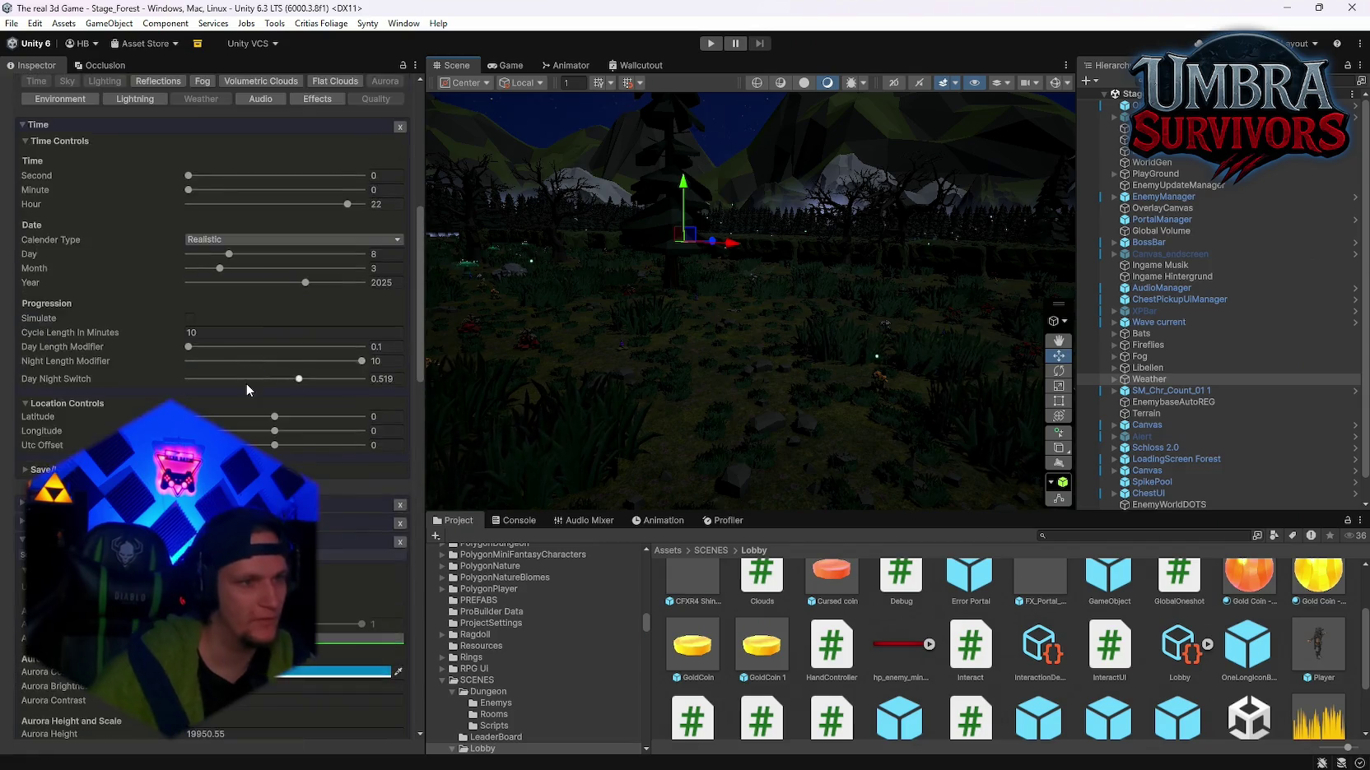
pyautogui.scroll(-8, 274, 186)
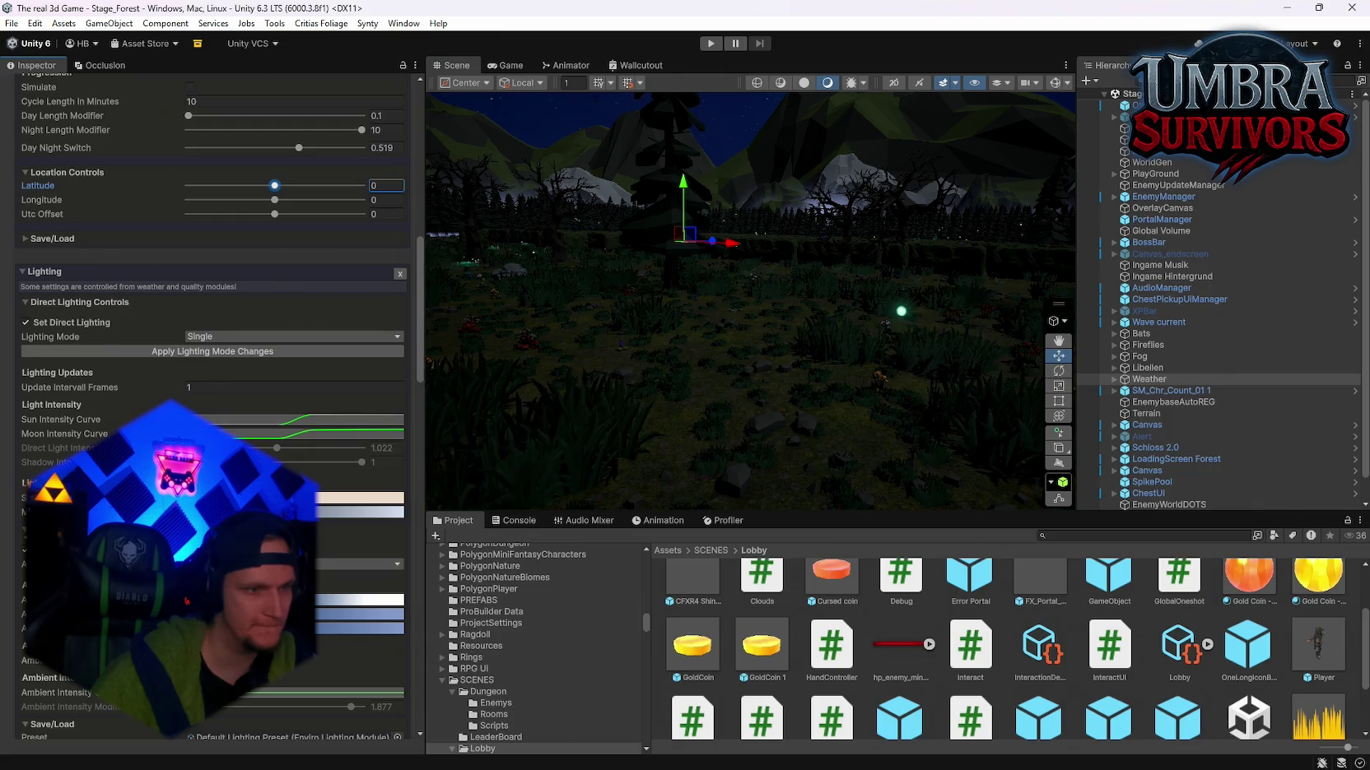
pyautogui.click(358, 564)
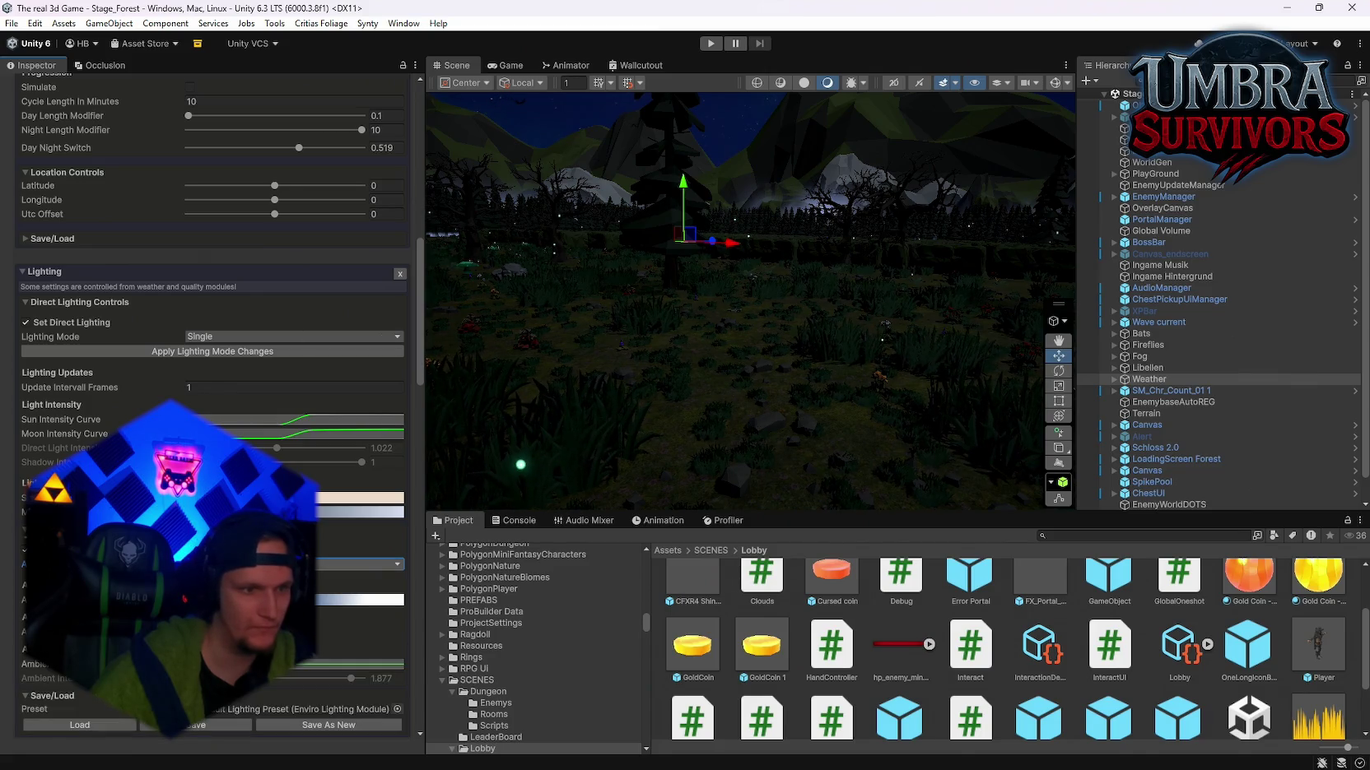
pyautogui.scroll(-2, 213, 412)
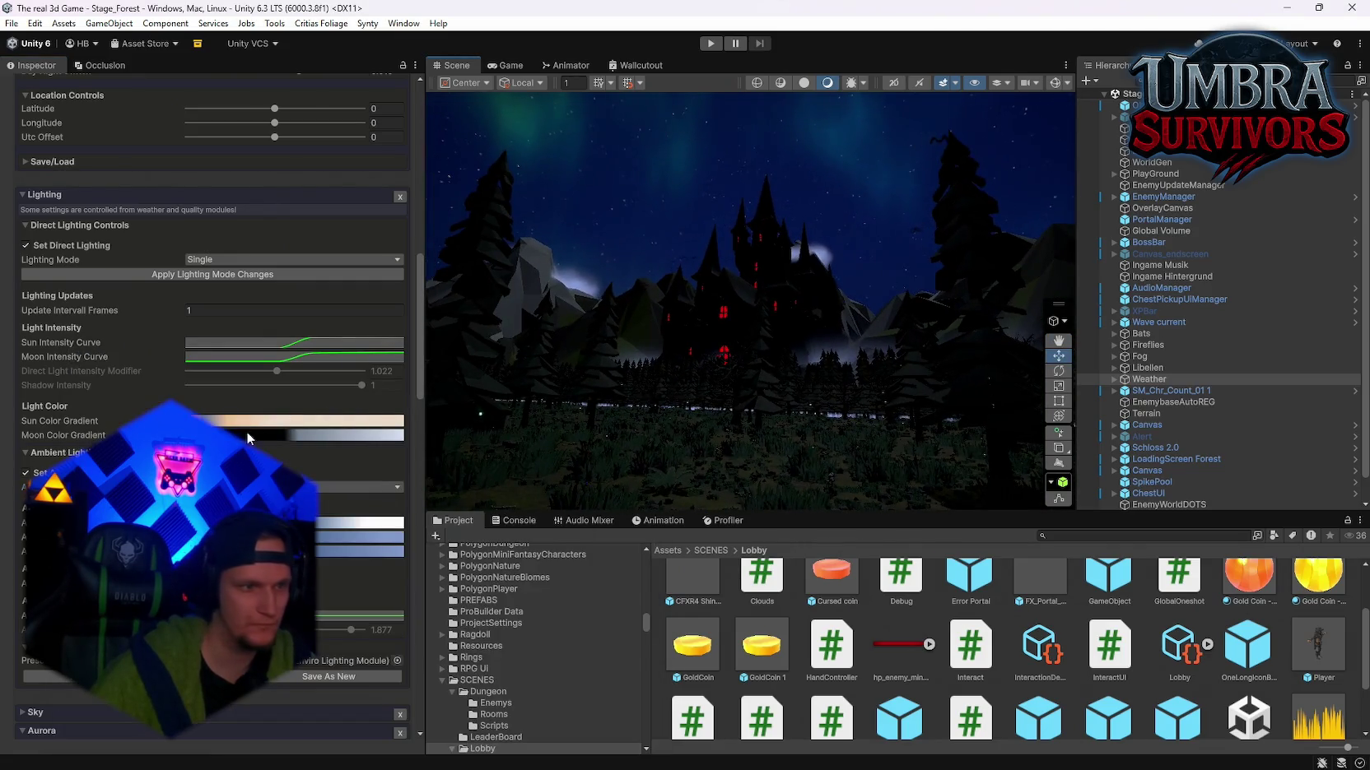
# Step: Shift the Moon Color Gradient key to 44.9% and set it to light blue 70A8FF
pyautogui.click(248, 437)
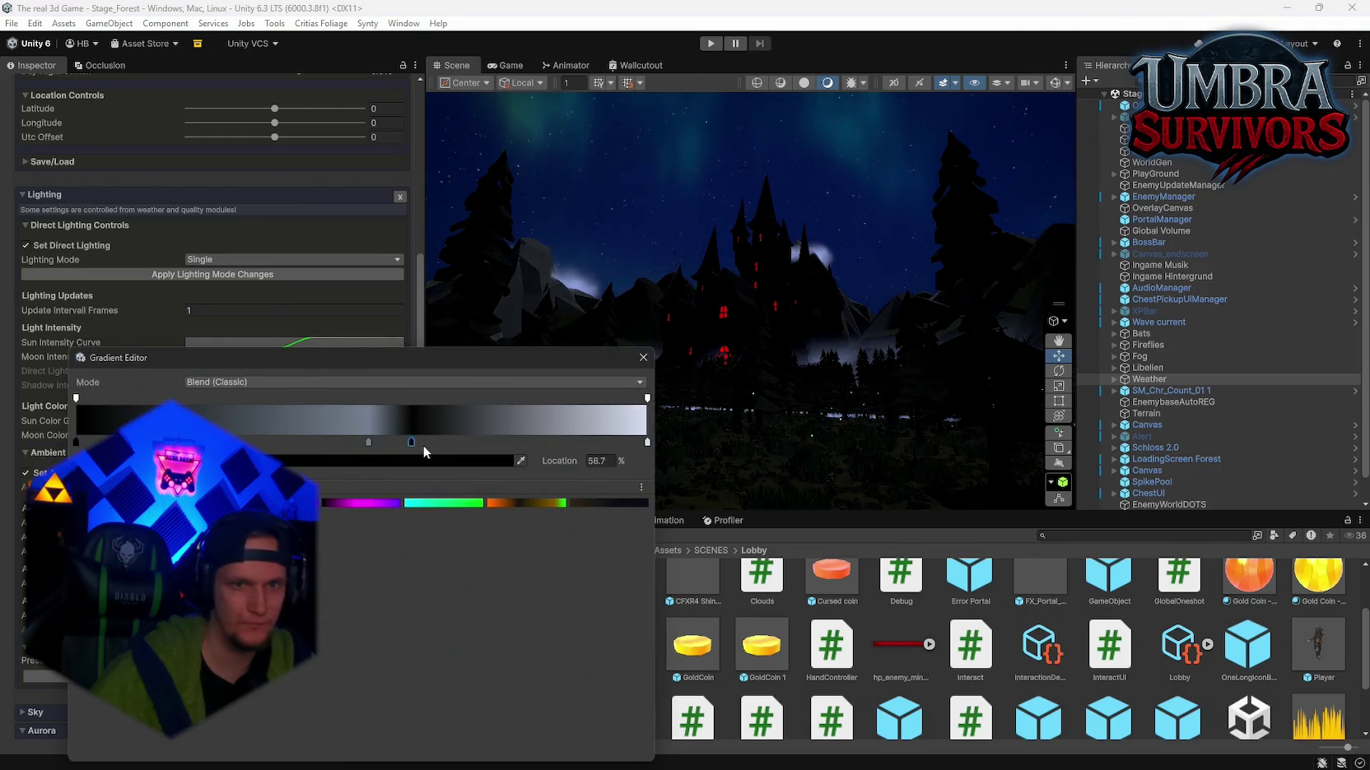
pyautogui.moveTo(412, 444); pyautogui.dragTo(332, 448)
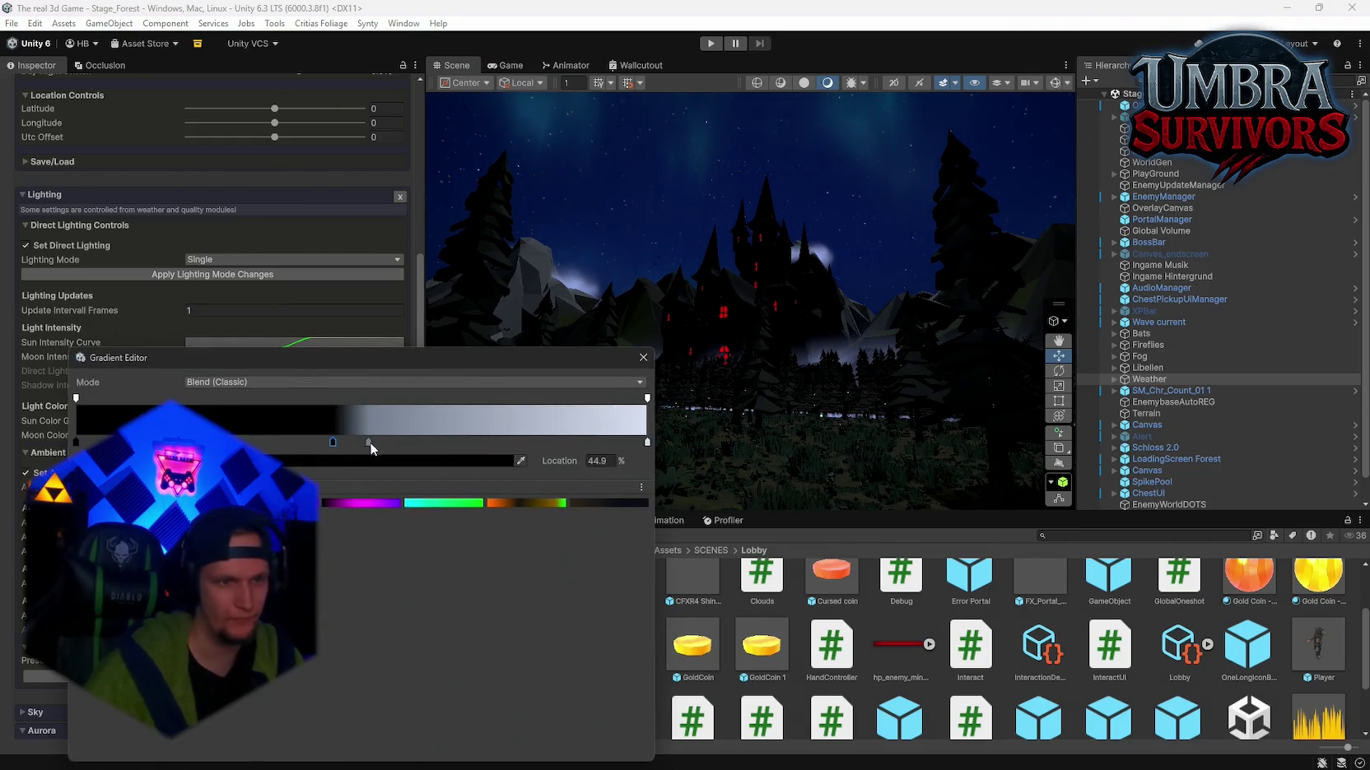
pyautogui.click(367, 442)
pyautogui.click(502, 461)
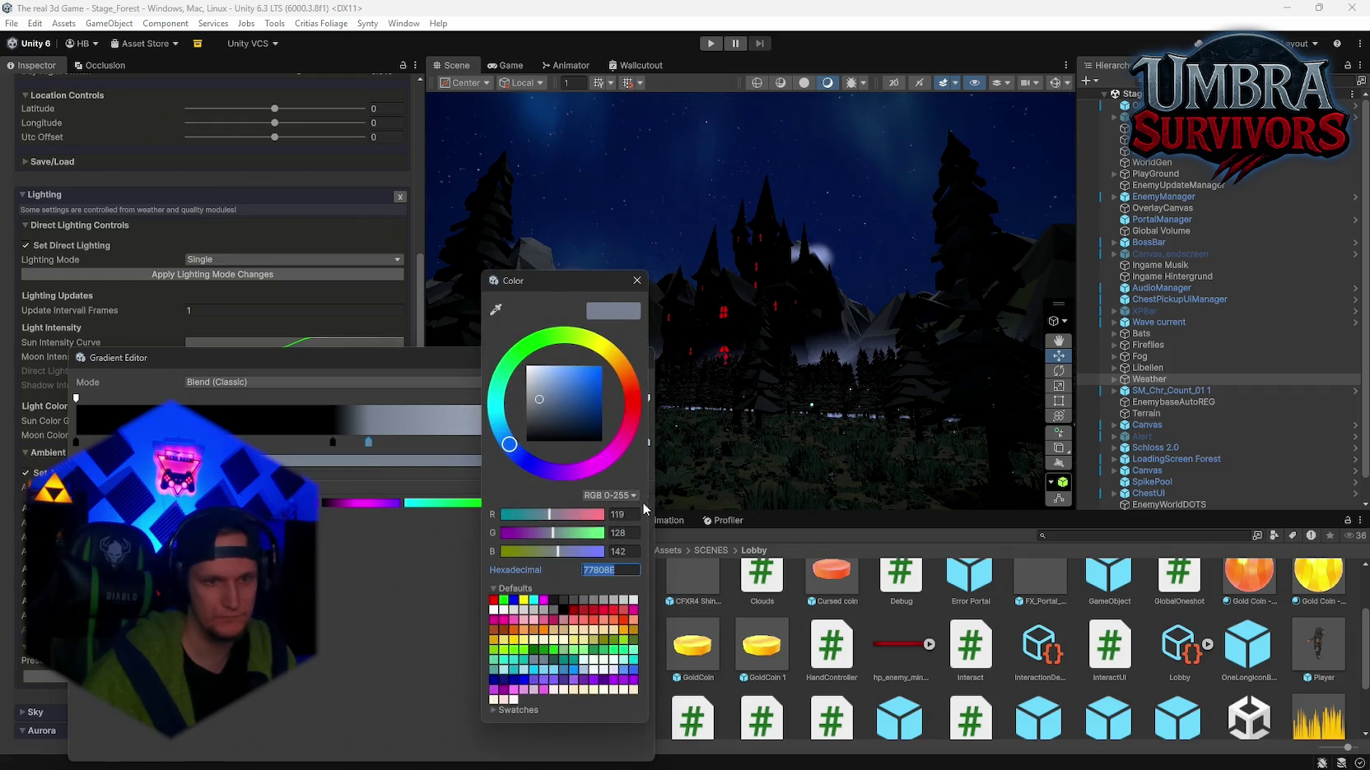
pyautogui.moveTo(548, 424); pyautogui.dragTo(572, 368)
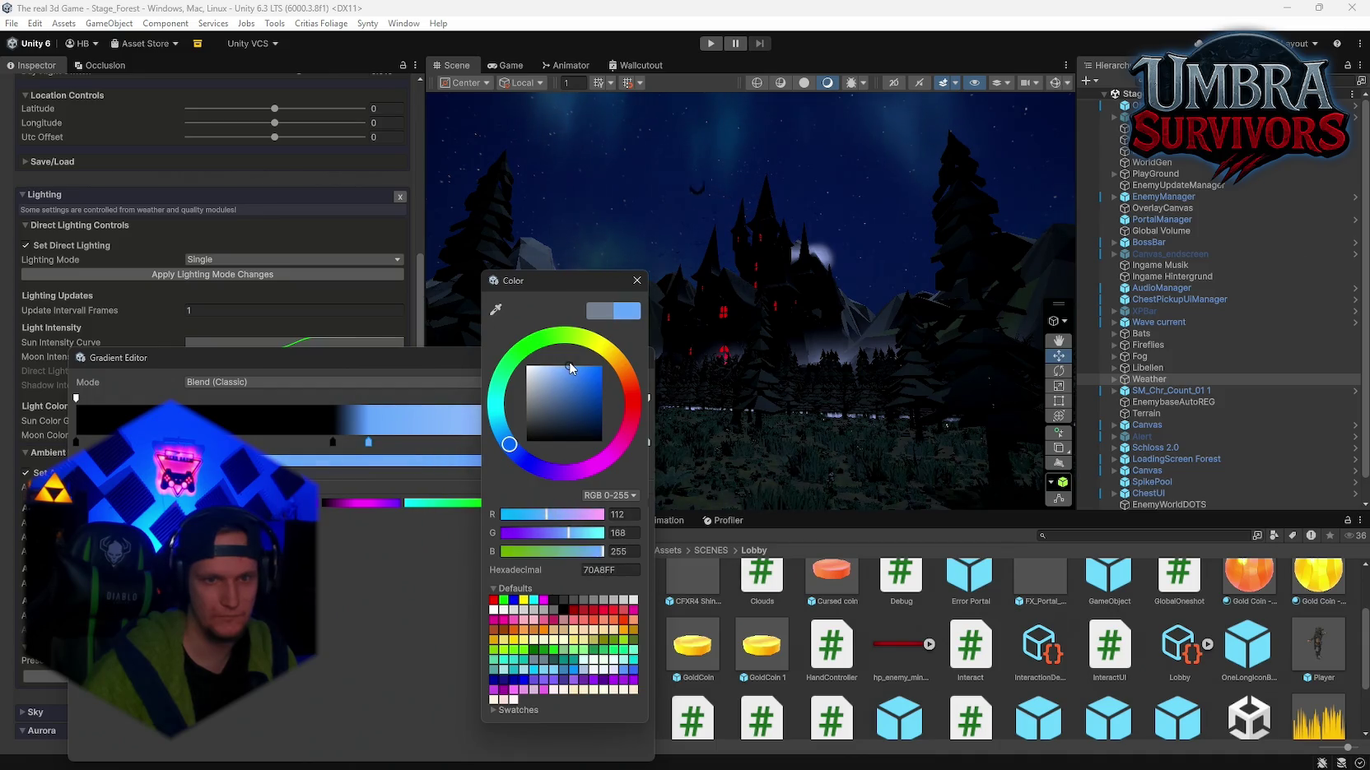
pyautogui.click(636, 280)
pyautogui.rightClick(816, 321)
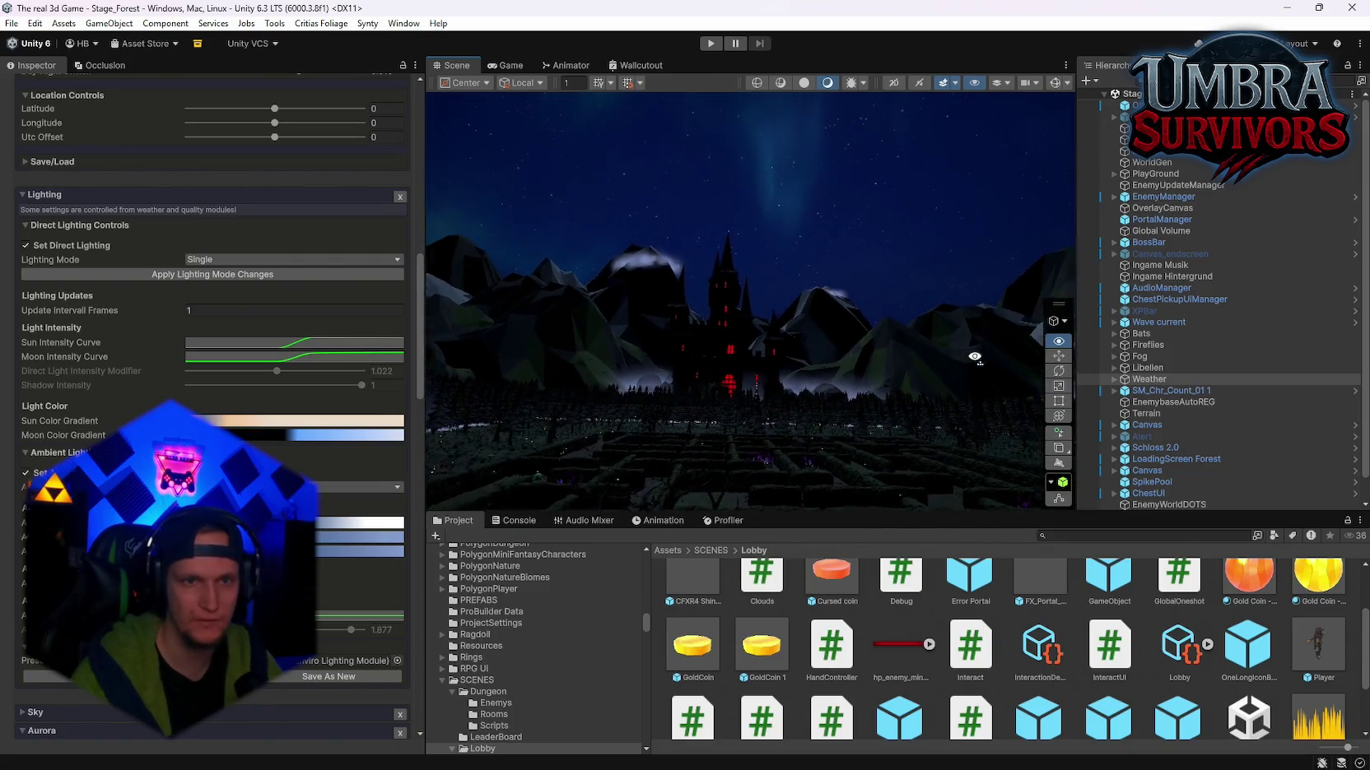
pyautogui.moveTo(1062, 469); pyautogui.dragTo(582, 462)
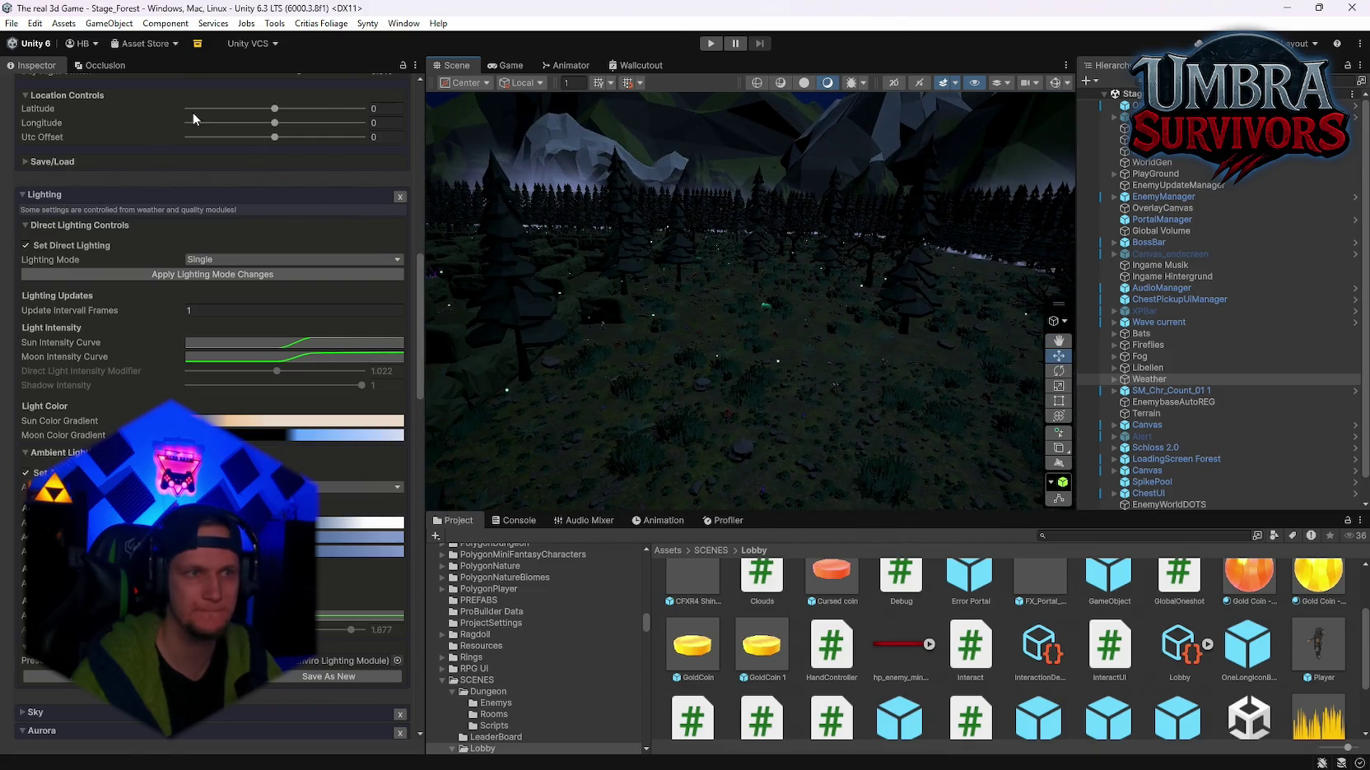
# Step: Close the editor and relaunch the Umbra Survivors project from Unity Hub
pyautogui.click(1342, 9)
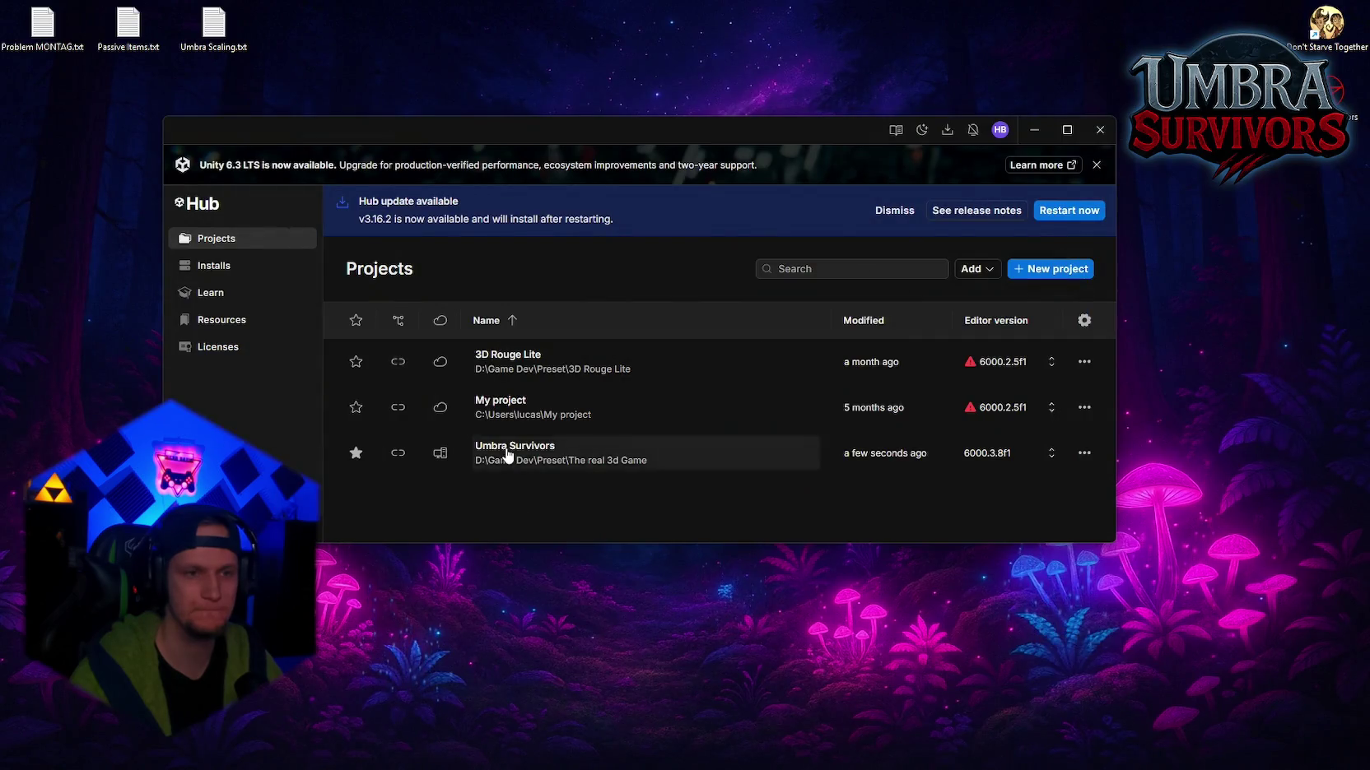
pyautogui.click(505, 455)
pyautogui.moveTo(883, 759)
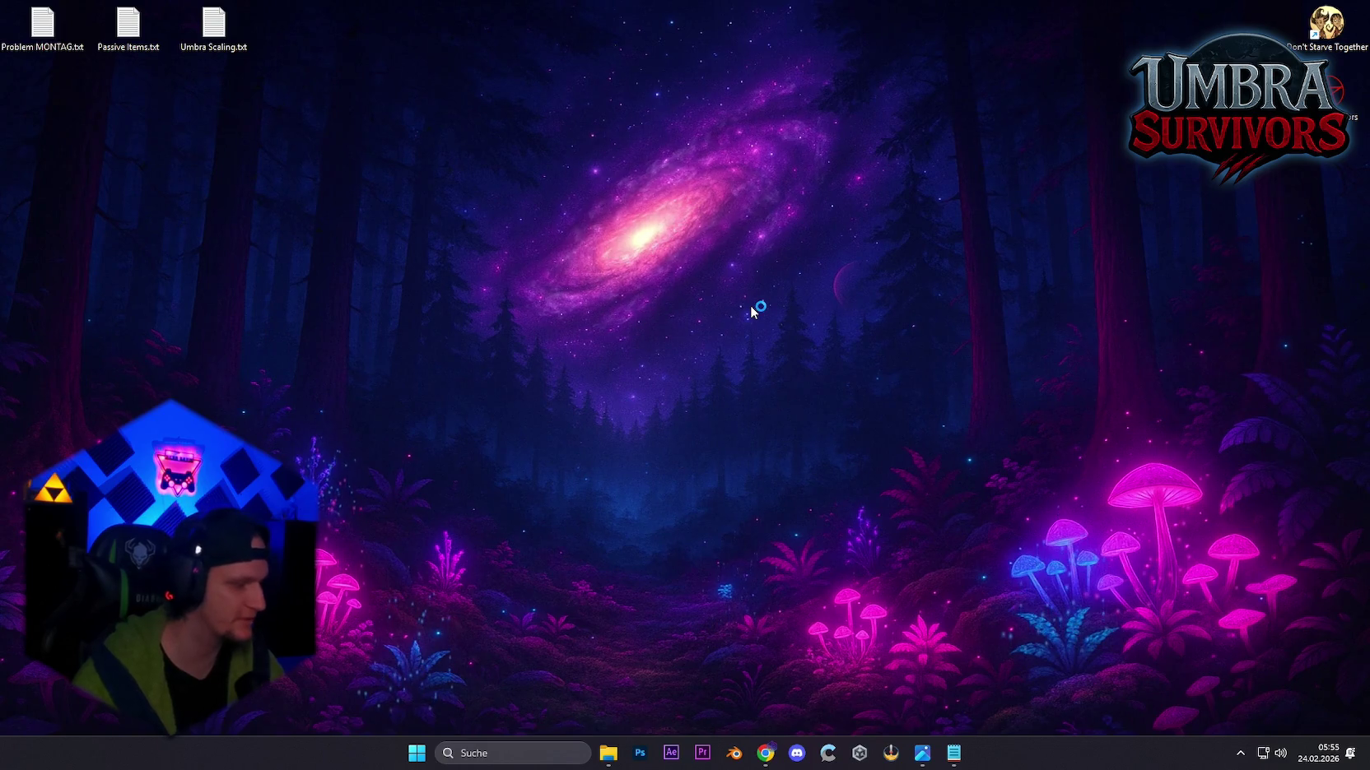
pyautogui.click(564, 456)
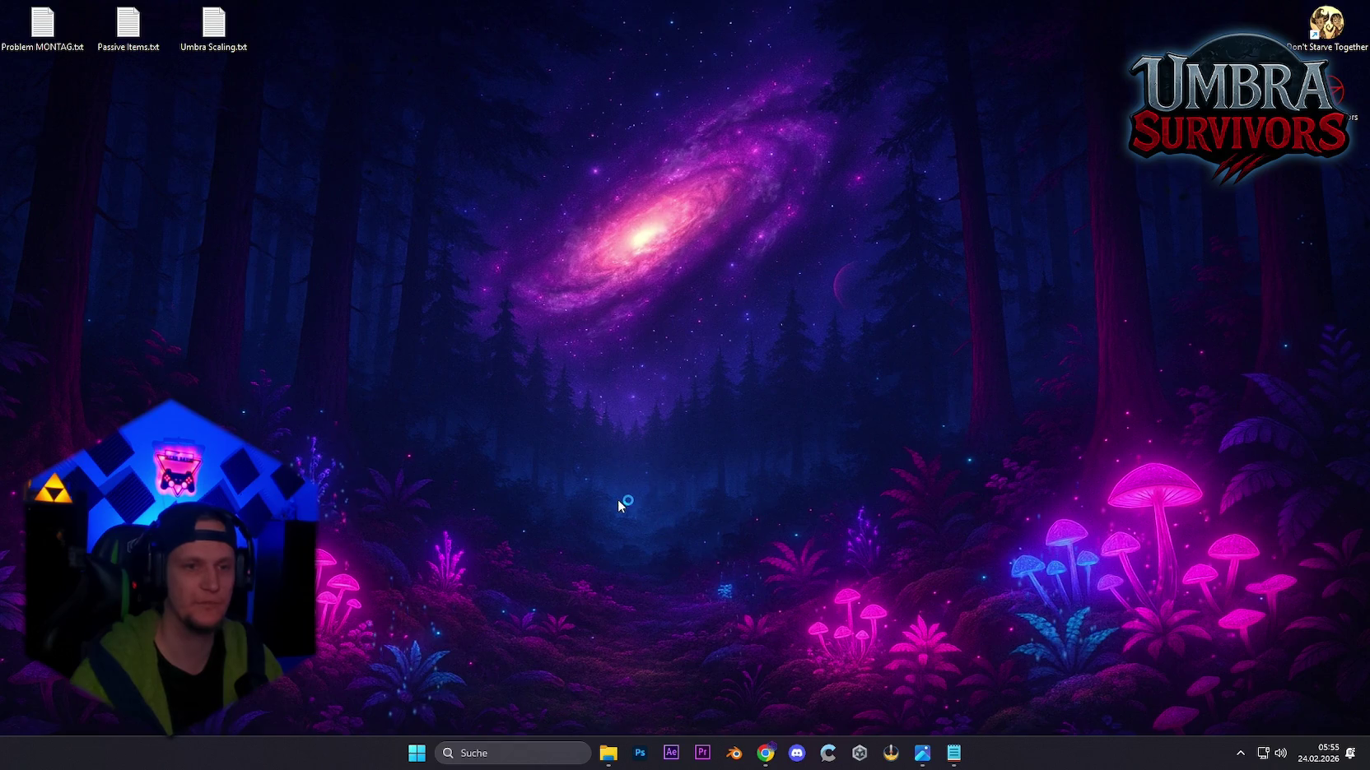
pyautogui.click(603, 453)
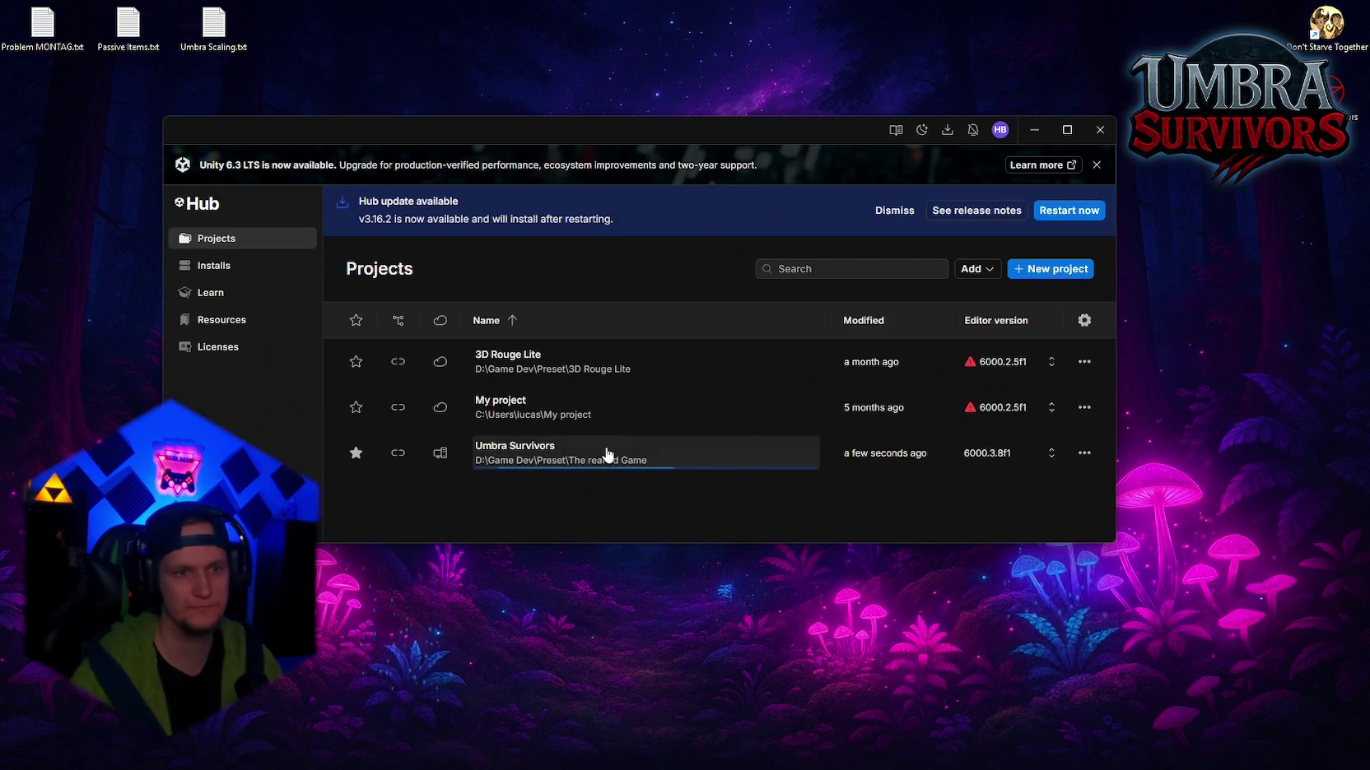
pyautogui.click(1037, 125)
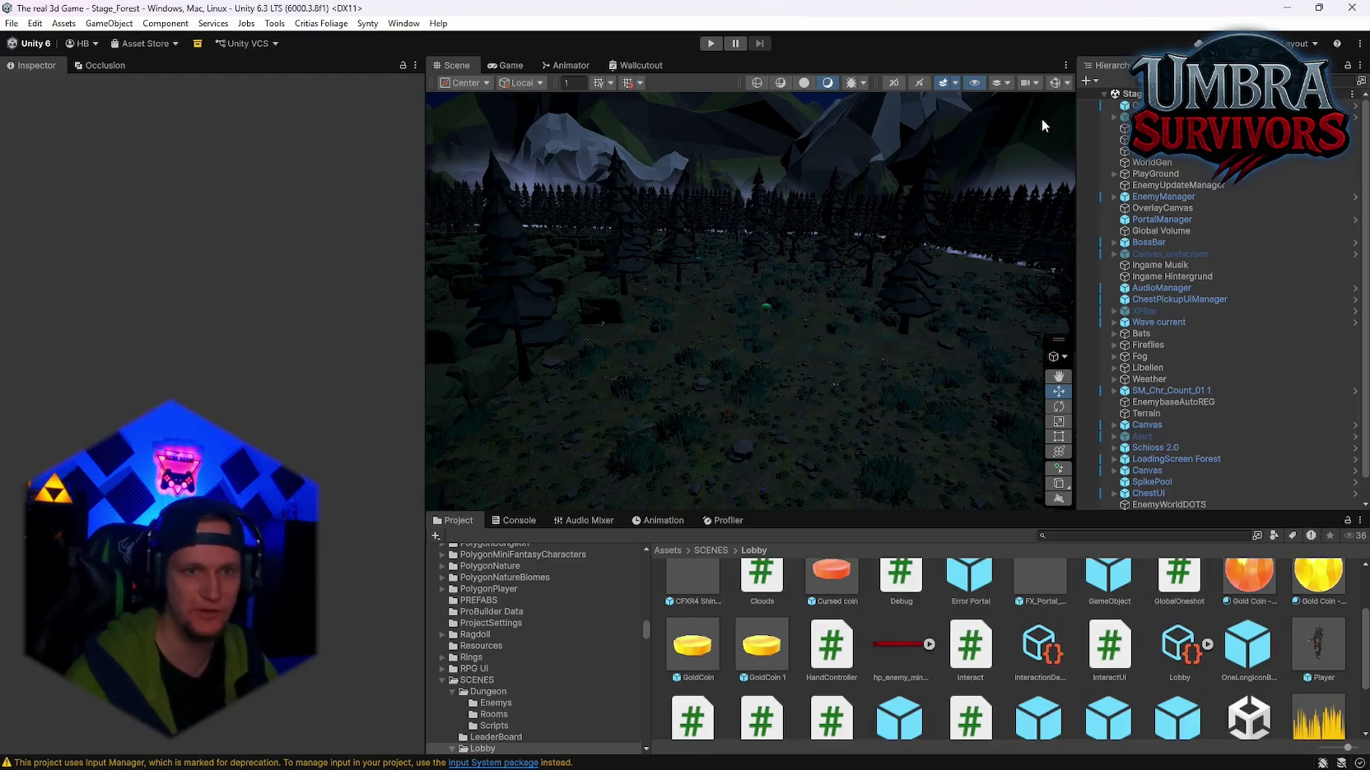
# Step: Save all Enviro modules and scroll to the Ultra profile's Volumetric Clouds settings
pyautogui.moveTo(877, 303)
pyautogui.mouseDown()
pyautogui.moveTo(636, 294)
pyautogui.moveTo(505, 265)
pyautogui.moveTo(1058, 252)
pyautogui.moveTo(415, 296)
pyautogui.moveTo(1000, 290)
pyautogui.moveTo(1062, 272)
pyautogui.moveTo(956, 202)
pyautogui.mouseUp()
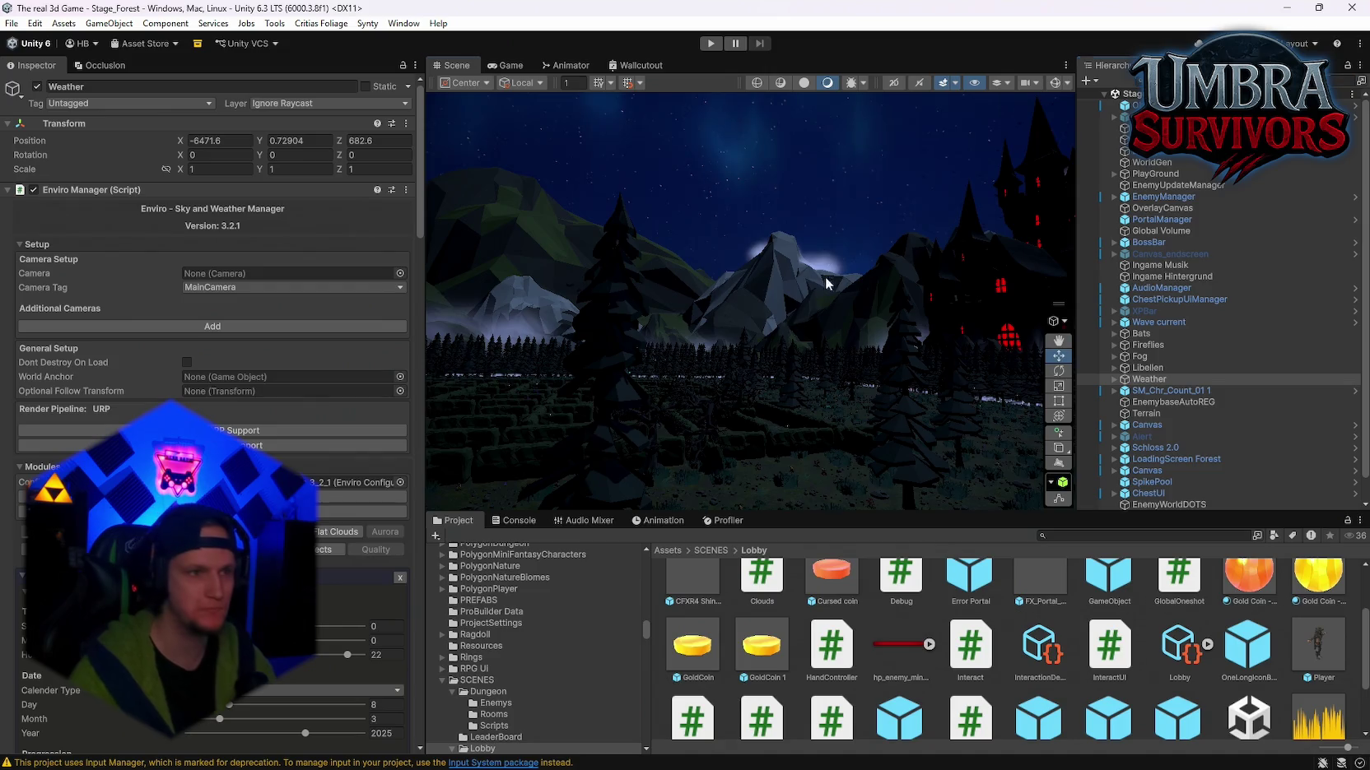
pyautogui.scroll(-5, 326, 460)
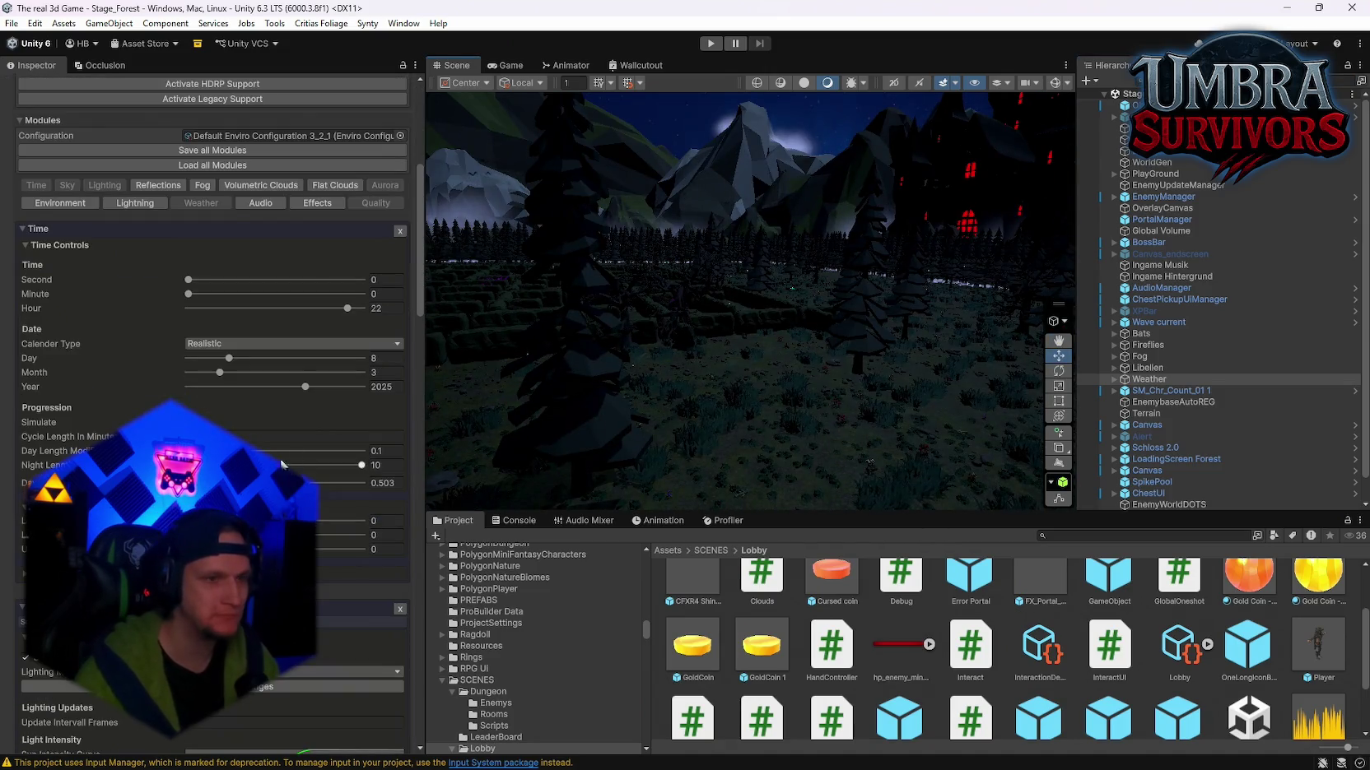
pyautogui.scroll(4, 212, 329)
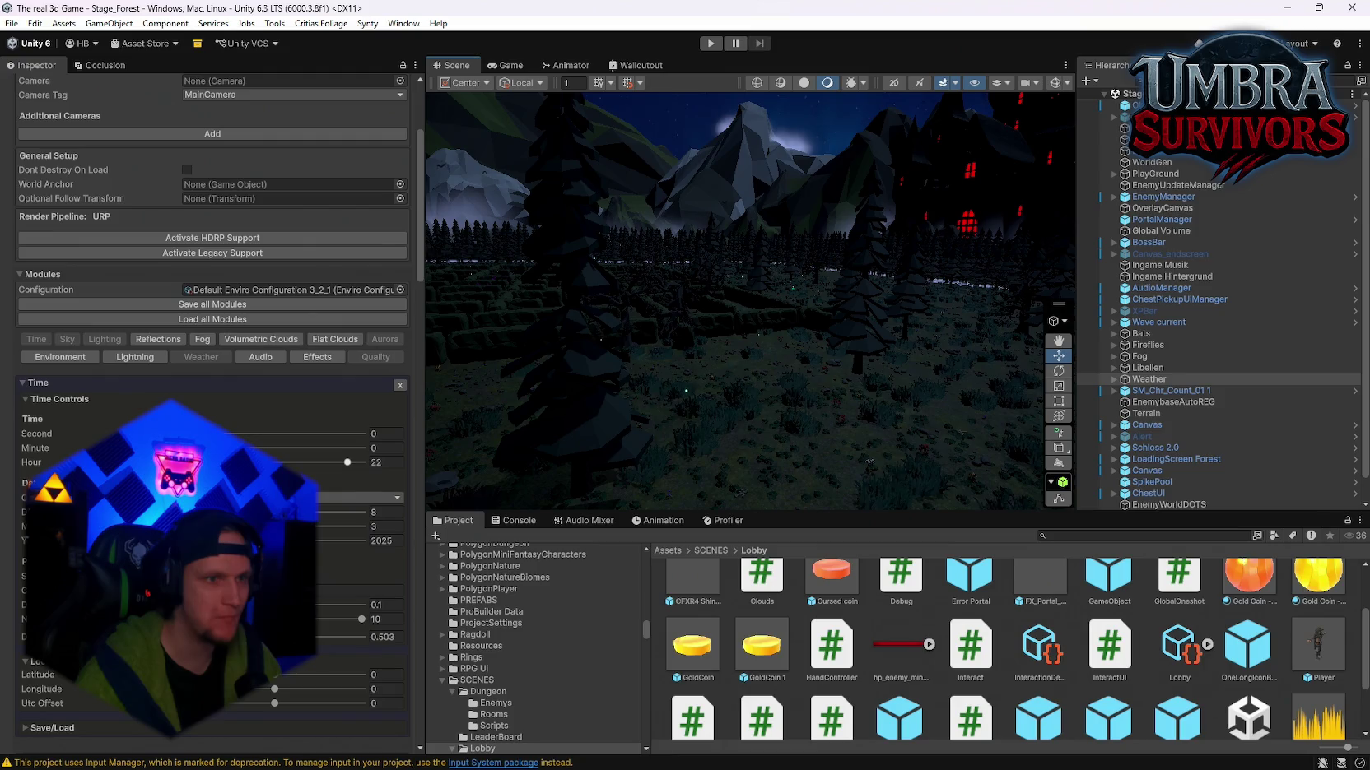
pyautogui.click(190, 304)
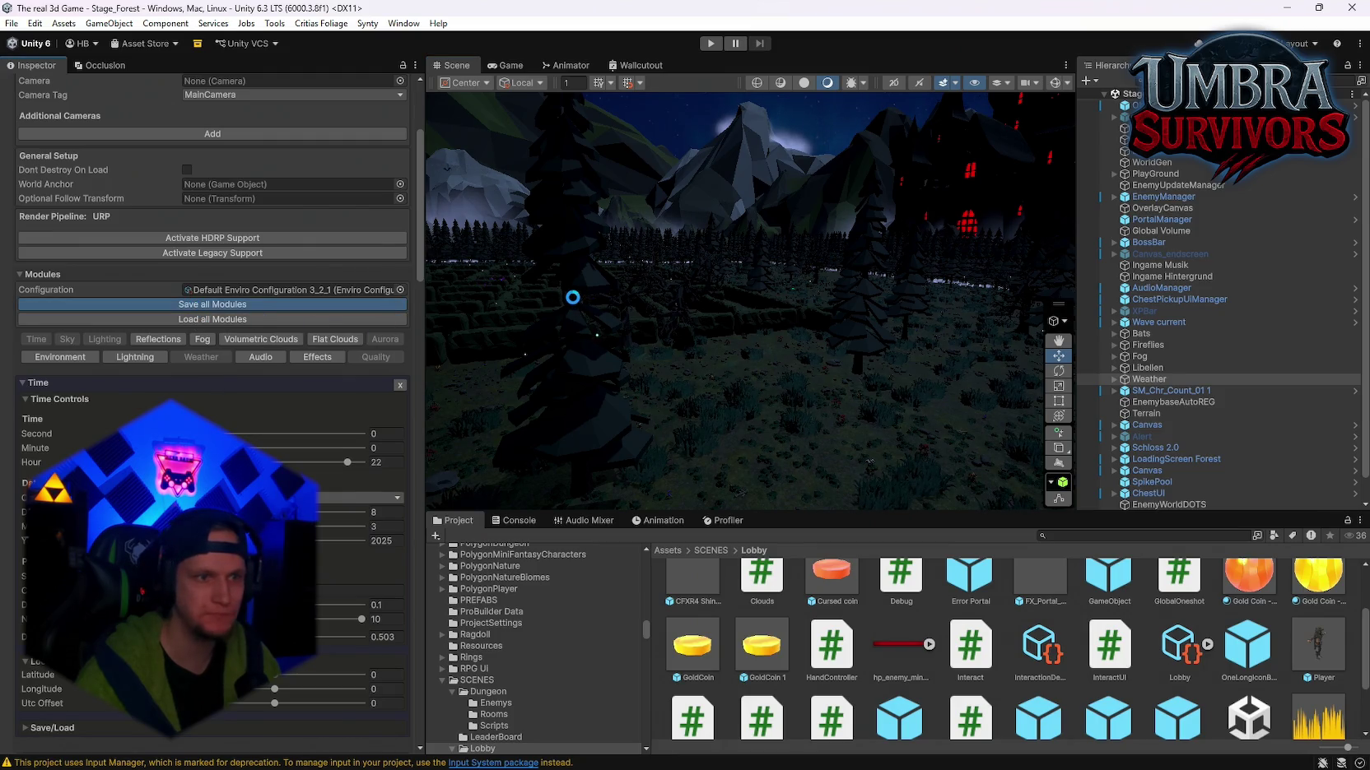
pyautogui.press('f')
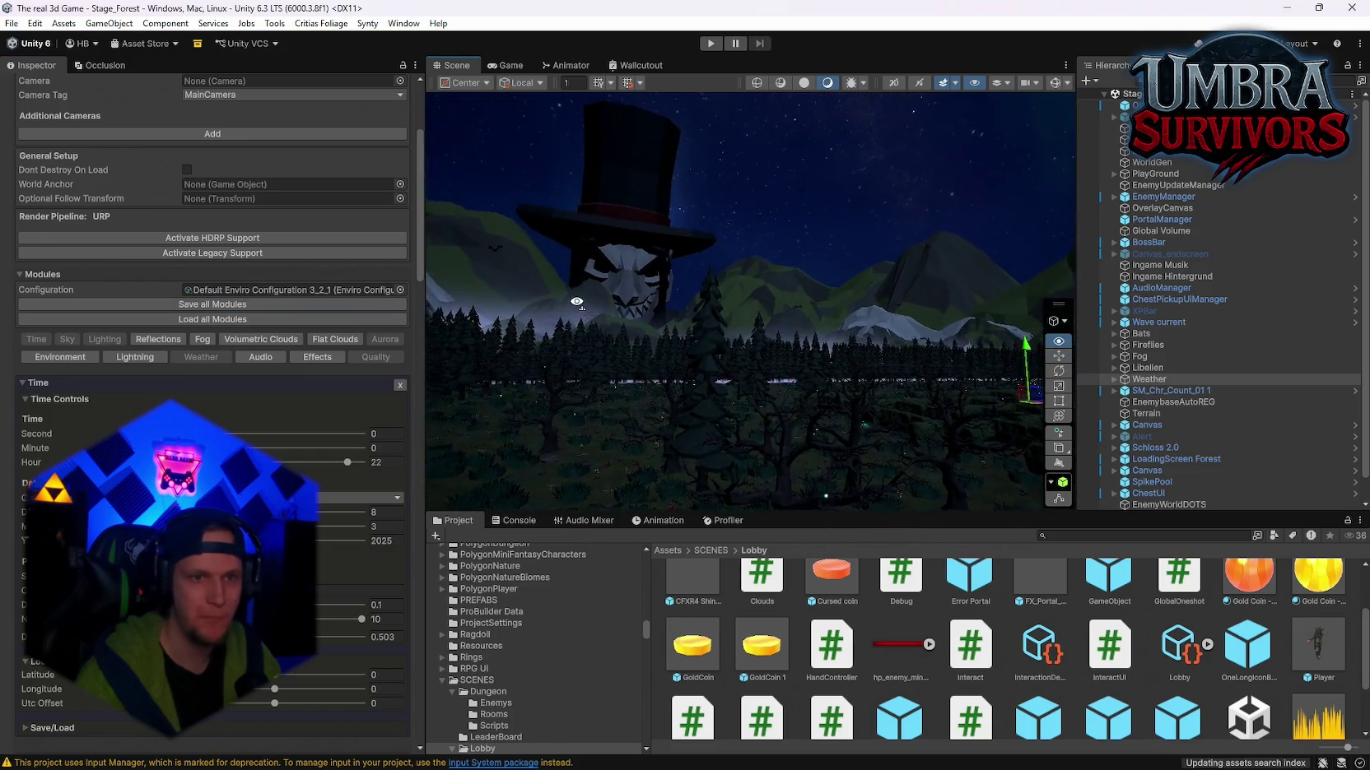
pyautogui.scroll(-4, 285, 439)
pyautogui.scroll(-15, 285, 439)
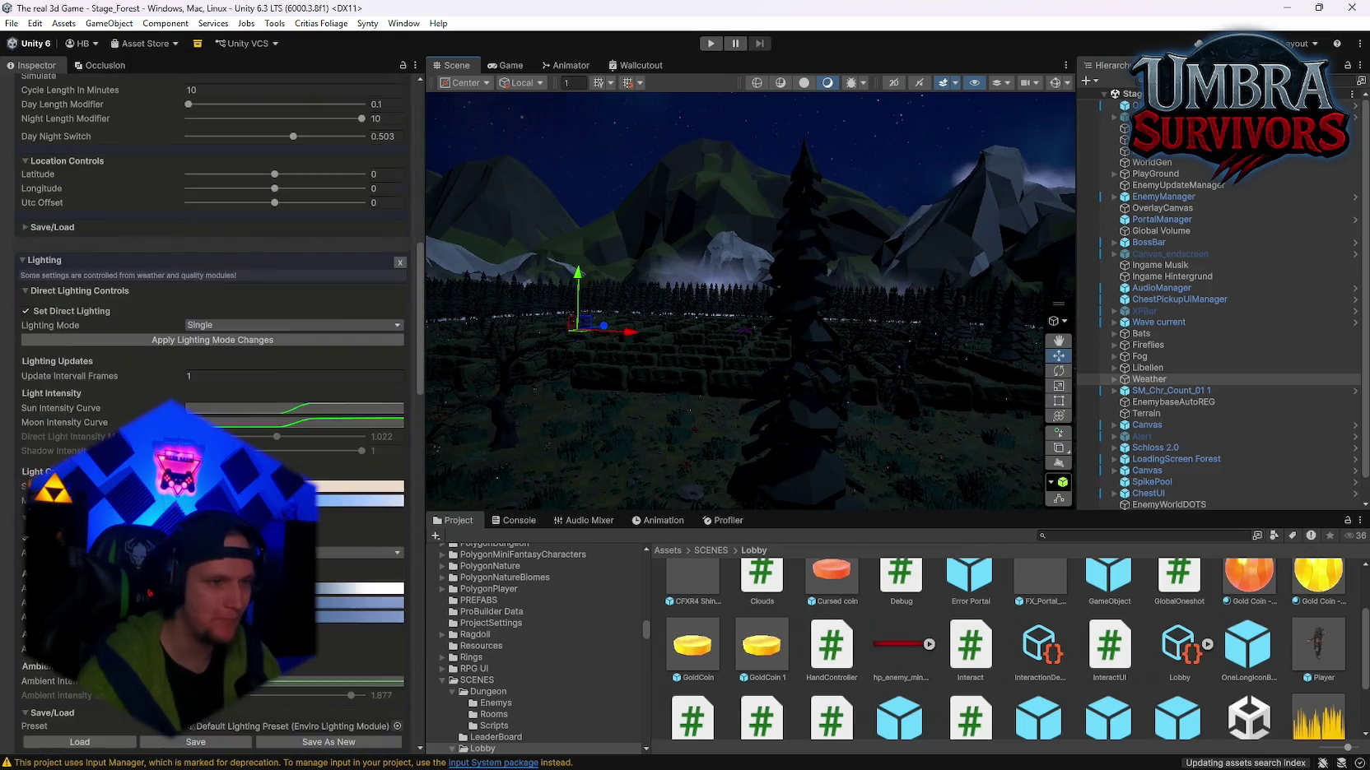
pyautogui.scroll(-15, 285, 439)
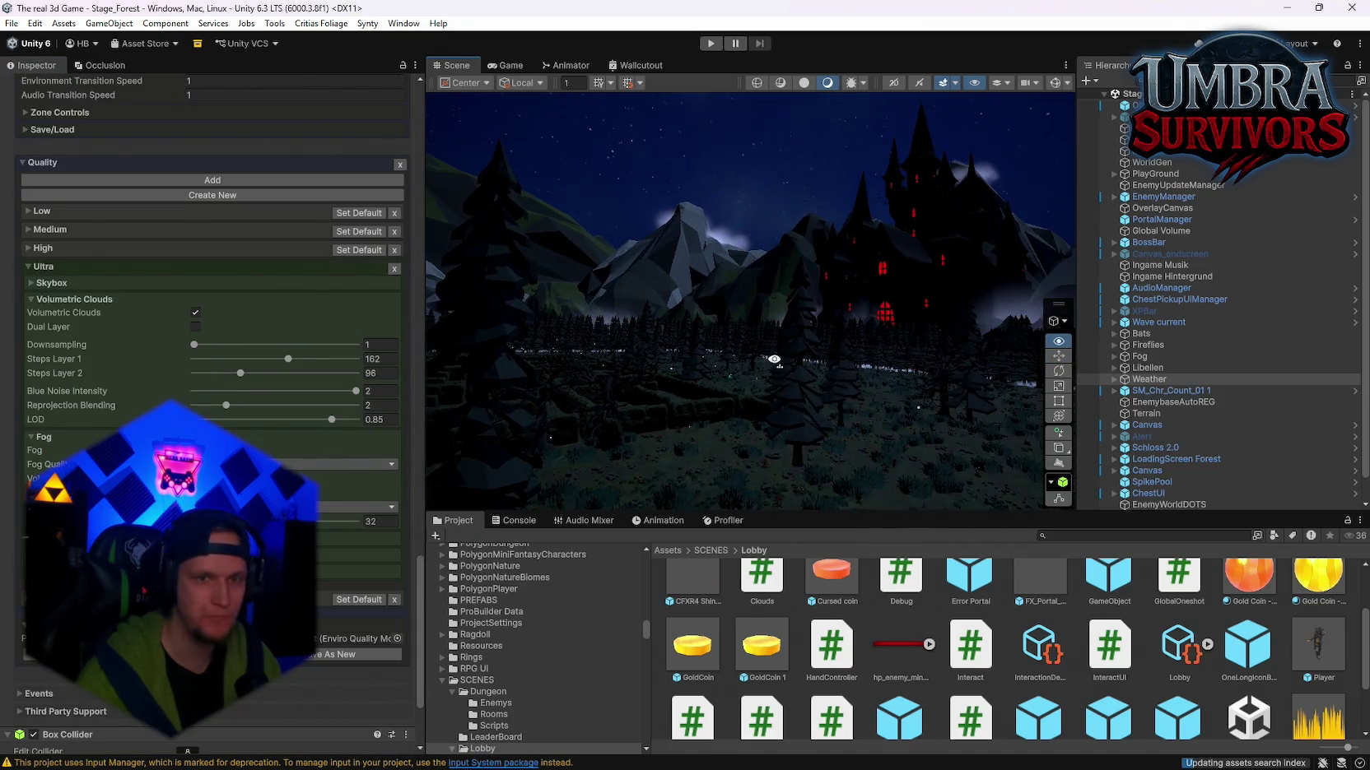
pyautogui.click(11, 23)
pyautogui.moveTo(51, 71)
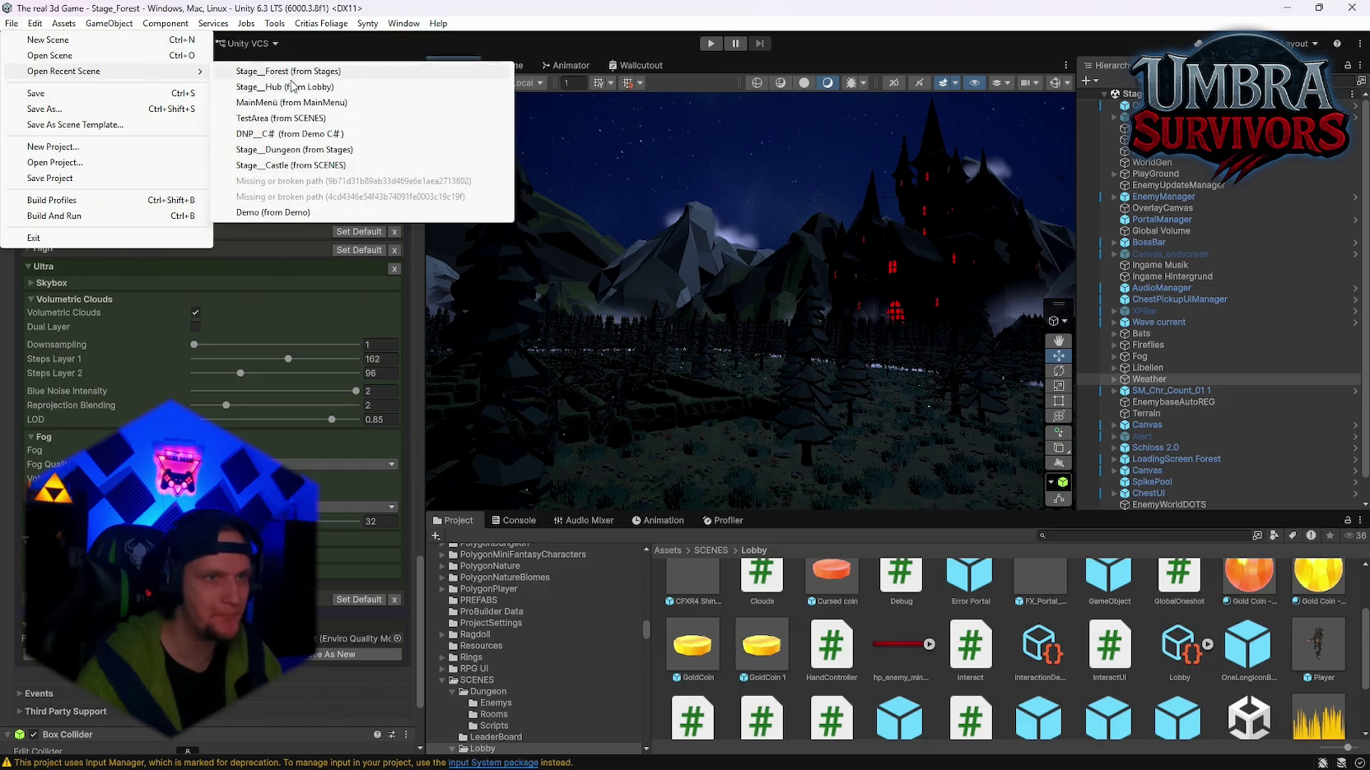
pyautogui.click(263, 86)
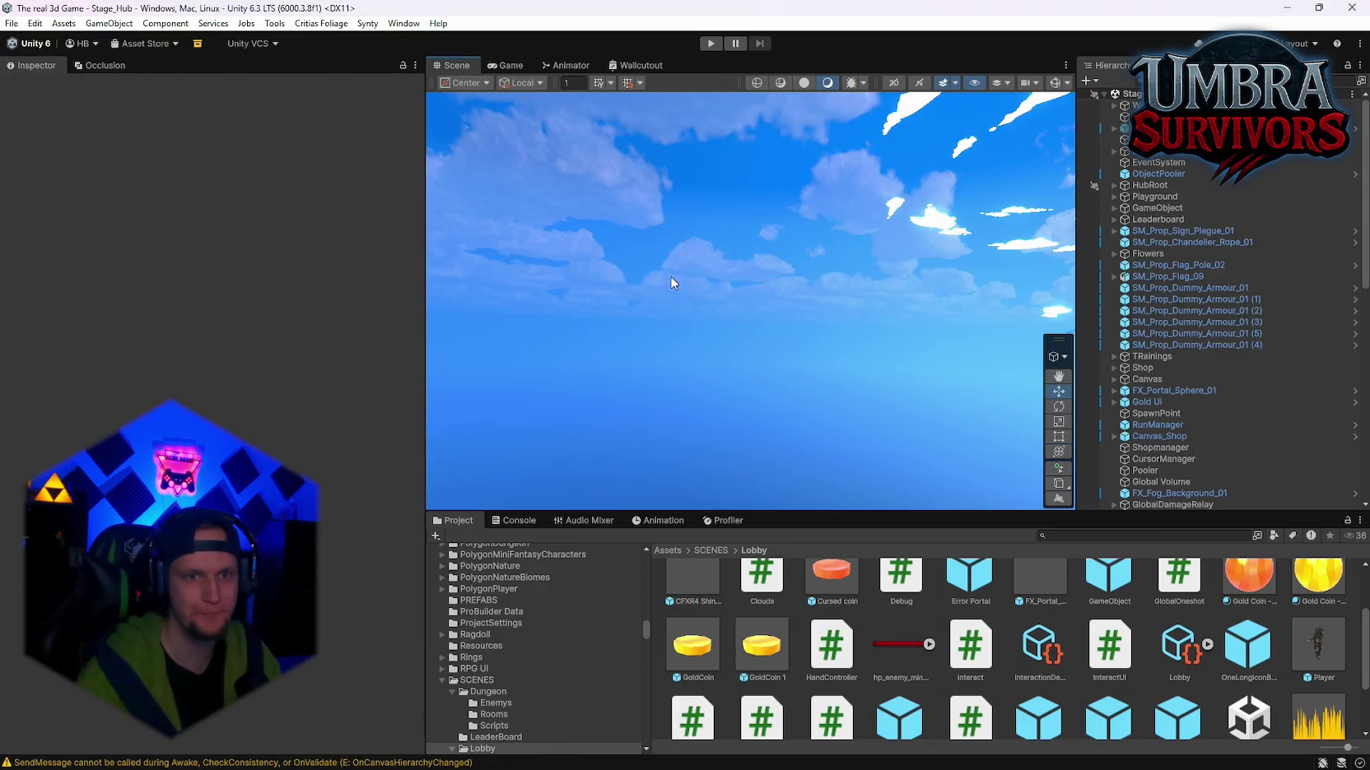
pyautogui.moveTo(670, 275)
pyautogui.mouseDown()
pyautogui.moveTo(1009, 346)
pyautogui.moveTo(1017, 318)
pyautogui.moveTo(930, 340)
pyautogui.mouseUp()
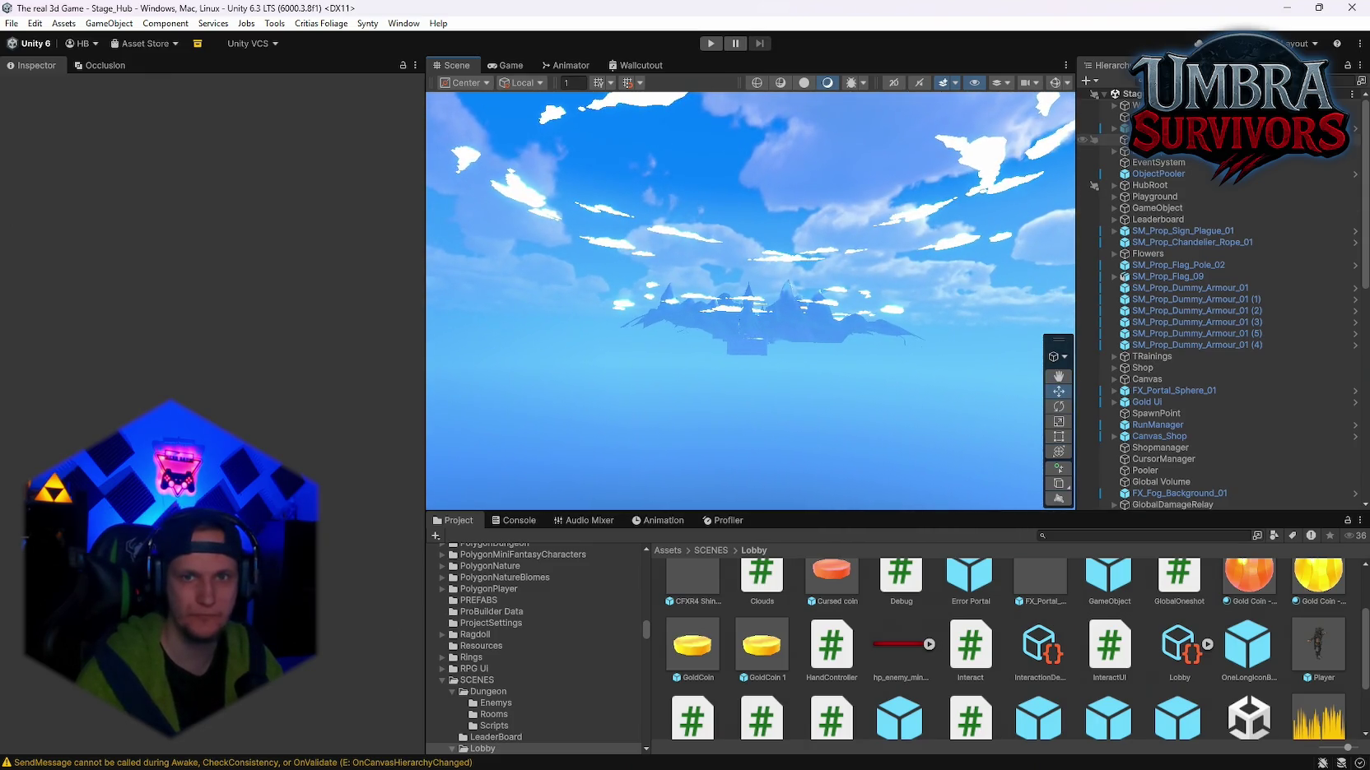
pyautogui.doubleClick(1144, 117)
pyautogui.moveTo(853, 269)
pyautogui.mouseDown()
pyautogui.moveTo(930, 223)
pyautogui.moveTo(517, 271)
pyautogui.moveTo(696, 352)
pyautogui.moveTo(251, 358)
pyautogui.moveTo(4, 89)
pyautogui.mouseUp()
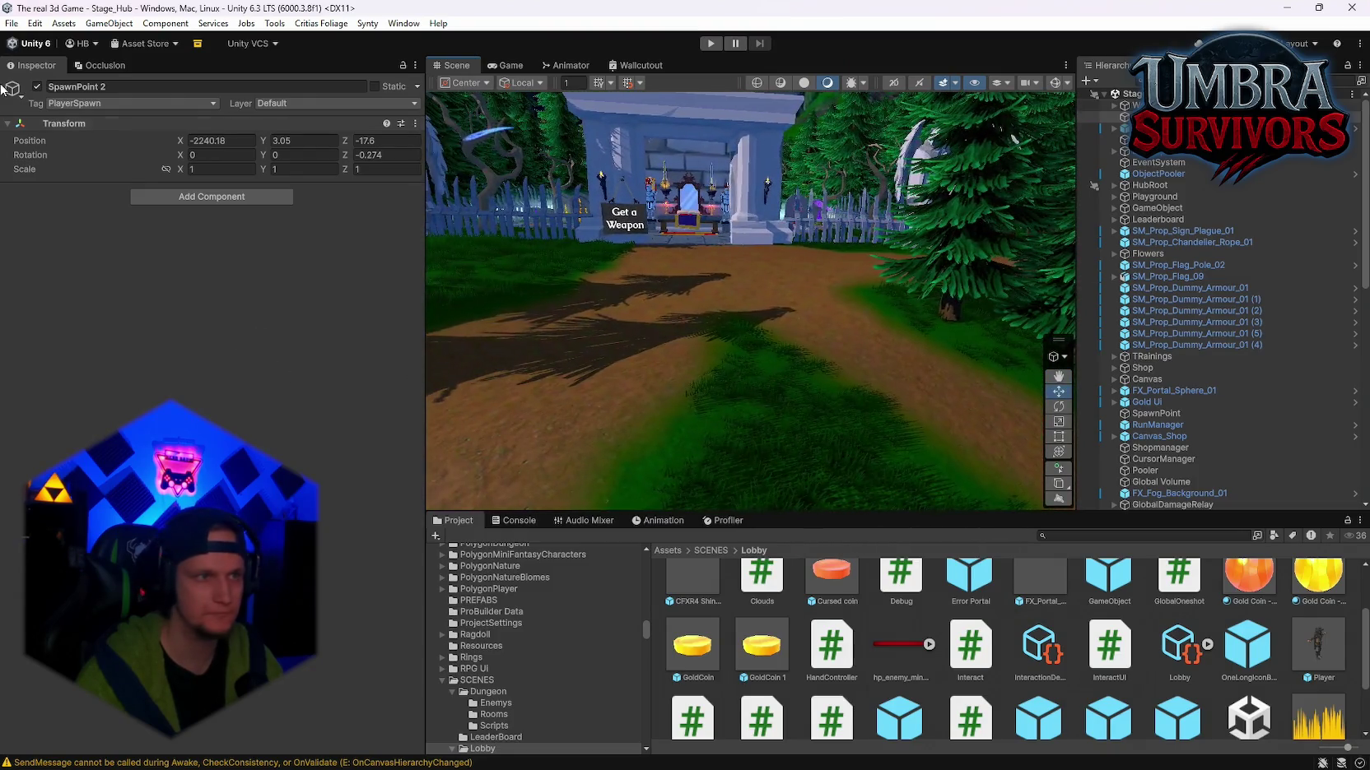
pyautogui.click(11, 23)
pyautogui.click(247, 87)
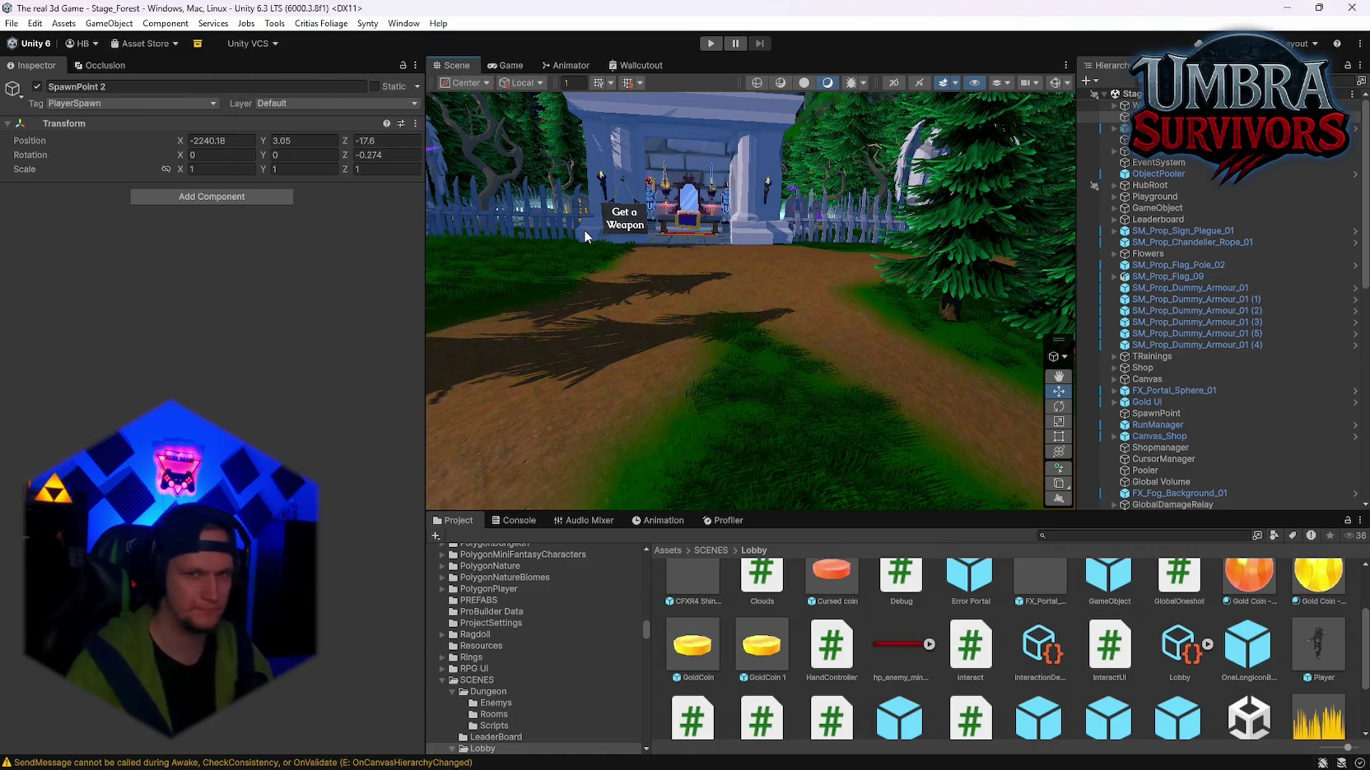
pyautogui.moveTo(584, 235); pyautogui.dragTo(584, 209)
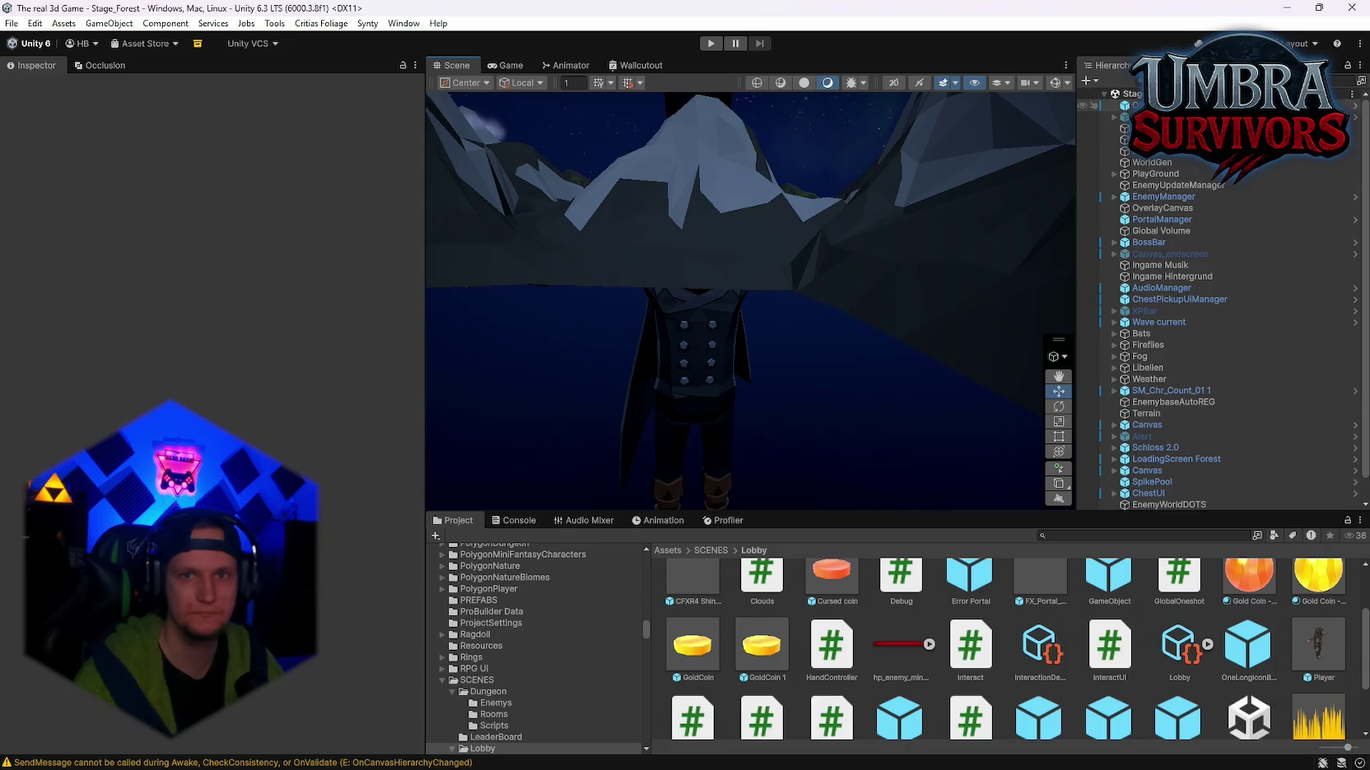
pyautogui.click(878, 232)
pyautogui.moveTo(878, 232)
pyautogui.mouseDown()
pyautogui.moveTo(805, 221)
pyautogui.moveTo(800, 256)
pyautogui.moveTo(489, 282)
pyautogui.moveTo(526, 280)
pyautogui.mouseUp()
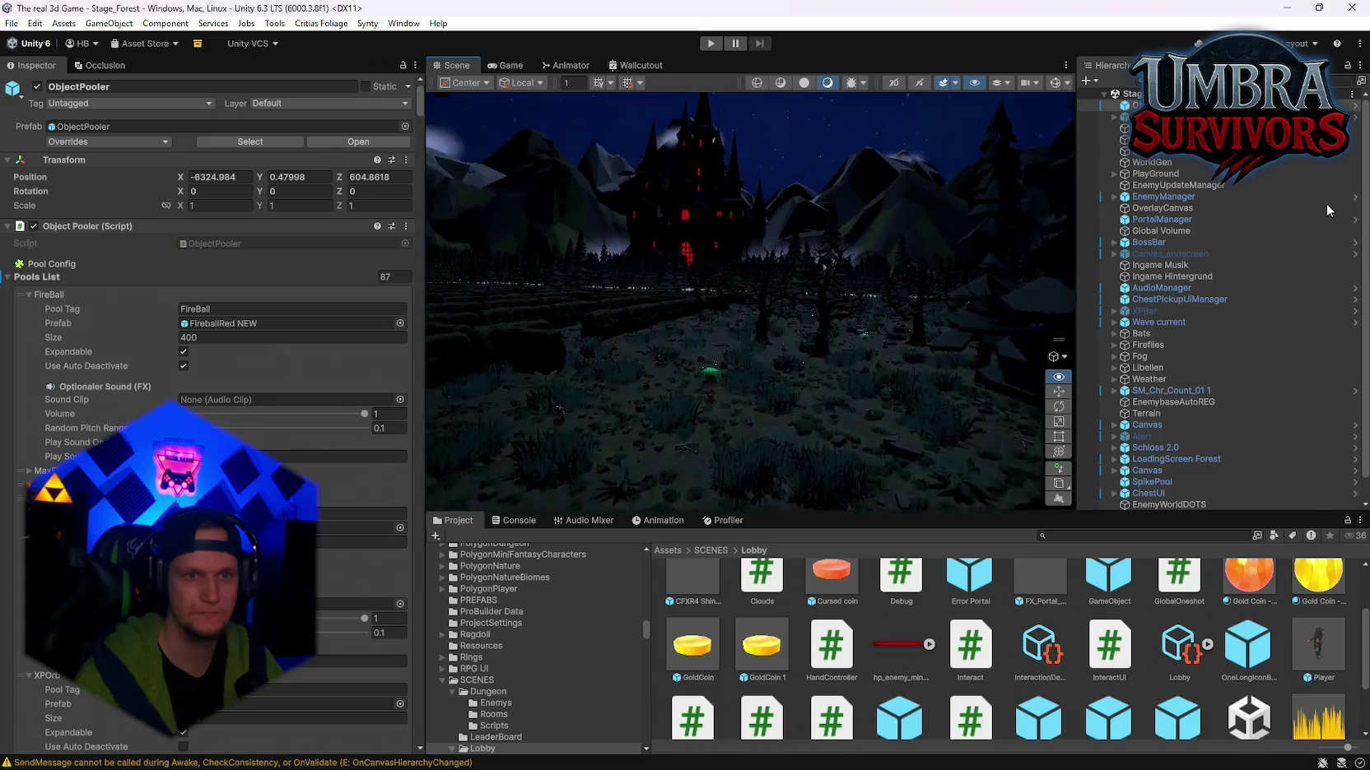
pyautogui.moveTo(1012, 210); pyautogui.dragTo(1028, 218)
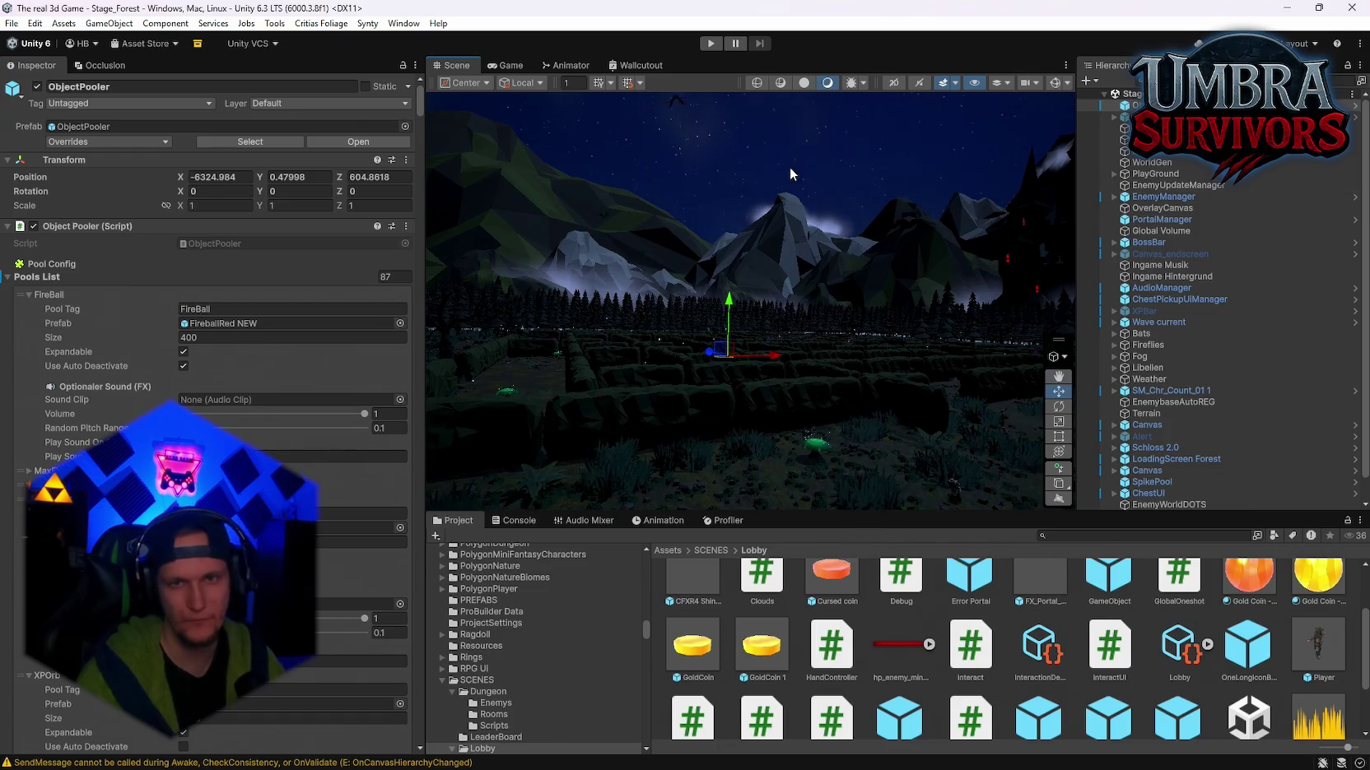
pyautogui.click(505, 521)
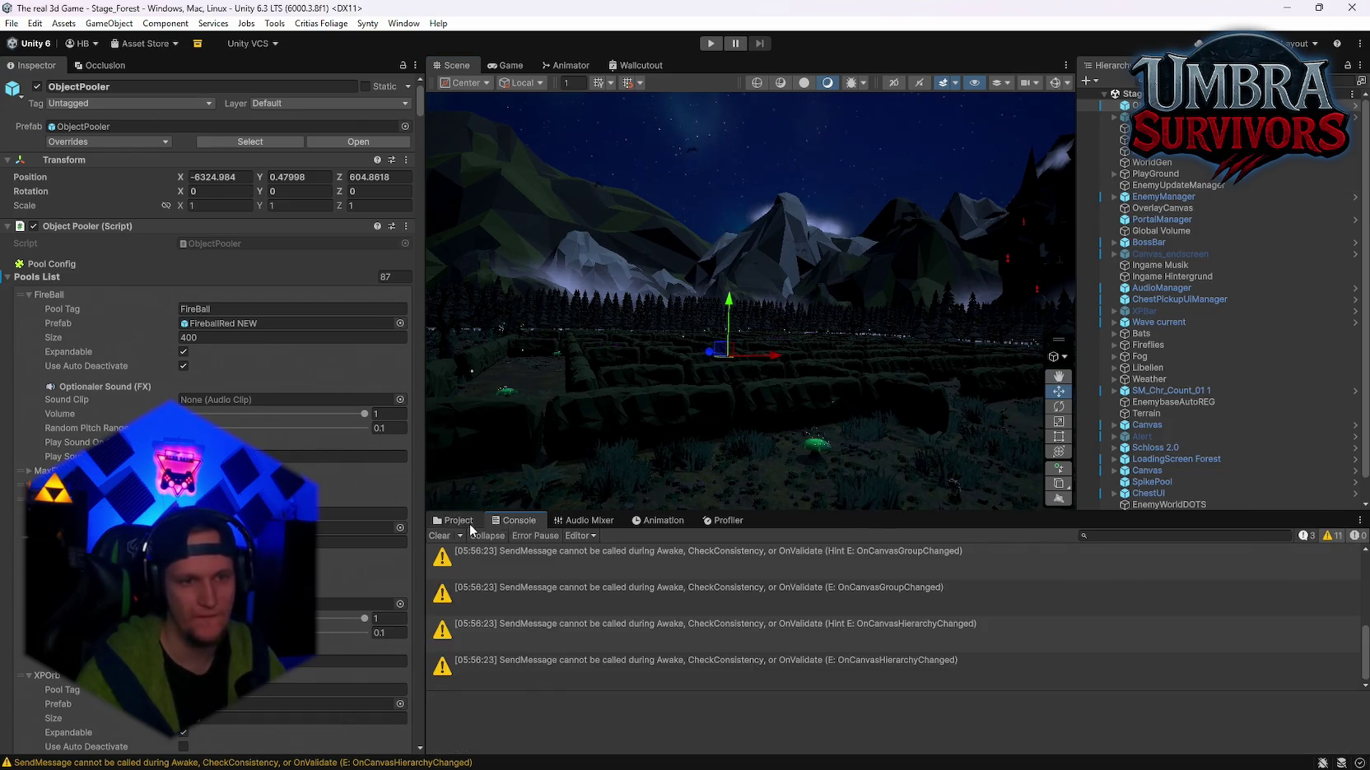
# Step: Open the recent Stage_Hub scene
pyautogui.click(455, 520)
pyautogui.click(12, 23)
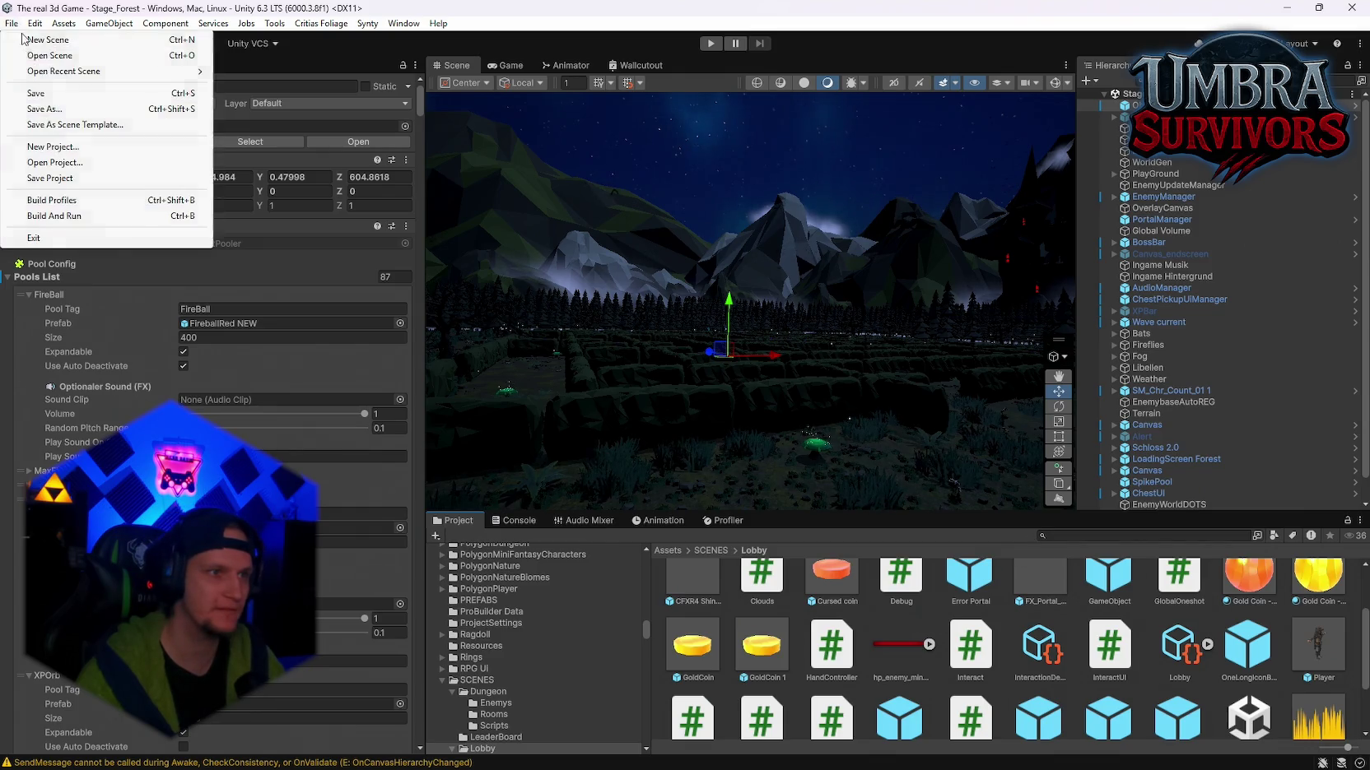
pyautogui.moveTo(59, 72)
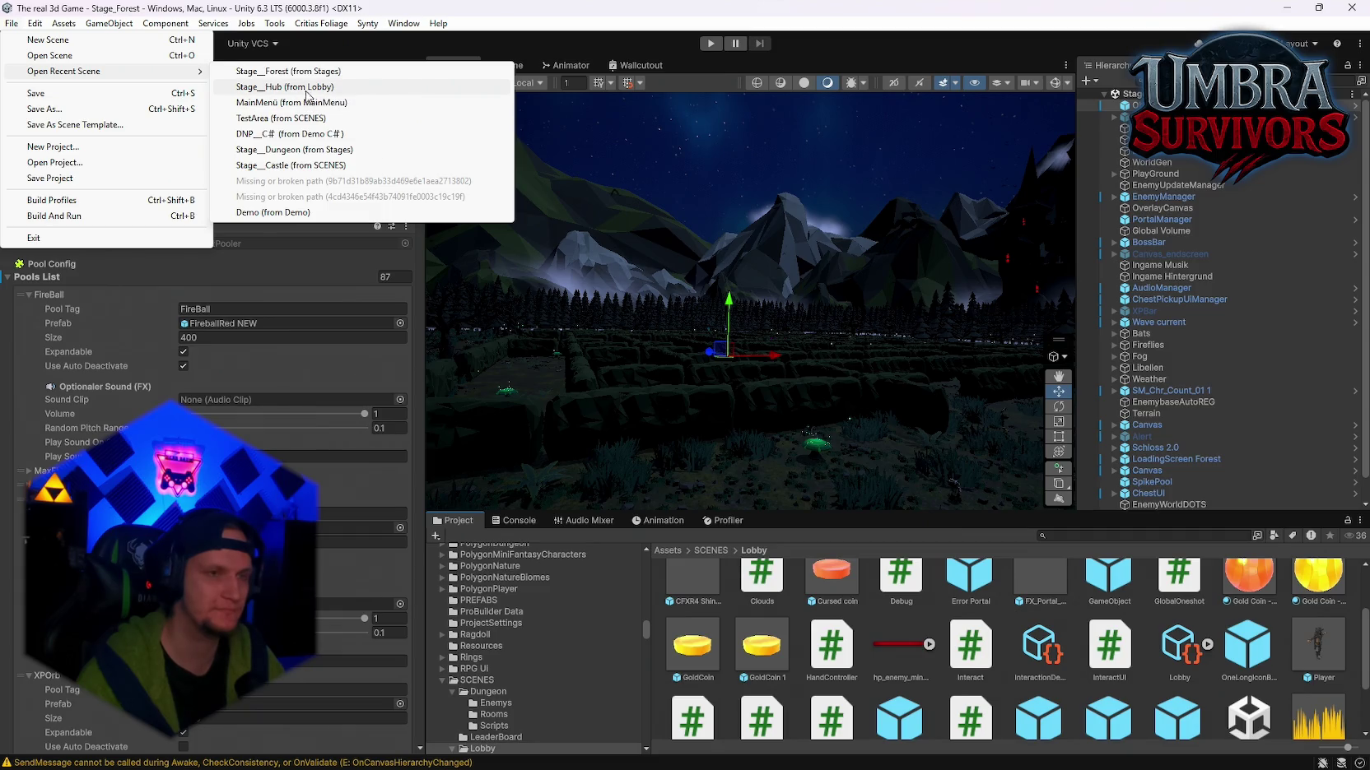
pyautogui.click(304, 91)
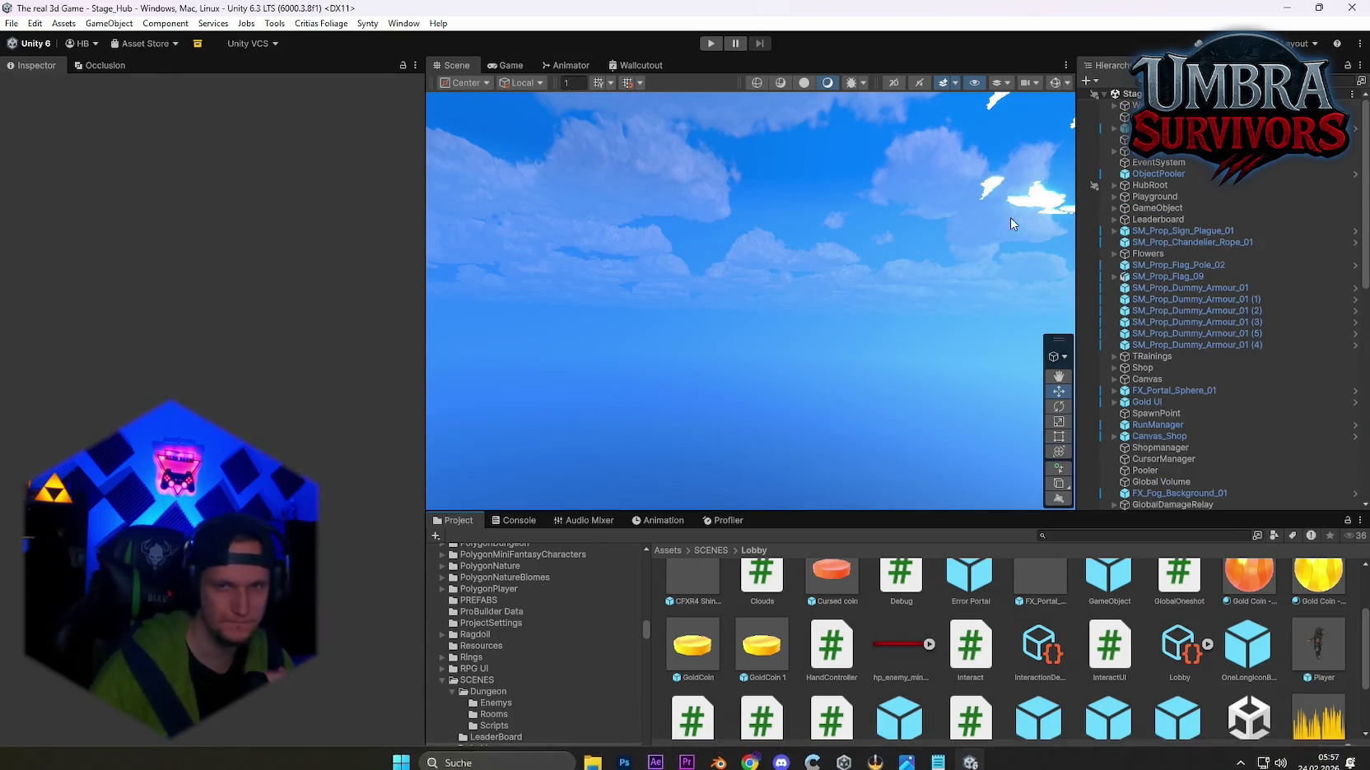
# Step: Select the five Terrain tiles and Ground in Stage_Hub for copying
pyautogui.scroll(-10, 1206, 242)
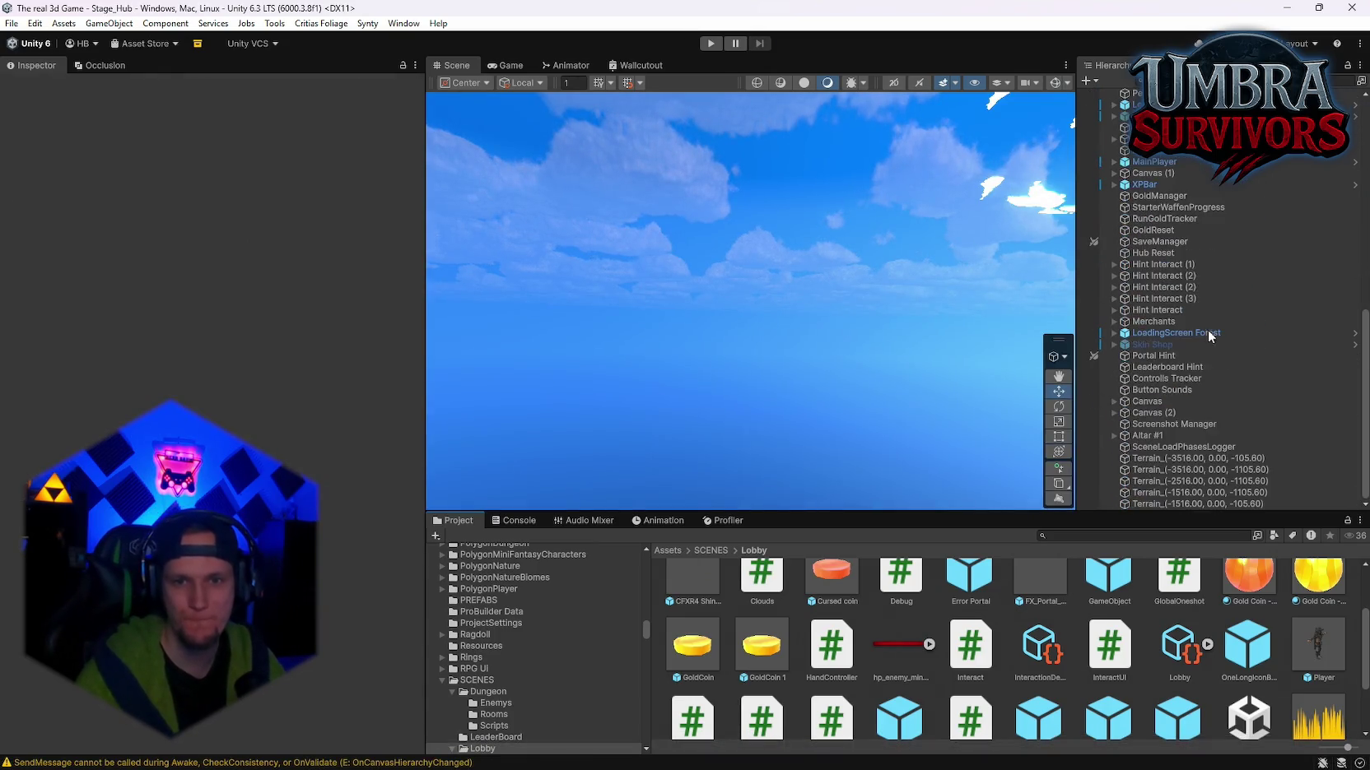
pyautogui.keyDown('shift'); pyautogui.click(1149, 504); pyautogui.keyUp('shift')
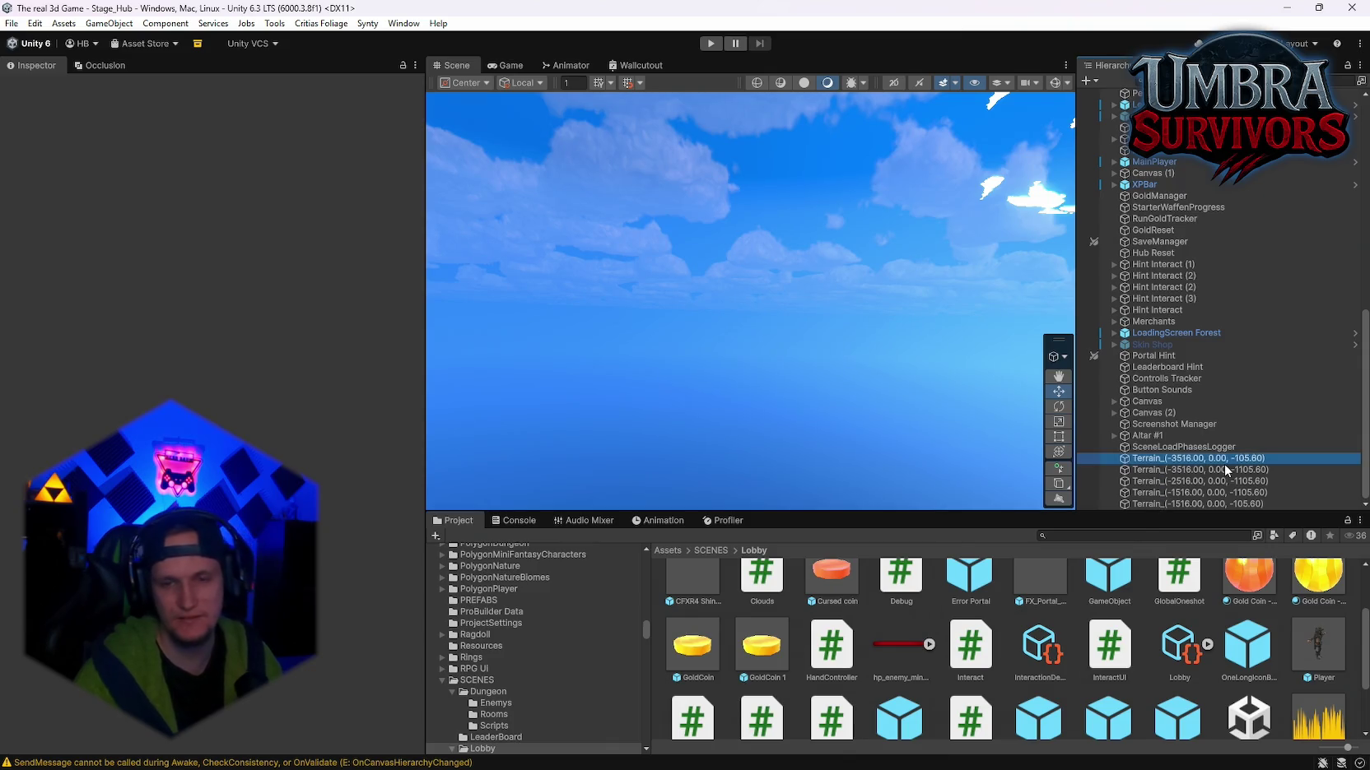
pyautogui.scroll(2, 1182, 390)
pyautogui.scroll(5, 1194, 384)
pyautogui.keyDown('ctrl'); pyautogui.click(1156, 242); pyautogui.keyUp('ctrl')
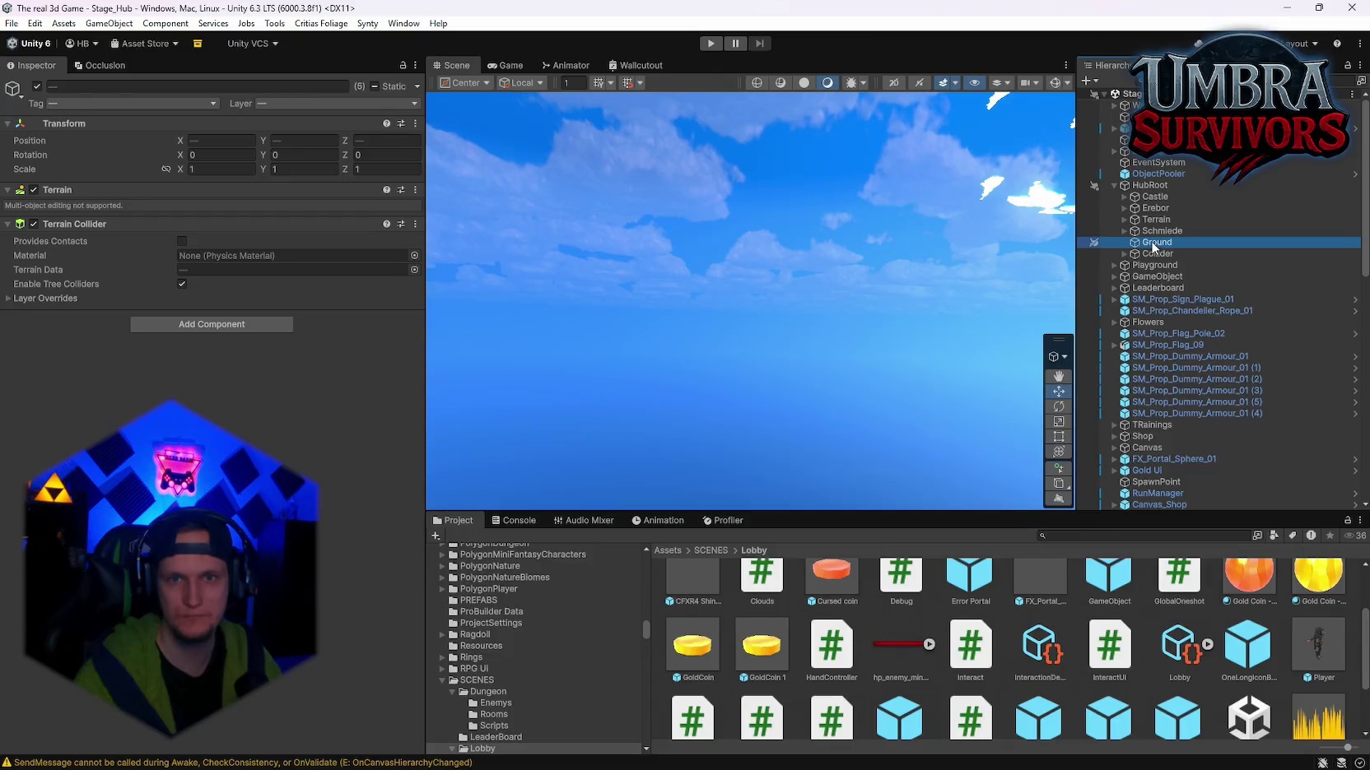
# Step: Reopen the Stage_Forest scene from the recent scenes list
pyautogui.click(11, 23)
pyautogui.moveTo(107, 71)
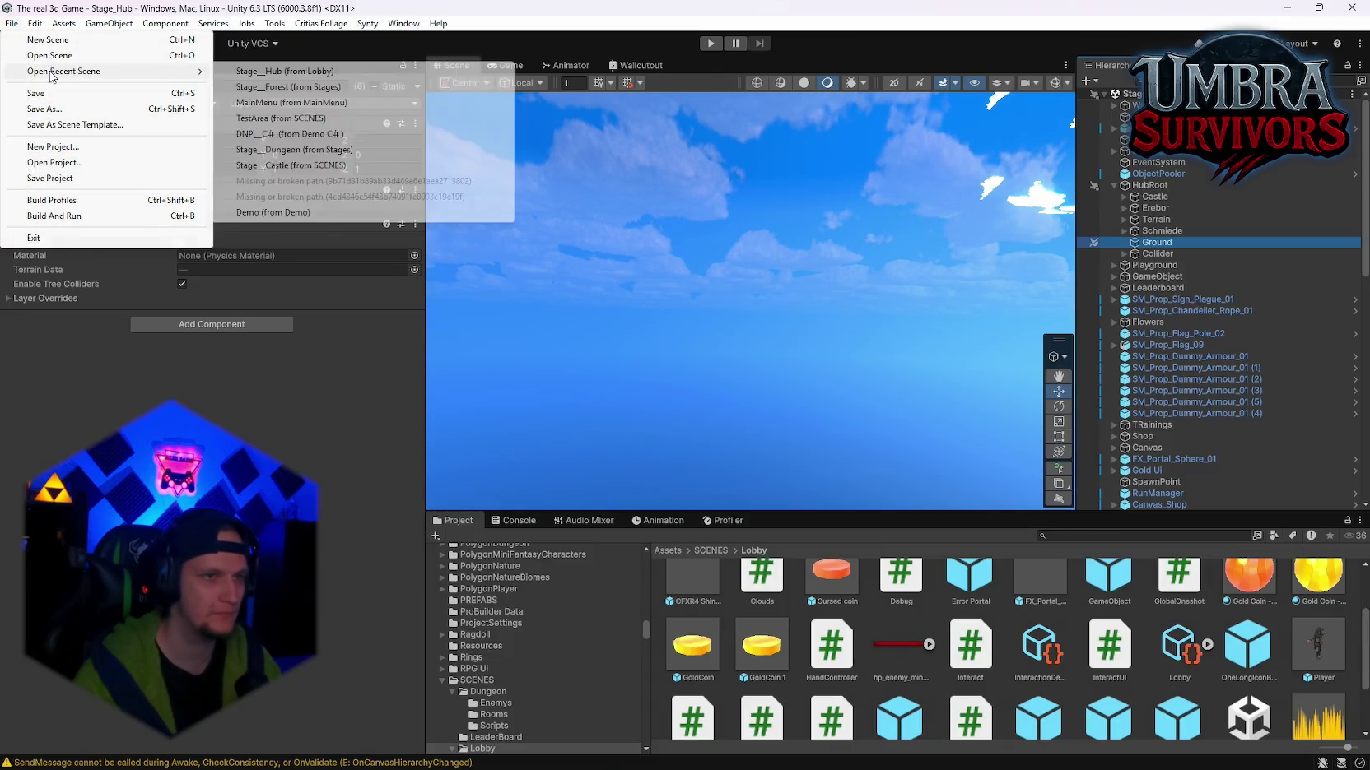
pyautogui.click(282, 86)
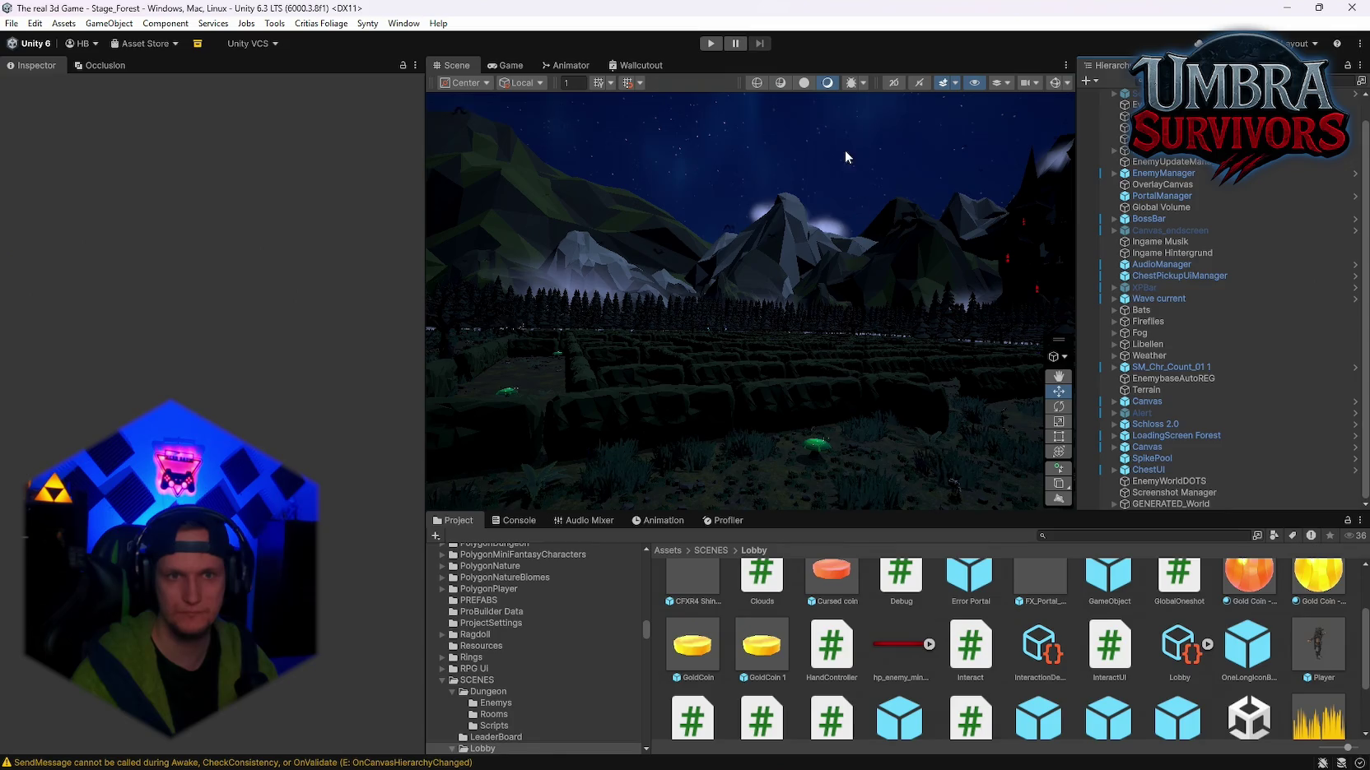
# Step: Frame the pasted Hub terrains and look over the mountains and green hills
pyautogui.press('f')
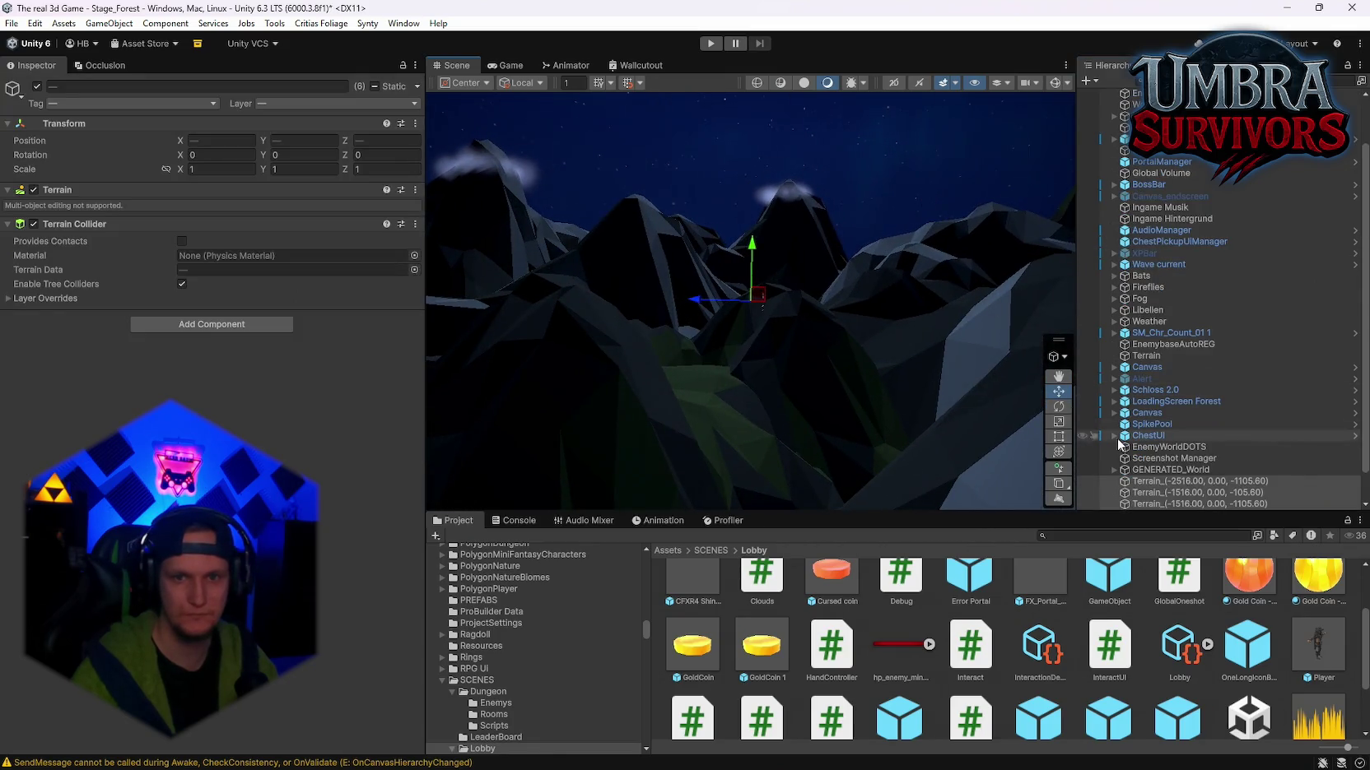
pyautogui.moveTo(914, 243)
pyautogui.mouseDown()
pyautogui.moveTo(888, 265)
pyautogui.moveTo(825, 276)
pyautogui.mouseUp()
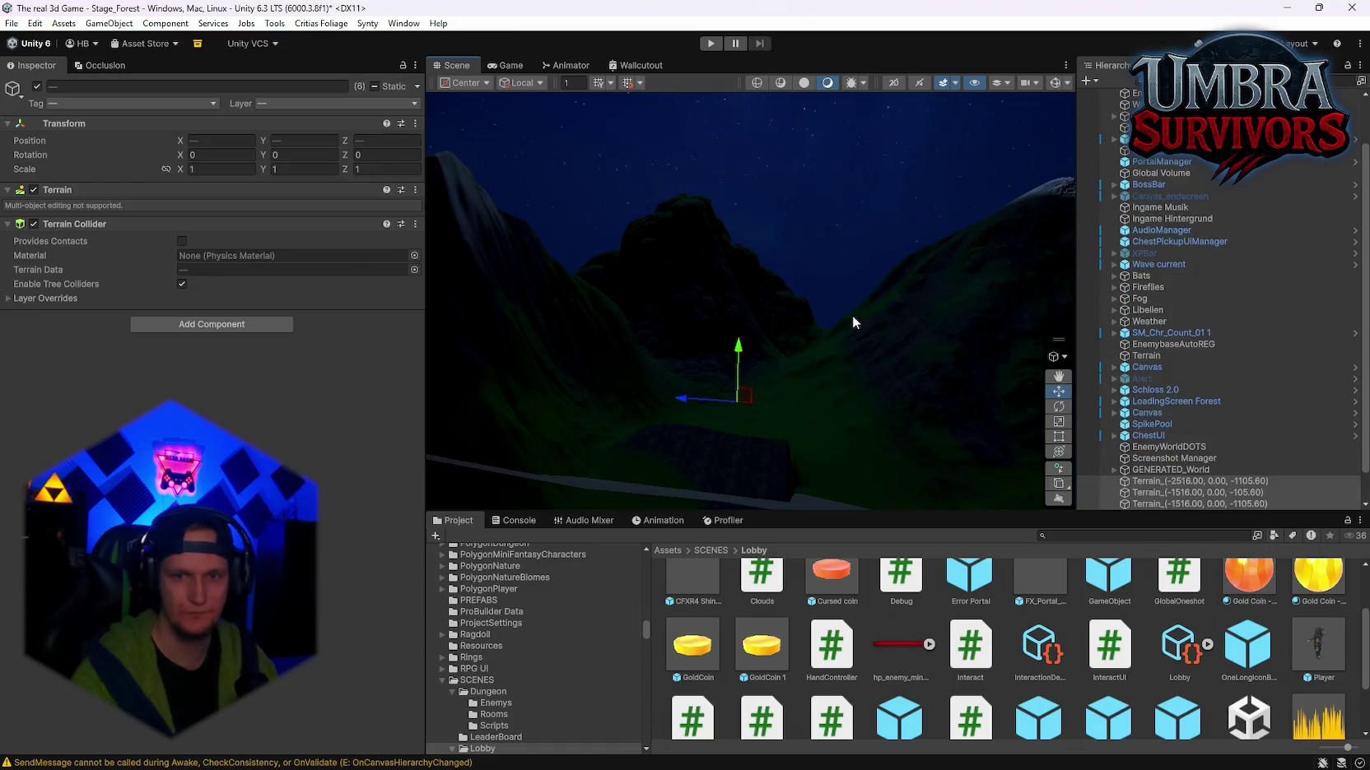
pyautogui.click(1191, 378)
pyautogui.moveTo(848, 263)
pyautogui.mouseDown()
pyautogui.moveTo(725, 275)
pyautogui.moveTo(574, 232)
pyautogui.moveTo(491, 316)
pyautogui.moveTo(679, 397)
pyautogui.moveTo(829, 360)
pyautogui.moveTo(743, 340)
pyautogui.moveTo(620, 346)
pyautogui.moveTo(781, 350)
pyautogui.moveTo(724, 333)
pyautogui.moveTo(675, 342)
pyautogui.mouseUp()
# Step: Select all pasted Terrain tiles and Ground in the Hierarchy
pyautogui.scroll(-2, 1160, 458)
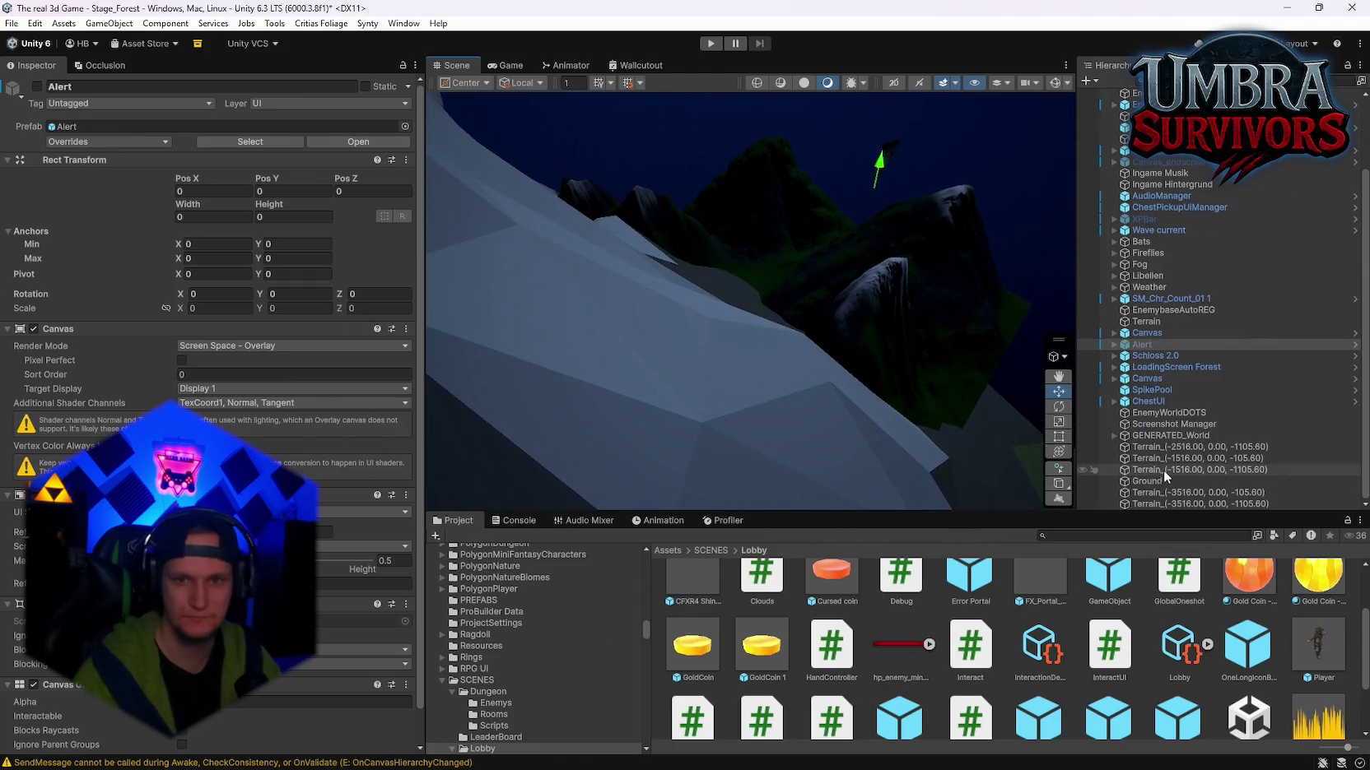
pyautogui.click(1157, 446)
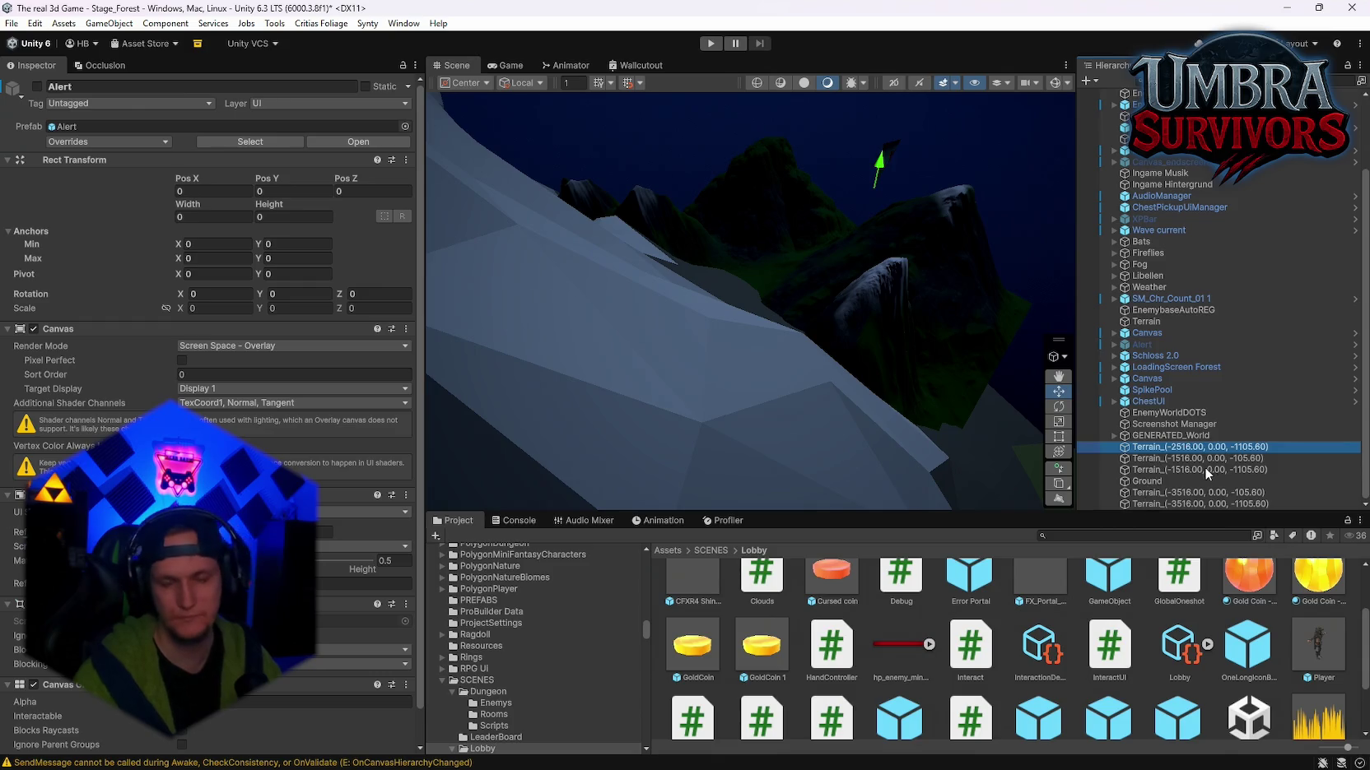
pyautogui.keyDown('shift'); pyautogui.click(1202, 504); pyautogui.keyUp('shift')
# Step: Parent the selected terrains under a new empty 'Terrain' and move it to X -7624, Z -511
pyautogui.rightClick(1136, 494)
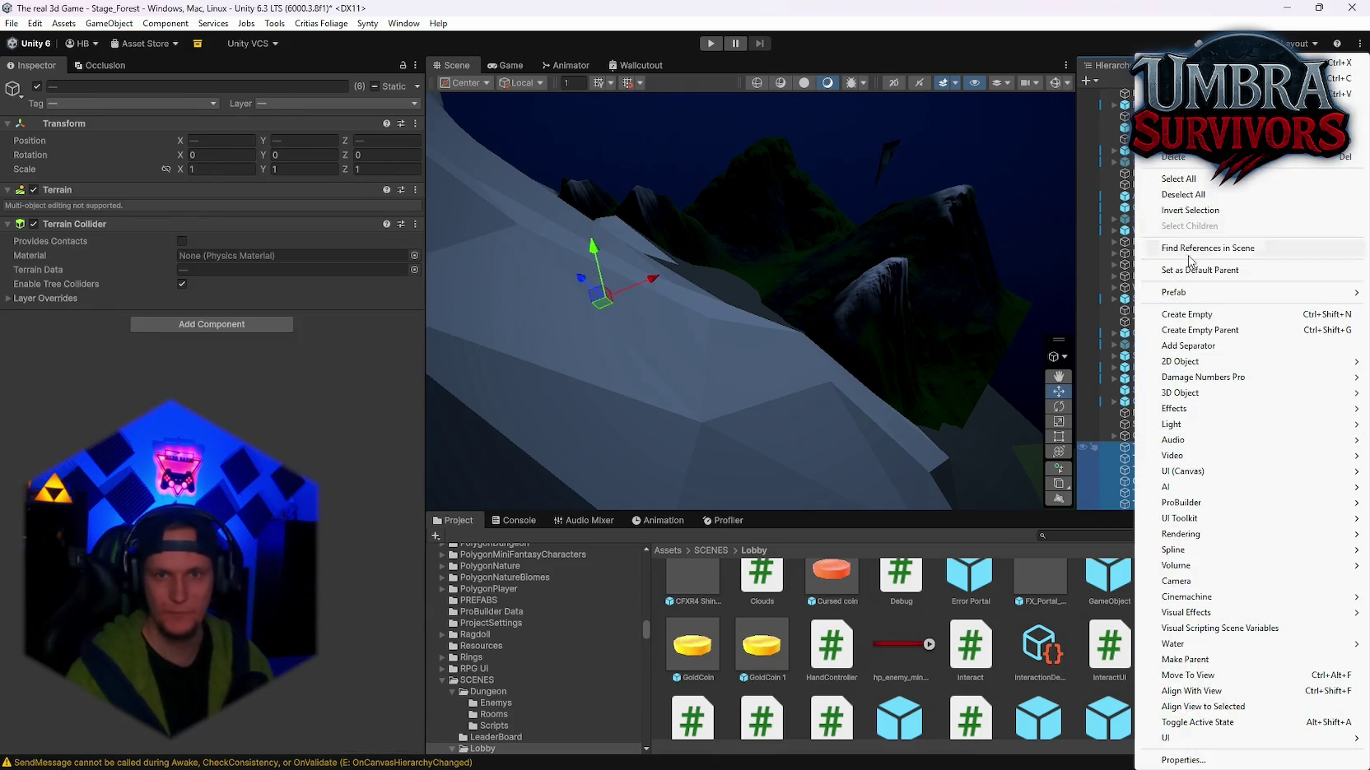
pyautogui.click(1186, 331)
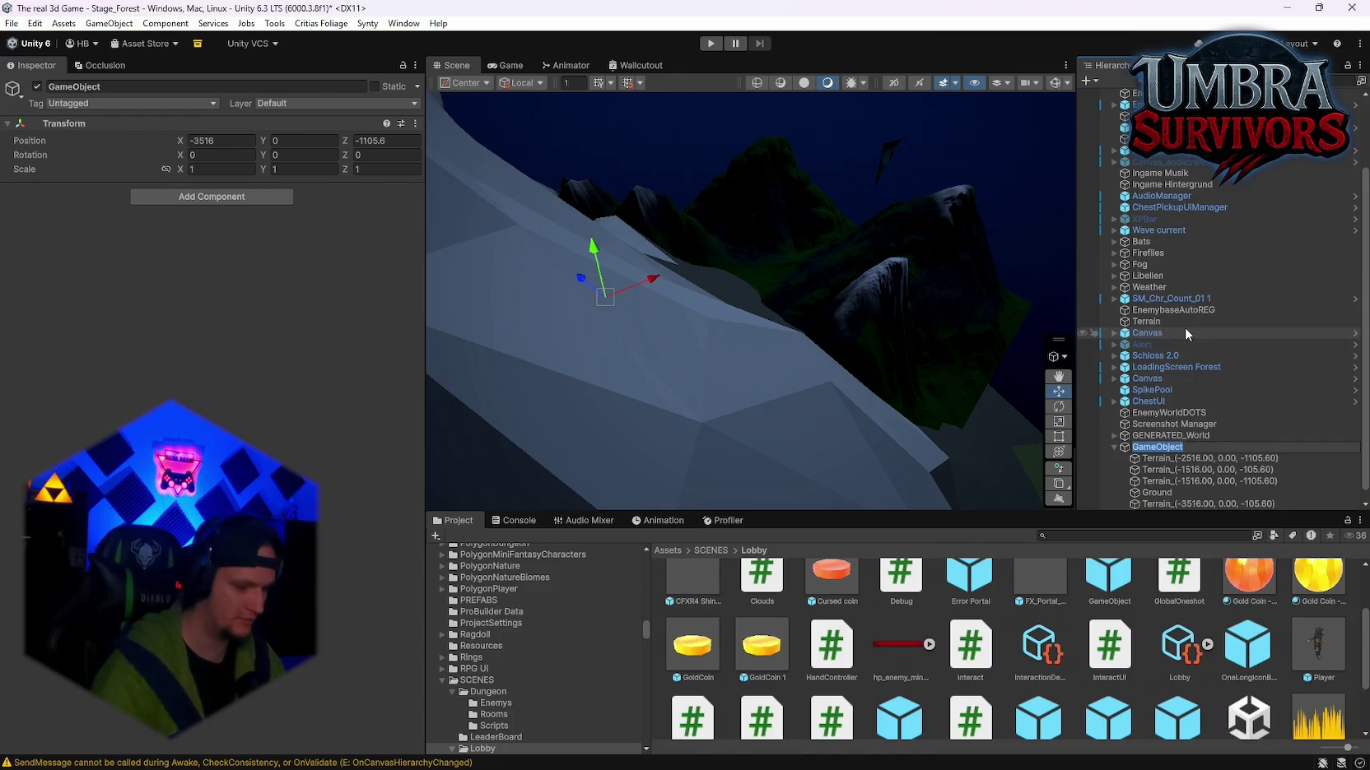
pyautogui.write('Terrain')
pyautogui.press('Return')
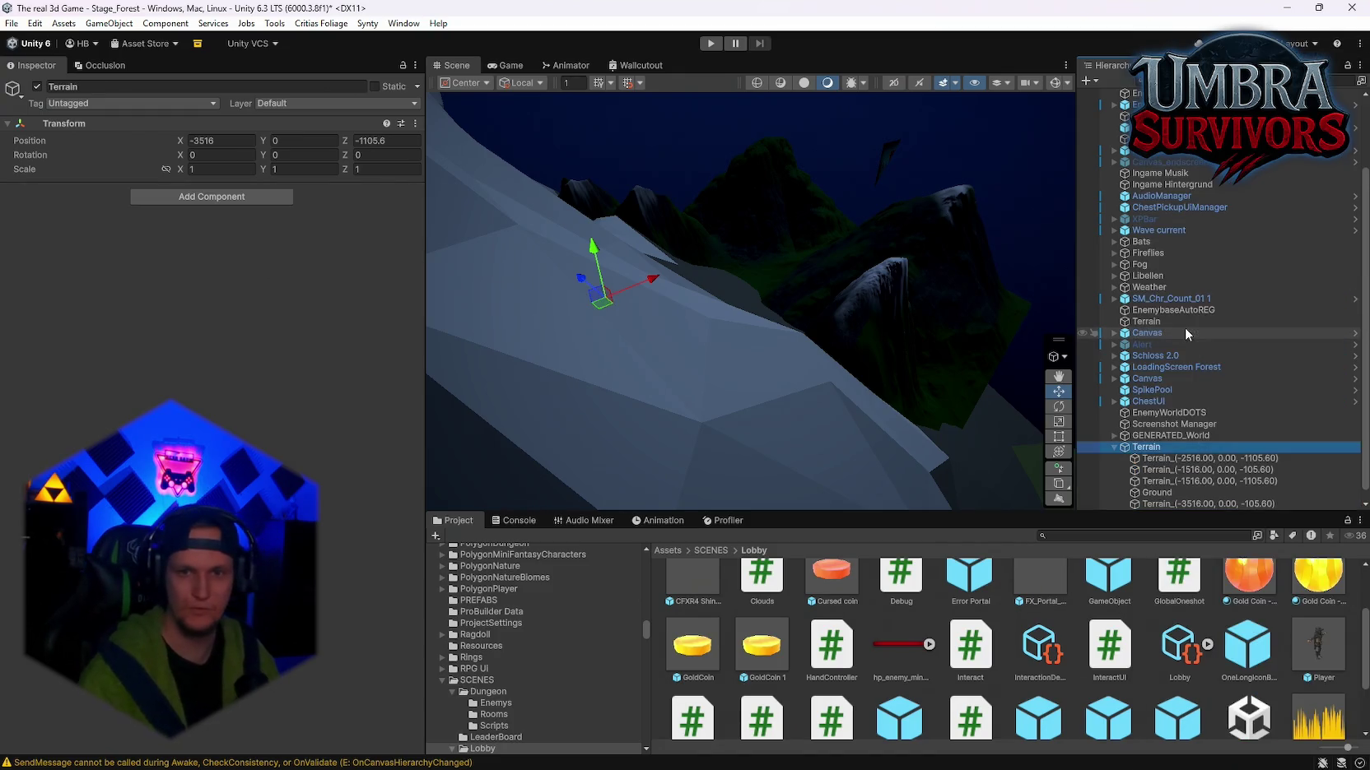
pyautogui.moveTo(783, 363)
pyautogui.mouseDown()
pyautogui.moveTo(807, 310)
pyautogui.moveTo(428, 387)
pyautogui.moveTo(499, 339)
pyautogui.moveTo(566, 339)
pyautogui.moveTo(627, 350)
pyautogui.moveTo(612, 367)
pyautogui.moveTo(690, 382)
pyautogui.moveTo(633, 385)
pyautogui.moveTo(850, 434)
pyautogui.moveTo(605, 458)
pyautogui.moveTo(707, 465)
pyautogui.moveTo(913, 253)
pyautogui.mouseUp()
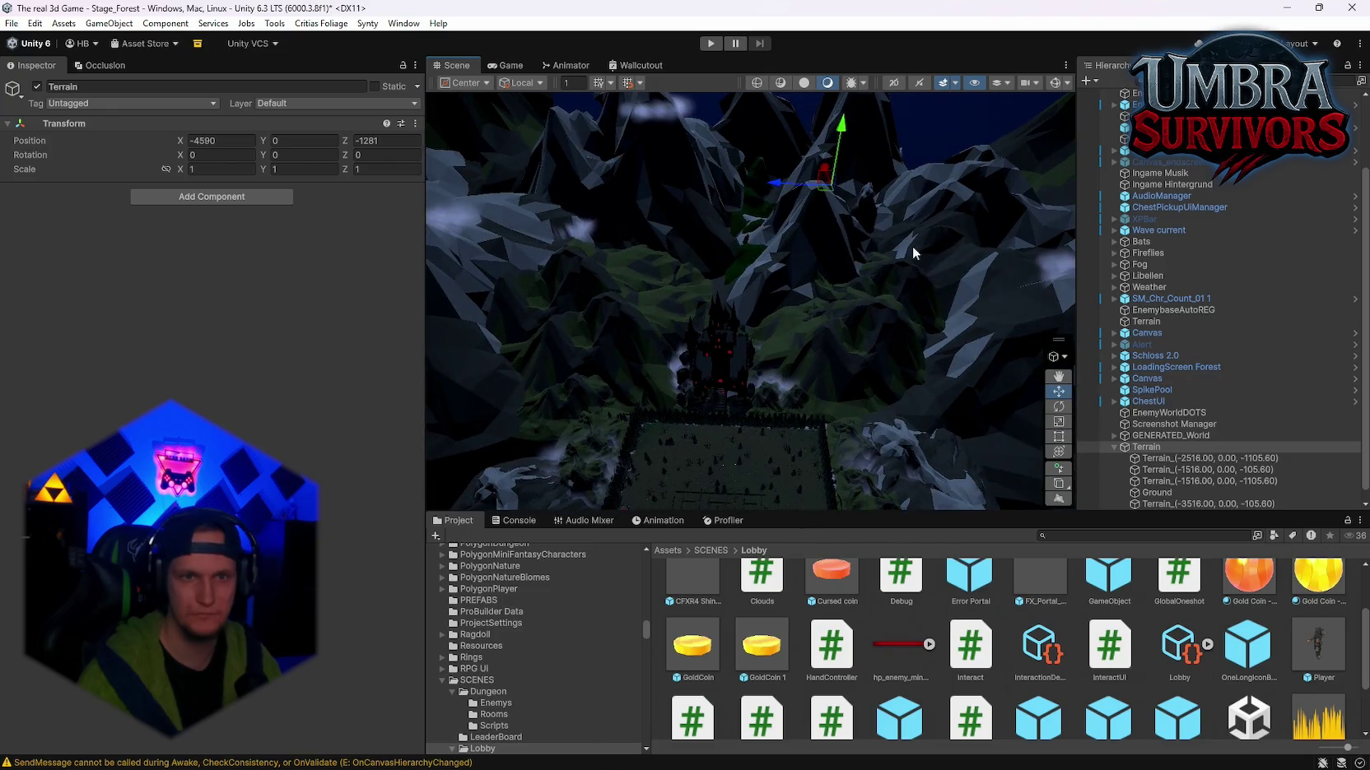
pyautogui.moveTo(825, 200)
pyautogui.mouseDown()
pyautogui.moveTo(814, 333)
pyautogui.moveTo(732, 466)
pyautogui.moveTo(764, 482)
pyautogui.moveTo(665, 541)
pyautogui.mouseUp()
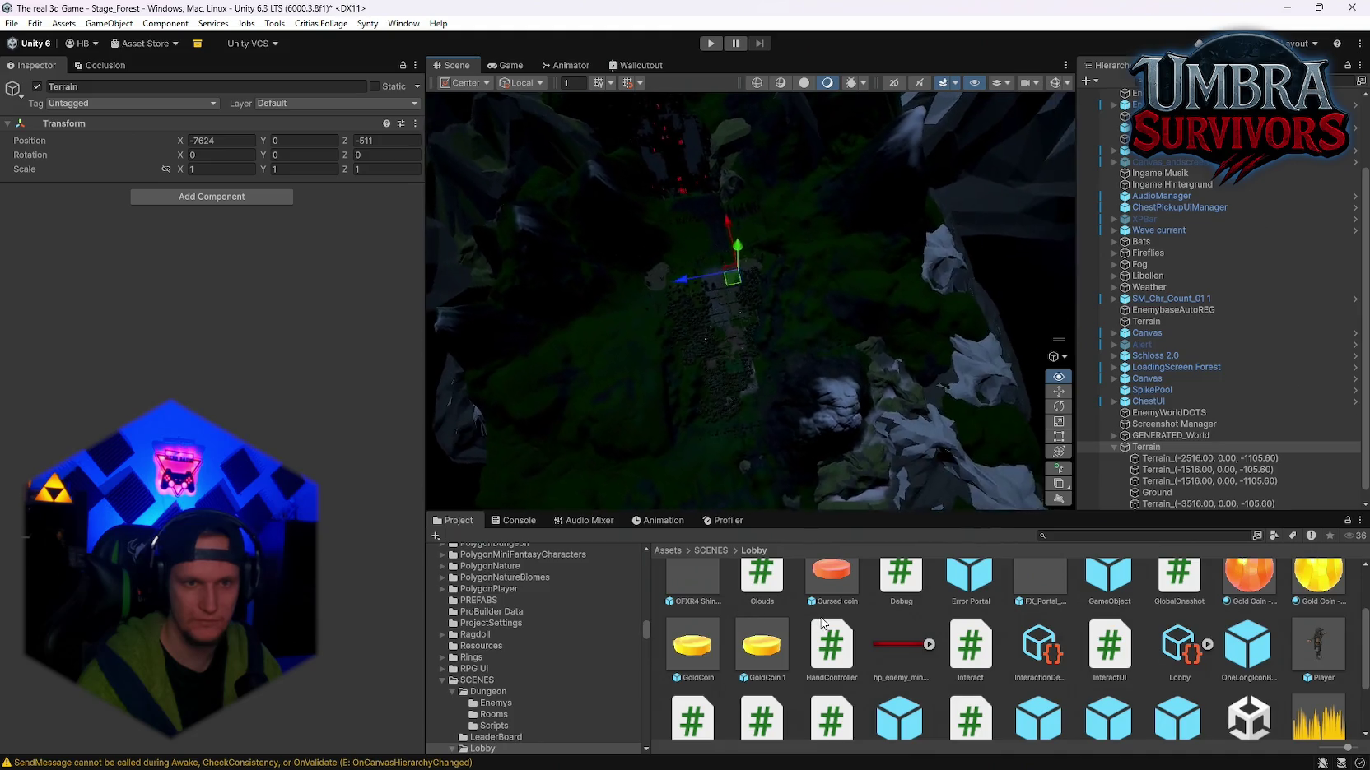
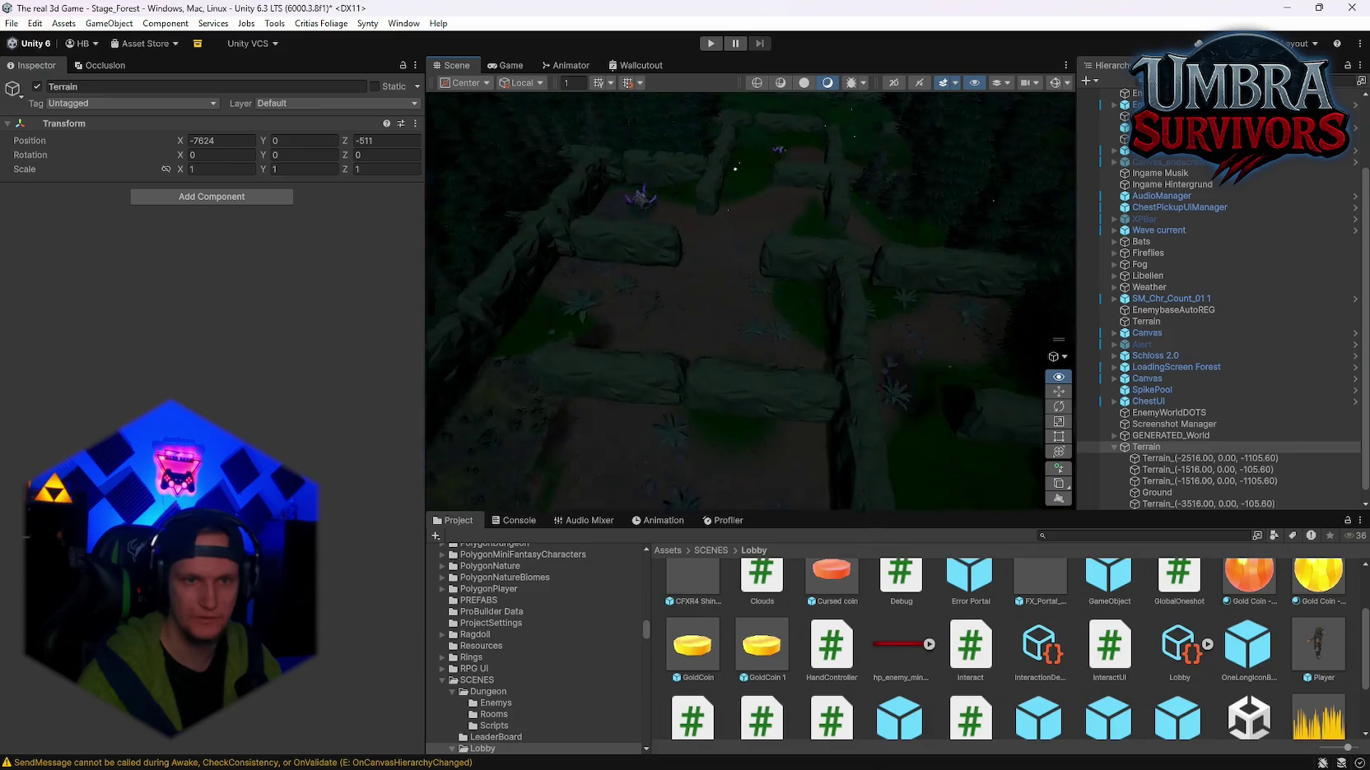
# Step: Rotate the Terrain group to a Y rotation of 98.444 degrees
pyautogui.moveTo(828, 241)
pyautogui.mouseDown()
pyautogui.moveTo(884, 269)
pyautogui.moveTo(877, 309)
pyautogui.moveTo(904, 336)
pyautogui.moveTo(897, 480)
pyautogui.moveTo(788, 406)
pyautogui.moveTo(519, 437)
pyautogui.moveTo(437, 420)
pyautogui.mouseUp()
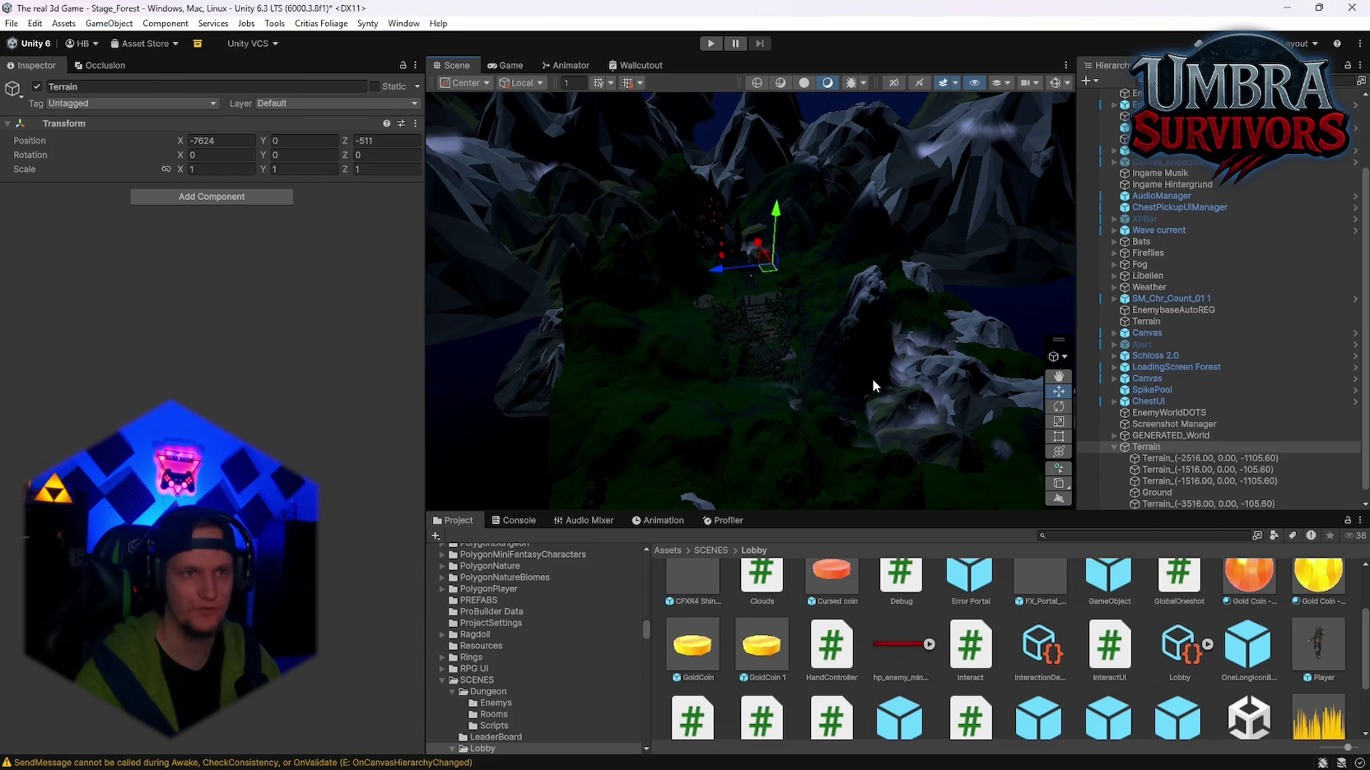
pyautogui.moveTo(872, 379); pyautogui.dragTo(859, 250)
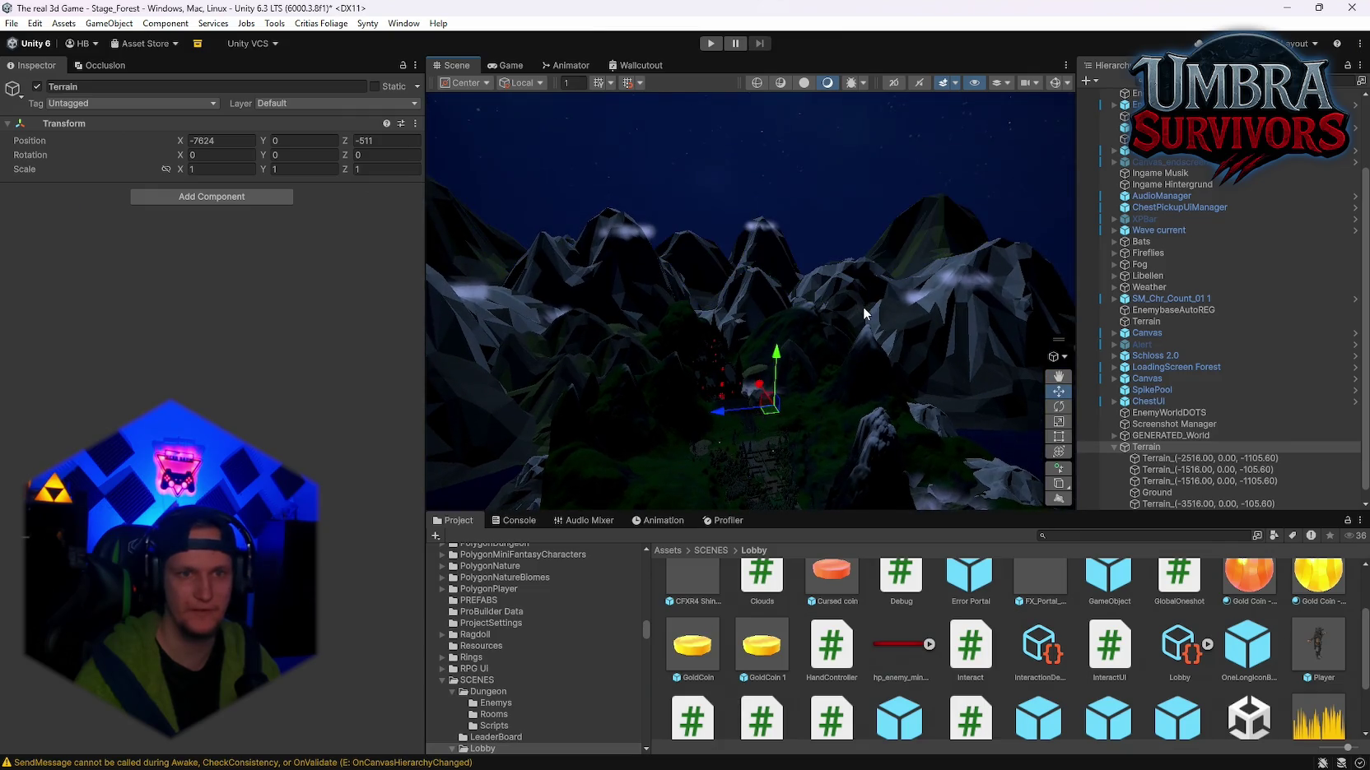
pyautogui.moveTo(860, 318); pyautogui.dragTo(877, 410)
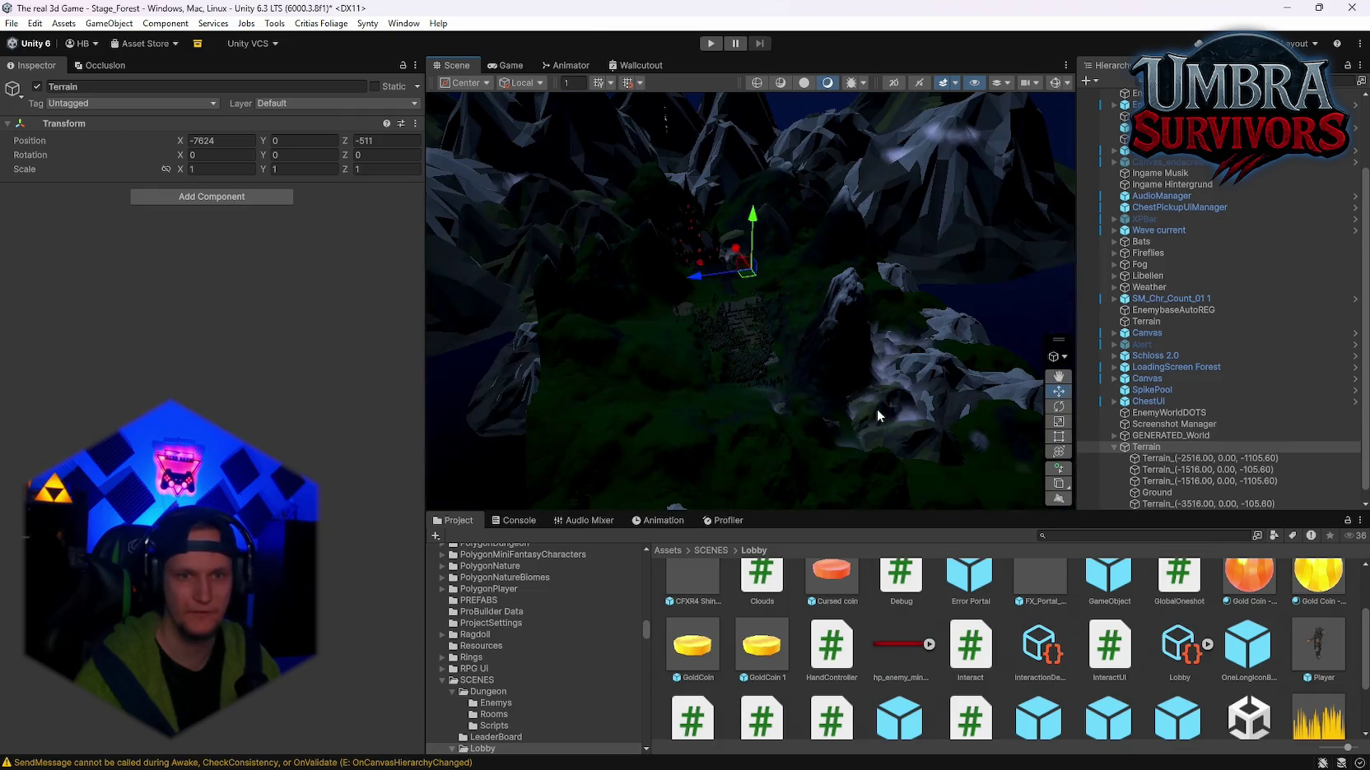
pyautogui.moveTo(856, 338); pyautogui.dragTo(866, 355)
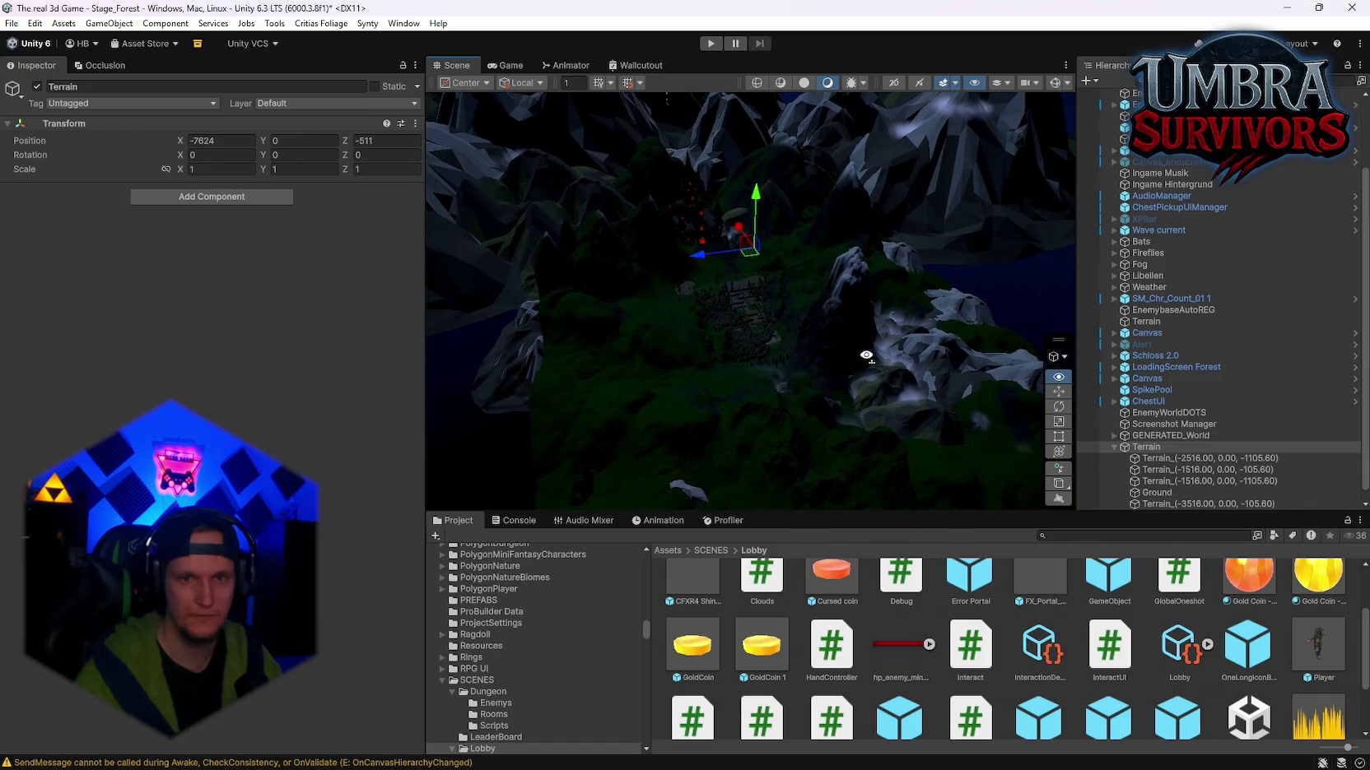
pyautogui.click(1147, 447)
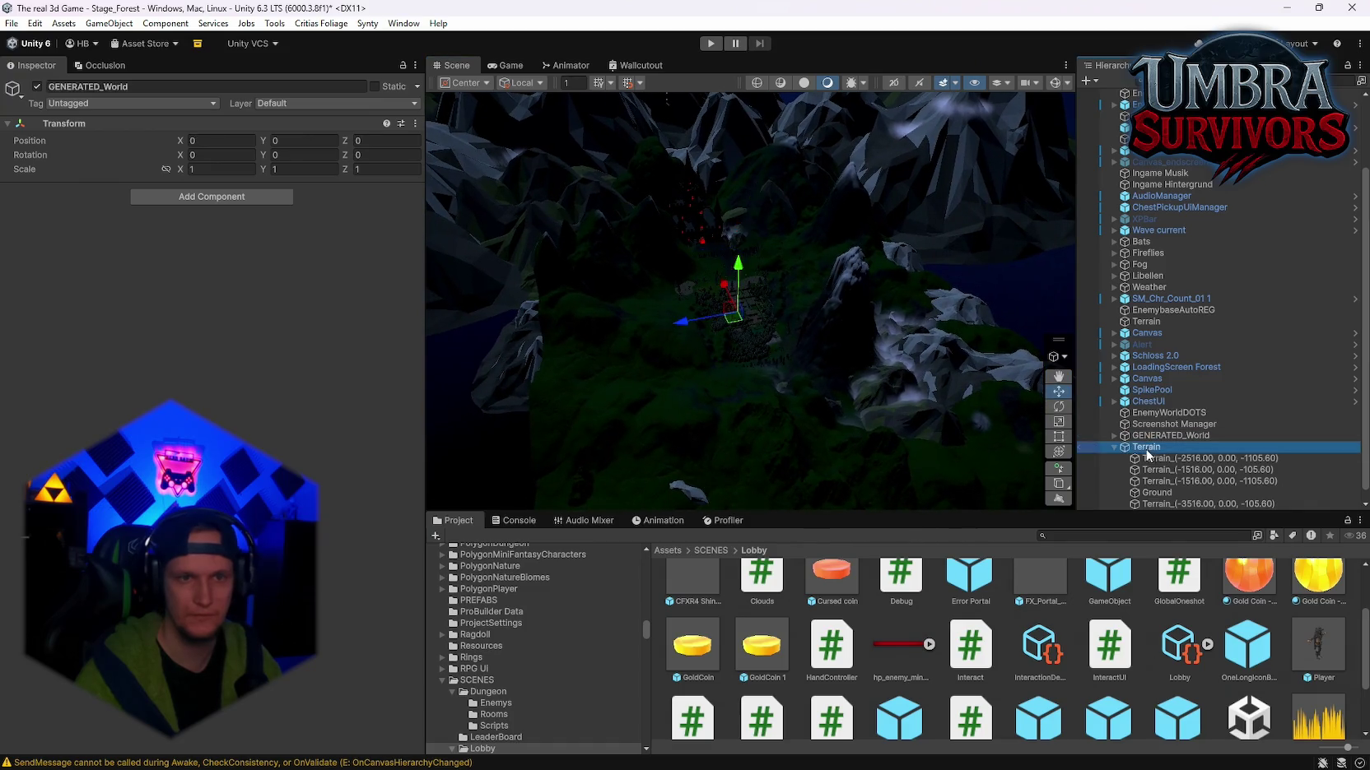
pyautogui.click(1062, 452)
pyautogui.moveTo(728, 288); pyautogui.dragTo(412, 314)
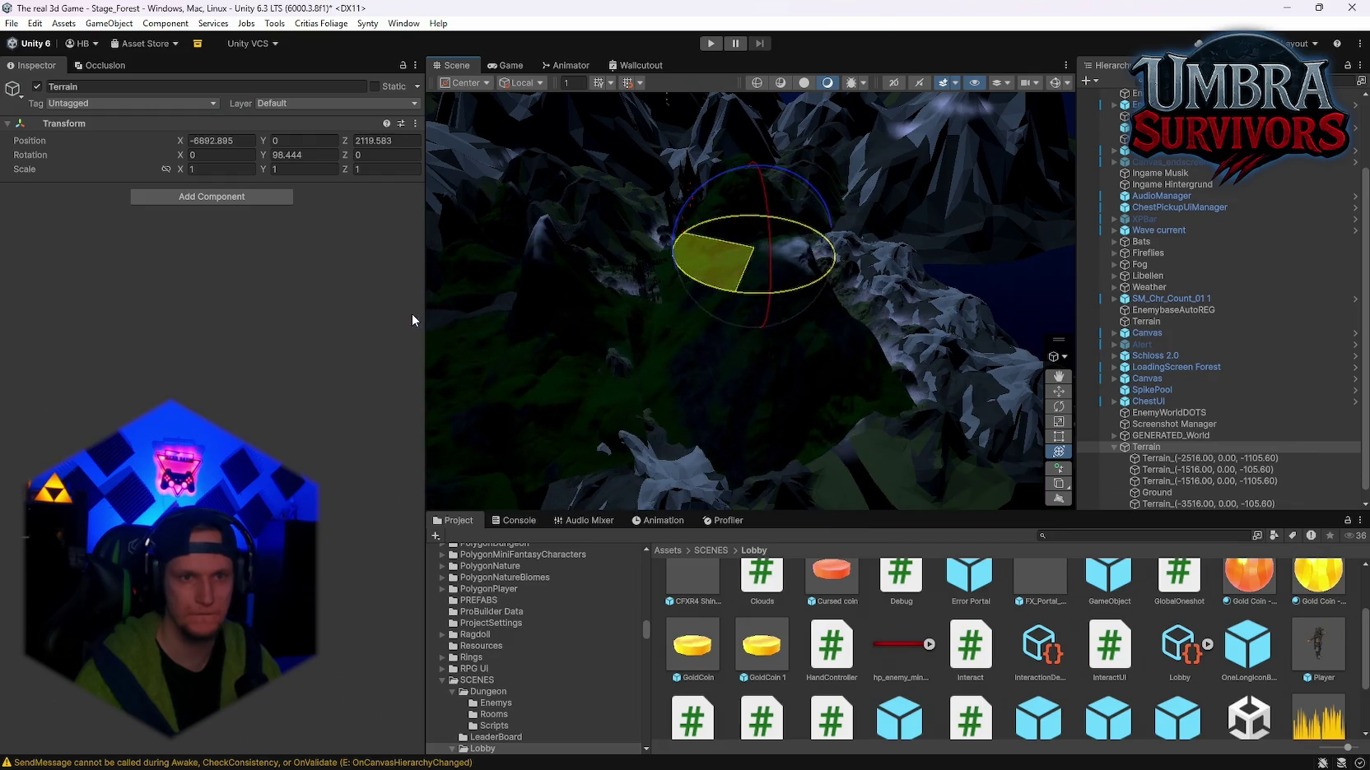
# Step: Undo both Terrain rotations and slide the group to X -6314, Y -241, Z 535
pyautogui.hotkey('ctrl', 'z')
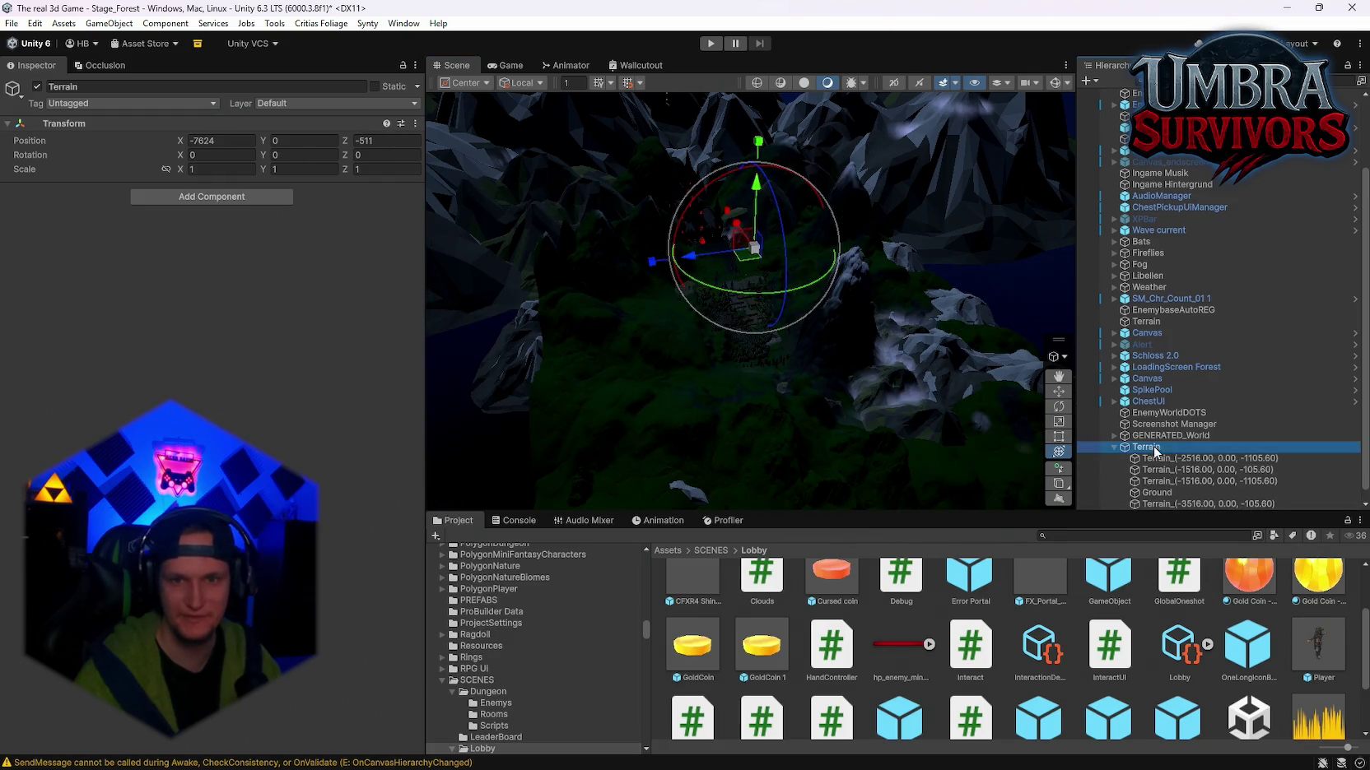
pyautogui.moveTo(732, 293)
pyautogui.mouseDown()
pyautogui.moveTo(11, 276)
pyautogui.moveTo(1035, 312)
pyautogui.moveTo(54, 316)
pyautogui.moveTo(1012, 315)
pyautogui.moveTo(991, 314)
pyautogui.mouseUp()
pyautogui.hotkey('ctrl', 'z')
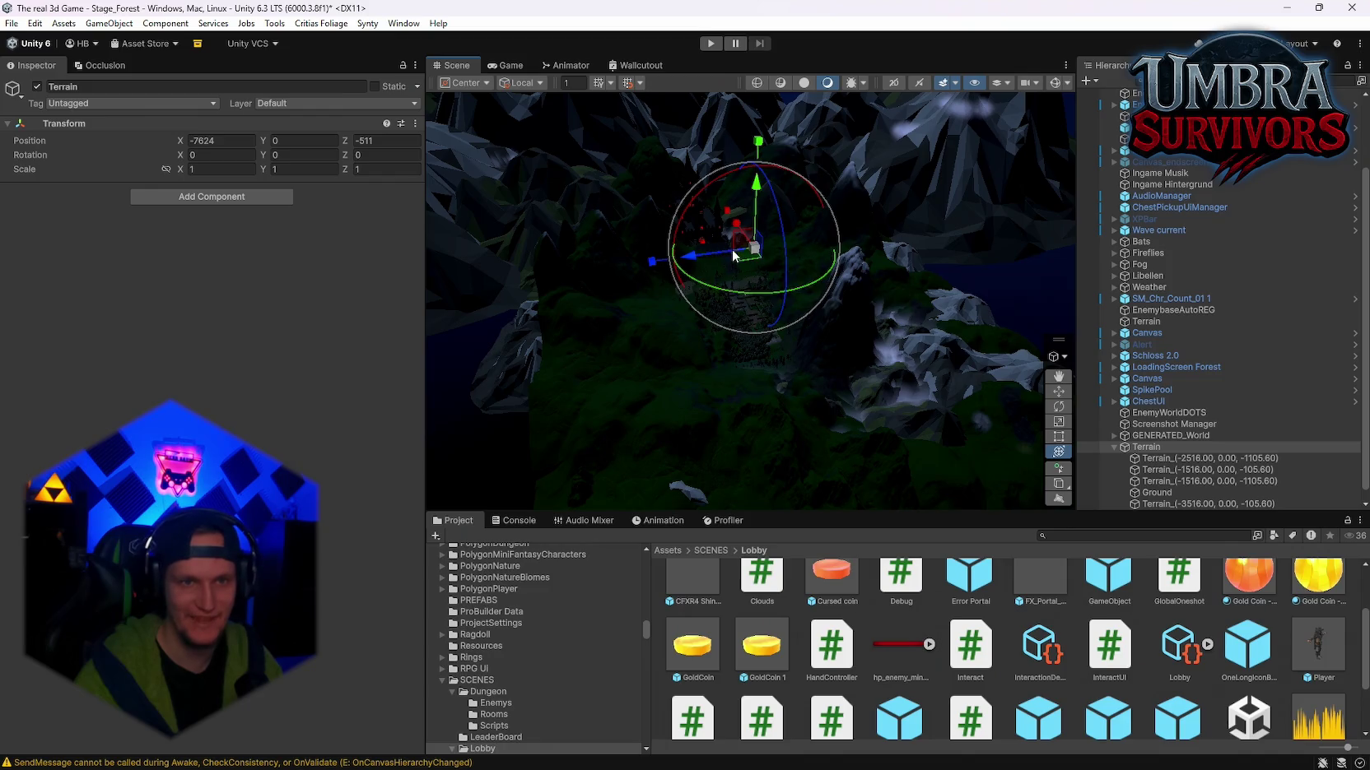
pyautogui.moveTo(735, 256)
pyautogui.mouseDown()
pyautogui.moveTo(625, 224)
pyautogui.moveTo(490, 247)
pyautogui.moveTo(713, 344)
pyautogui.moveTo(718, 284)
pyautogui.moveTo(494, 198)
pyautogui.moveTo(531, 196)
pyautogui.moveTo(543, 156)
pyautogui.mouseUp()
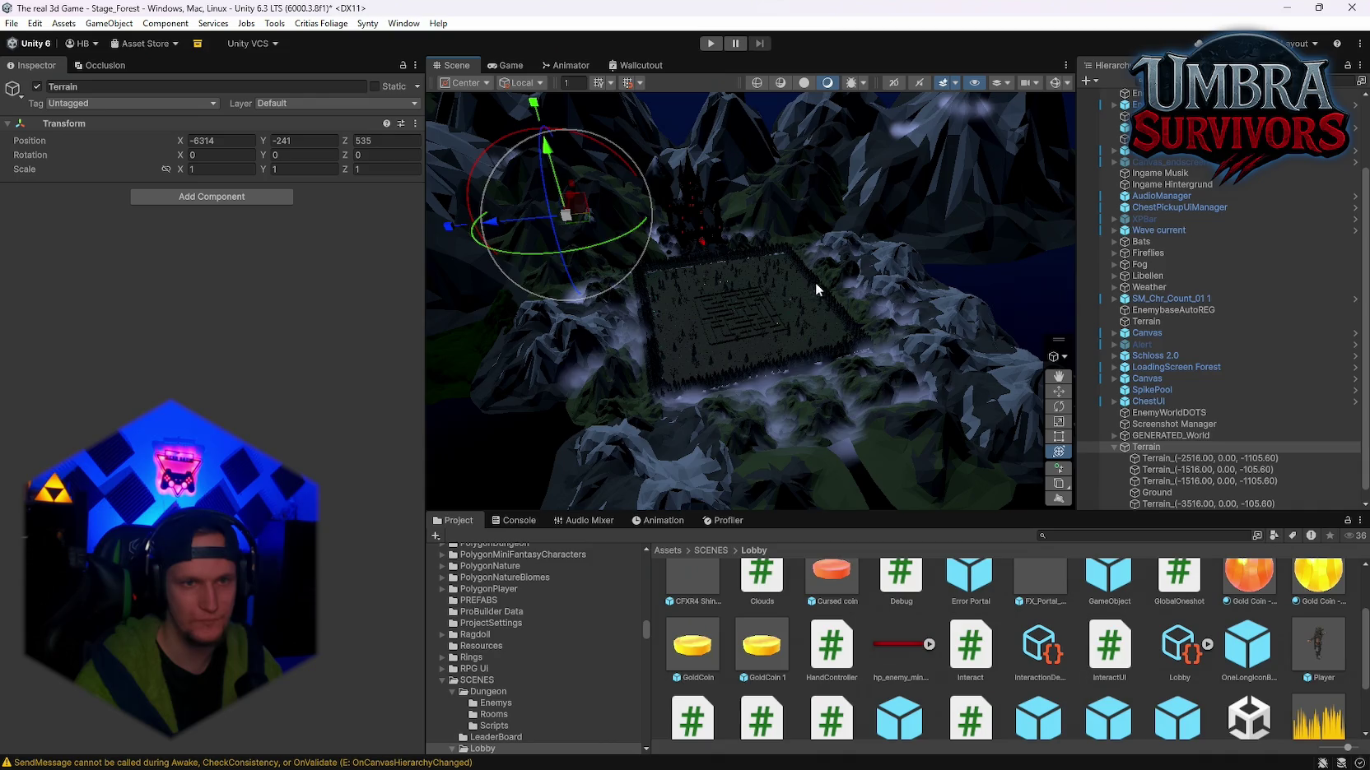
# Step: Frame the Terrain group and survey the maze, fog effects and mountains
pyautogui.moveTo(816, 282)
pyautogui.mouseDown()
pyautogui.moveTo(741, 269)
pyautogui.moveTo(722, 290)
pyautogui.moveTo(765, 305)
pyautogui.moveTo(758, 321)
pyautogui.mouseUp()
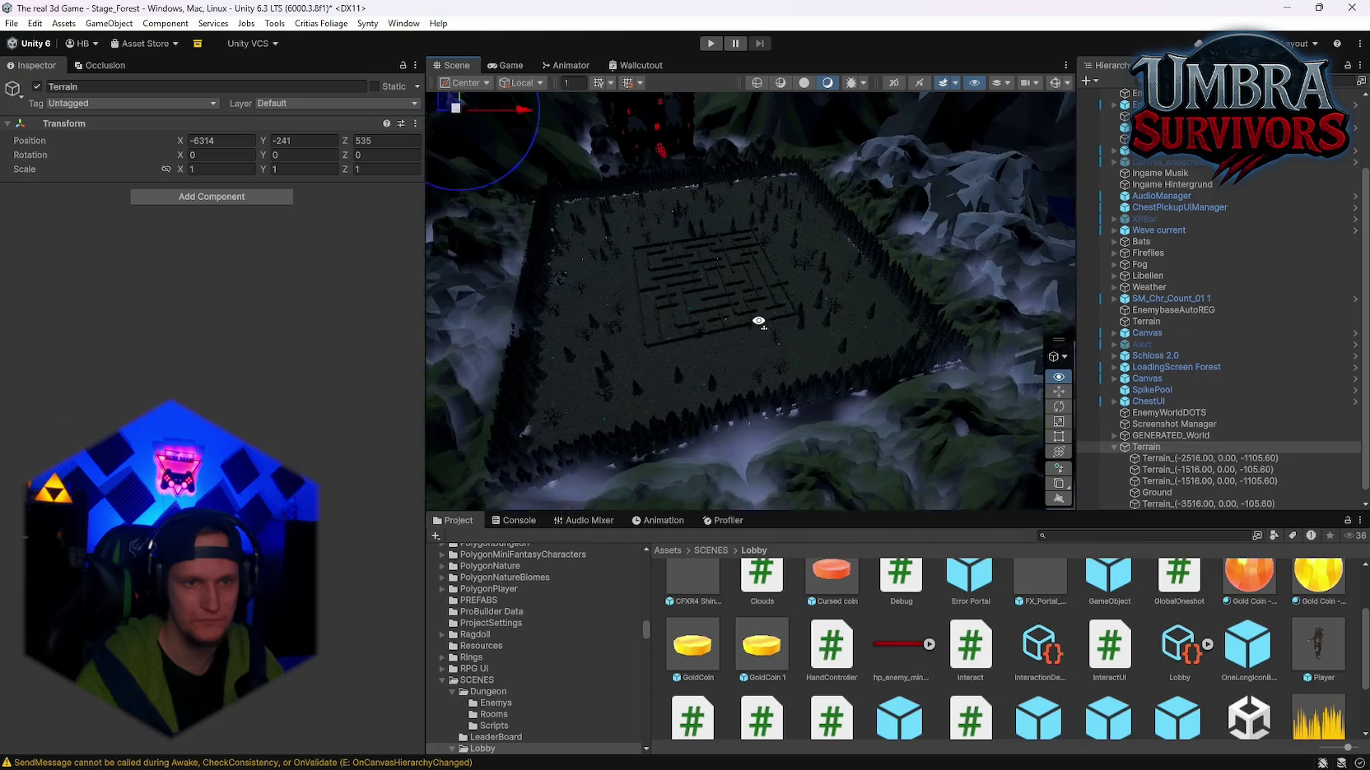
pyautogui.scroll(10, 758, 321)
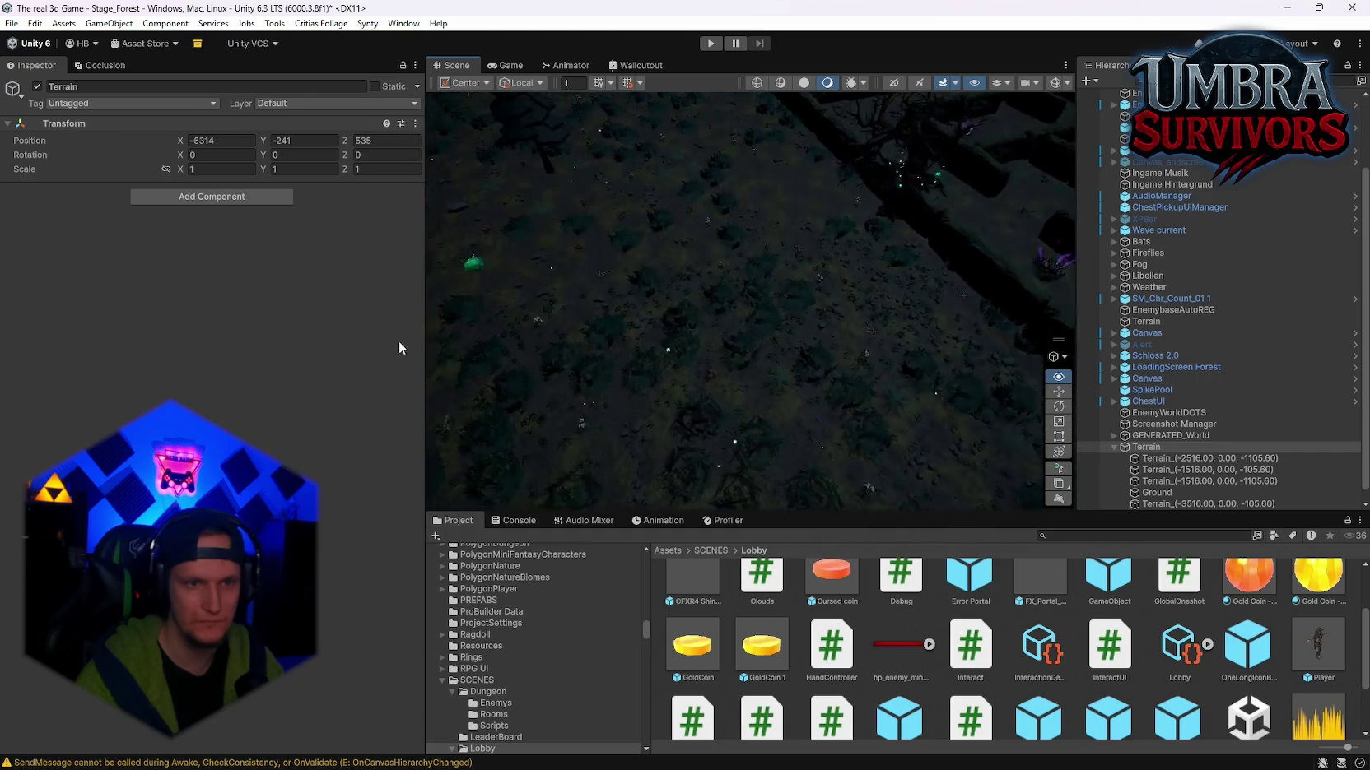
pyautogui.press('f')
pyautogui.moveTo(586, 176)
pyautogui.mouseDown()
pyautogui.moveTo(593, 140)
pyautogui.moveTo(659, 176)
pyautogui.mouseUp()
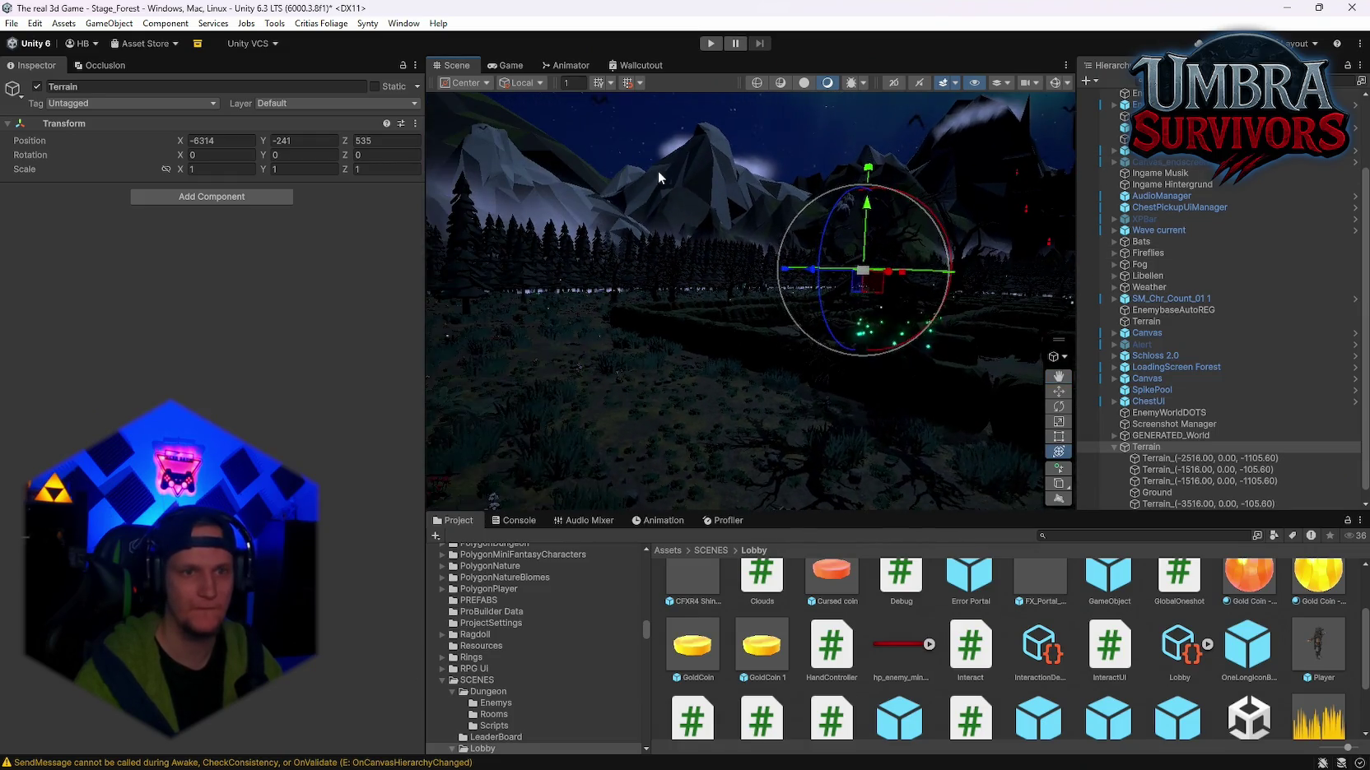
pyautogui.click(659, 173)
pyautogui.moveTo(834, 245); pyautogui.dragTo(745, 155)
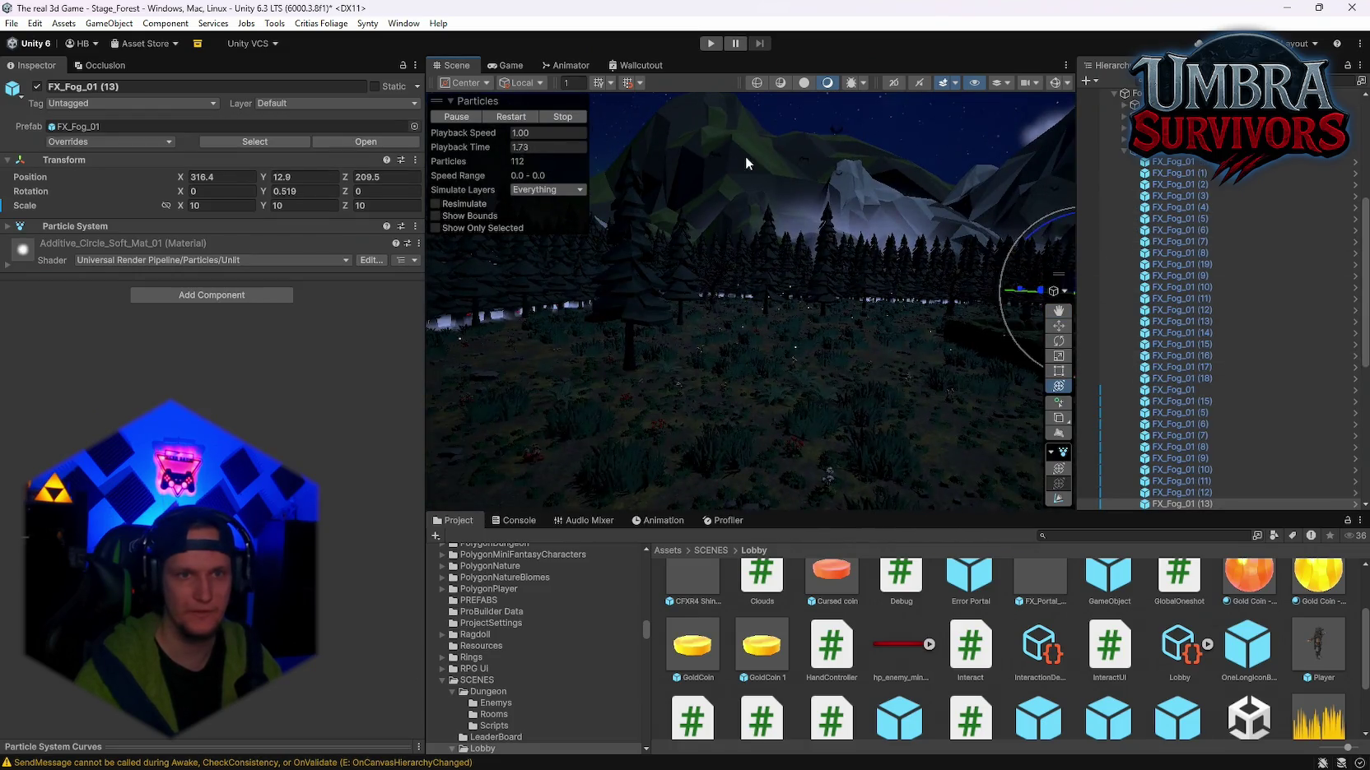
# Step: Inspect the fog effects and snowy mountains to locate the Schloss mountain pieces
pyautogui.click(860, 212)
pyautogui.click(703, 133)
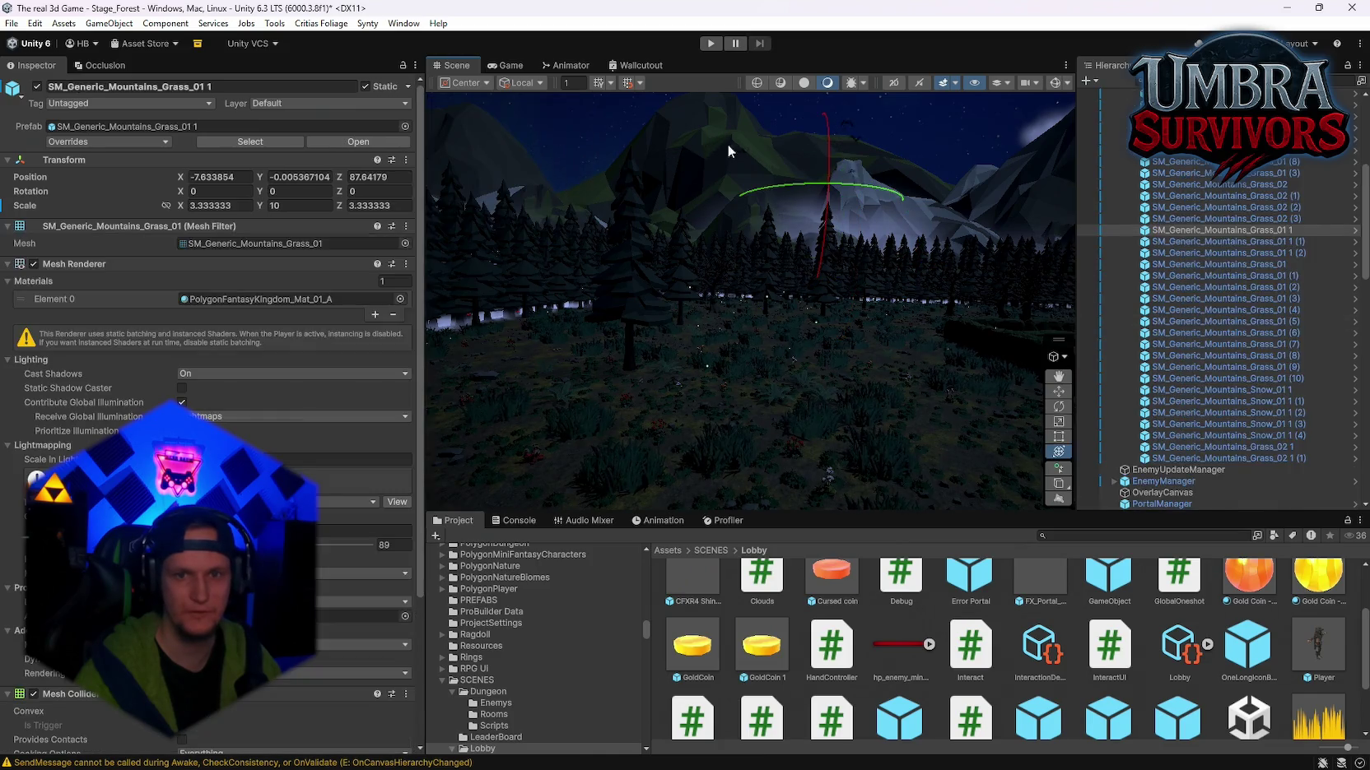
pyautogui.scroll(8, 1201, 338)
pyautogui.click(1175, 228)
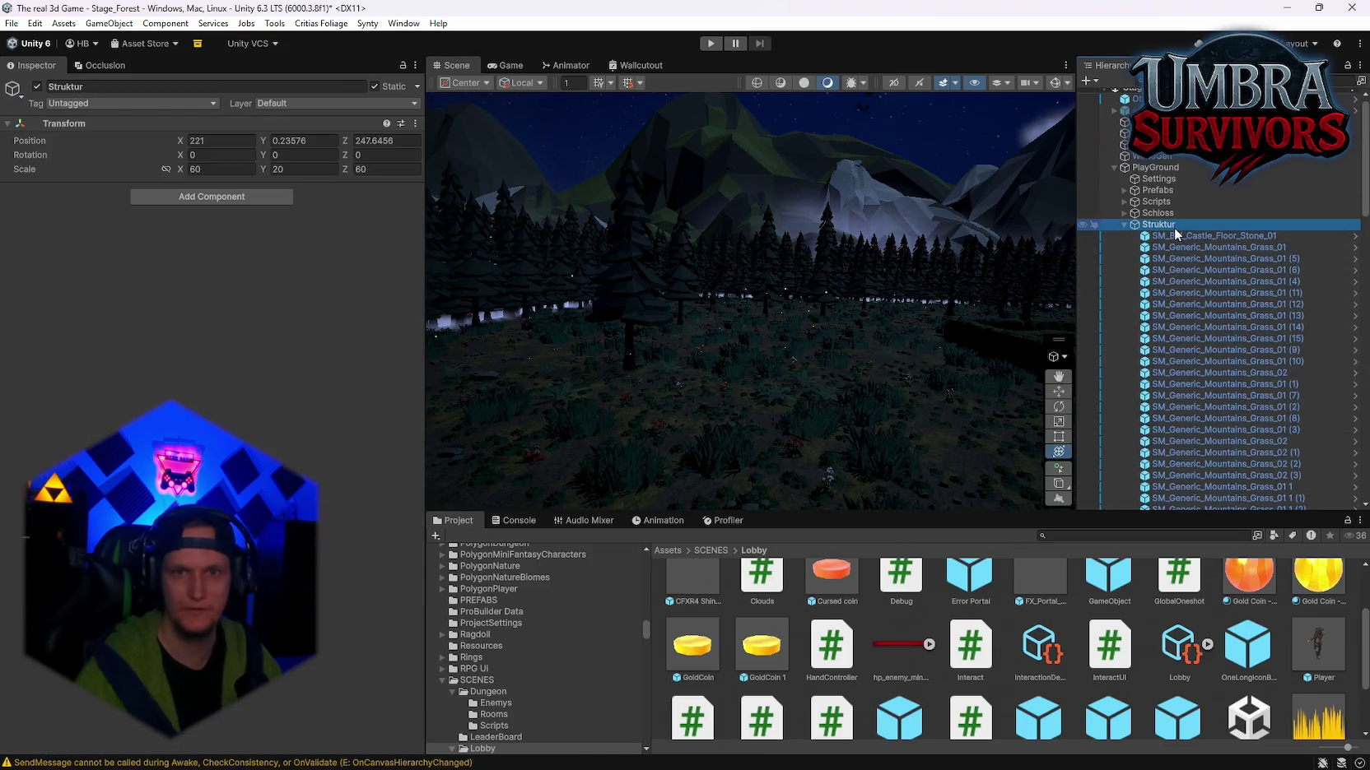
pyautogui.moveTo(824, 329)
pyautogui.mouseDown()
pyautogui.moveTo(782, 247)
pyautogui.moveTo(738, 201)
pyautogui.mouseUp()
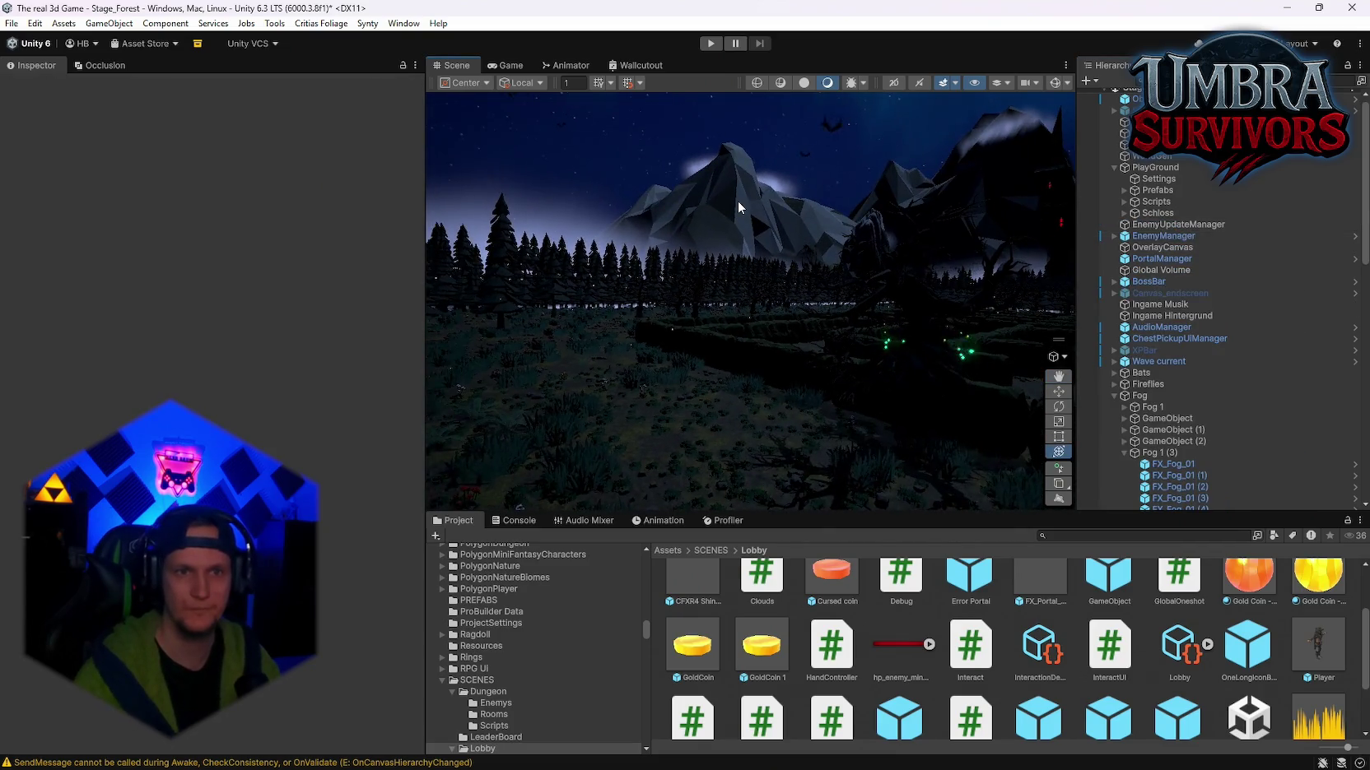
pyautogui.click(738, 204)
pyautogui.click(732, 171)
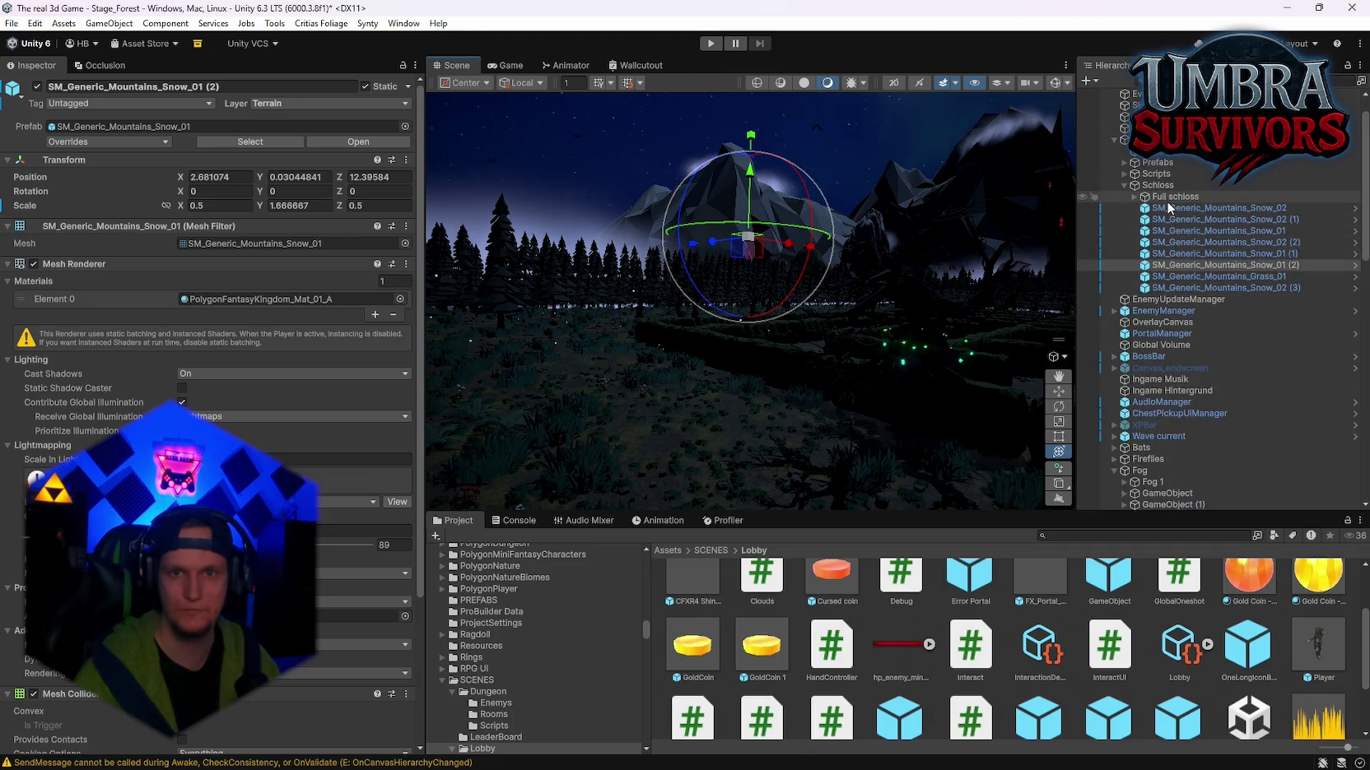
# Step: Delete the eight mountain pieces under Schloss and view the remaining castle
pyautogui.click(1172, 208)
pyautogui.keyDown('shift'); pyautogui.click(1193, 289); pyautogui.keyUp('shift')
pyautogui.press('Delete')
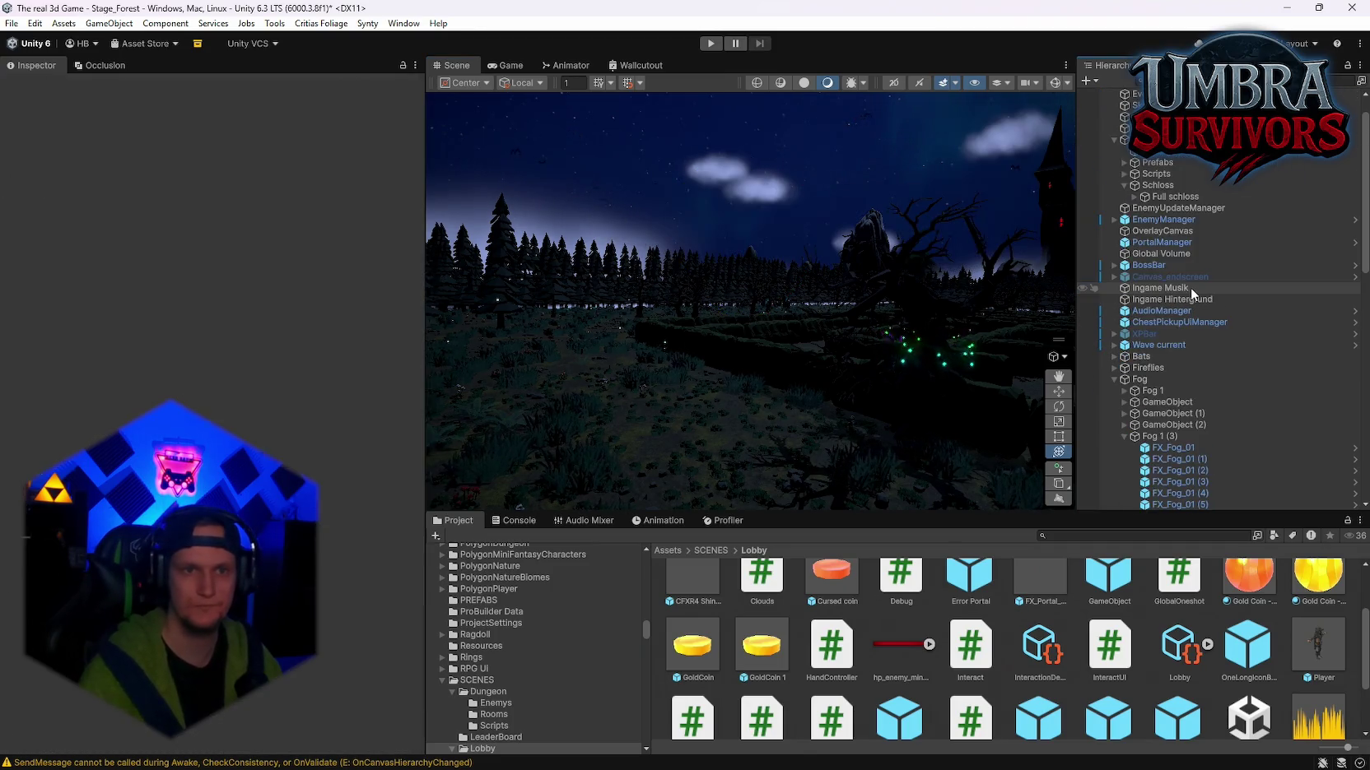
pyautogui.moveTo(736, 255)
pyautogui.mouseDown()
pyautogui.moveTo(900, 295)
pyautogui.moveTo(902, 324)
pyautogui.moveTo(861, 346)
pyautogui.mouseUp()
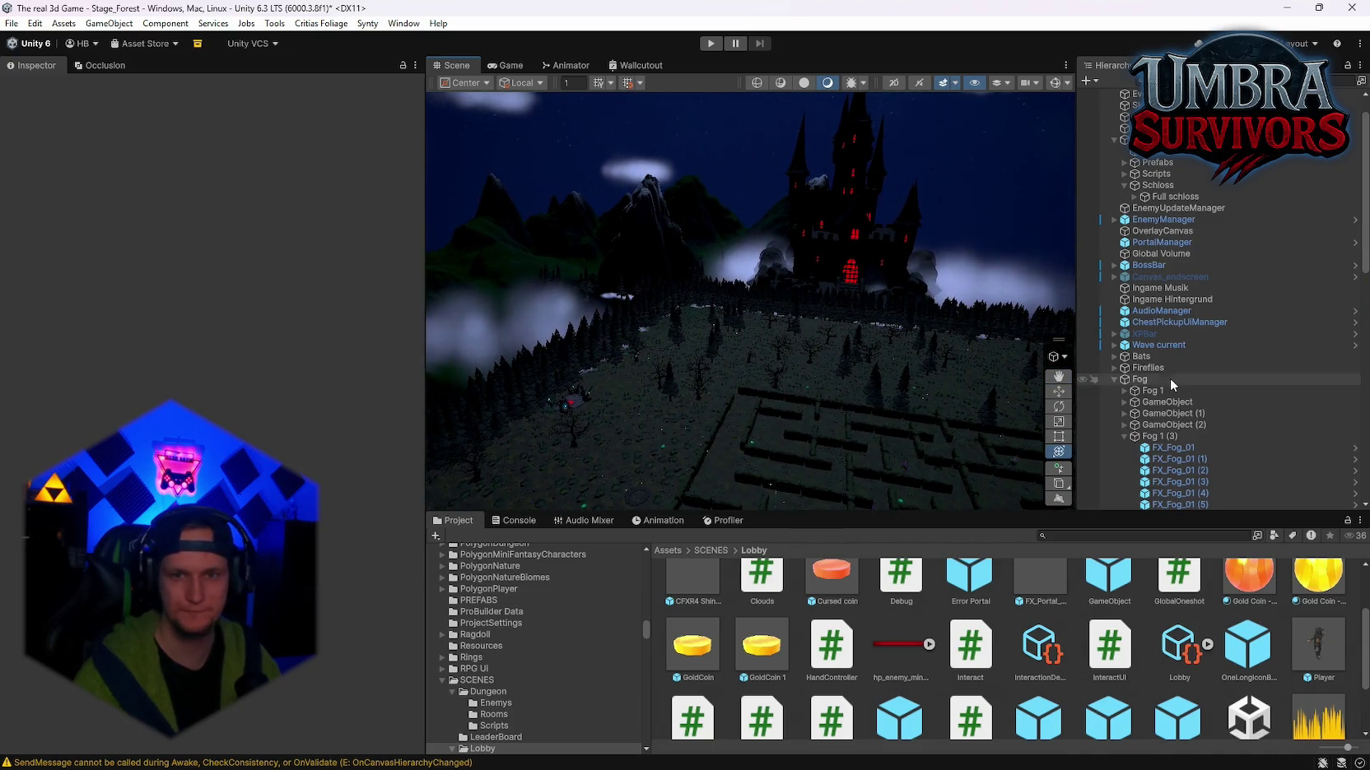
pyautogui.scroll(-10, 1173, 399)
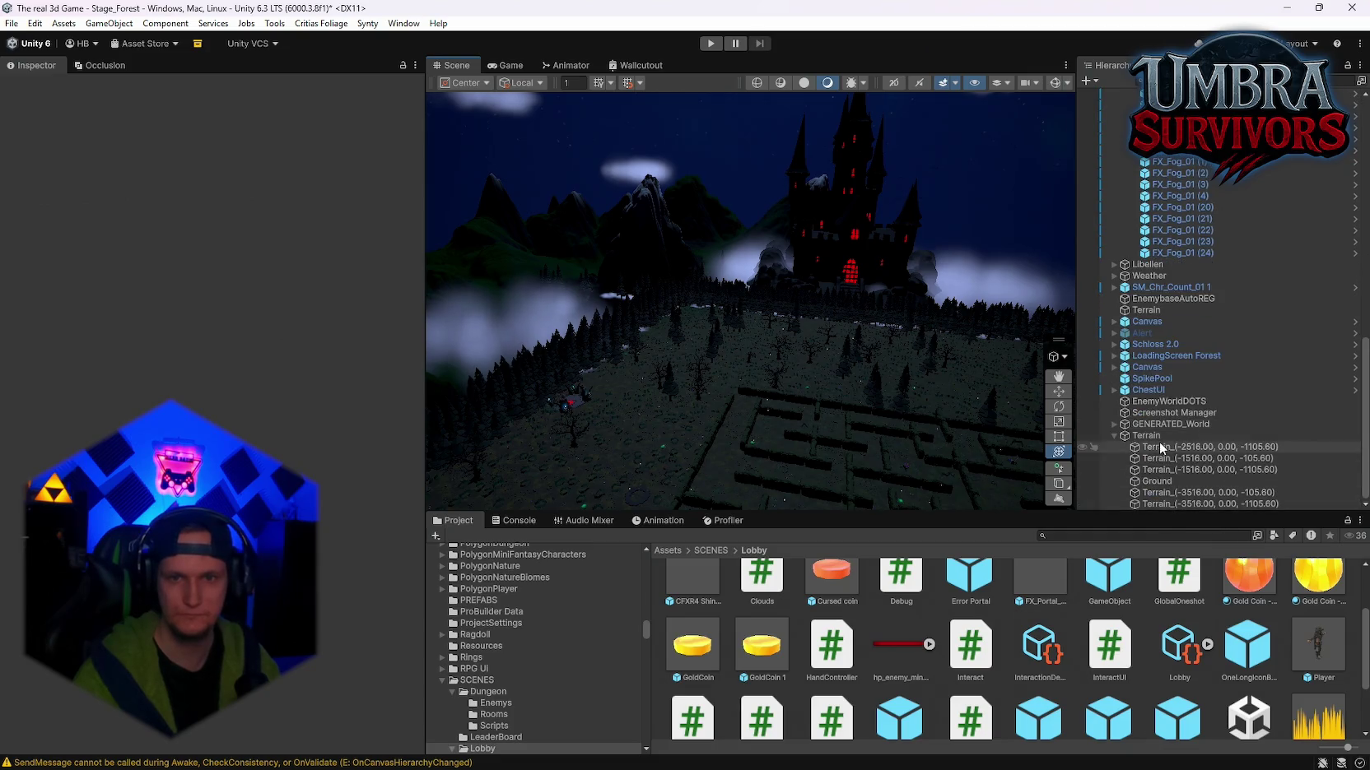
pyautogui.click(1146, 435)
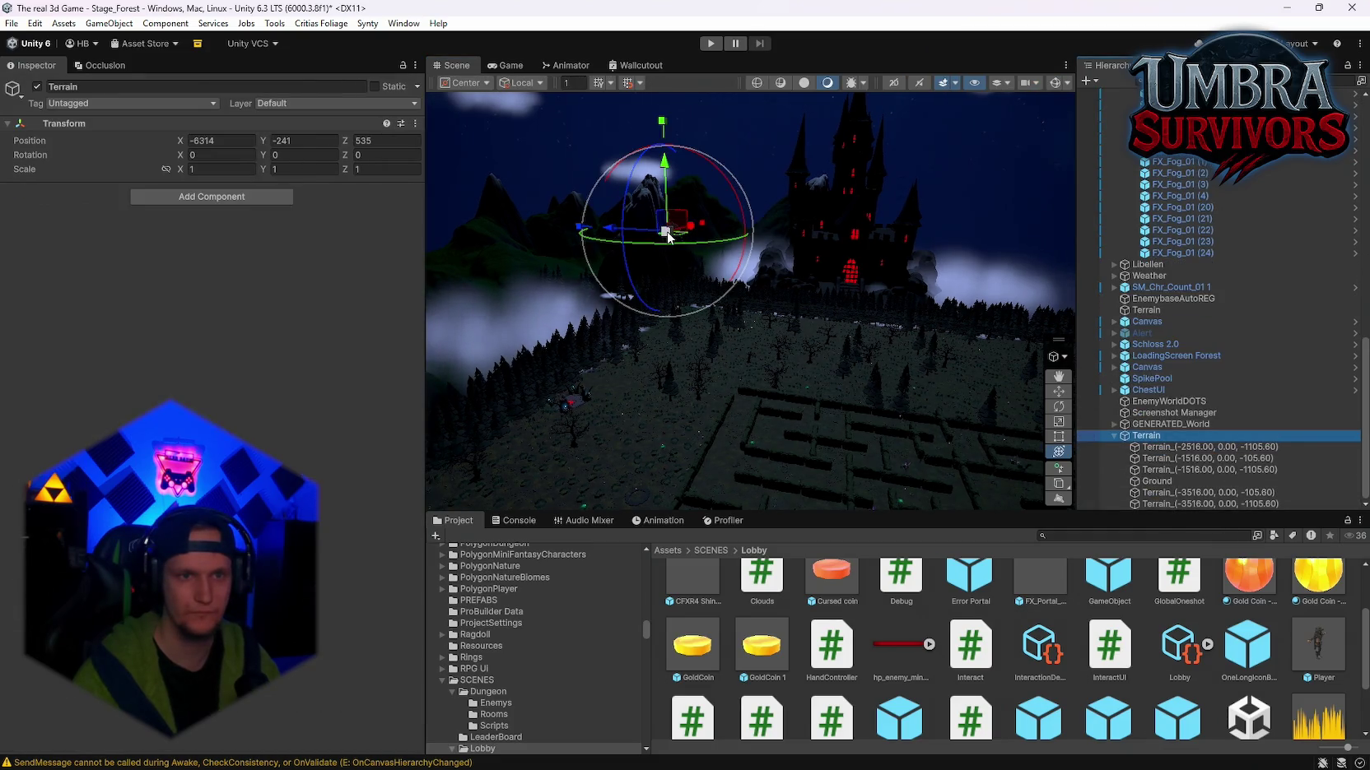
# Step: Undo an accidental Terrain scaling and inspect the individual terrain tiles
pyautogui.moveTo(667, 236); pyautogui.dragTo(673, 235)
pyautogui.hotkey('ctrl', 'z')
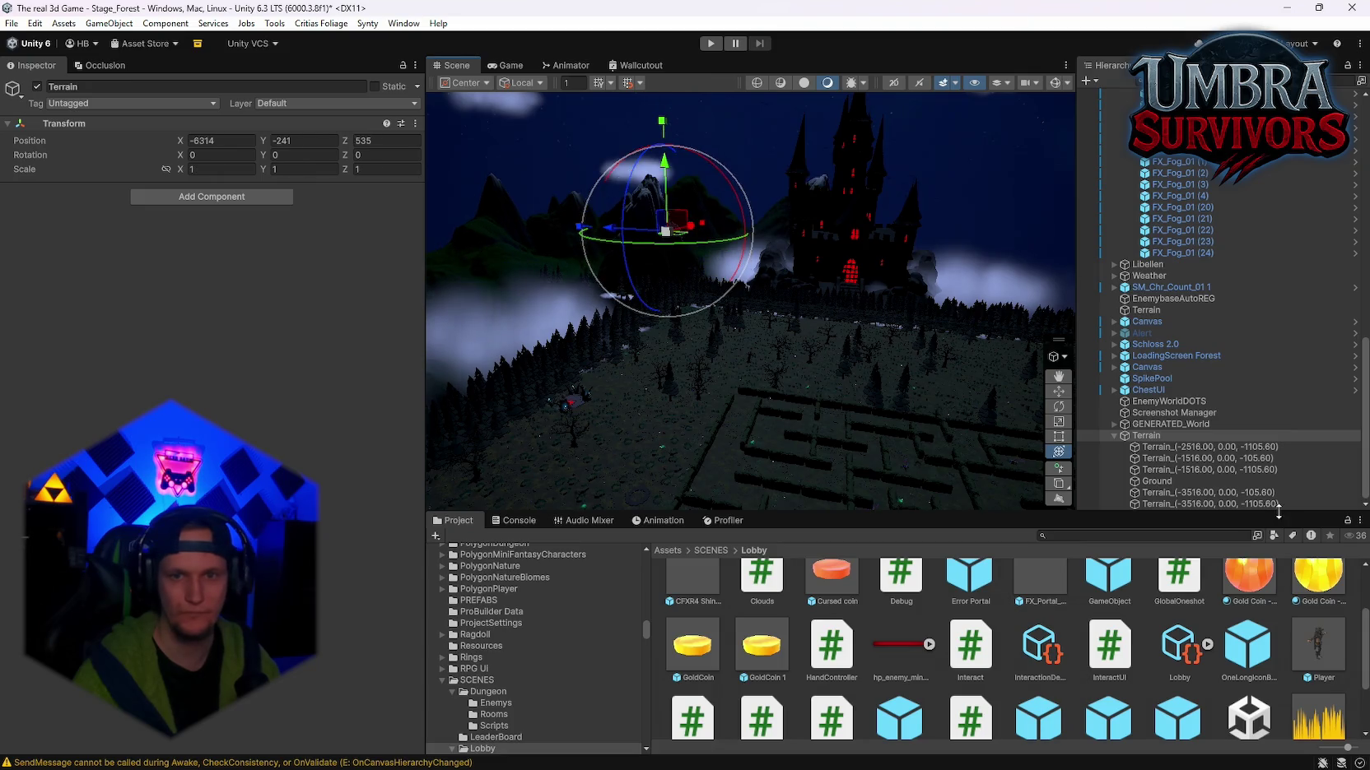
pyautogui.click(1169, 504)
pyautogui.moveTo(860, 335); pyautogui.dragTo(815, 344)
pyautogui.click(1155, 493)
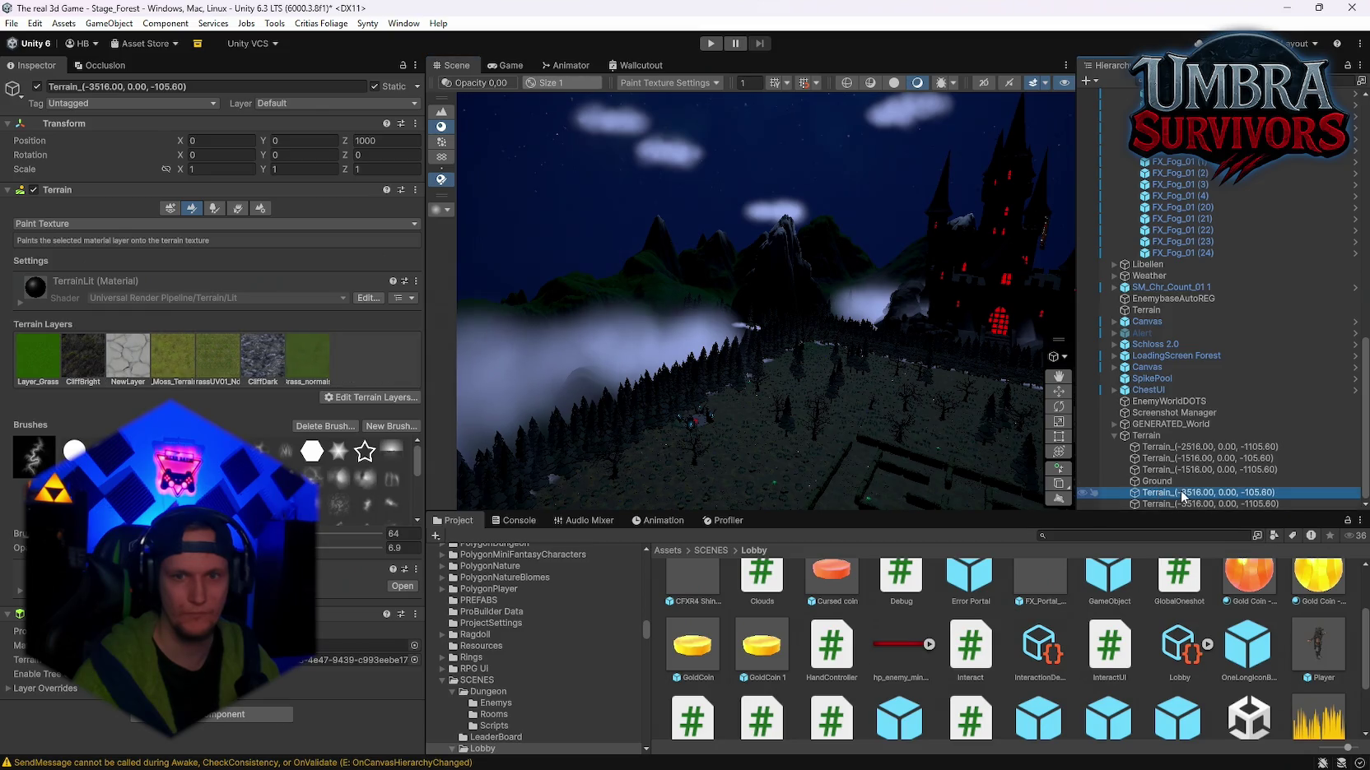
pyautogui.moveTo(946, 395)
pyautogui.mouseDown()
pyautogui.moveTo(963, 387)
pyautogui.moveTo(985, 415)
pyautogui.mouseUp()
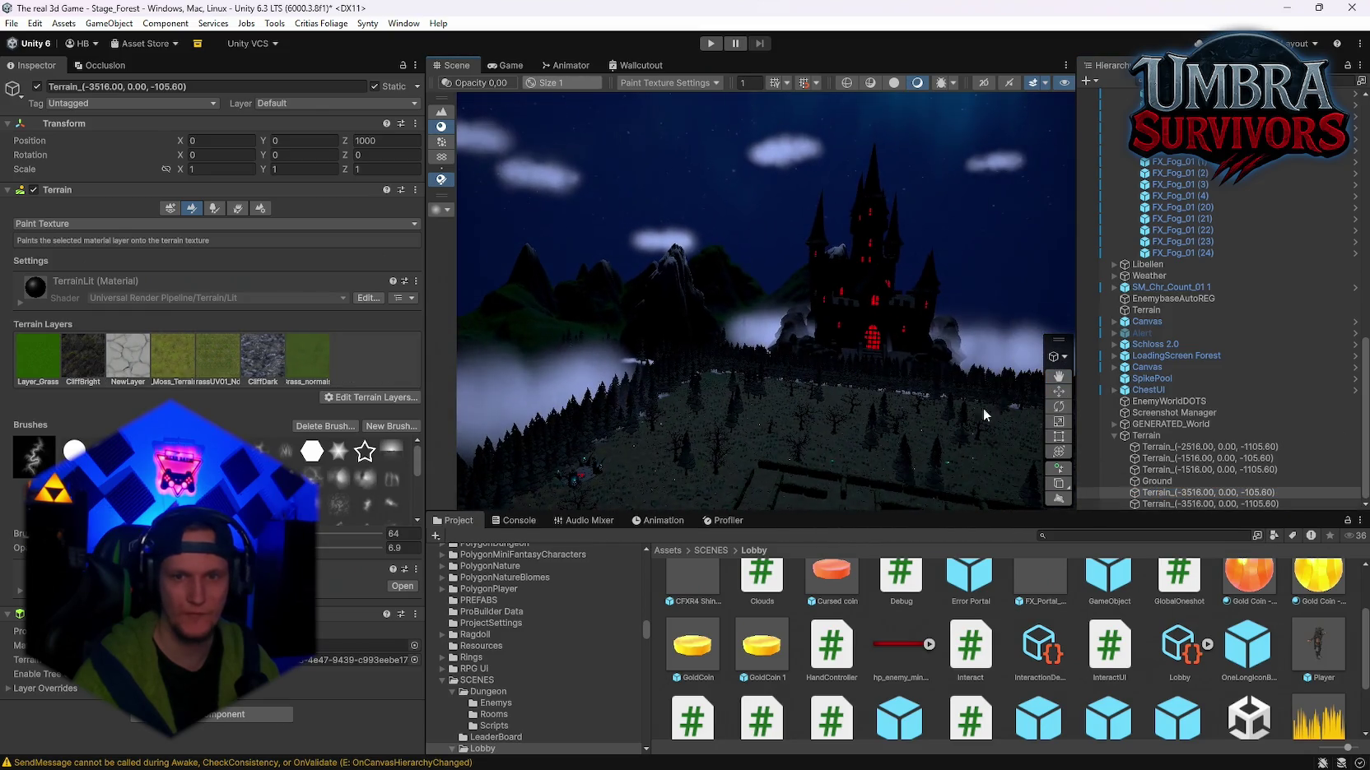
pyautogui.click(1059, 392)
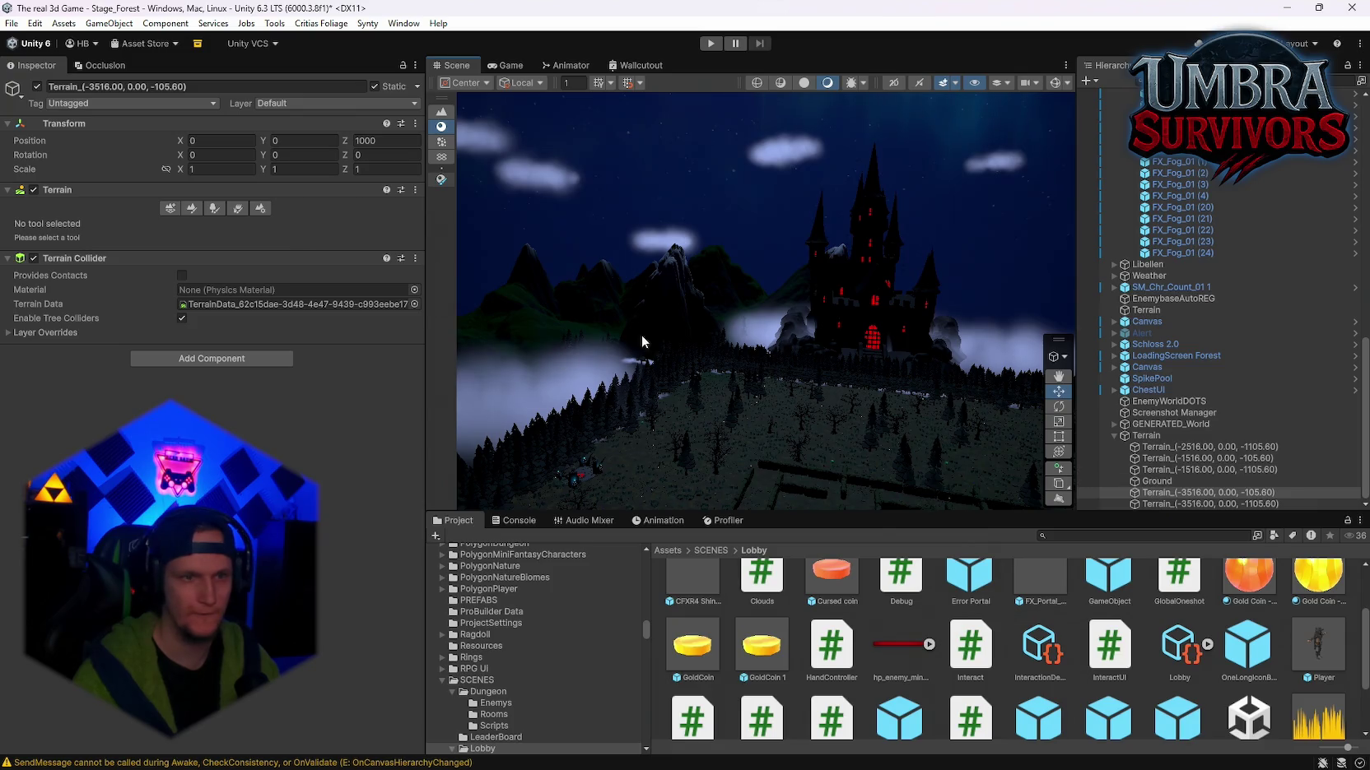
pyautogui.press('f')
# Step: Check the remaining tiles and Ground, ending on Terrain_(-3516.00, 0.00, -1105.60)
pyautogui.click(1165, 471)
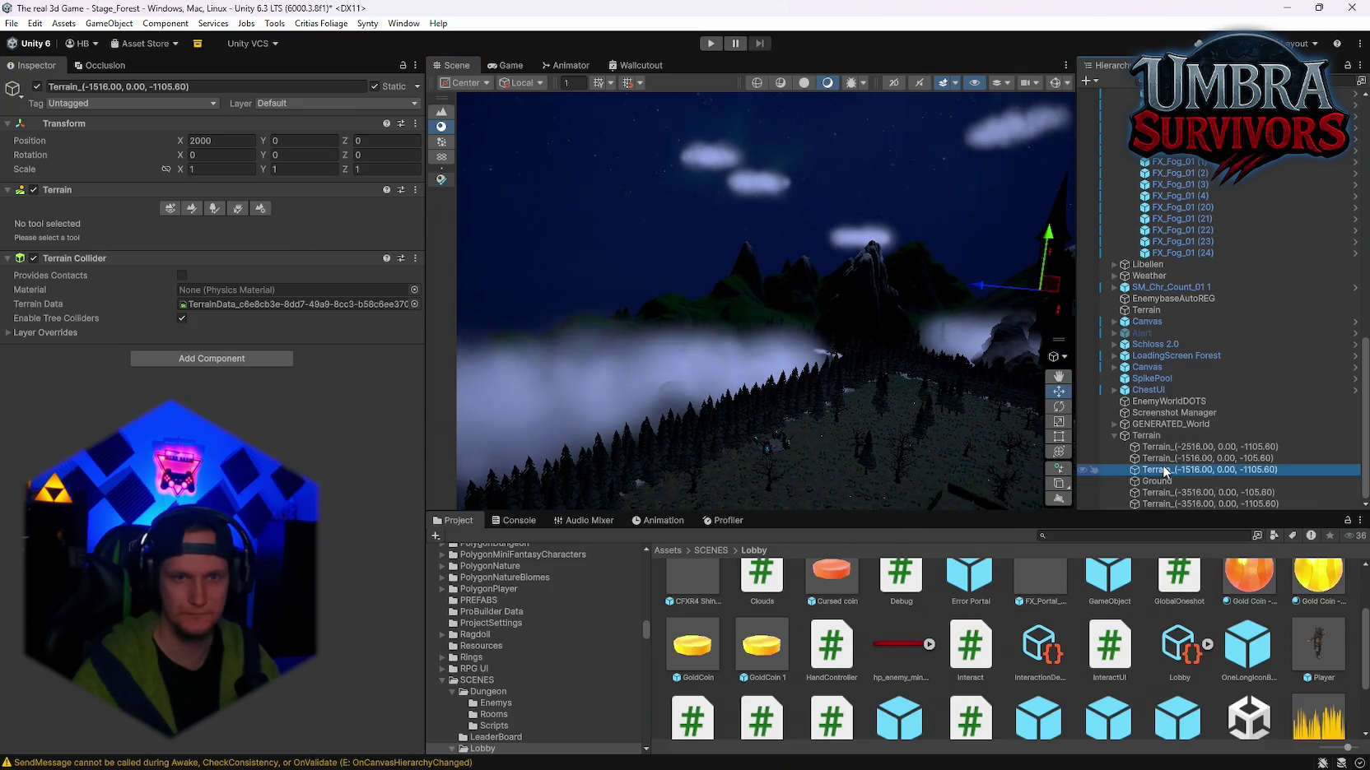
pyautogui.click(1009, 286)
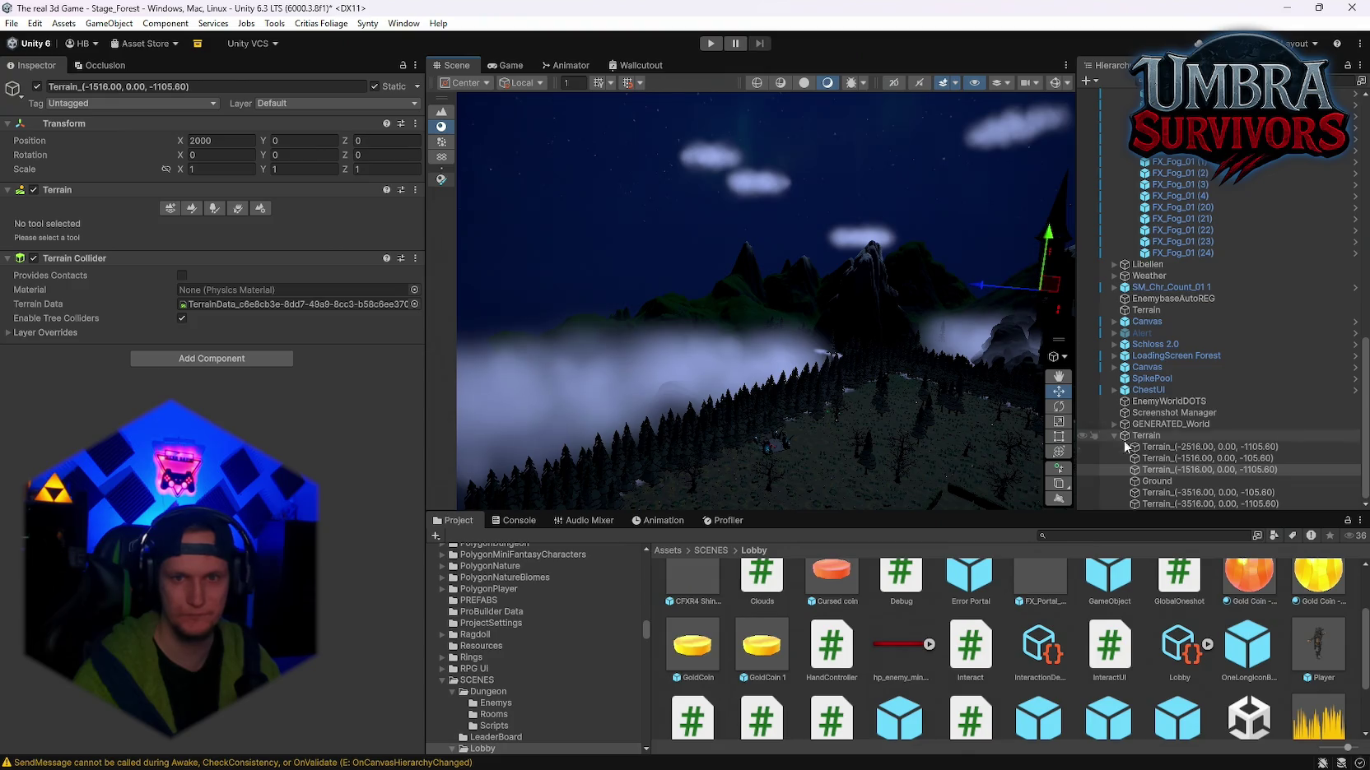
pyautogui.click(1161, 458)
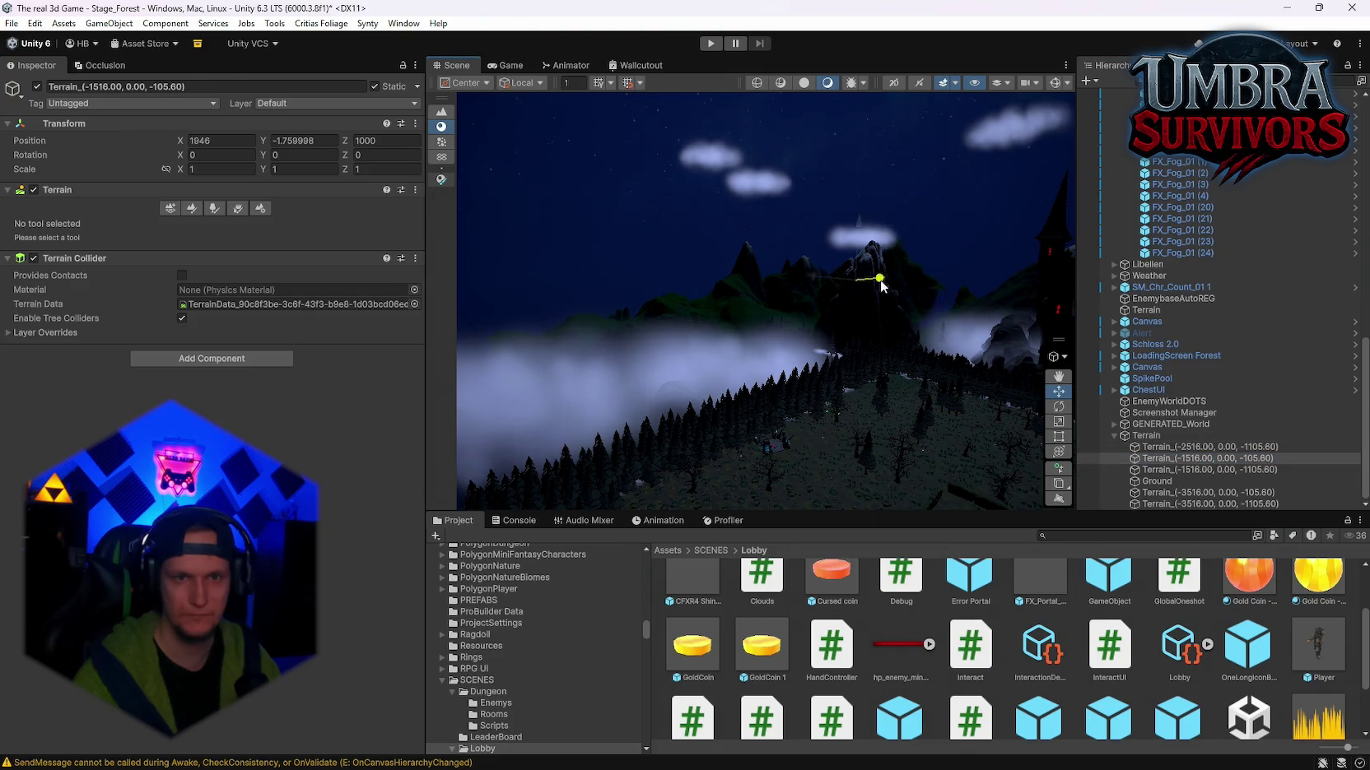
pyautogui.click(1170, 448)
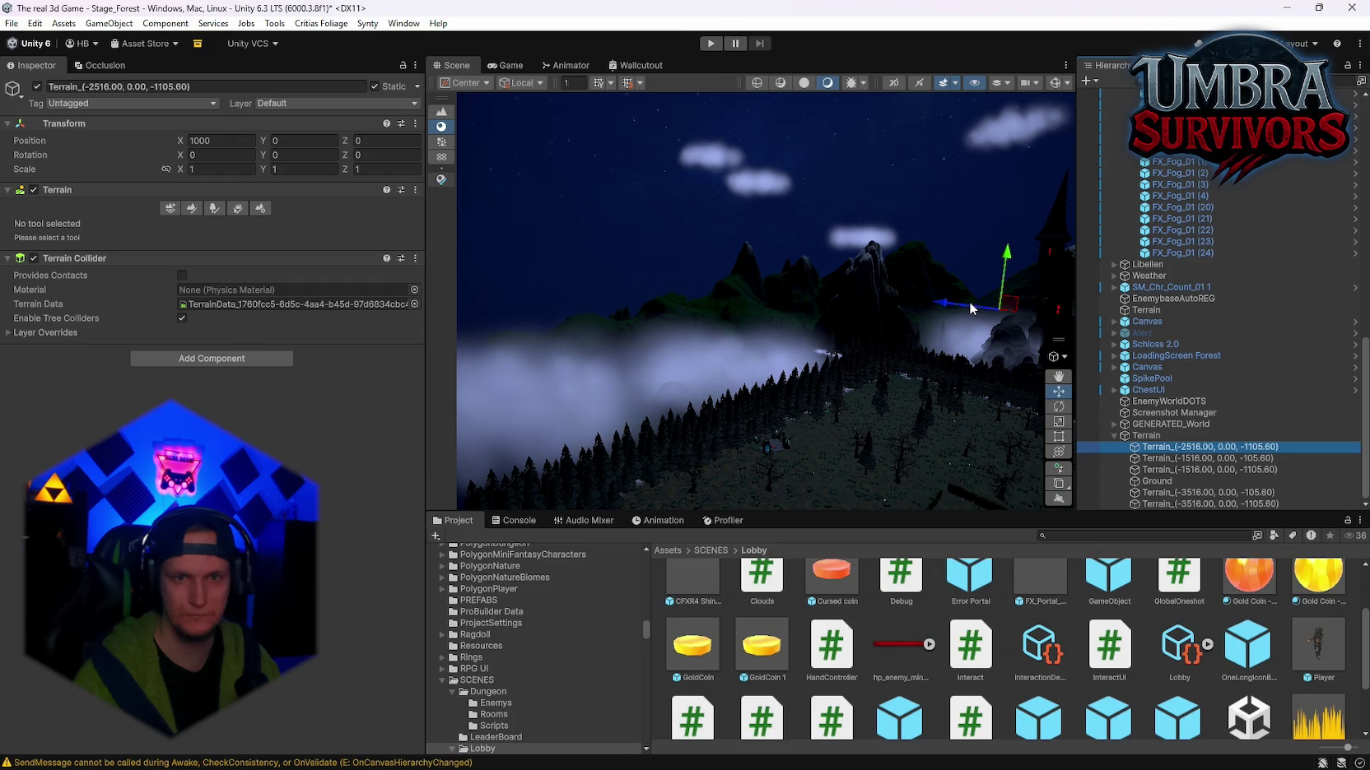
pyautogui.click(1156, 482)
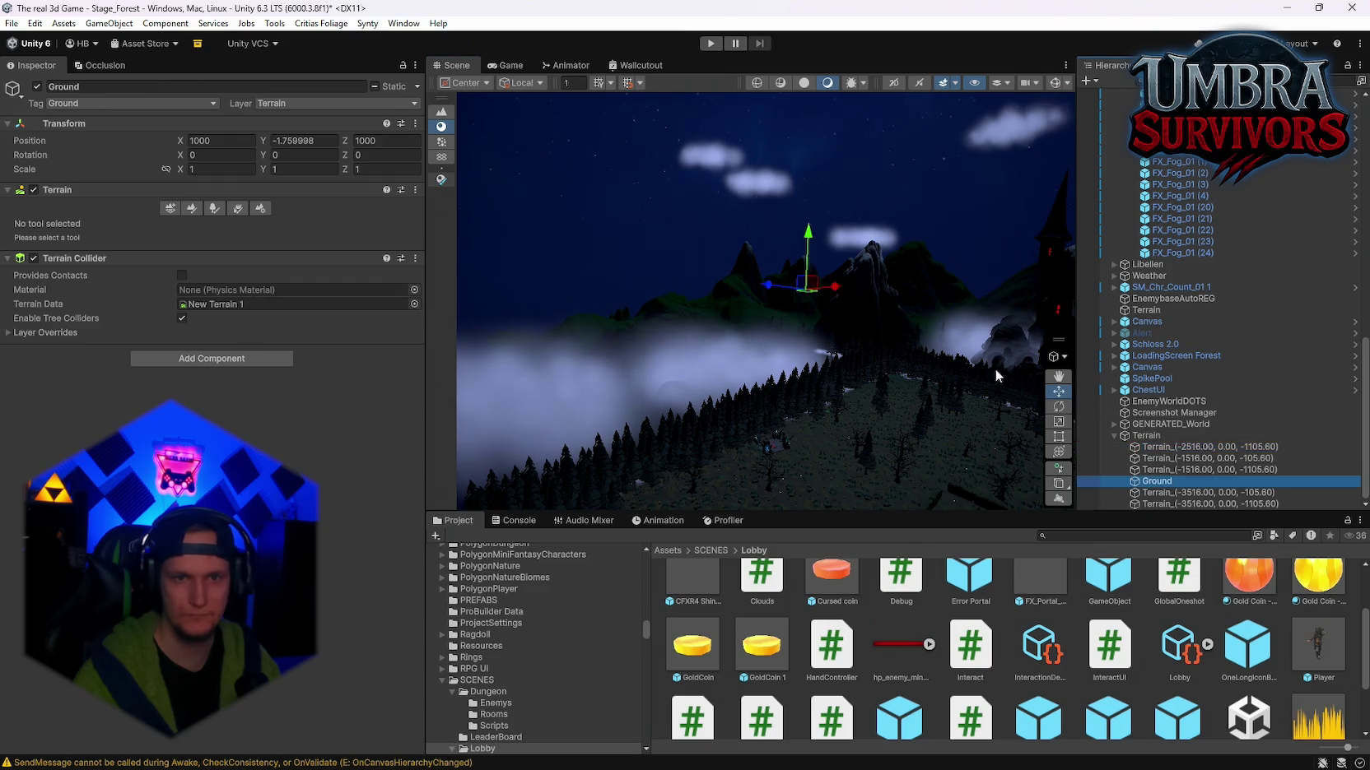
pyautogui.press('Down')
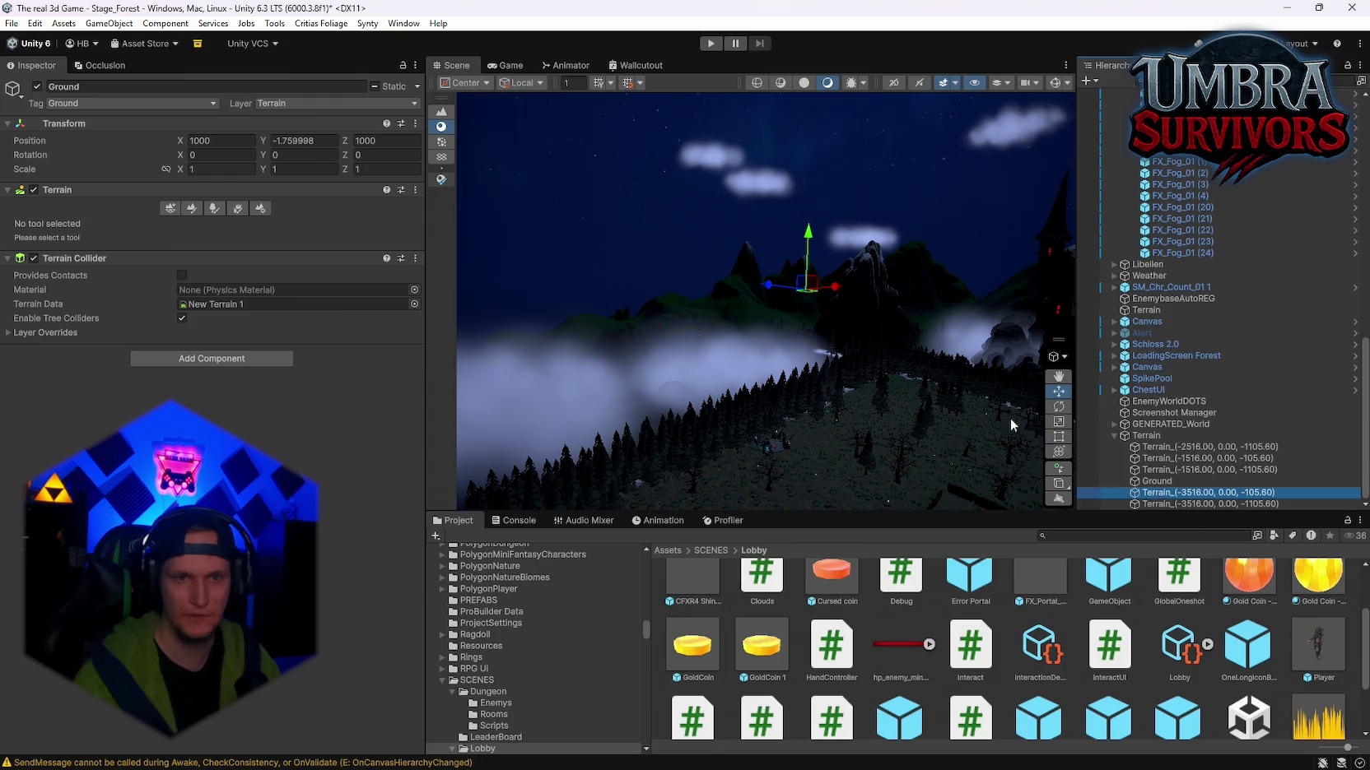
pyautogui.click(1172, 503)
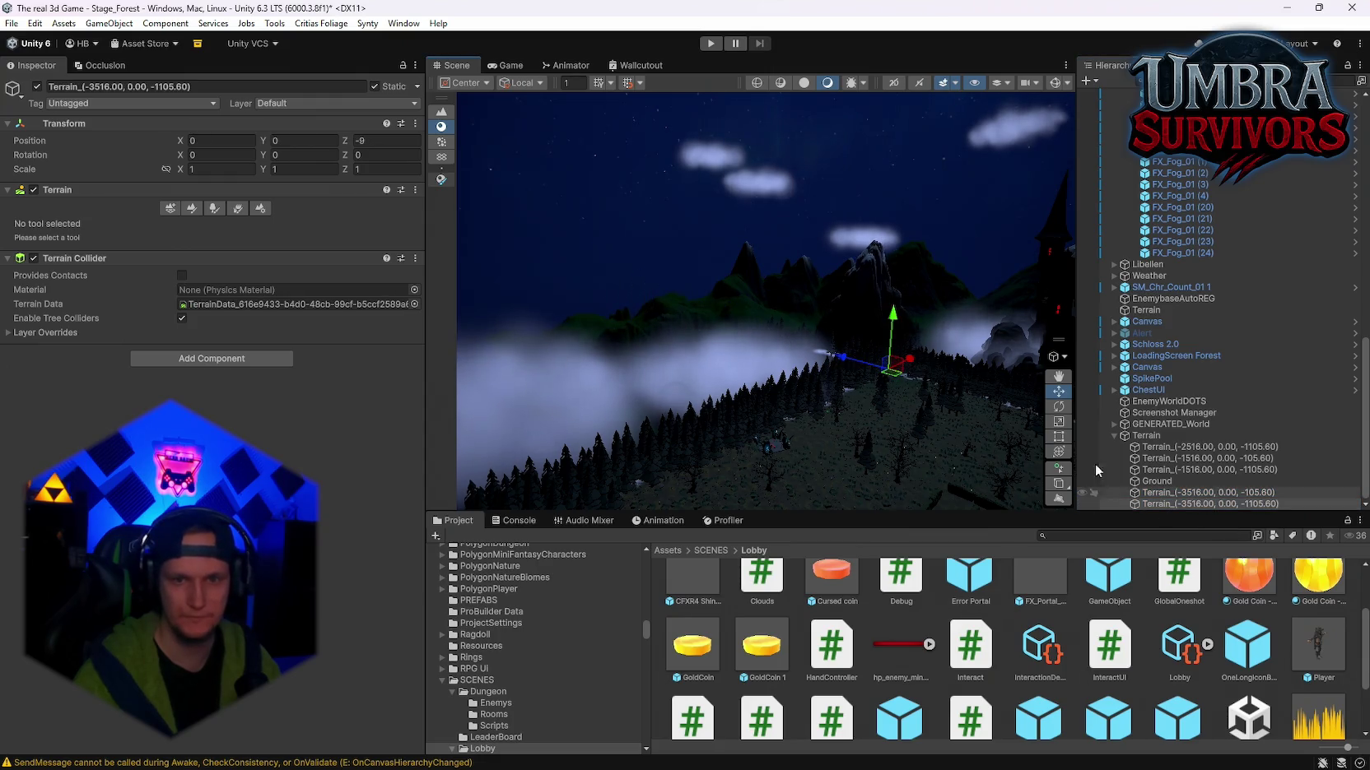
# Step: Slide the Terrain_(-3516.00, 0.00, -1105.60) tile across the ground toward the maze
pyautogui.moveTo(844, 385)
pyautogui.mouseDown()
pyautogui.moveTo(594, 487)
pyautogui.moveTo(794, 388)
pyautogui.mouseUp()
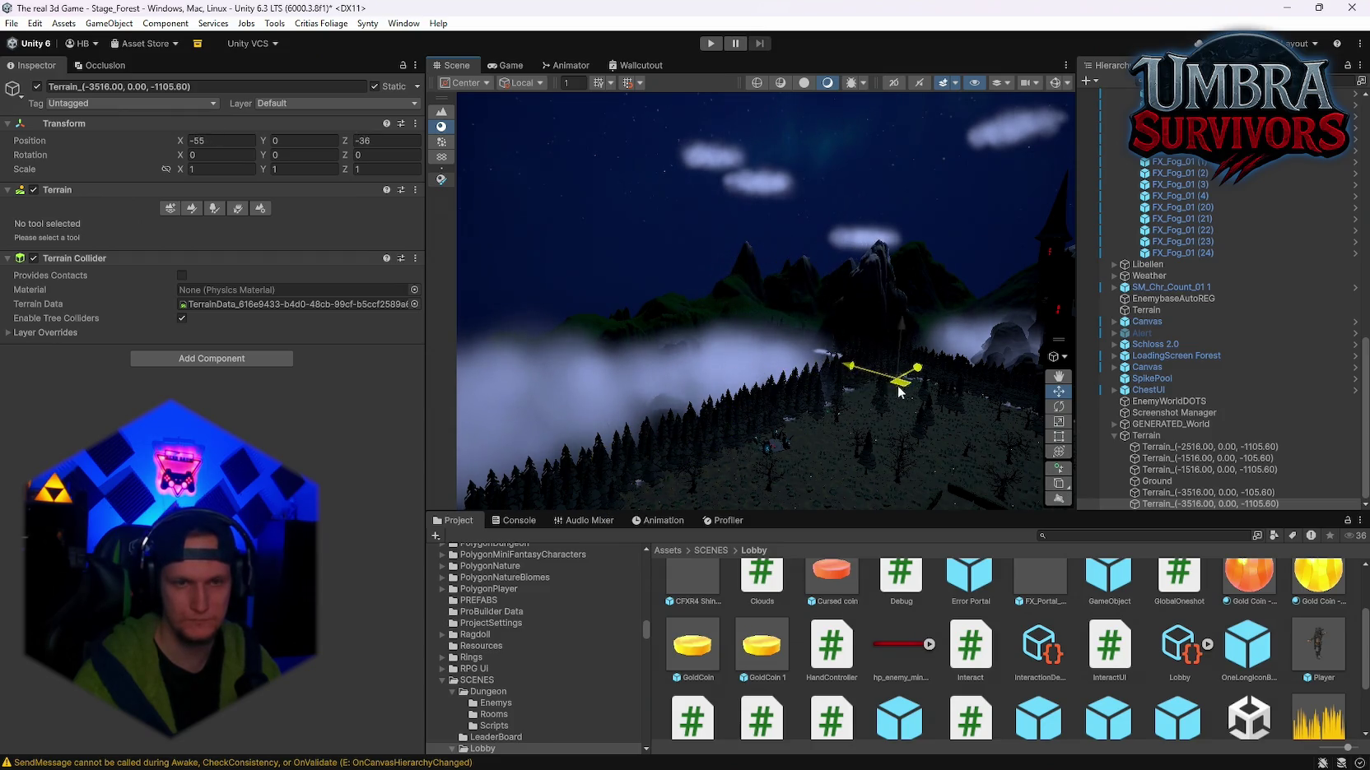
pyautogui.moveTo(898, 393)
pyautogui.mouseDown()
pyautogui.moveTo(813, 401)
pyautogui.moveTo(831, 410)
pyautogui.mouseUp()
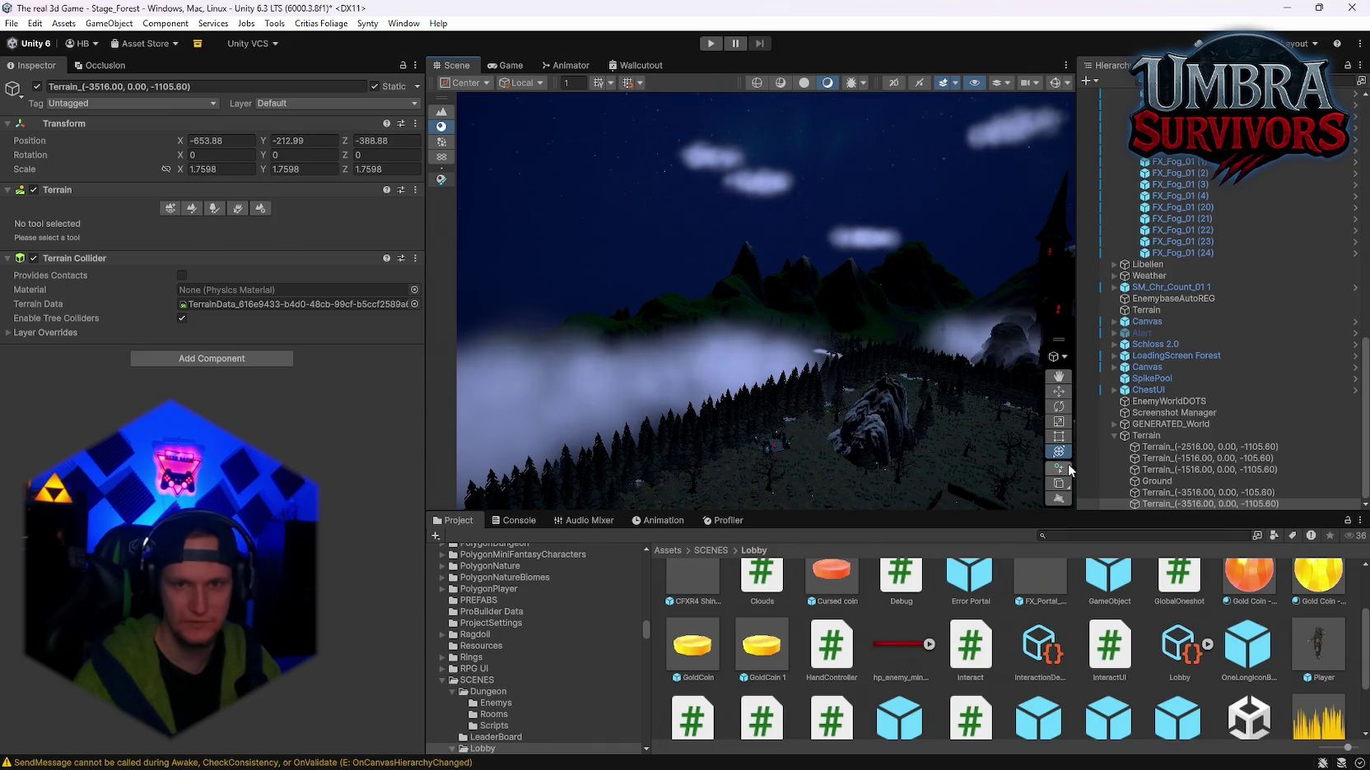
pyautogui.press('f')
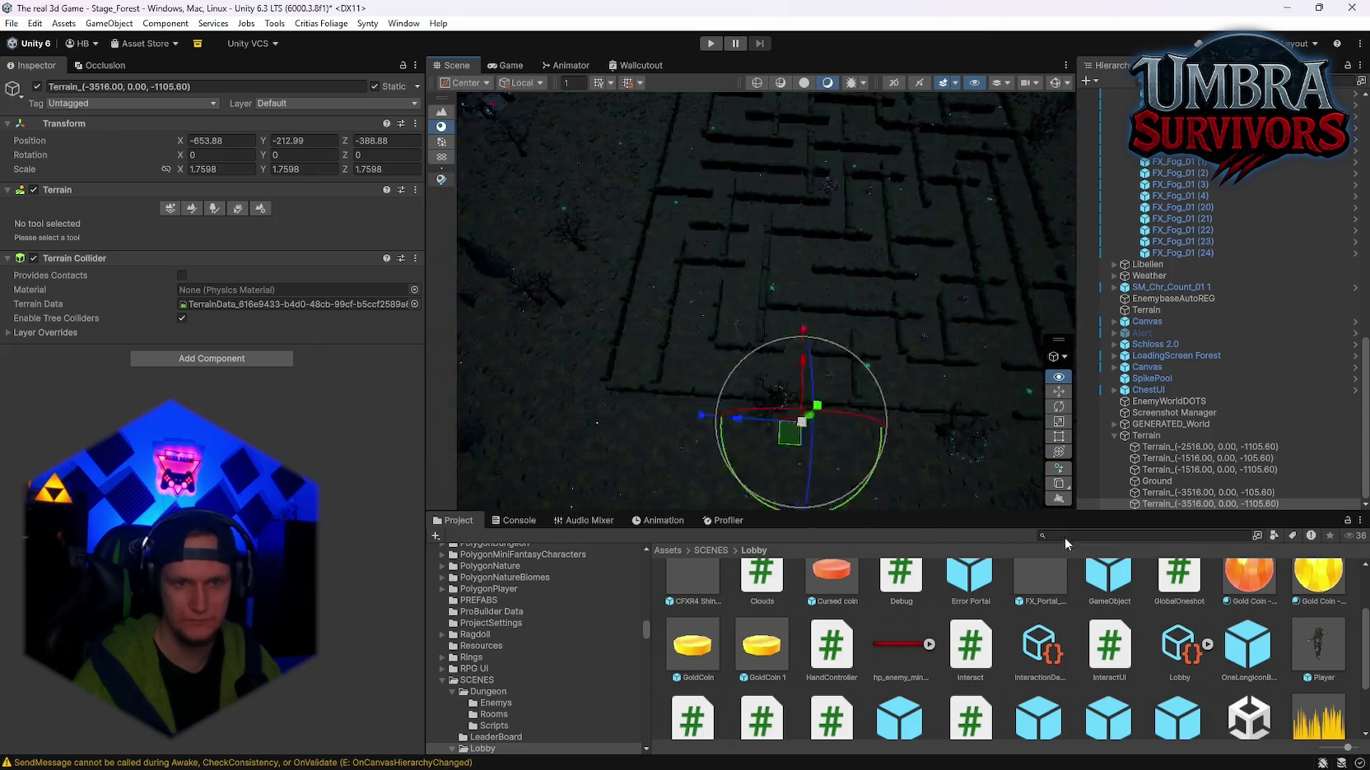
pyautogui.moveTo(823, 453)
pyautogui.mouseDown()
pyautogui.moveTo(73, 362)
pyautogui.moveTo(873, 384)
pyautogui.moveTo(724, 434)
pyautogui.moveTo(729, 144)
pyautogui.mouseUp()
pyautogui.moveTo(855, 147); pyautogui.dragTo(800, 238)
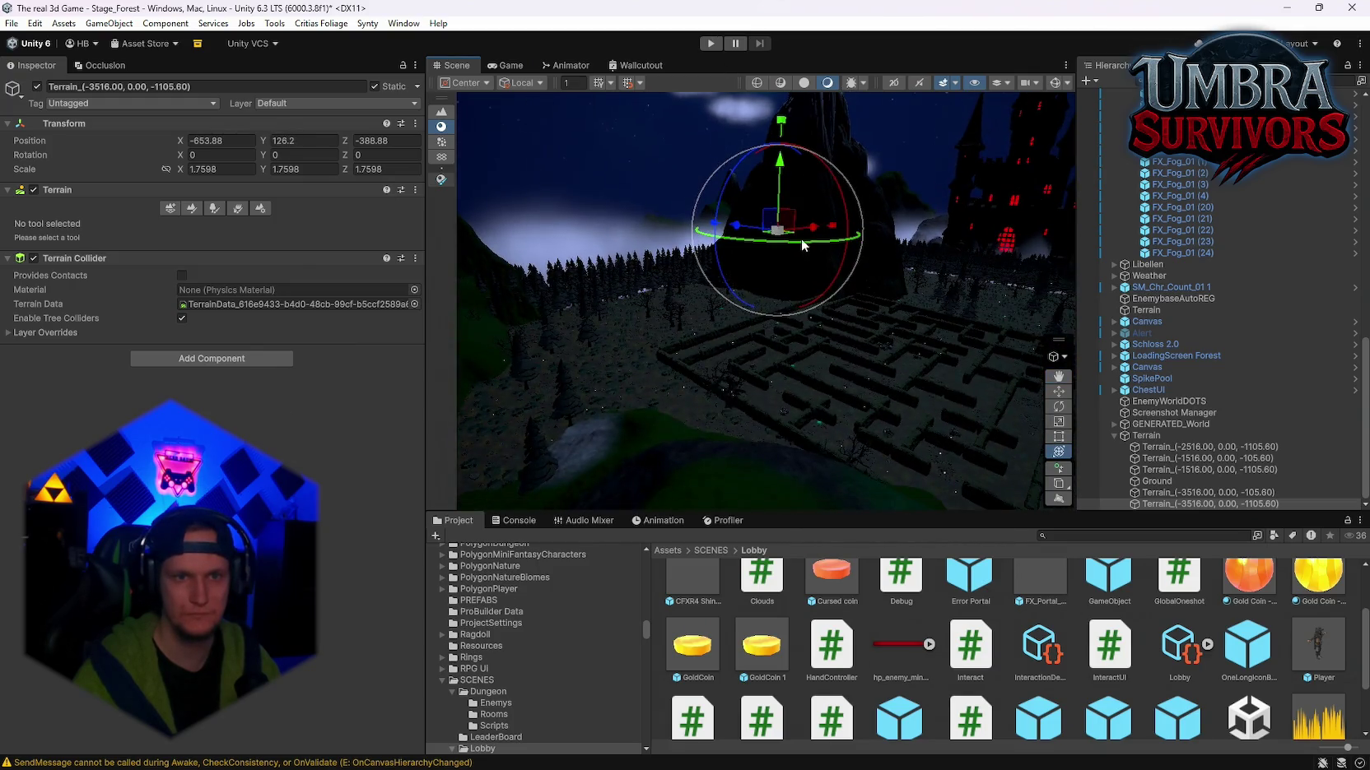
pyautogui.moveTo(838, 295)
pyautogui.mouseDown()
pyautogui.moveTo(621, 306)
pyautogui.moveTo(792, 272)
pyautogui.moveTo(585, 298)
pyautogui.moveTo(724, 297)
pyautogui.moveTo(734, 262)
pyautogui.moveTo(917, 261)
pyautogui.moveTo(799, 330)
pyautogui.moveTo(599, 301)
pyautogui.mouseUp()
pyautogui.moveTo(836, 352); pyautogui.dragTo(757, 361)
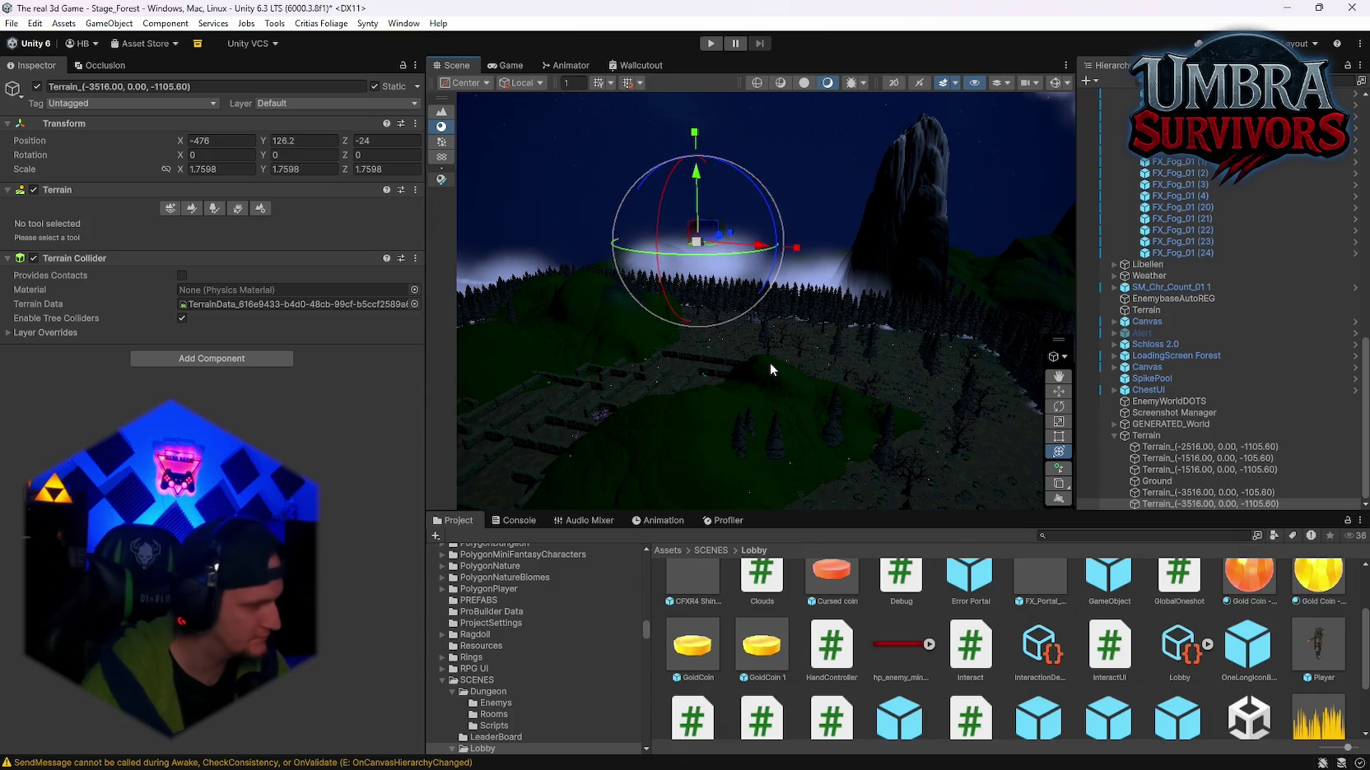
pyautogui.moveTo(835, 338)
pyautogui.mouseDown()
pyautogui.moveTo(810, 327)
pyautogui.moveTo(875, 322)
pyautogui.moveTo(815, 325)
pyautogui.moveTo(861, 321)
pyautogui.mouseUp()
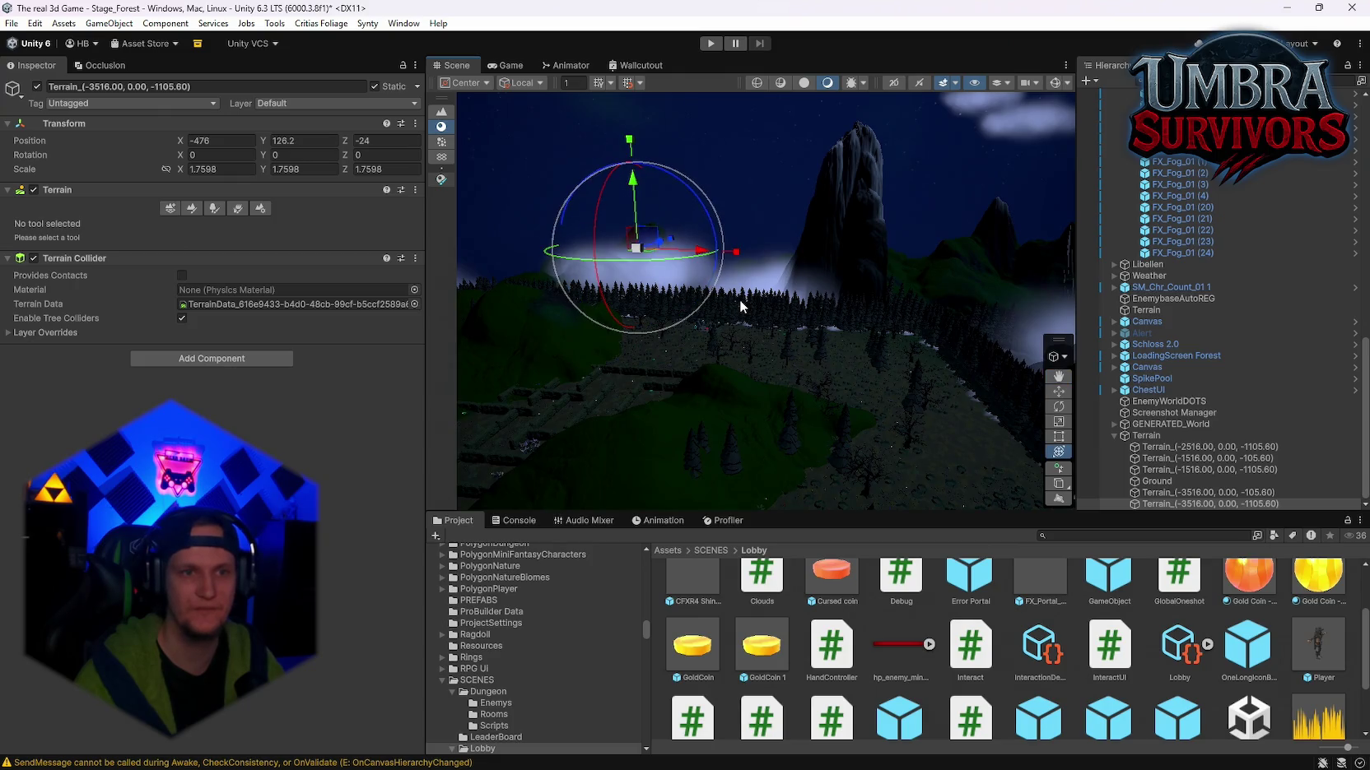
pyautogui.moveTo(740, 301)
pyautogui.mouseDown()
pyautogui.moveTo(682, 286)
pyautogui.moveTo(839, 375)
pyautogui.mouseUp()
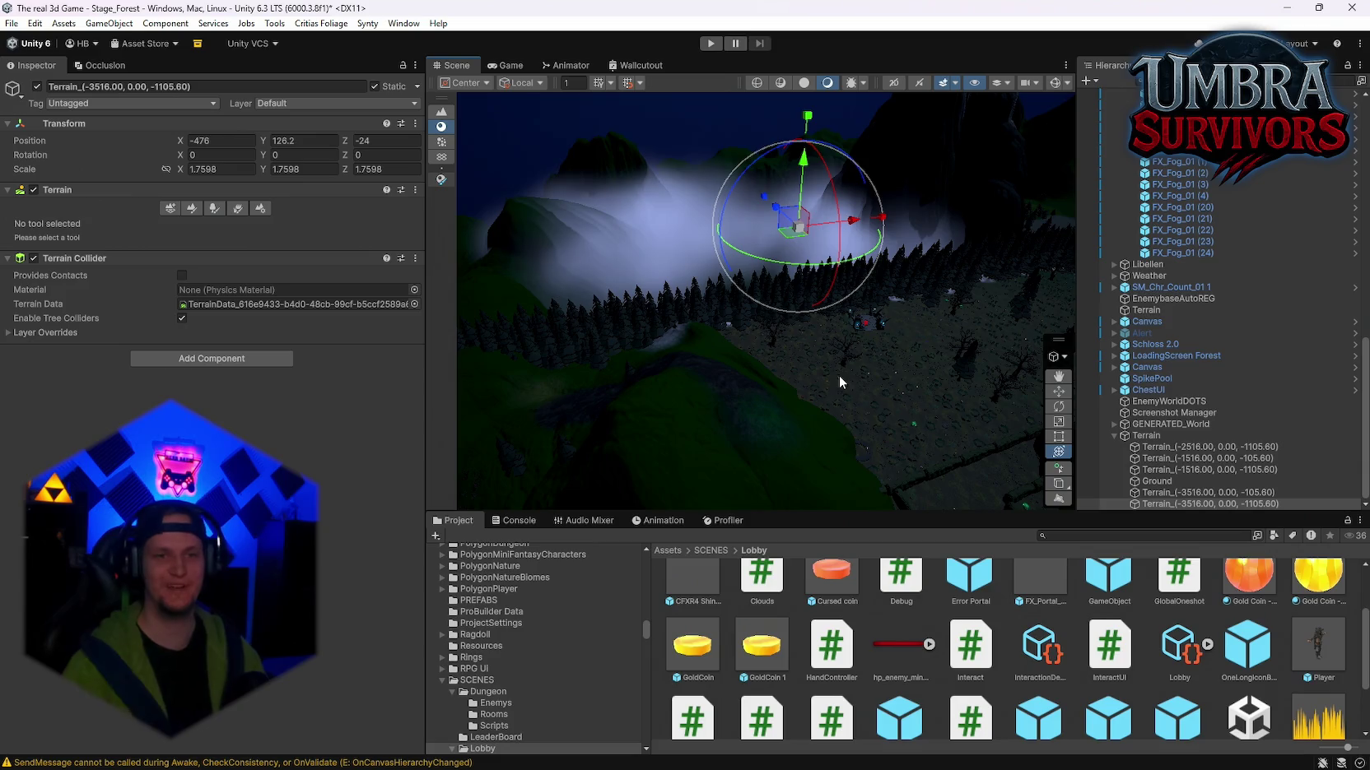
# Step: Adjust the tile's position and height to about X -209.2, Y 159.6, Z -128.1
pyautogui.moveTo(839, 376)
pyautogui.mouseDown()
pyautogui.moveTo(628, 330)
pyautogui.moveTo(741, 317)
pyautogui.moveTo(914, 329)
pyautogui.moveTo(848, 247)
pyautogui.moveTo(827, 254)
pyautogui.moveTo(823, 308)
pyautogui.mouseUp()
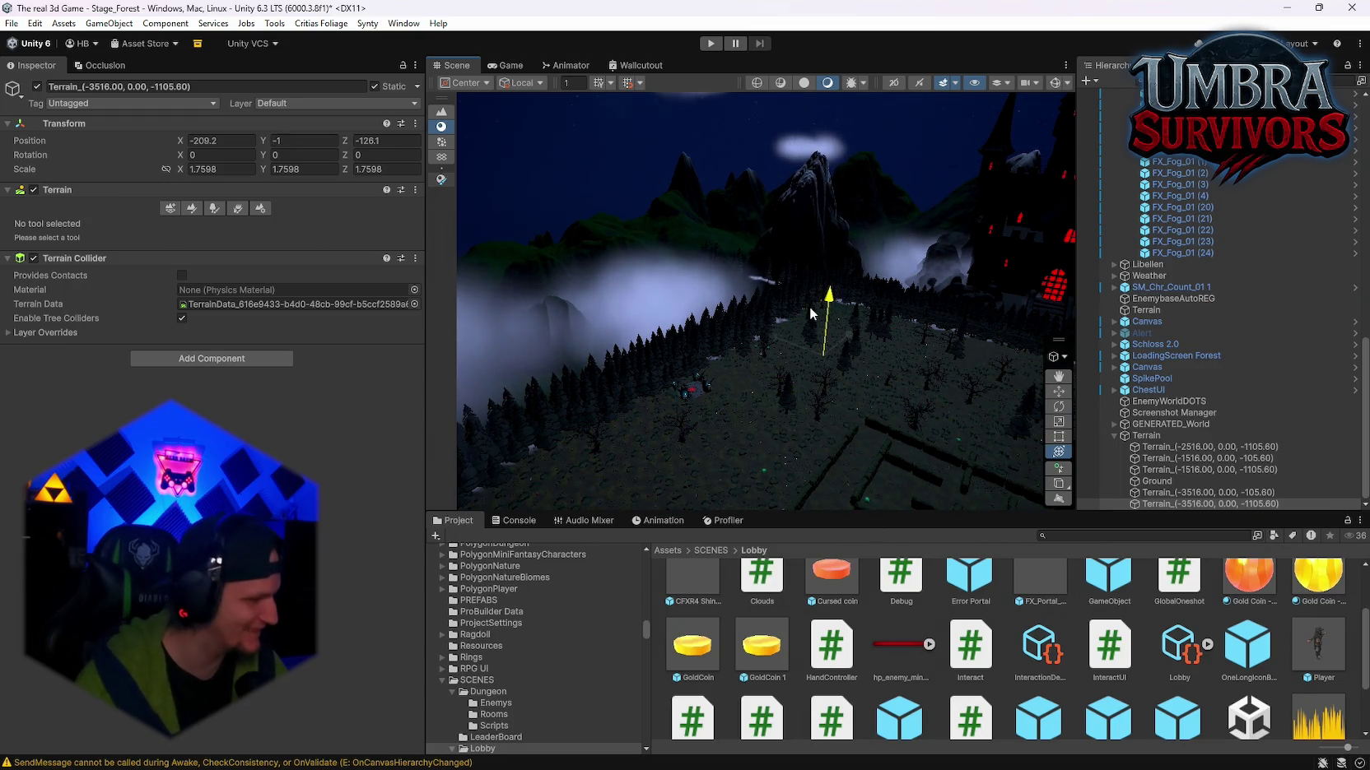
pyautogui.moveTo(808, 307)
pyautogui.mouseDown()
pyautogui.moveTo(802, 320)
pyautogui.moveTo(898, 459)
pyautogui.moveTo(765, 482)
pyautogui.moveTo(810, 457)
pyautogui.moveTo(831, 468)
pyautogui.moveTo(832, 391)
pyautogui.moveTo(867, 287)
pyautogui.moveTo(1062, 288)
pyautogui.mouseUp()
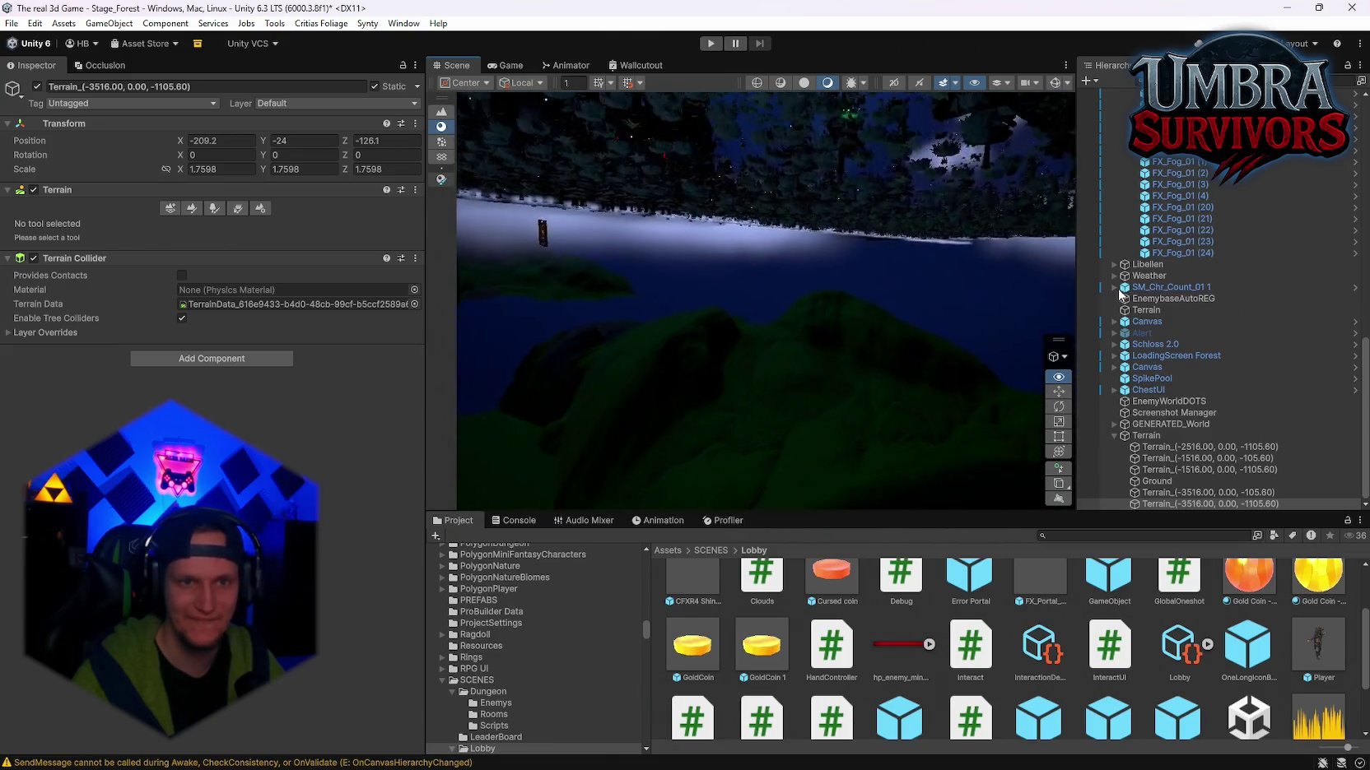
pyautogui.moveTo(749, 306)
pyautogui.mouseDown()
pyautogui.moveTo(657, 260)
pyautogui.moveTo(725, 224)
pyautogui.moveTo(717, 51)
pyautogui.mouseUp()
pyautogui.press('y')
pyautogui.moveTo(791, 292)
pyautogui.mouseDown()
pyautogui.moveTo(782, 321)
pyautogui.moveTo(844, 391)
pyautogui.moveTo(735, 278)
pyautogui.moveTo(744, 176)
pyautogui.mouseUp()
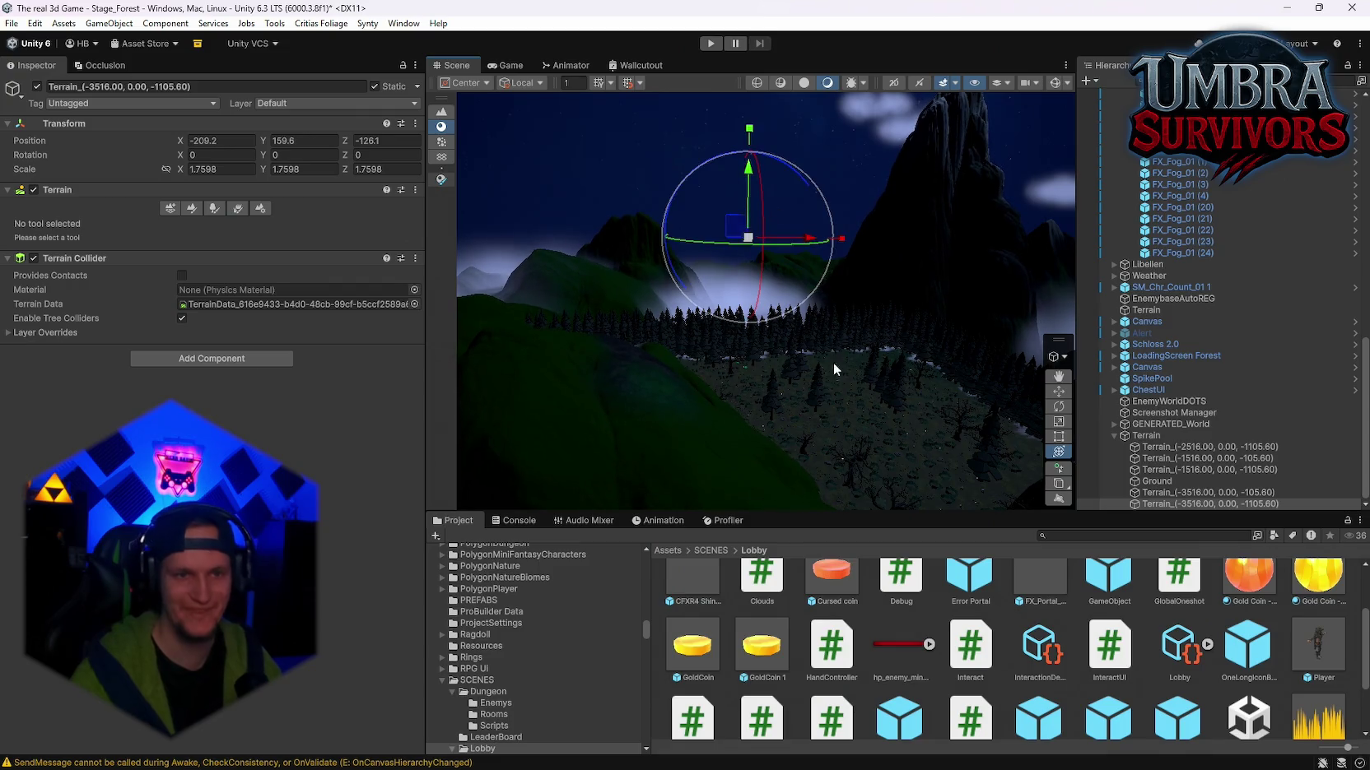
pyautogui.moveTo(834, 370)
pyautogui.mouseDown()
pyautogui.moveTo(789, 450)
pyautogui.moveTo(792, 394)
pyautogui.mouseUp()
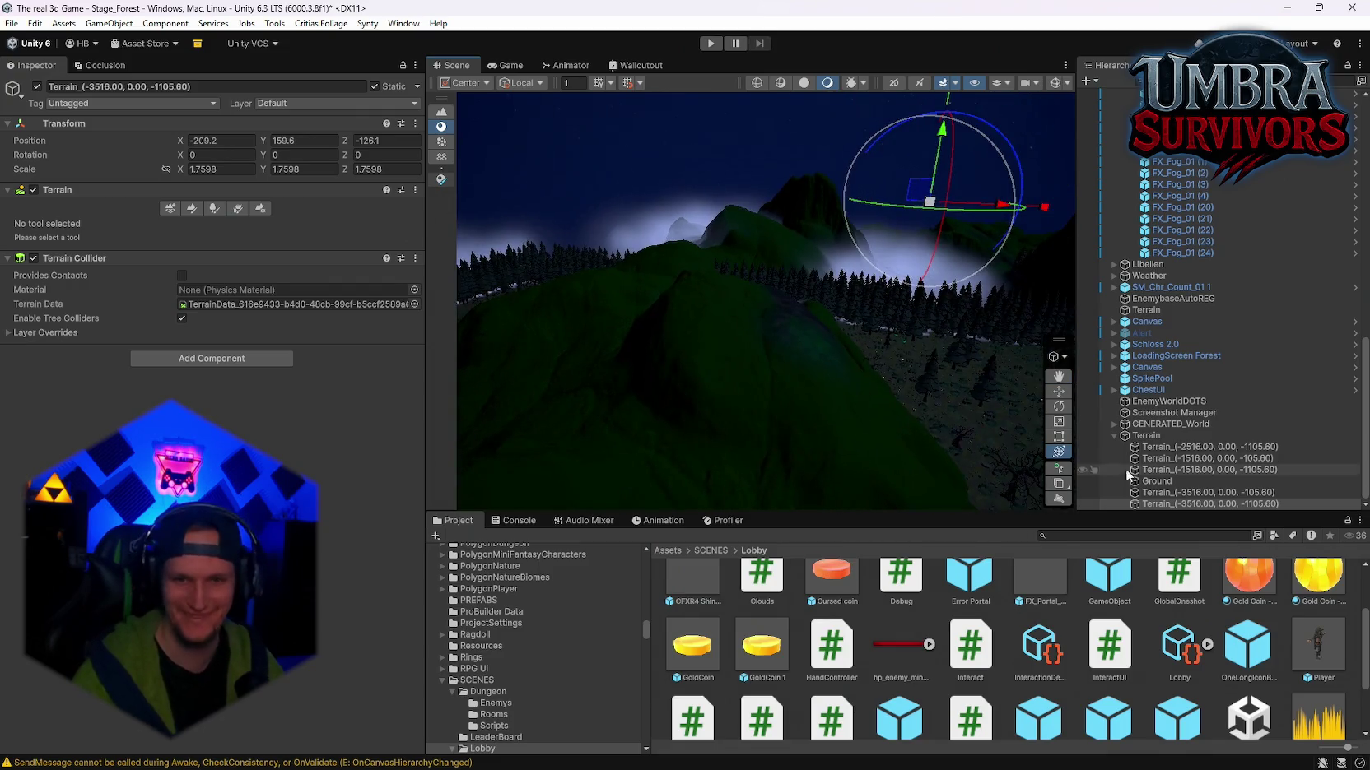
# Step: Switch the terrain to Paint Terrain's Set Height mode with a soft round brush
pyautogui.click(171, 210)
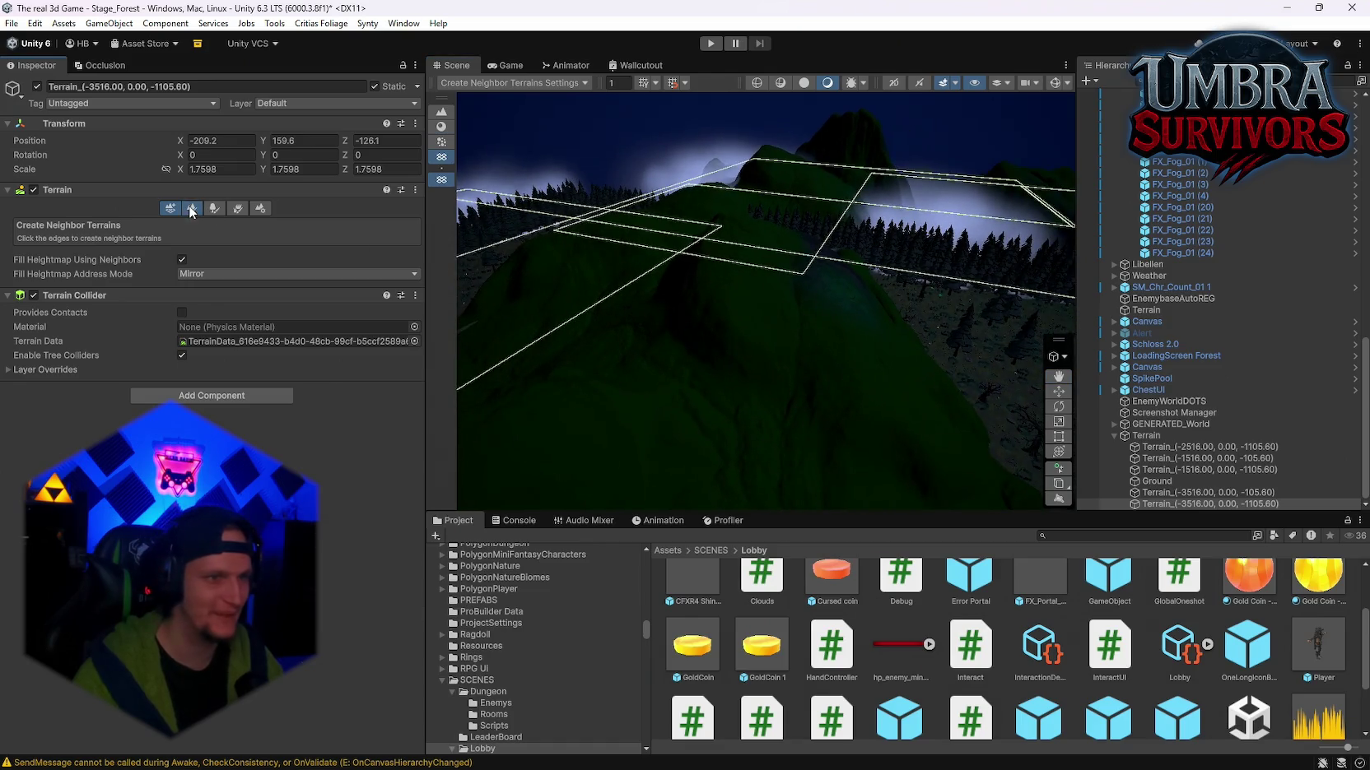
pyautogui.click(192, 210)
pyautogui.moveTo(650, 321)
pyautogui.mouseDown()
pyautogui.moveTo(714, 315)
pyautogui.moveTo(568, 362)
pyautogui.mouseUp()
pyautogui.click(78, 224)
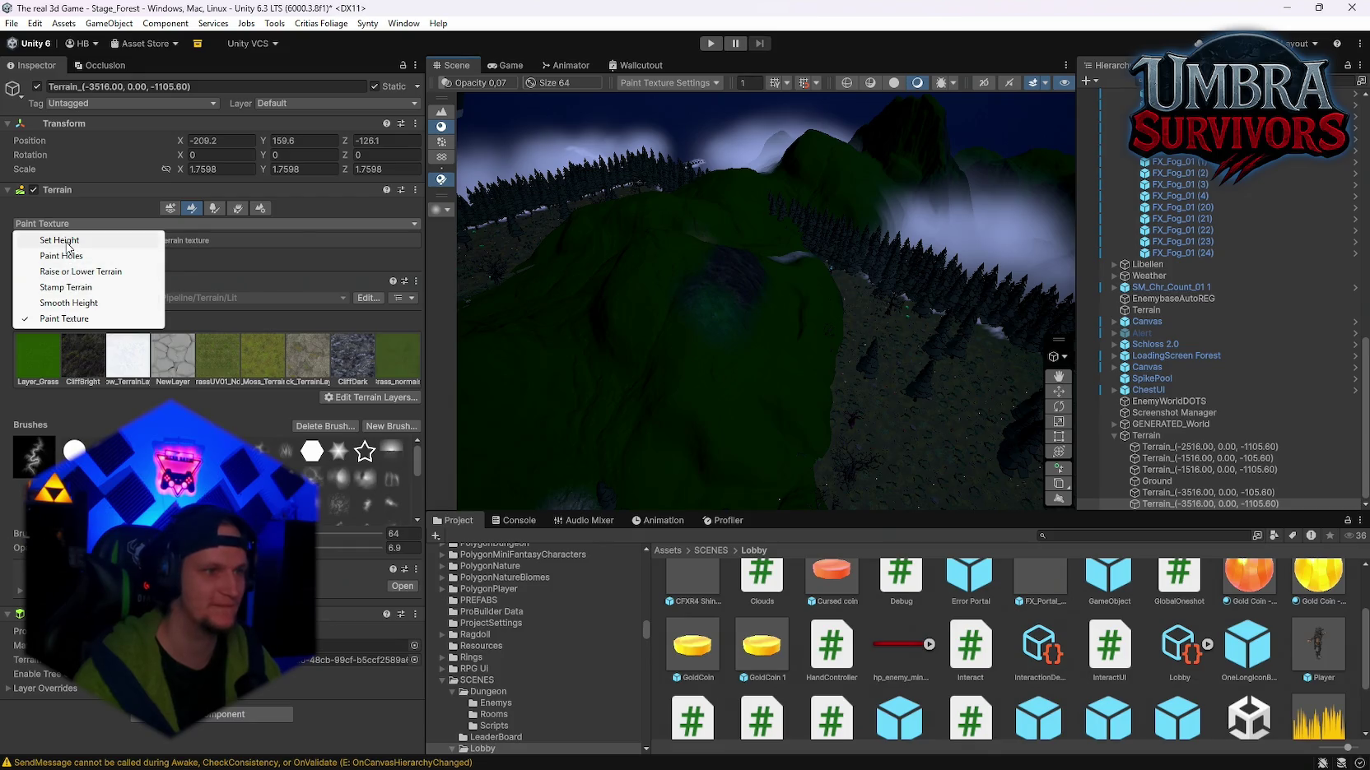
pyautogui.click(68, 244)
pyautogui.moveTo(658, 383); pyautogui.dragTo(738, 381)
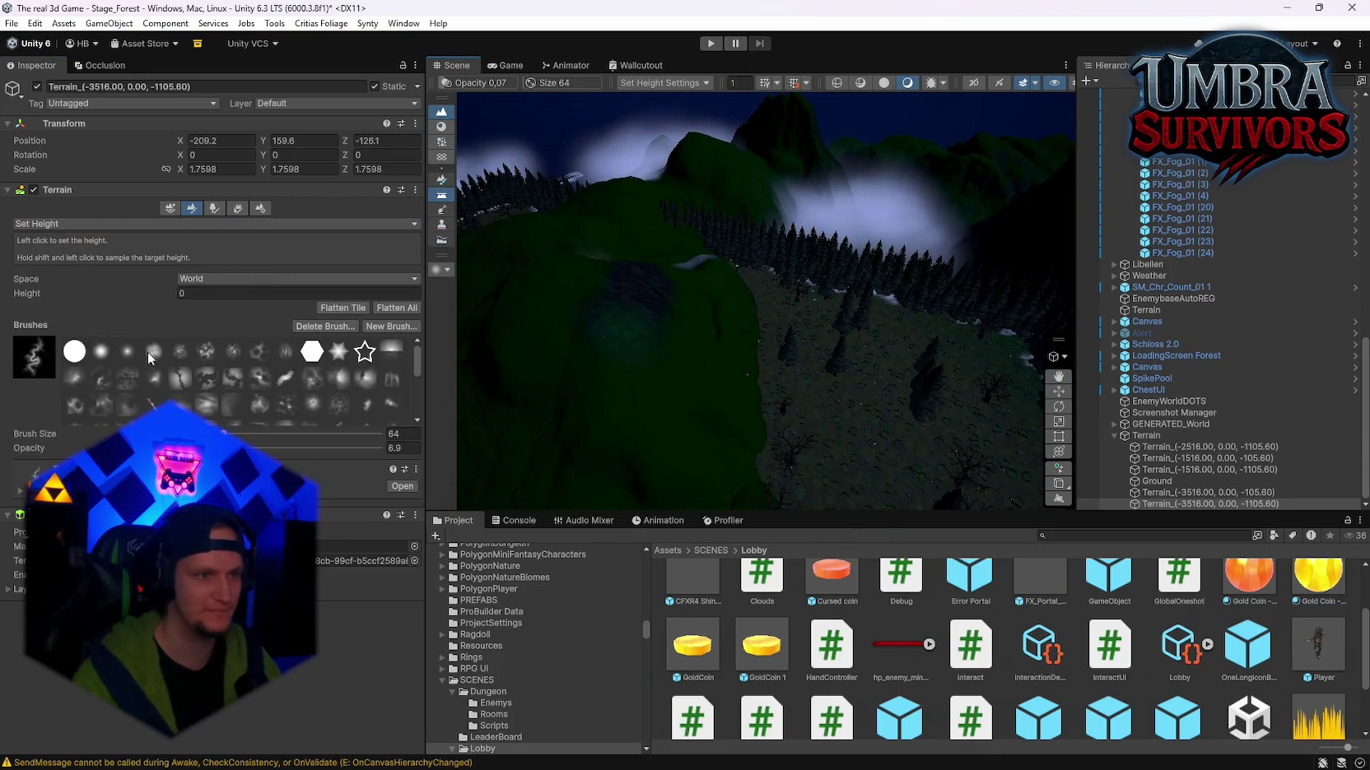
pyautogui.click(100, 350)
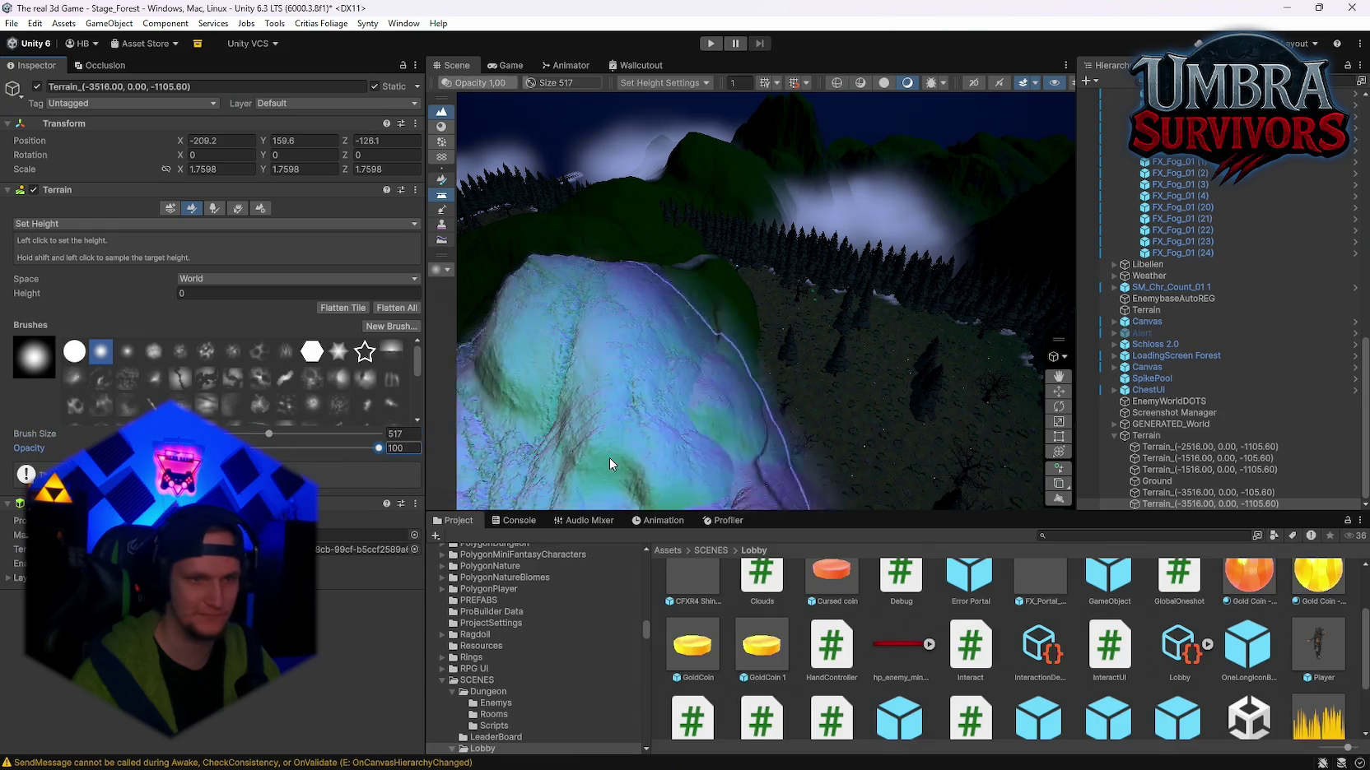
# Step: Sample a target height, flatten a patch of the tile, then lower the target height
pyautogui.keyDown('shift'); pyautogui.click(887, 390); pyautogui.keyUp('shift')
pyautogui.moveTo(634, 328)
pyautogui.mouseDown()
pyautogui.moveTo(567, 255)
pyautogui.moveTo(559, 306)
pyautogui.moveTo(671, 277)
pyautogui.moveTo(717, 223)
pyautogui.moveTo(903, 158)
pyautogui.moveTo(827, 162)
pyautogui.moveTo(901, 188)
pyautogui.moveTo(835, 222)
pyautogui.mouseUp()
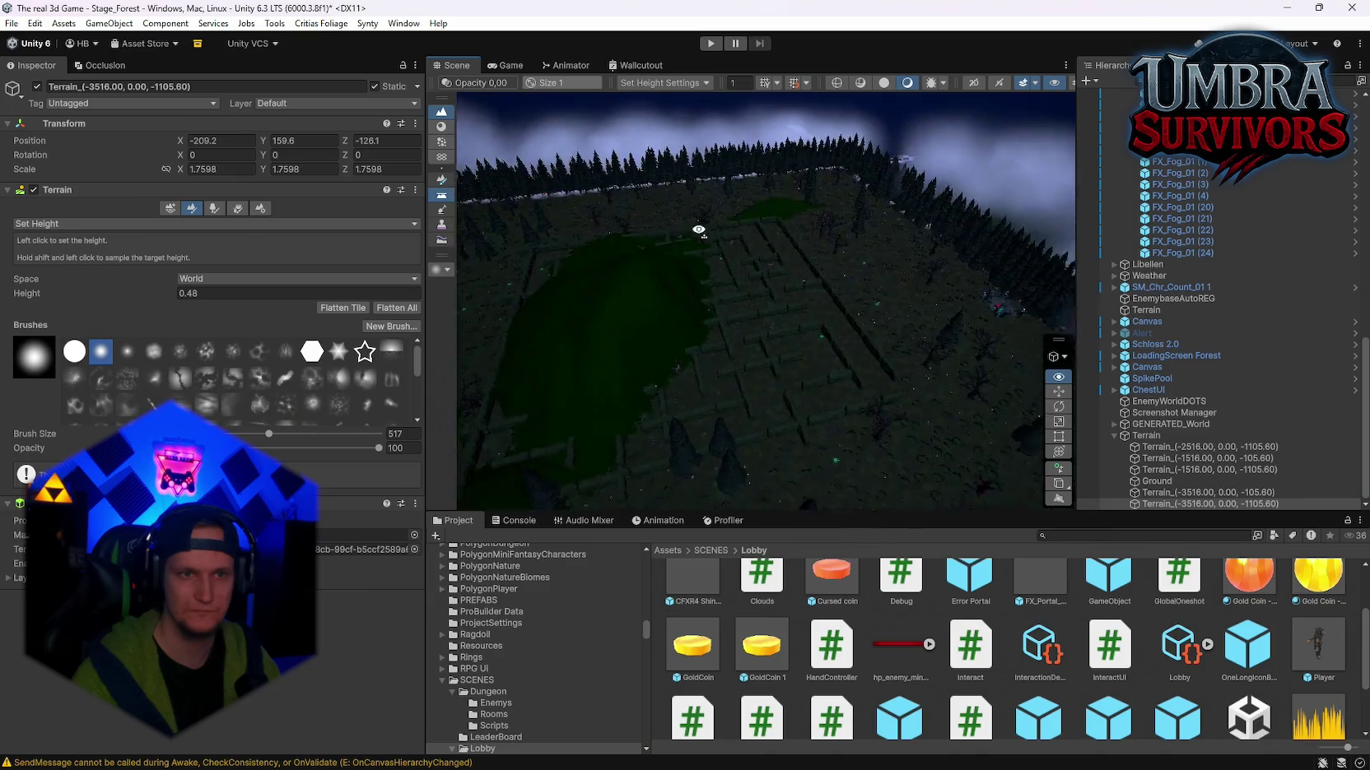
pyautogui.moveTo(621, 363)
pyautogui.mouseDown()
pyautogui.moveTo(633, 391)
pyautogui.moveTo(565, 407)
pyautogui.moveTo(679, 398)
pyautogui.moveTo(586, 347)
pyautogui.moveTo(746, 381)
pyautogui.moveTo(681, 414)
pyautogui.moveTo(681, 386)
pyautogui.moveTo(605, 419)
pyautogui.moveTo(522, 497)
pyautogui.moveTo(792, 242)
pyautogui.moveTo(856, 227)
pyautogui.moveTo(757, 255)
pyautogui.moveTo(675, 317)
pyautogui.mouseUp()
pyautogui.click(661, 329)
pyautogui.moveTo(468, 352); pyautogui.dragTo(862, 339)
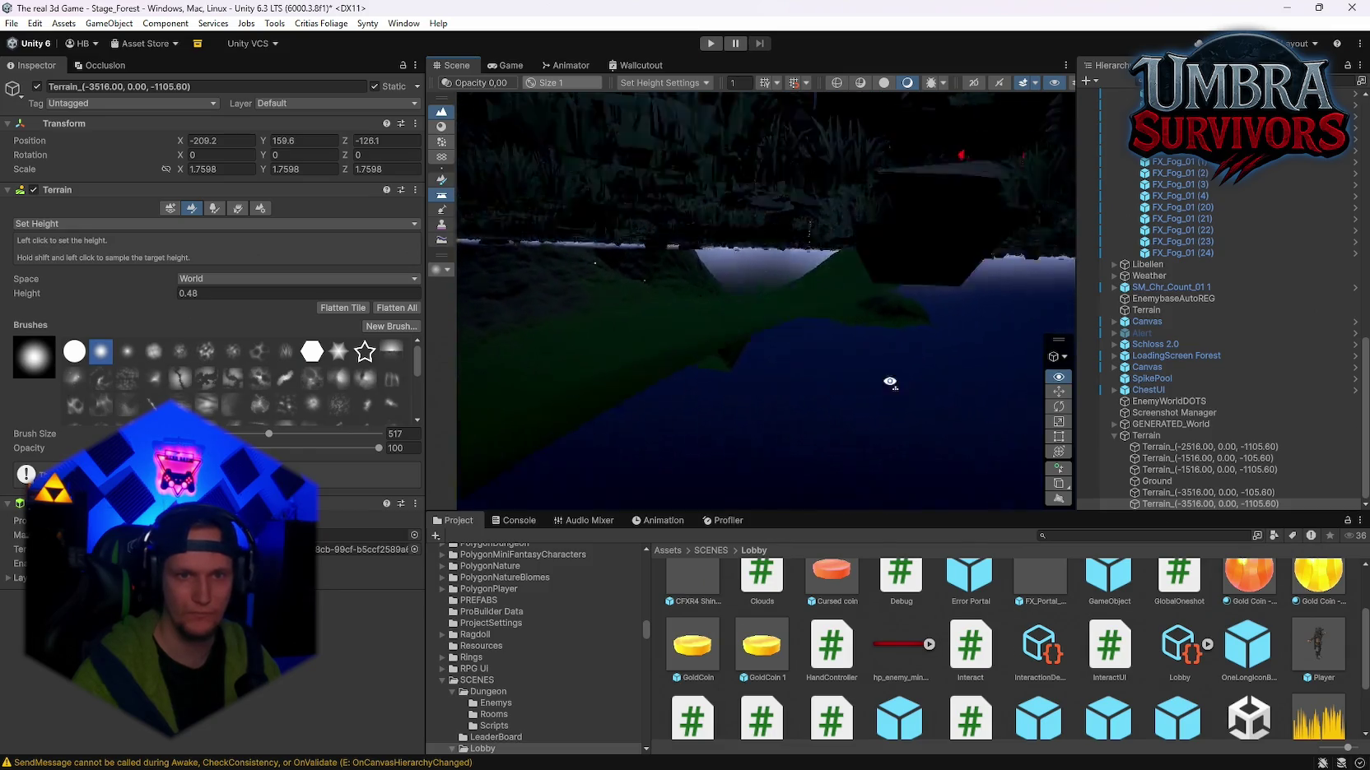
pyautogui.moveTo(890, 382)
pyautogui.mouseDown()
pyautogui.moveTo(897, 445)
pyautogui.moveTo(877, 432)
pyautogui.moveTo(860, 484)
pyautogui.moveTo(800, 263)
pyautogui.moveTo(902, 398)
pyautogui.moveTo(853, 264)
pyautogui.moveTo(774, 309)
pyautogui.moveTo(794, 288)
pyautogui.mouseUp()
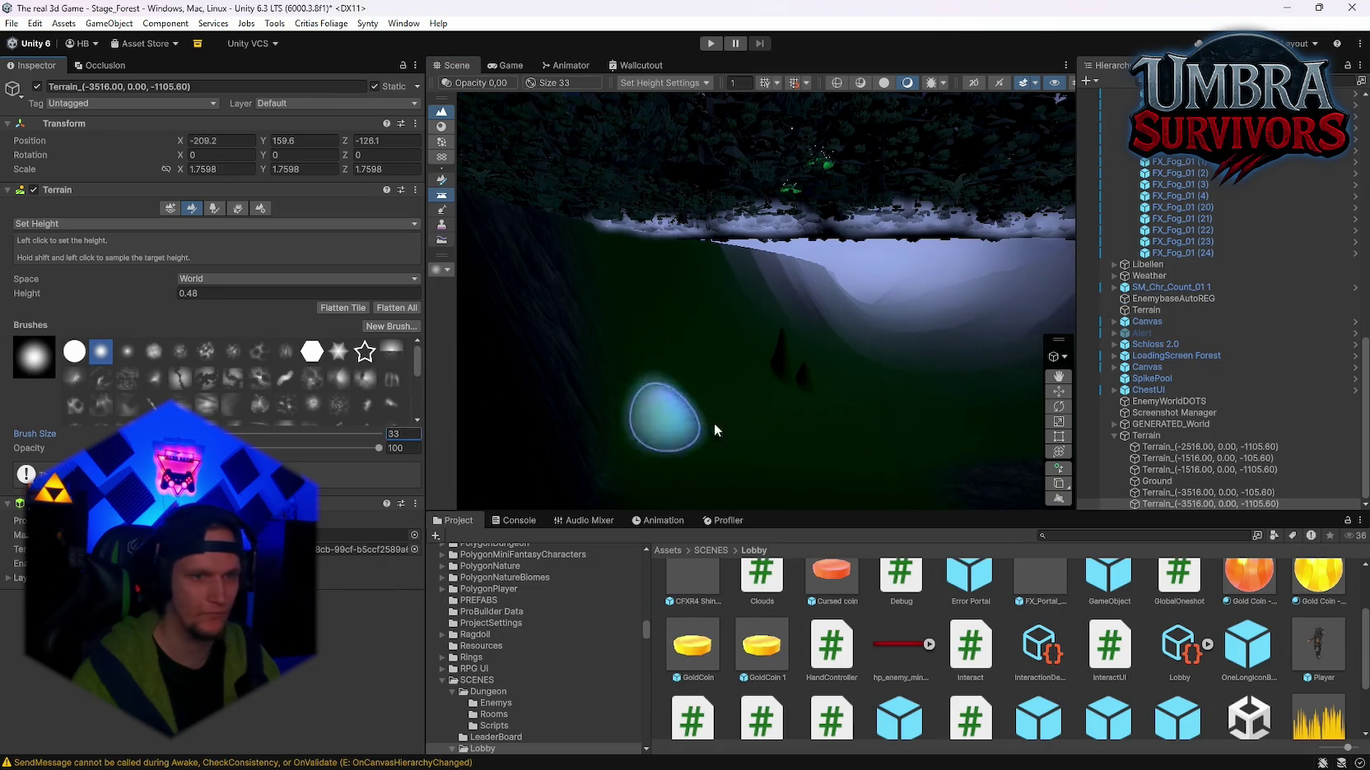
pyautogui.moveTo(624, 499)
pyautogui.mouseDown()
pyautogui.moveTo(698, 446)
pyautogui.moveTo(606, 423)
pyautogui.moveTo(966, 467)
pyautogui.moveTo(1186, 463)
pyautogui.moveTo(741, 395)
pyautogui.mouseUp()
pyautogui.click(182, 293)
# Step: Set target height -127.37, enlarge the brush to 182, and level the carved pit area
pyautogui.write('-127.37')
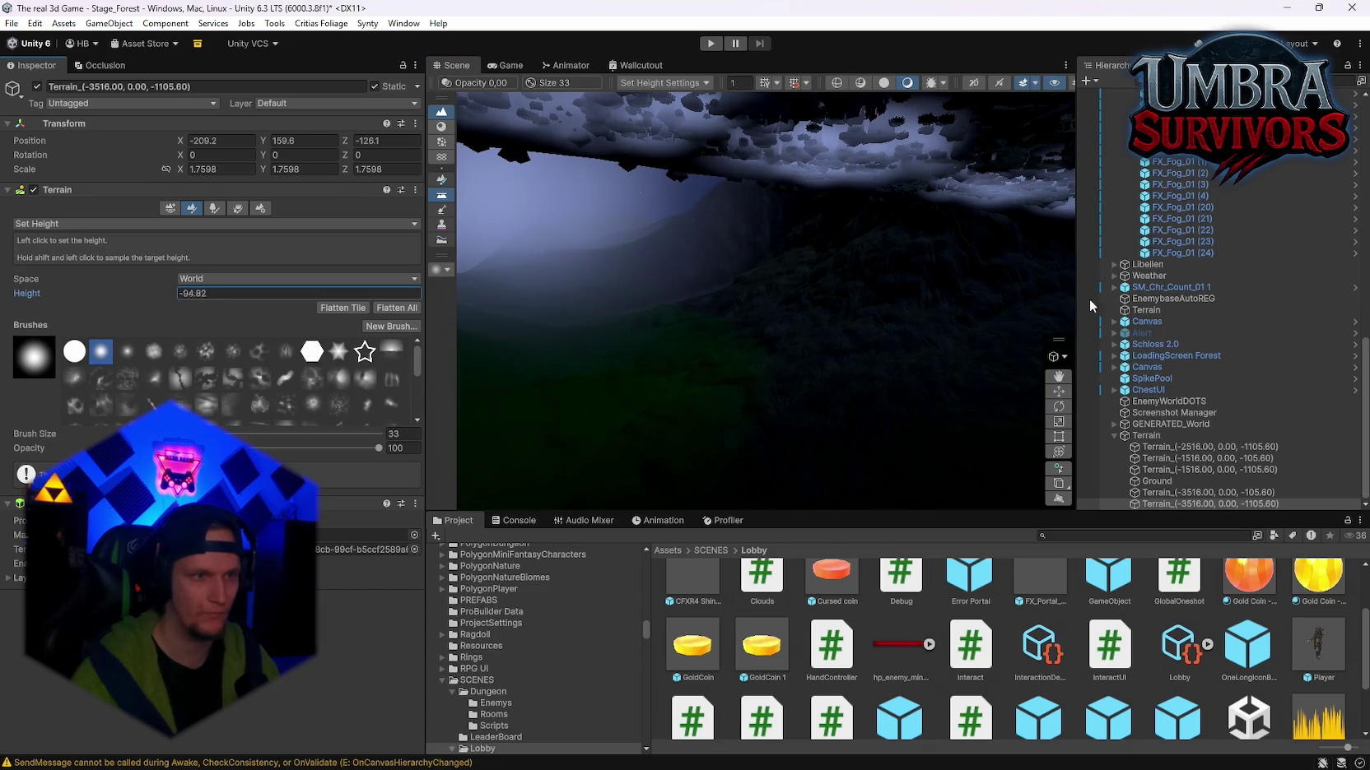
pyautogui.moveTo(667, 448)
pyautogui.mouseDown()
pyautogui.moveTo(886, 443)
pyautogui.moveTo(566, 382)
pyautogui.mouseUp()
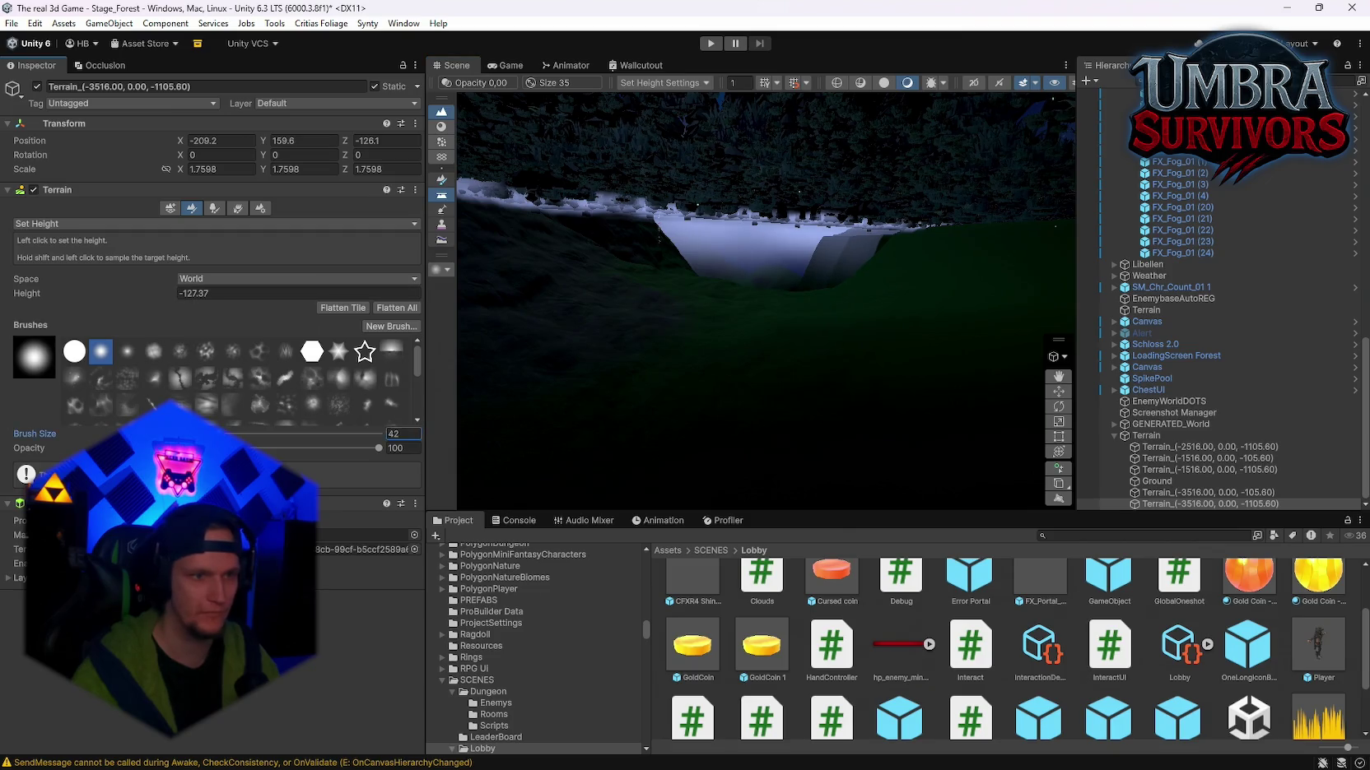
pyautogui.moveTo(234, 433); pyautogui.dragTo(243, 433)
pyautogui.moveTo(830, 385)
pyautogui.mouseDown()
pyautogui.moveTo(815, 383)
pyautogui.moveTo(849, 354)
pyautogui.moveTo(813, 287)
pyautogui.moveTo(817, 315)
pyautogui.moveTo(800, 293)
pyautogui.moveTo(801, 313)
pyautogui.moveTo(711, 345)
pyautogui.moveTo(728, 315)
pyautogui.moveTo(703, 269)
pyautogui.moveTo(449, 323)
pyautogui.mouseUp()
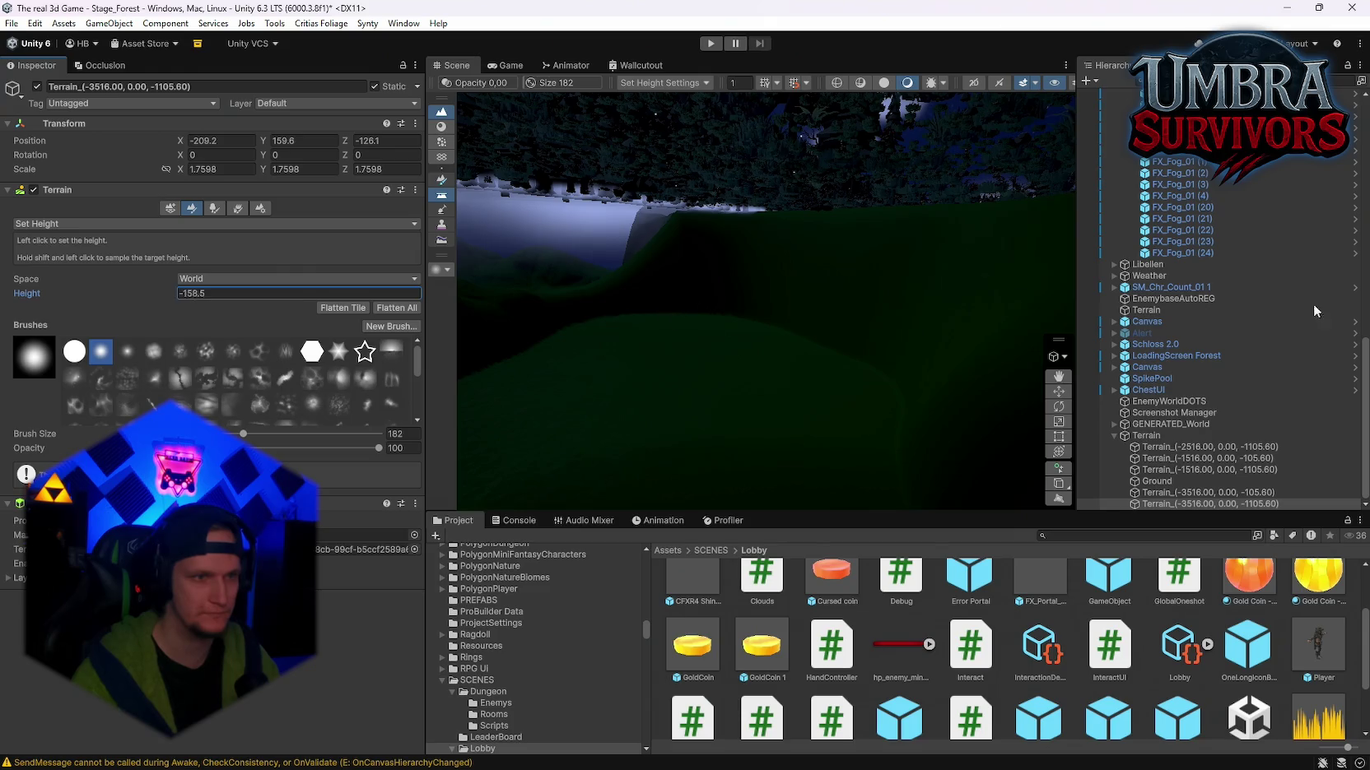
pyautogui.keyDown('shift'); pyautogui.click(644, 409); pyautogui.keyUp('shift')
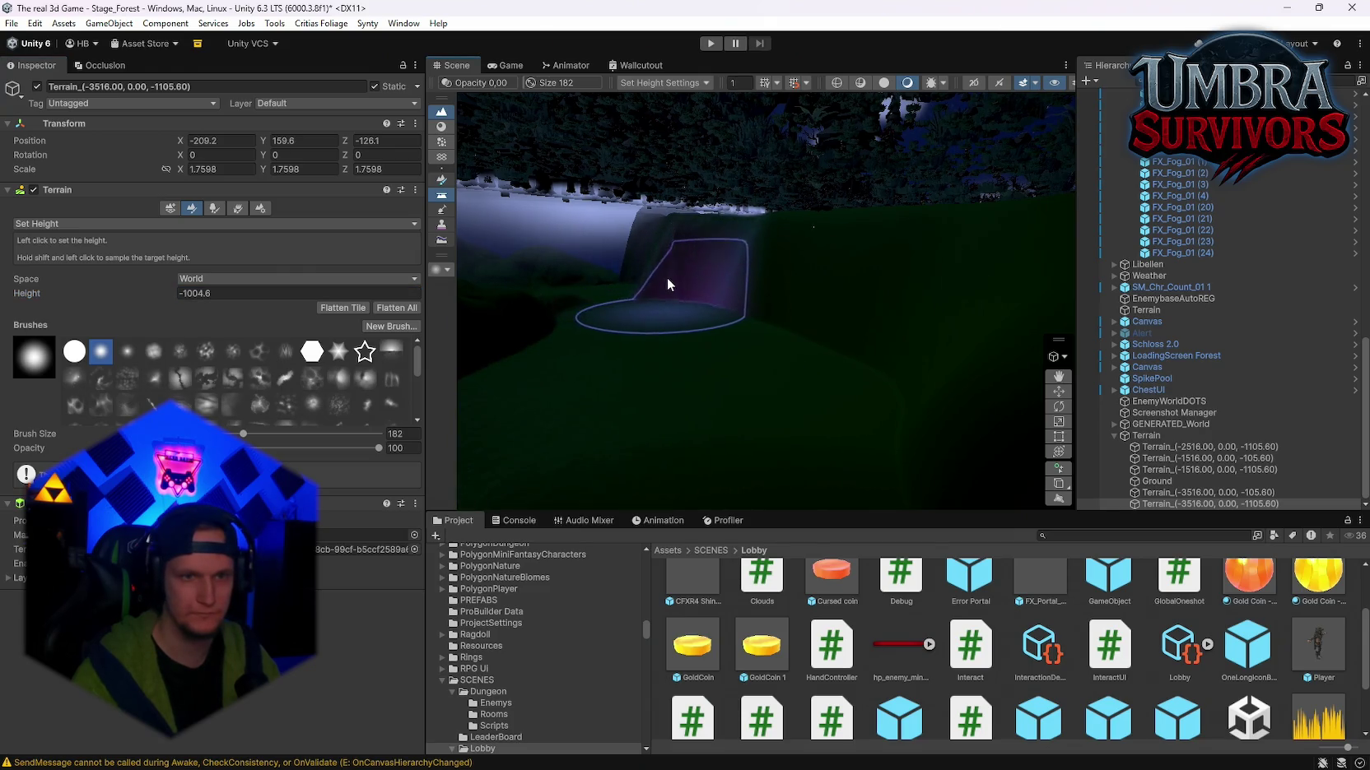
pyautogui.moveTo(656, 253)
pyautogui.mouseDown()
pyautogui.moveTo(877, 316)
pyautogui.moveTo(913, 382)
pyautogui.moveTo(878, 399)
pyautogui.moveTo(757, 402)
pyautogui.moveTo(795, 407)
pyautogui.moveTo(801, 437)
pyautogui.moveTo(865, 398)
pyautogui.moveTo(867, 257)
pyautogui.moveTo(743, 213)
pyautogui.moveTo(667, 154)
pyautogui.moveTo(673, 174)
pyautogui.moveTo(755, 155)
pyautogui.moveTo(770, 243)
pyautogui.mouseUp()
# Step: Survey the raised terrain near the orange box and enlarge the Set Height brush to 517
pyautogui.press('w')
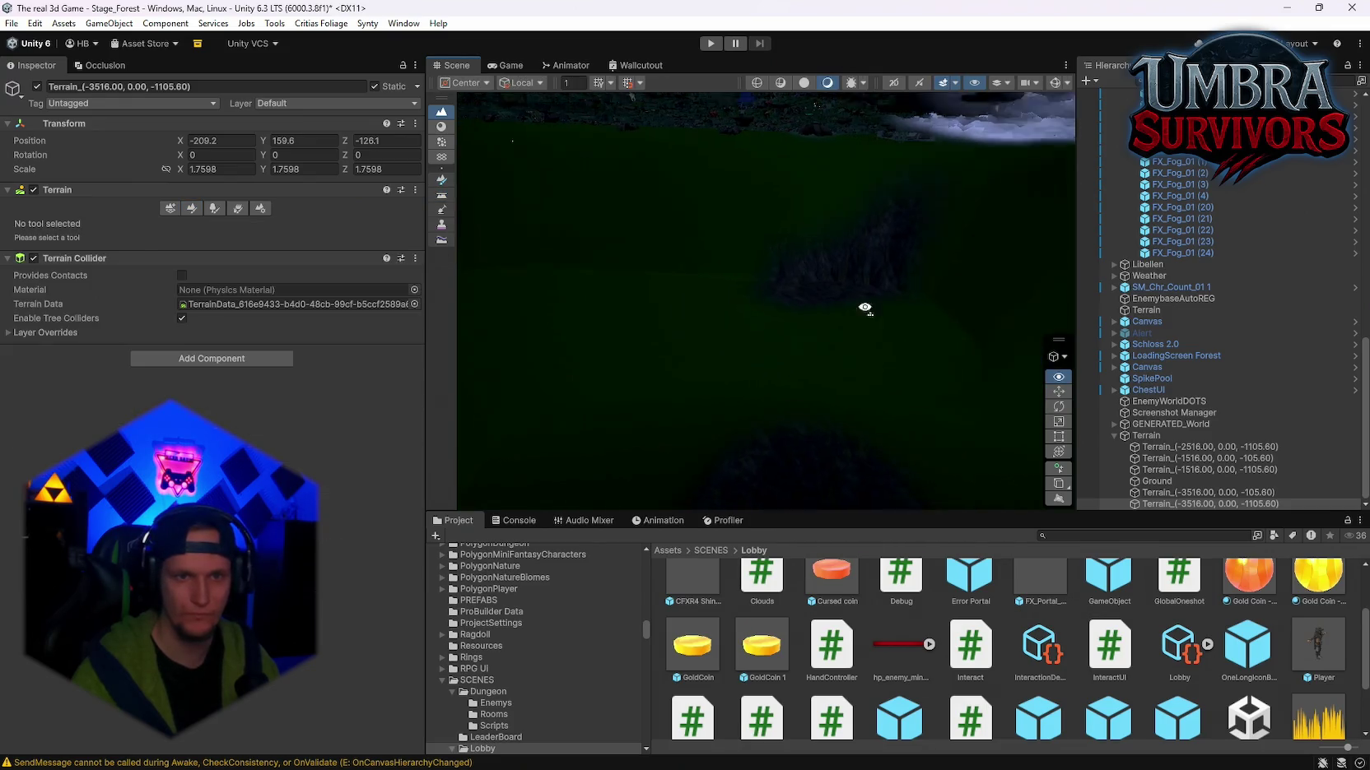
pyautogui.moveTo(864, 308)
pyautogui.mouseDown()
pyautogui.moveTo(819, 290)
pyautogui.moveTo(706, 371)
pyautogui.mouseUp()
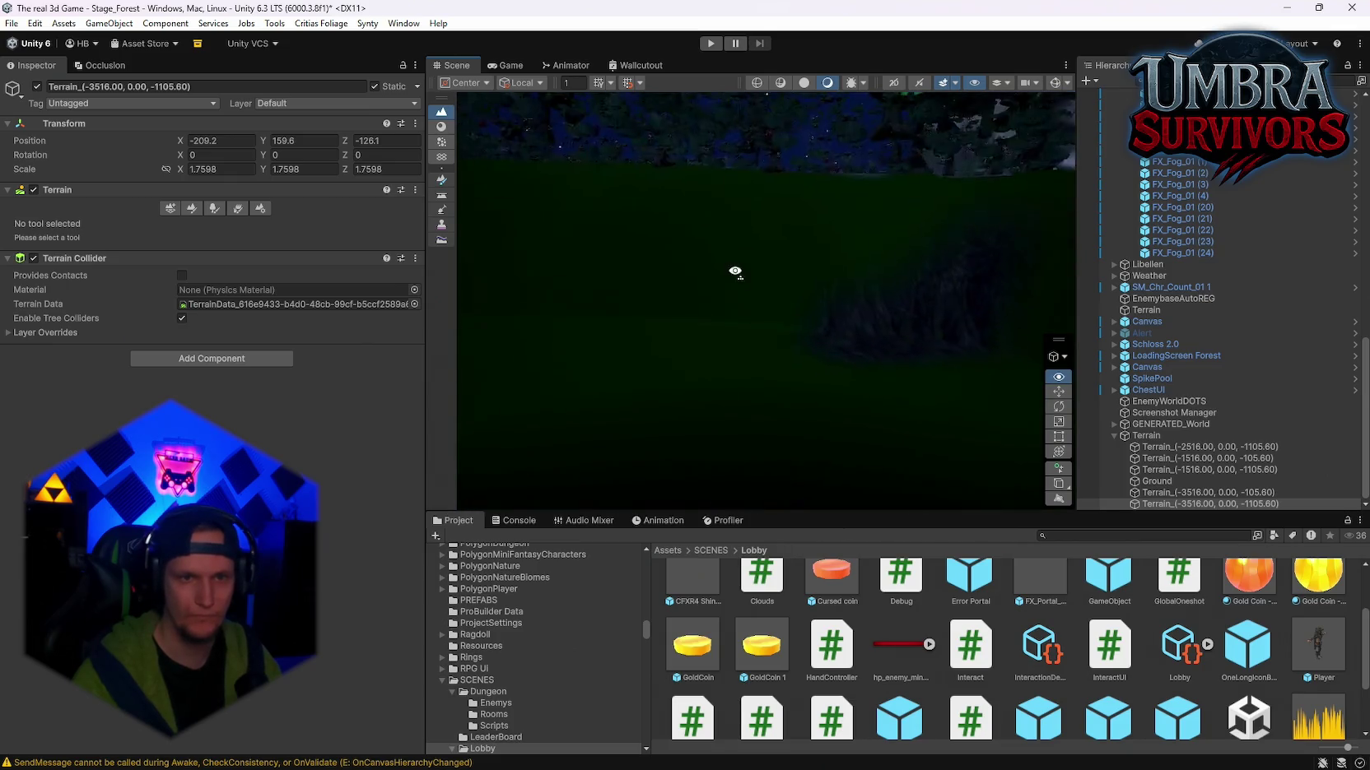
pyautogui.press('F3')
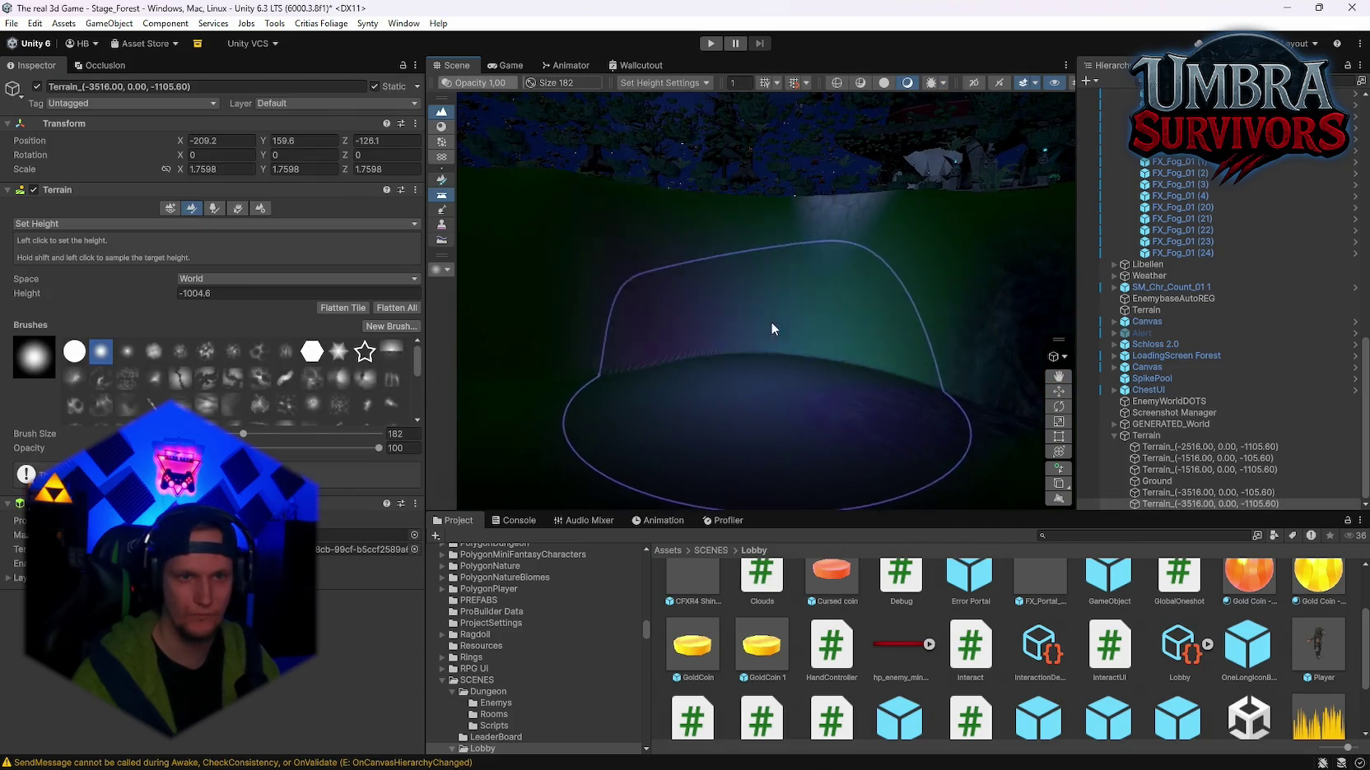
pyautogui.moveTo(797, 302)
pyautogui.mouseDown()
pyautogui.moveTo(764, 266)
pyautogui.moveTo(796, 245)
pyautogui.moveTo(640, 284)
pyautogui.mouseUp()
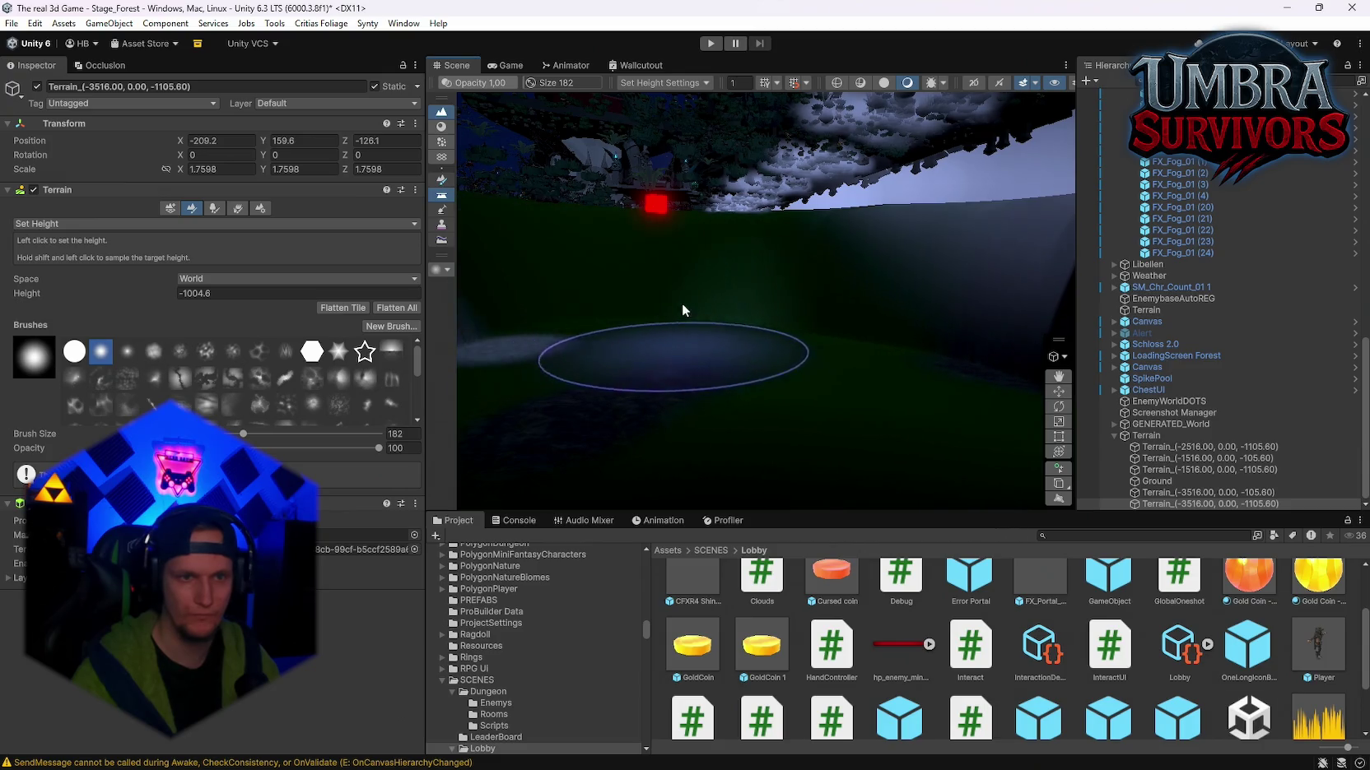
pyautogui.press('w')
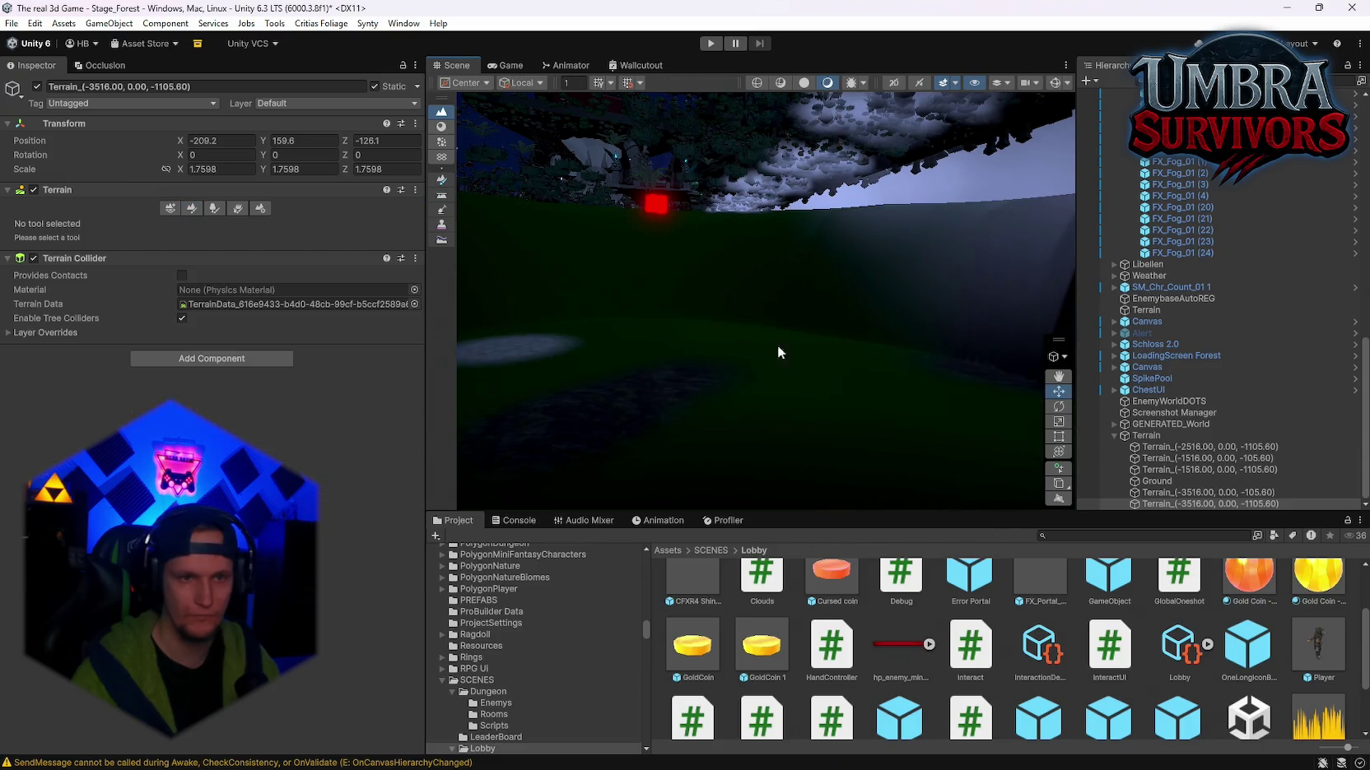
pyautogui.press('f')
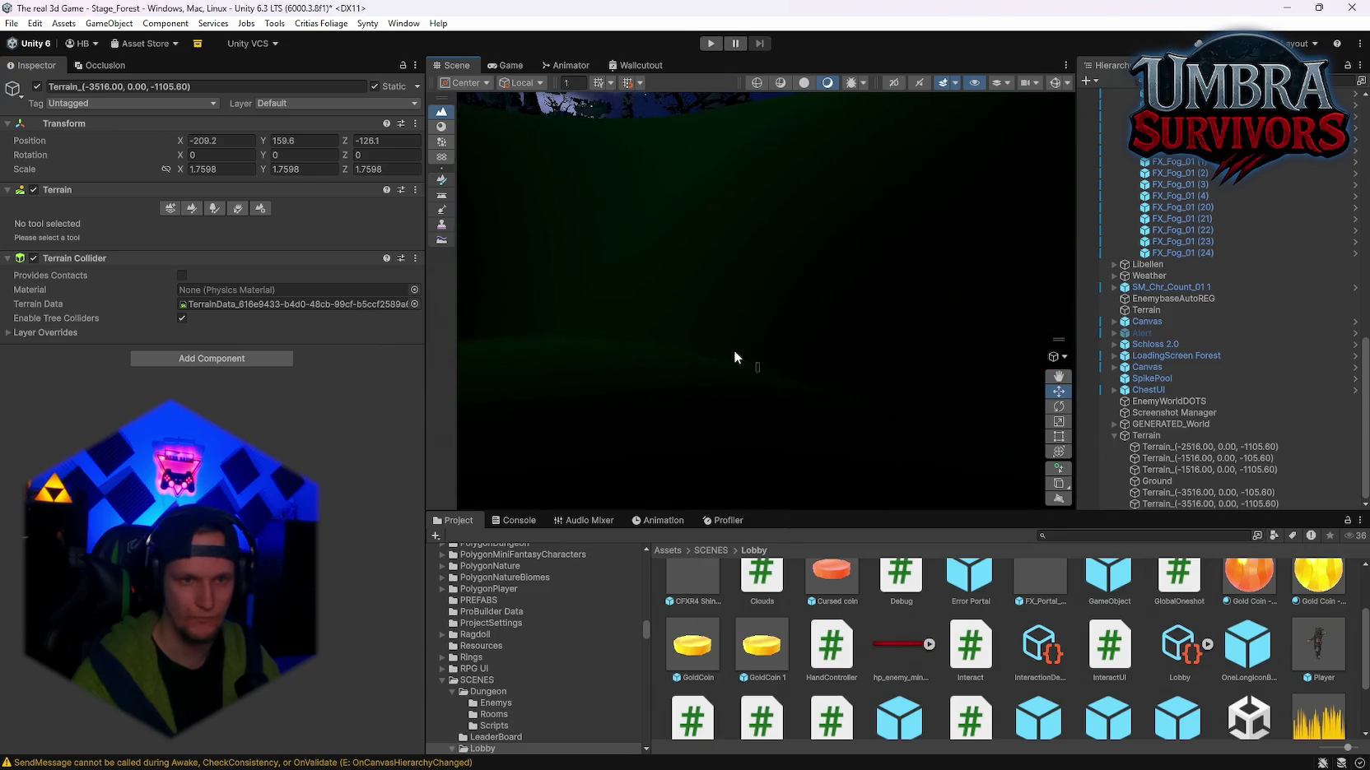
pyautogui.press('F3')
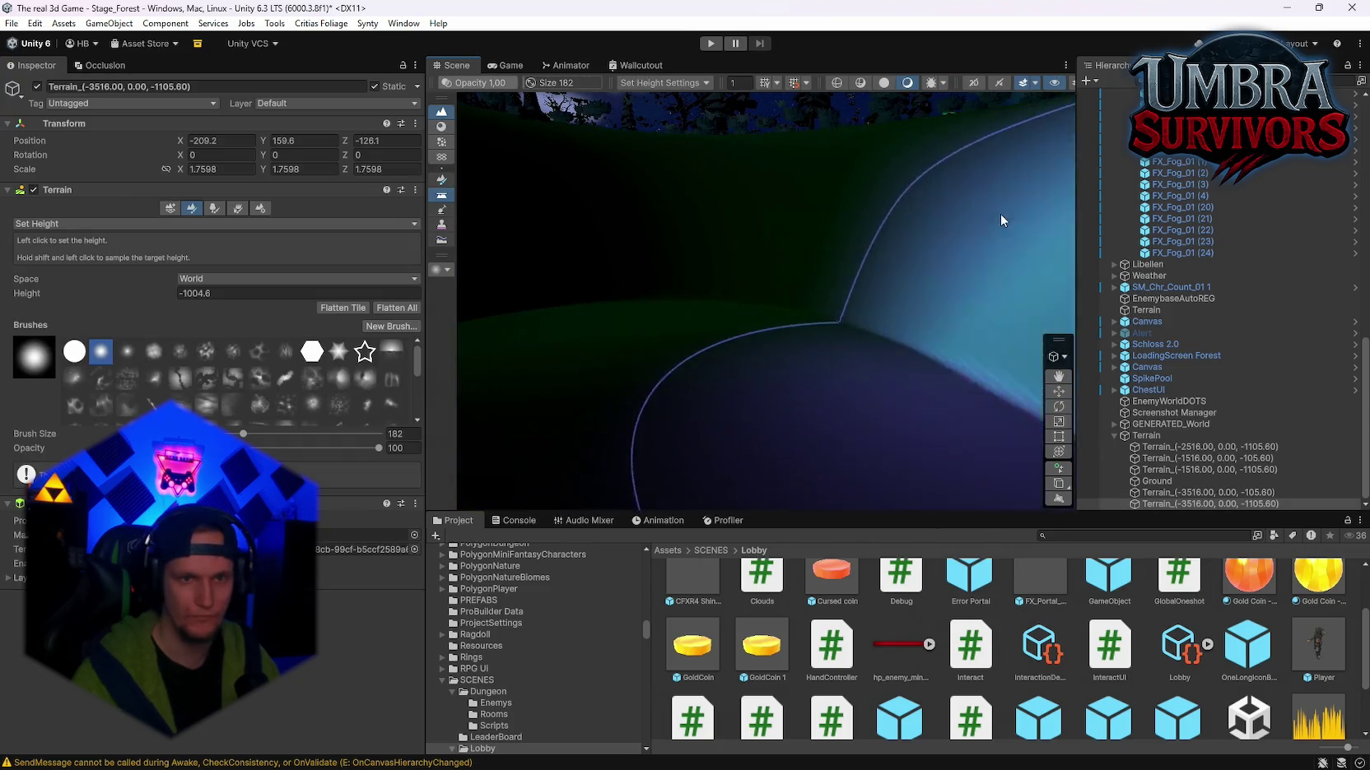
pyautogui.moveTo(1001, 221)
pyautogui.keyDown('alt'); pyautogui.mouseDown()
pyautogui.moveTo(813, 222)
pyautogui.moveTo(813, 266)
pyautogui.moveTo(843, 336)
pyautogui.moveTo(908, 343)
pyautogui.moveTo(924, 267)
pyautogui.moveTo(746, 235)
pyautogui.moveTo(771, 271)
pyautogui.mouseUp(); pyautogui.keyUp('alt')
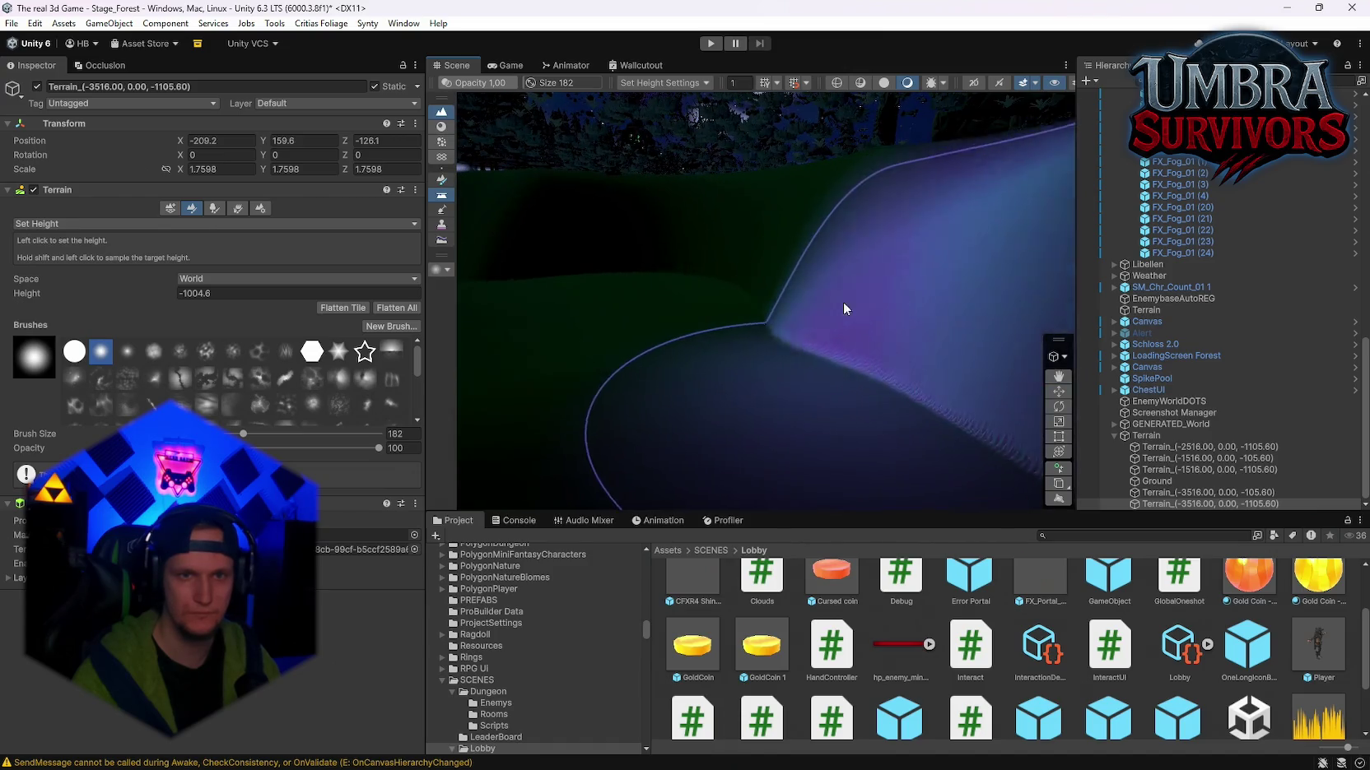
pyautogui.moveTo(875, 189)
pyautogui.keyDown('alt'); pyautogui.mouseDown()
pyautogui.moveTo(790, 178)
pyautogui.moveTo(773, 192)
pyautogui.moveTo(931, 187)
pyautogui.moveTo(889, 225)
pyautogui.moveTo(775, 154)
pyautogui.moveTo(589, 128)
pyautogui.moveTo(637, 168)
pyautogui.moveTo(690, 185)
pyautogui.moveTo(481, 126)
pyautogui.moveTo(911, 159)
pyautogui.moveTo(832, 144)
pyautogui.moveTo(772, 100)
pyautogui.moveTo(742, 281)
pyautogui.moveTo(780, 174)
pyautogui.moveTo(530, 147)
pyautogui.moveTo(702, 177)
pyautogui.moveTo(502, 259)
pyautogui.mouseUp(); pyautogui.keyUp('alt')
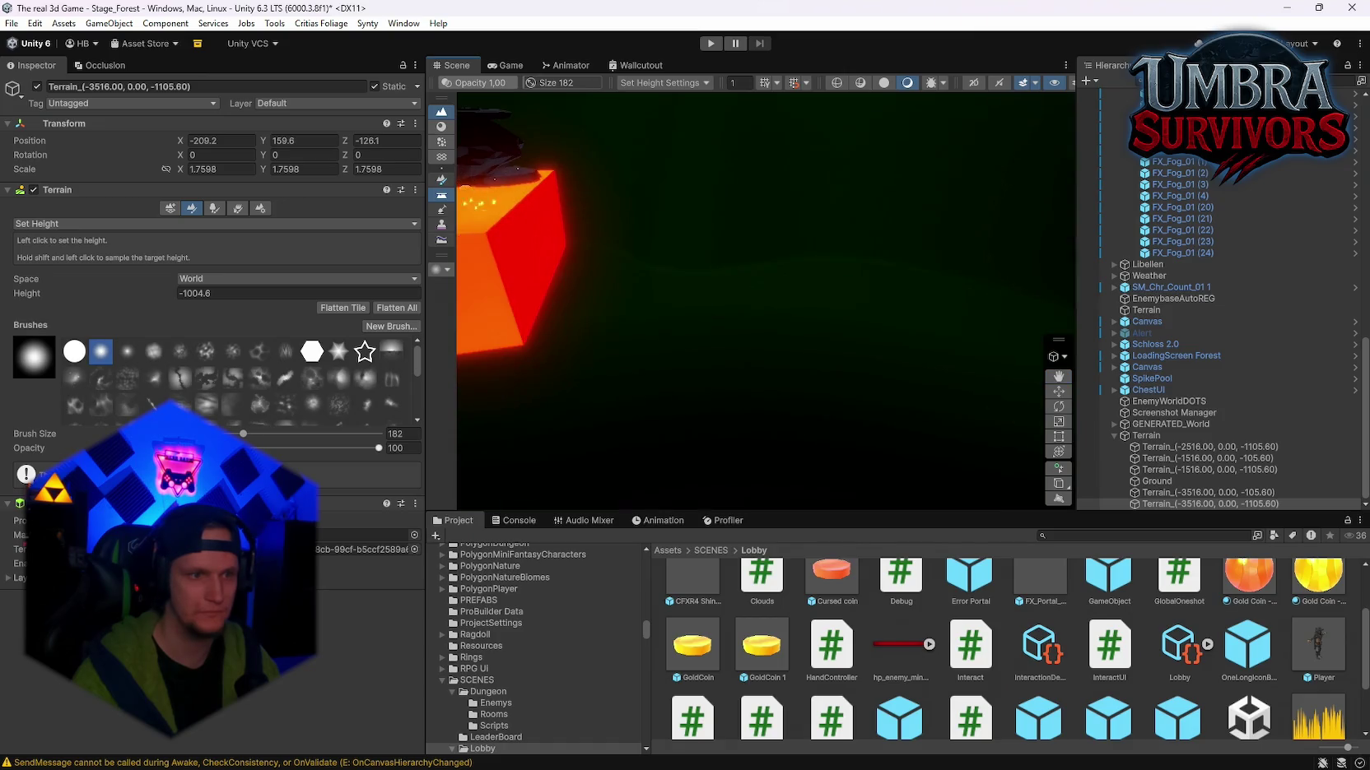
pyautogui.moveTo(266, 438); pyautogui.dragTo(268, 434)
pyautogui.moveTo(510, 247)
pyautogui.keyDown('alt'); pyautogui.mouseDown()
pyautogui.moveTo(800, 217)
pyautogui.moveTo(770, 176)
pyautogui.moveTo(649, 125)
pyautogui.moveTo(819, 181)
pyautogui.moveTo(712, 223)
pyautogui.moveTo(324, 240)
pyautogui.moveTo(247, 228)
pyautogui.moveTo(697, 226)
pyautogui.moveTo(255, 225)
pyautogui.moveTo(664, 231)
pyautogui.moveTo(777, 160)
pyautogui.moveTo(910, 156)
pyautogui.moveTo(690, 153)
pyautogui.moveTo(789, 149)
pyautogui.moveTo(733, 196)
pyautogui.moveTo(939, 217)
pyautogui.moveTo(780, 177)
pyautogui.moveTo(907, 184)
pyautogui.moveTo(825, 261)
pyautogui.moveTo(837, 296)
pyautogui.moveTo(1034, 296)
pyautogui.moveTo(907, 323)
pyautogui.moveTo(795, 265)
pyautogui.moveTo(605, 241)
pyautogui.moveTo(713, 310)
pyautogui.moveTo(634, 322)
pyautogui.mouseUp(); pyautogui.keyUp('alt')
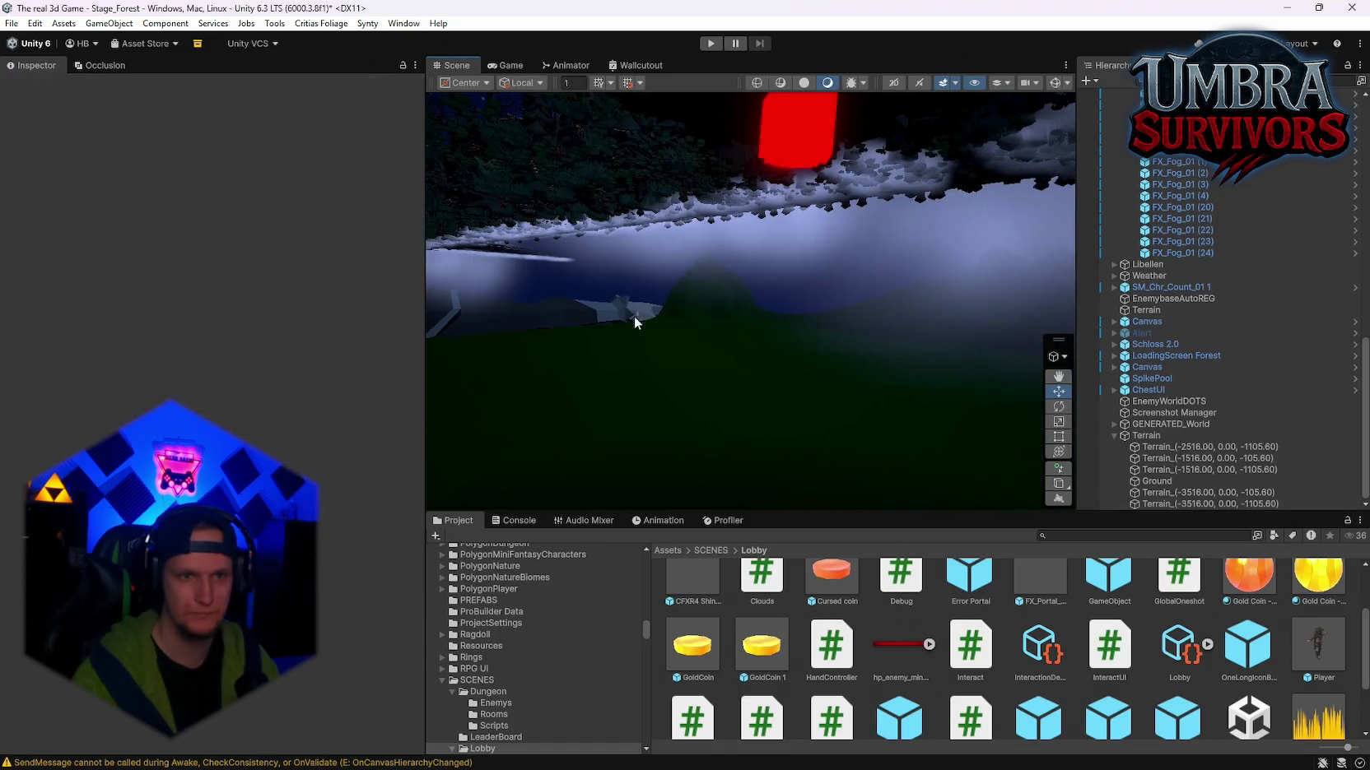
# Step: Reselect Terrain_(-3516.00, 0.00, -1105.60) and level the small dark spike to the -1004.6 height
pyautogui.click(726, 329)
pyautogui.click(722, 324)
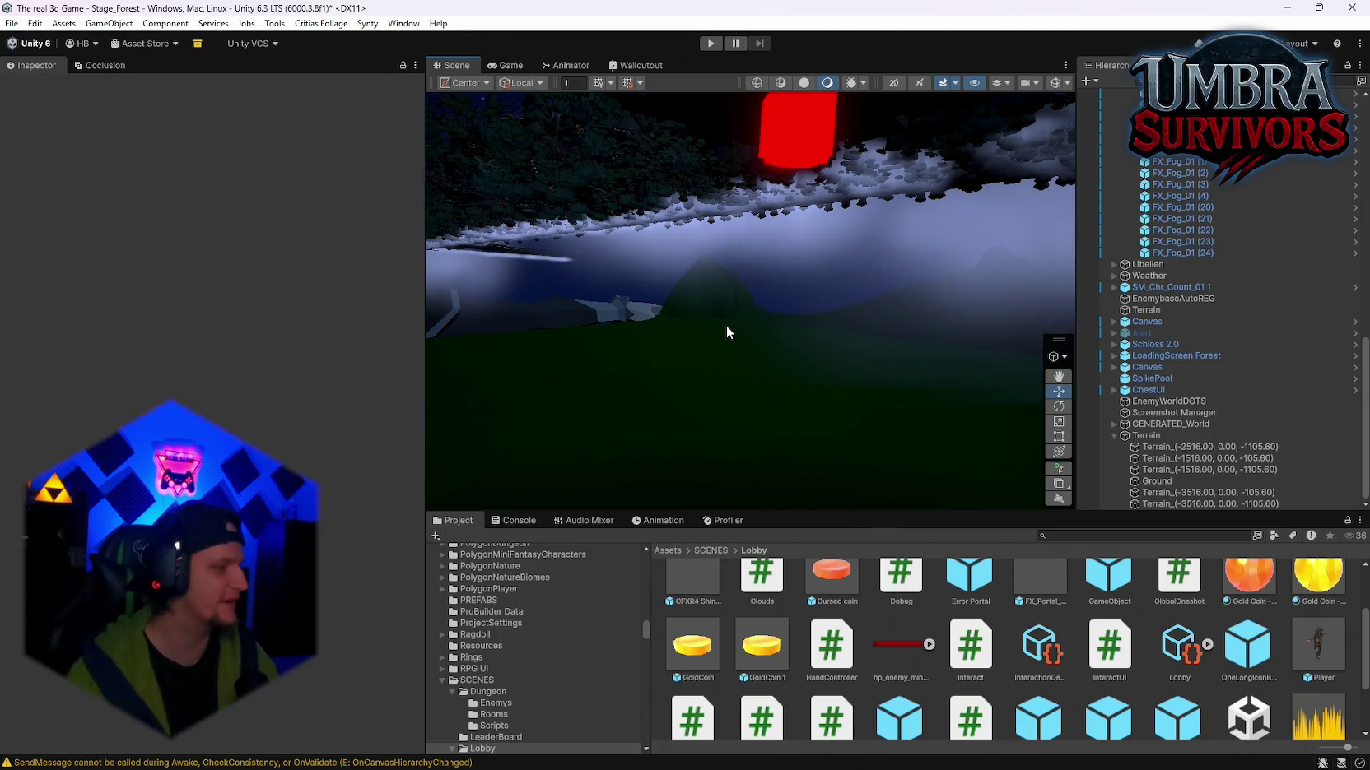
pyautogui.keyDown('alt'); pyautogui.moveTo(766, 333); pyautogui.dragTo(786, 377); pyautogui.keyUp('alt')
pyautogui.click(739, 346)
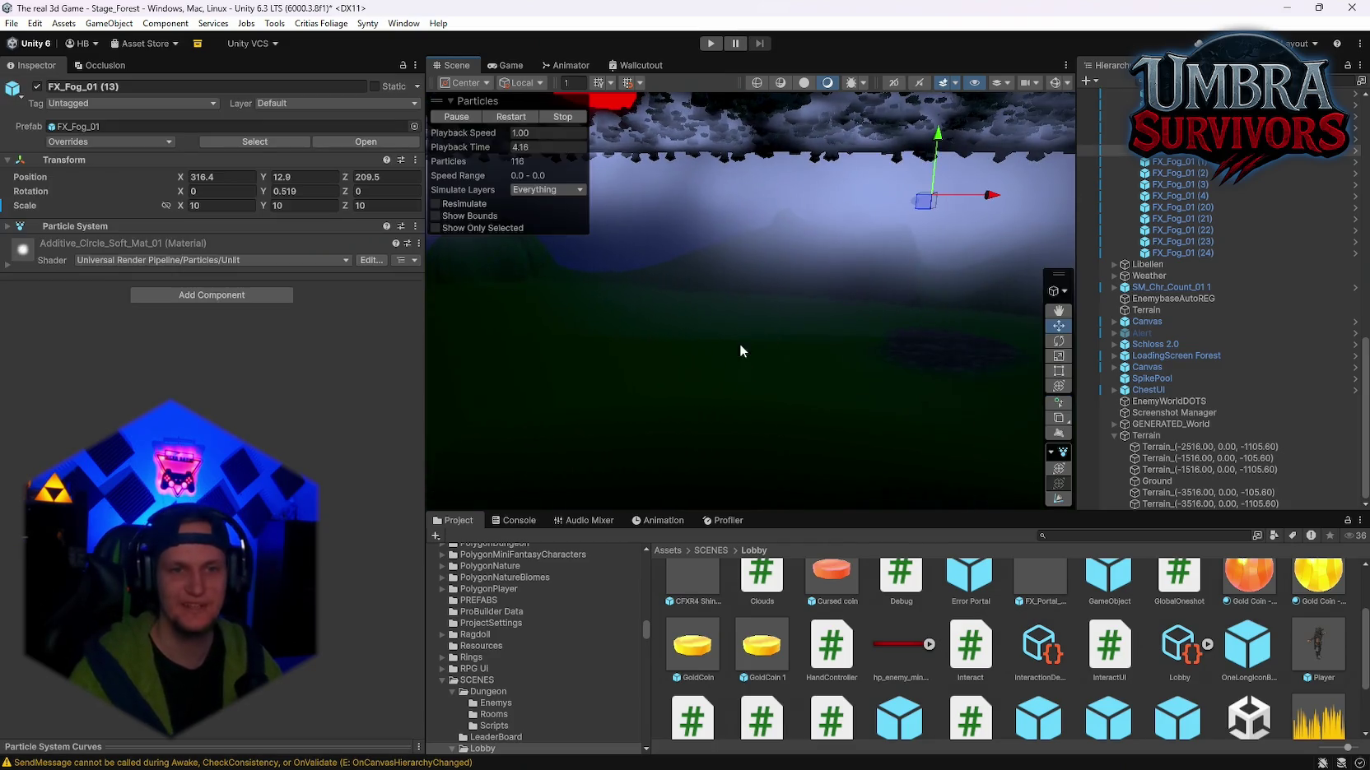
pyautogui.click(821, 298)
pyautogui.click(695, 378)
pyautogui.scroll(5, 773, 290)
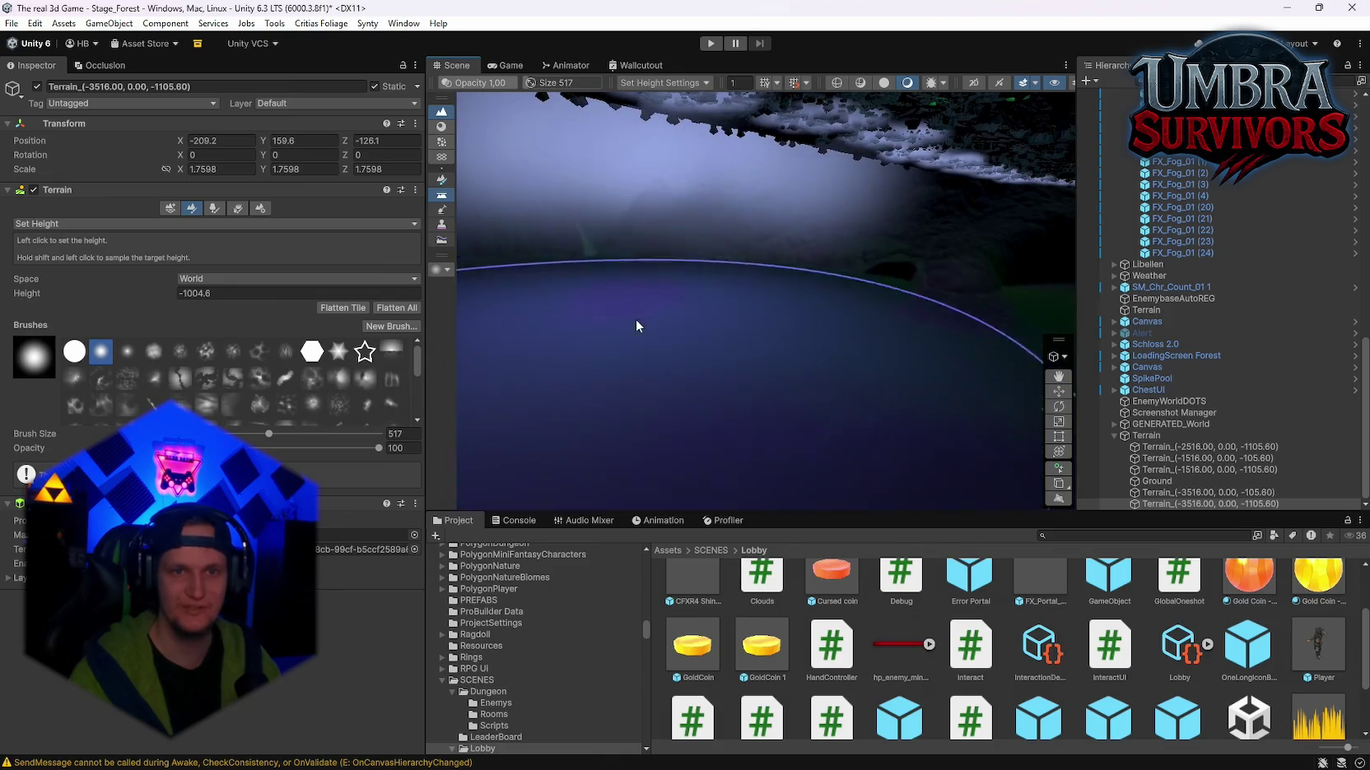
pyautogui.scroll(-5, 637, 326)
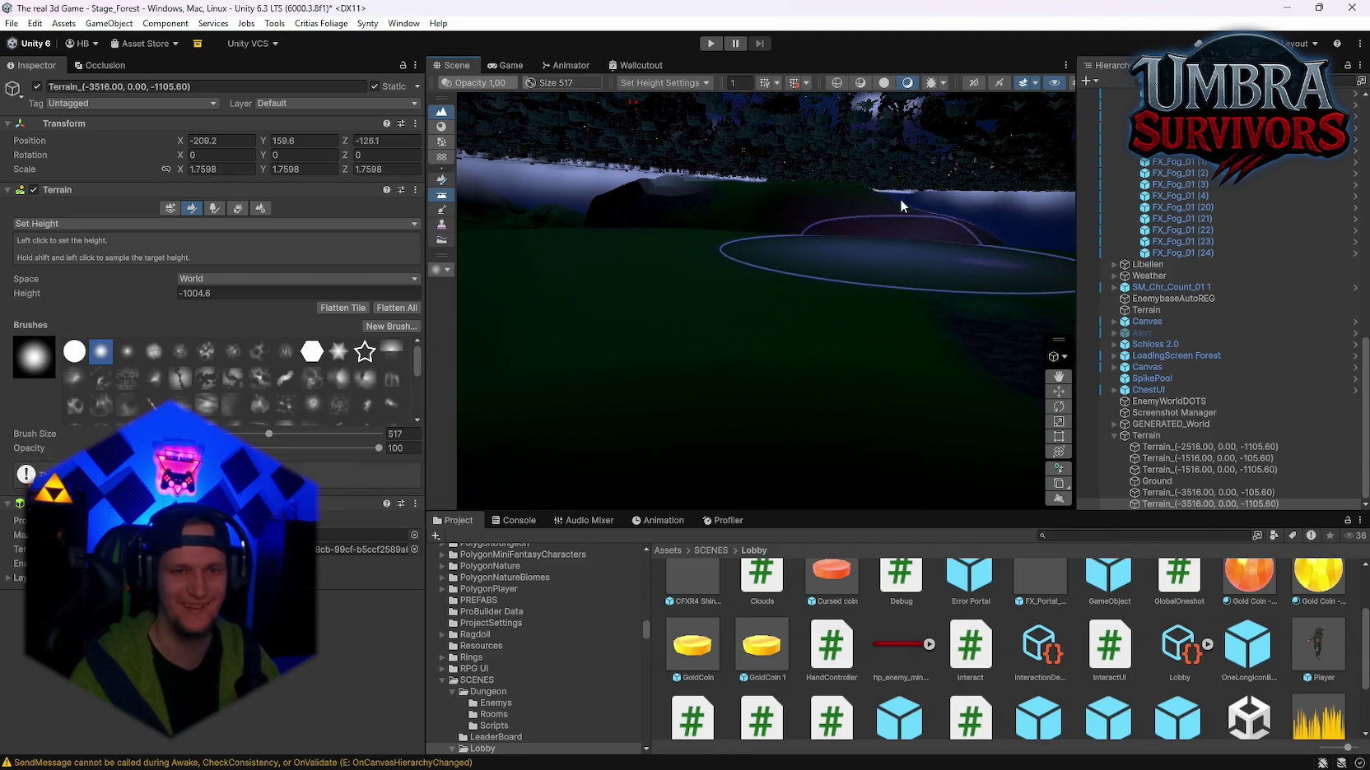
pyautogui.moveTo(756, 207)
pyautogui.mouseDown()
pyautogui.moveTo(775, 240)
pyautogui.moveTo(772, 186)
pyautogui.moveTo(805, 272)
pyautogui.moveTo(775, 340)
pyautogui.mouseUp()
pyautogui.click(776, 340)
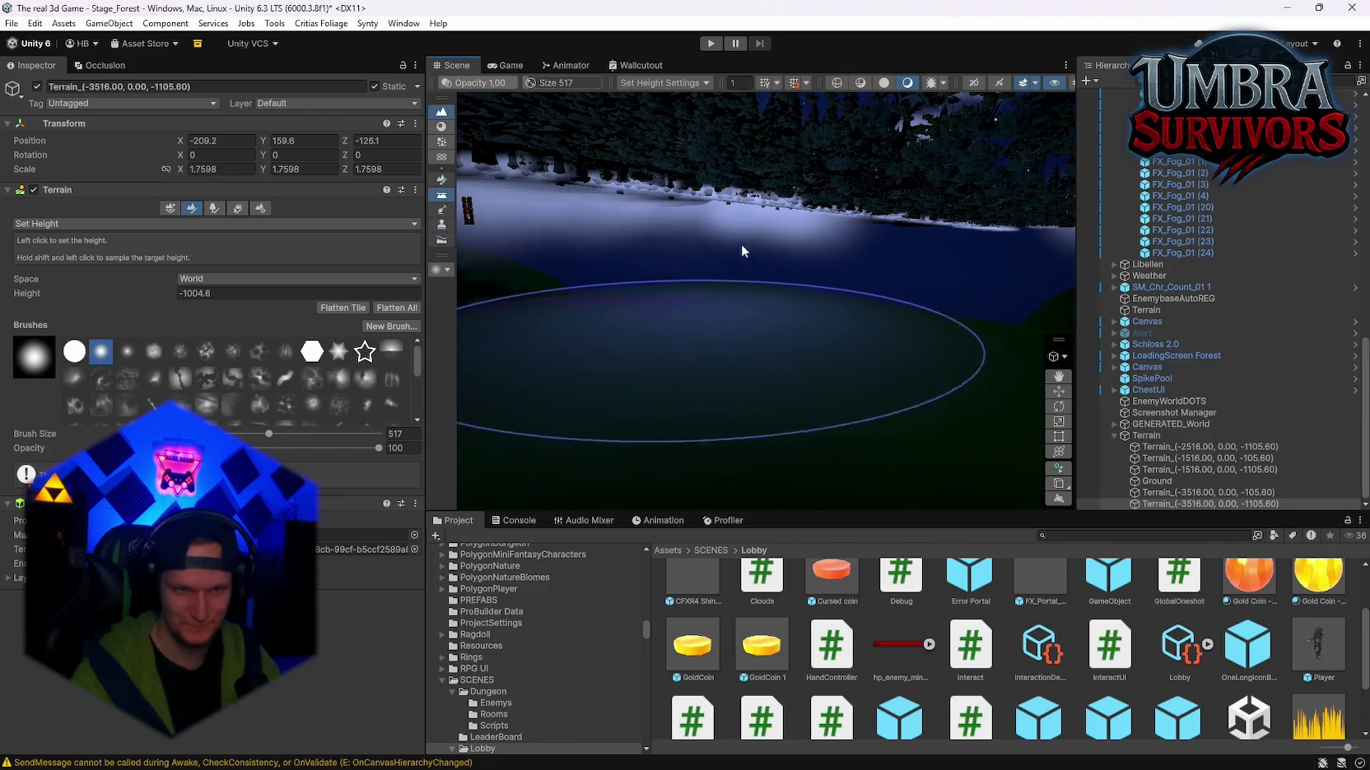
pyautogui.click(741, 244)
pyautogui.moveTo(703, 288)
pyautogui.mouseDown()
pyautogui.moveTo(1357, 290)
pyautogui.moveTo(54, 283)
pyautogui.moveTo(547, 252)
pyautogui.moveTo(939, 284)
pyautogui.moveTo(985, 315)
pyautogui.moveTo(954, 386)
pyautogui.moveTo(733, 335)
pyautogui.moveTo(703, 308)
pyautogui.moveTo(633, 288)
pyautogui.moveTo(706, 230)
pyautogui.moveTo(908, 419)
pyautogui.moveTo(952, 342)
pyautogui.moveTo(889, 387)
pyautogui.moveTo(510, 399)
pyautogui.mouseUp()
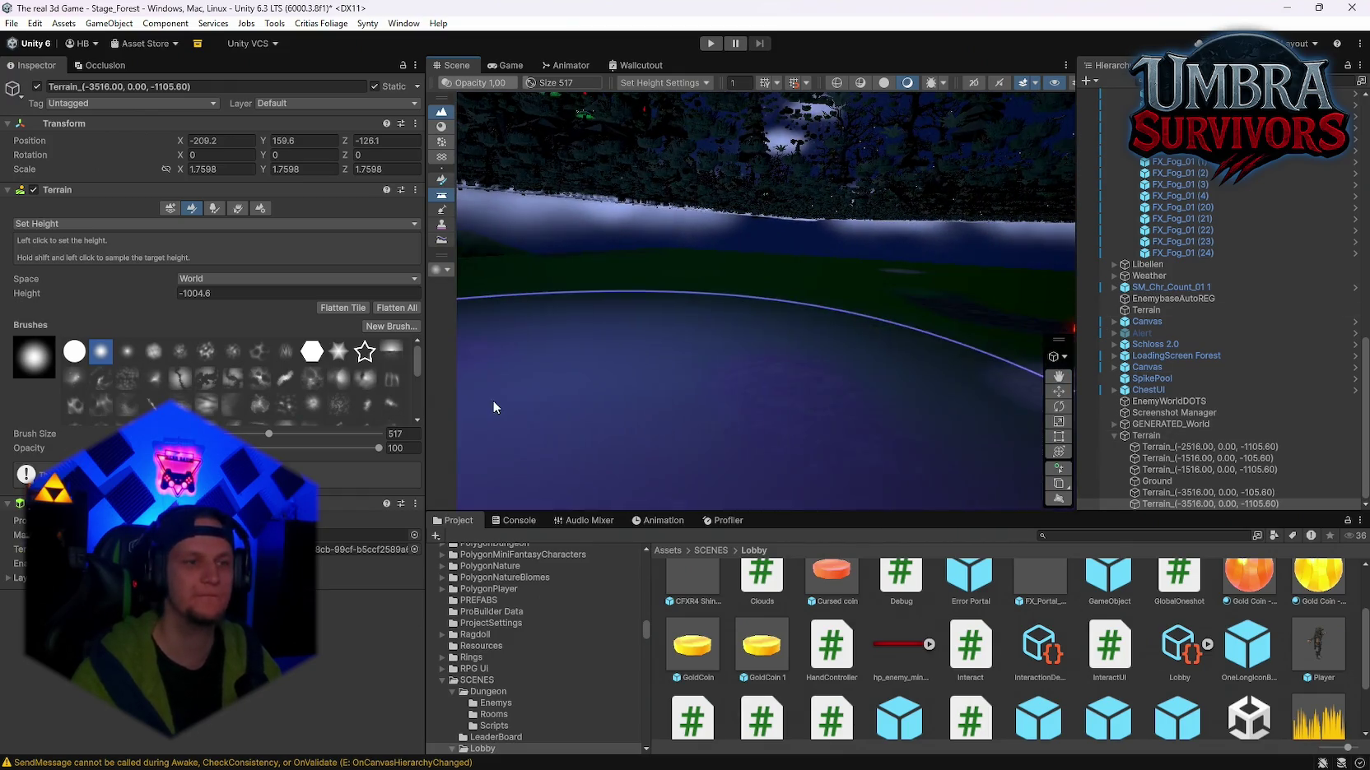
# Step: Show the terrain's Terrain Settings down to the Tree & Detail Objects distances
pyautogui.click(239, 209)
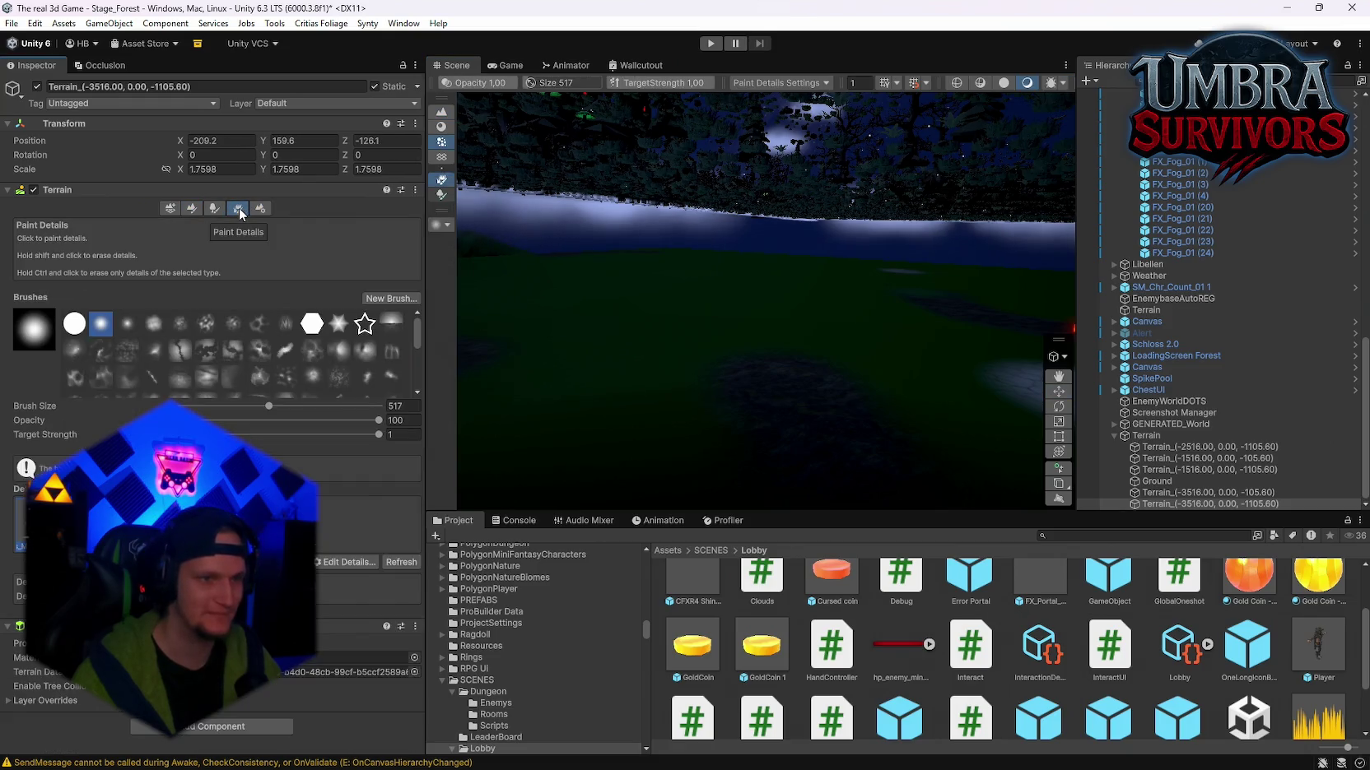
pyautogui.click(260, 209)
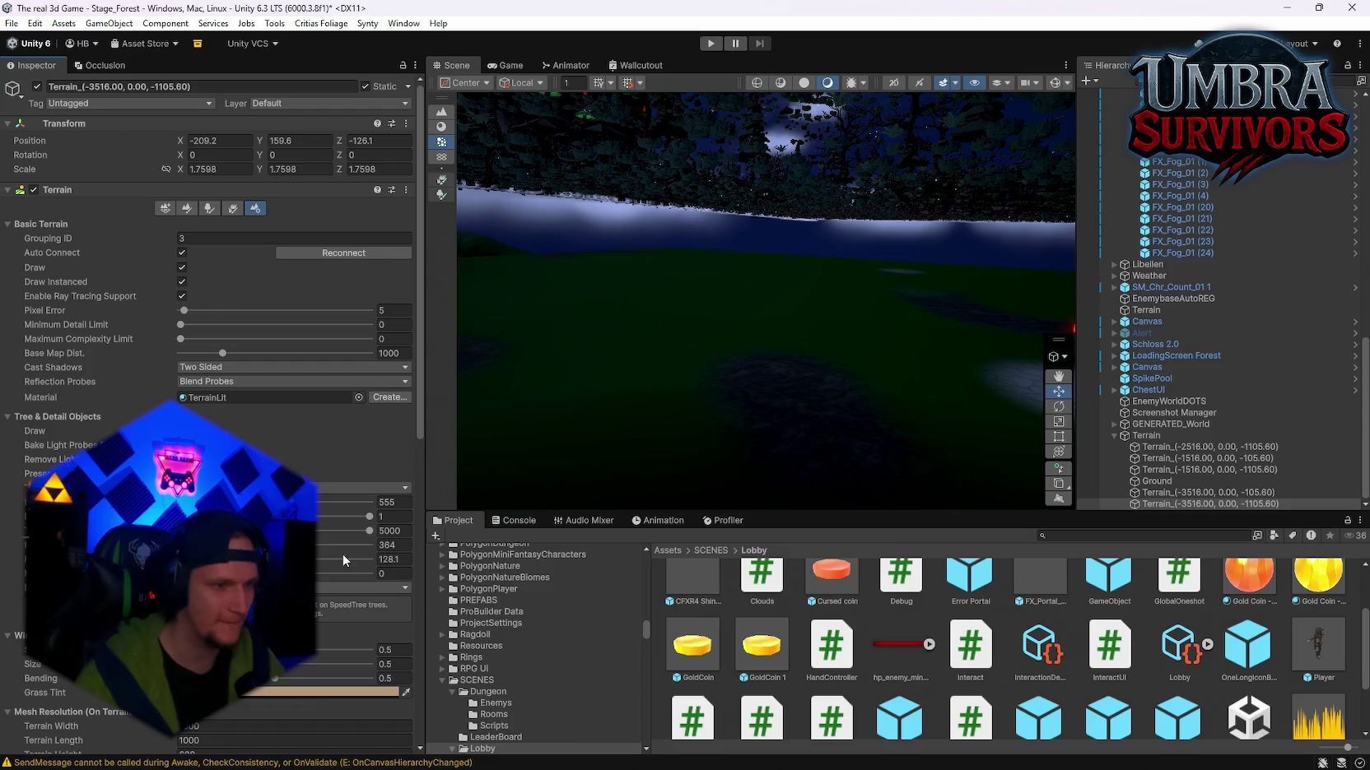
pyautogui.scroll(-8, 261, 418)
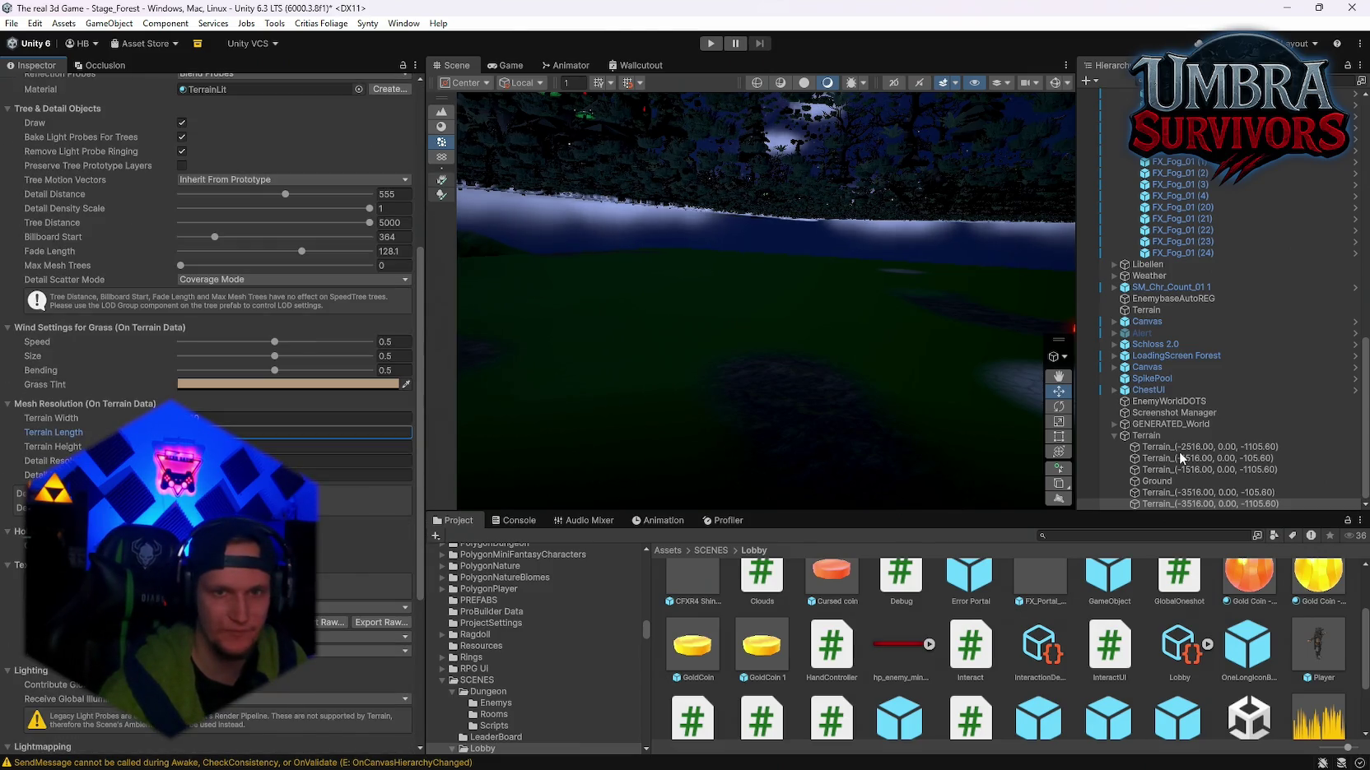
# Step: Fly over the forest to view the maze, castle tower and tall rock
pyautogui.moveTo(844, 428)
pyautogui.mouseDown()
pyautogui.moveTo(636, 331)
pyautogui.moveTo(602, 291)
pyautogui.mouseUp()
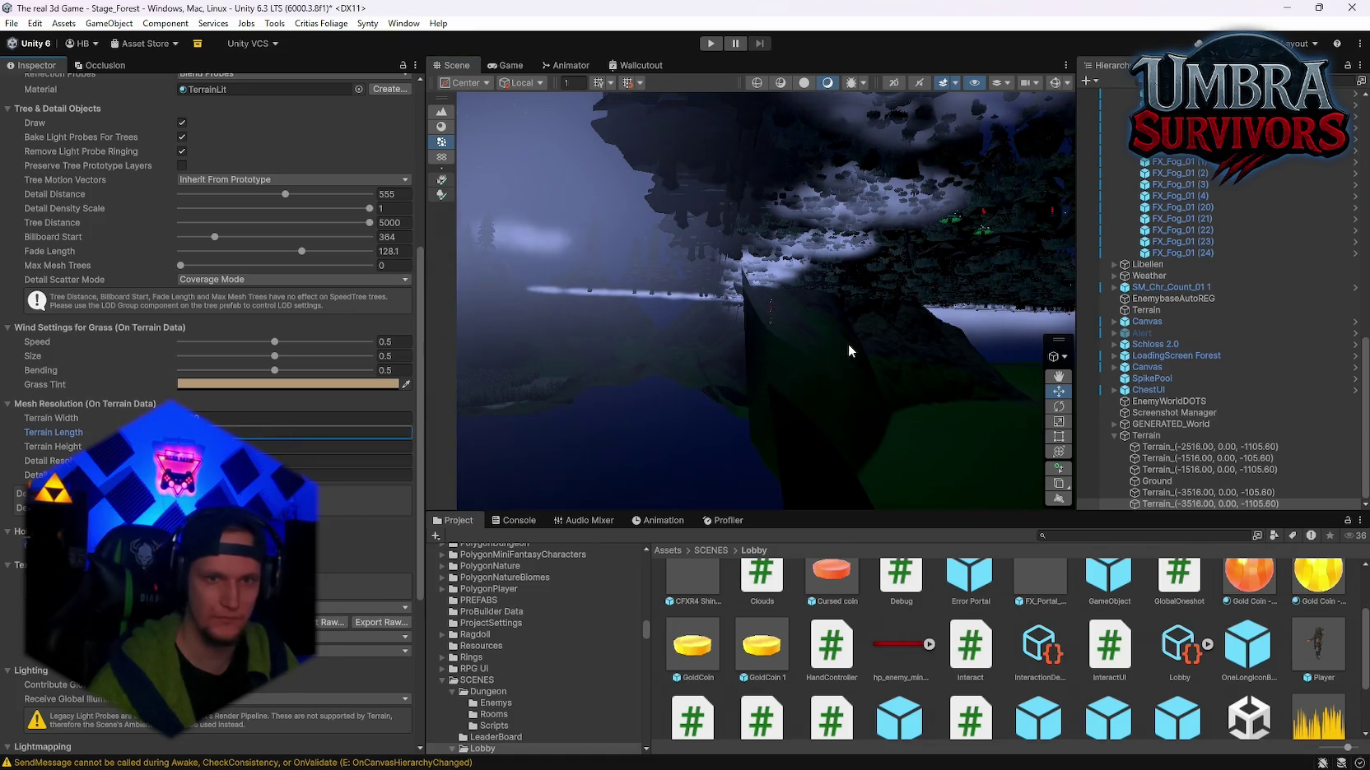
pyautogui.moveTo(851, 349)
pyautogui.mouseDown()
pyautogui.moveTo(889, 330)
pyautogui.moveTo(889, 346)
pyautogui.moveTo(675, 352)
pyautogui.moveTo(609, 369)
pyautogui.moveTo(608, 452)
pyautogui.moveTo(577, 444)
pyautogui.mouseUp()
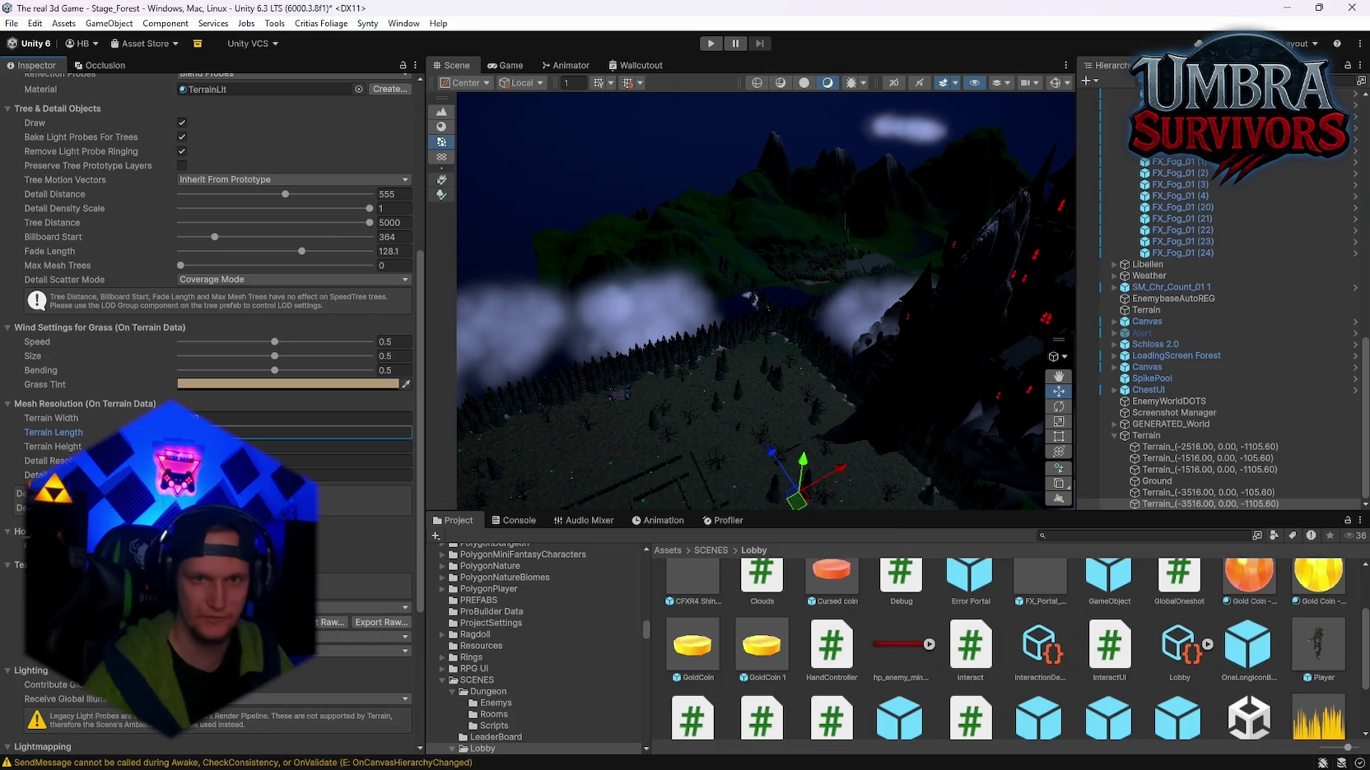
pyautogui.moveTo(751, 297)
pyautogui.mouseDown()
pyautogui.moveTo(774, 459)
pyautogui.moveTo(731, 468)
pyautogui.moveTo(758, 483)
pyautogui.moveTo(430, 249)
pyautogui.mouseUp()
pyautogui.moveTo(691, 436); pyautogui.dragTo(706, 445)
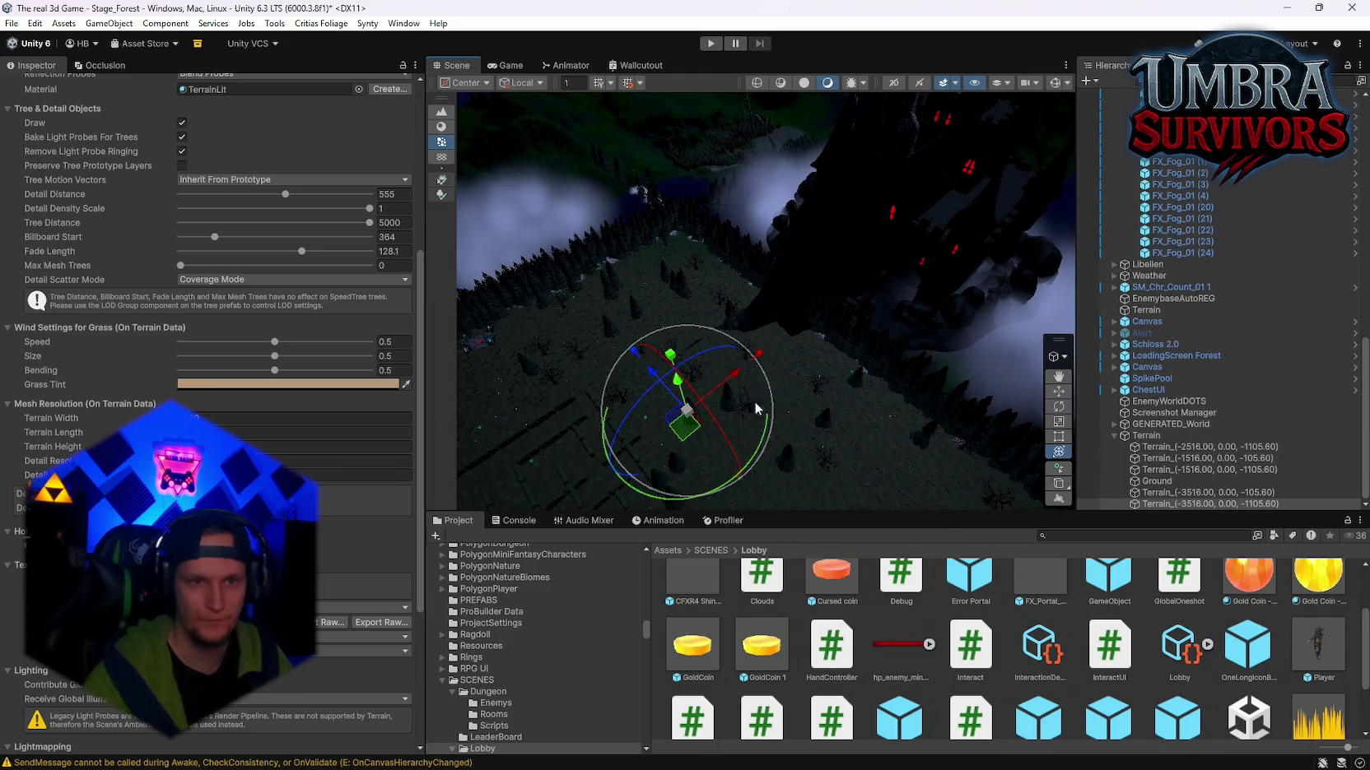
pyautogui.press('f')
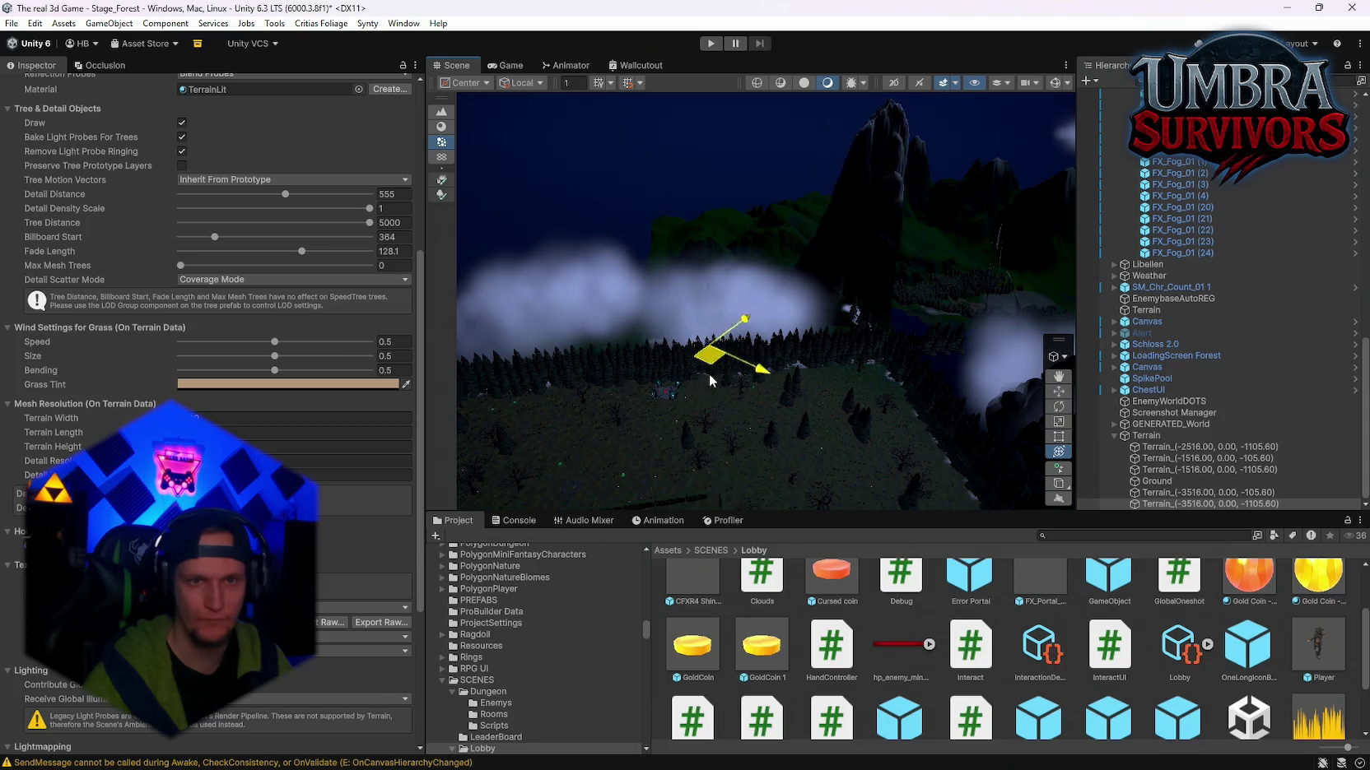
pyautogui.moveTo(706, 478)
pyautogui.mouseDown()
pyautogui.moveTo(954, 348)
pyautogui.moveTo(808, 338)
pyautogui.moveTo(868, 293)
pyautogui.moveTo(887, 430)
pyautogui.moveTo(913, 429)
pyautogui.moveTo(902, 291)
pyautogui.moveTo(971, 303)
pyautogui.moveTo(1115, 438)
pyautogui.mouseUp()
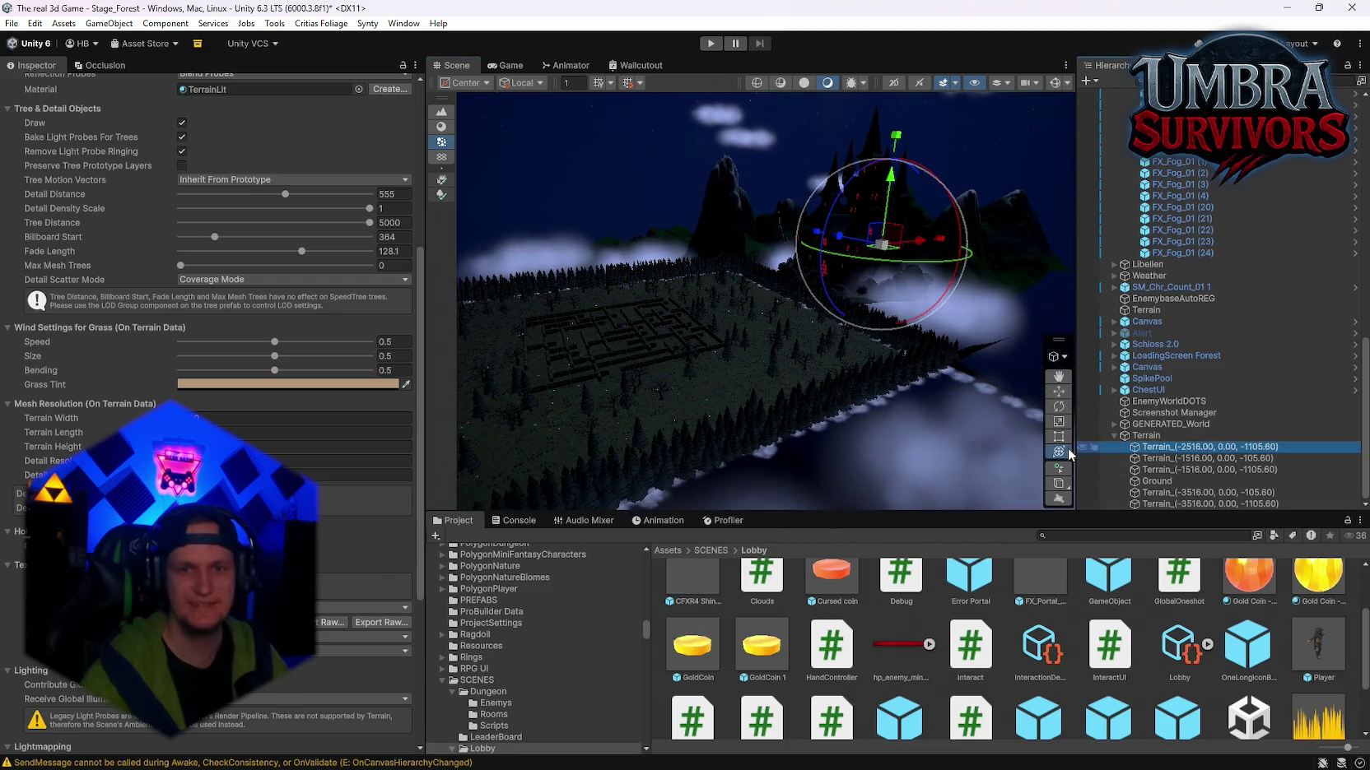
# Step: Select all six terrain tiles and trial-slide them horizontally around the maze
pyautogui.keyDown('shift'); pyautogui.click(1160, 503); pyautogui.keyUp('shift')
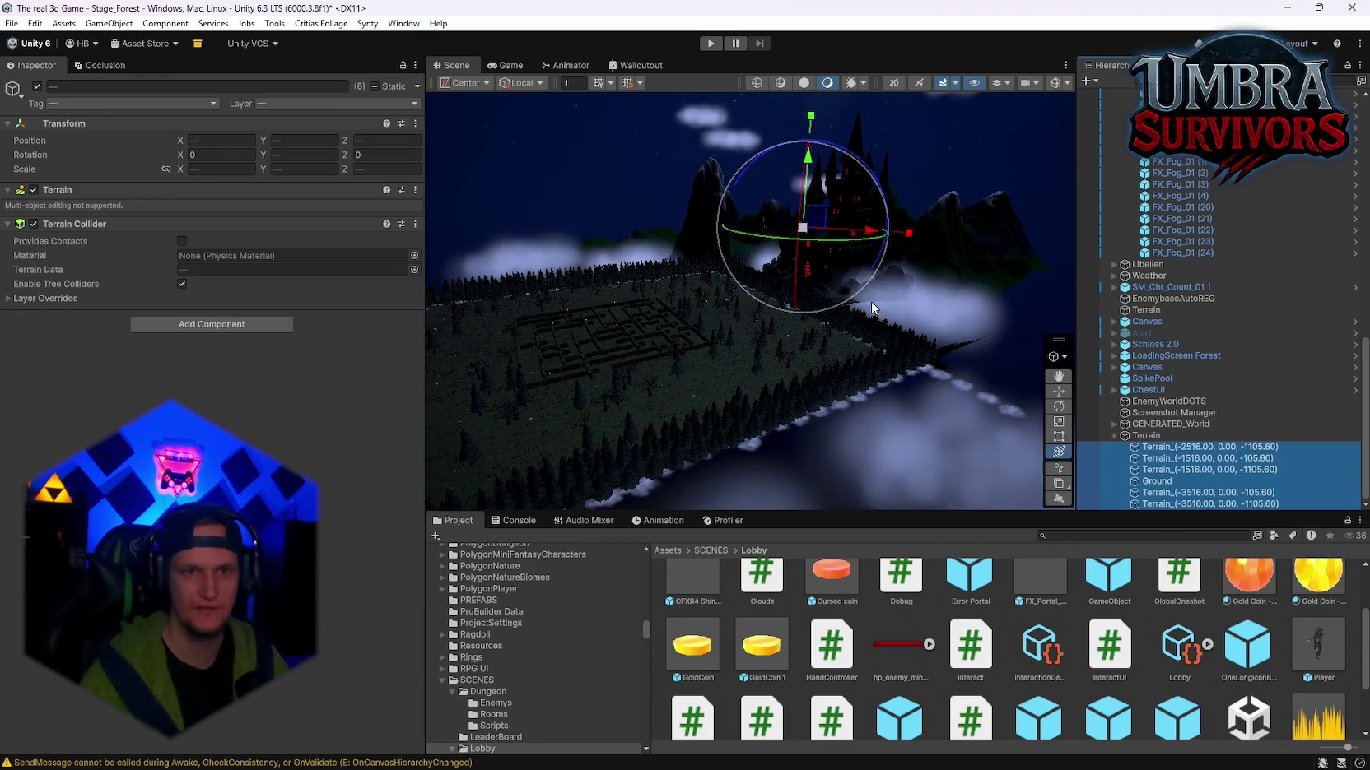
pyautogui.moveTo(871, 302); pyautogui.dragTo(865, 270)
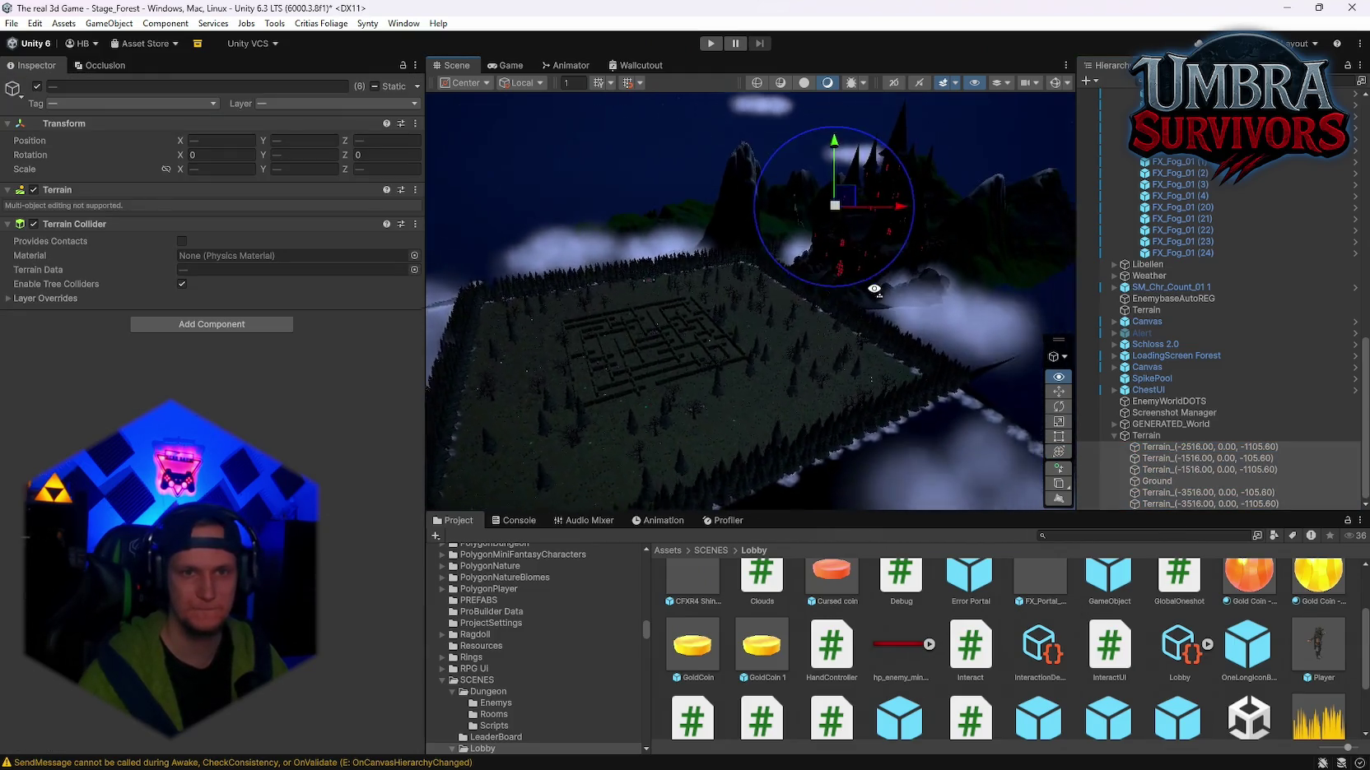
pyautogui.moveTo(872, 328)
pyautogui.mouseDown()
pyautogui.moveTo(886, 358)
pyautogui.moveTo(874, 338)
pyautogui.mouseUp()
pyautogui.moveTo(833, 276); pyautogui.dragTo(686, 489)
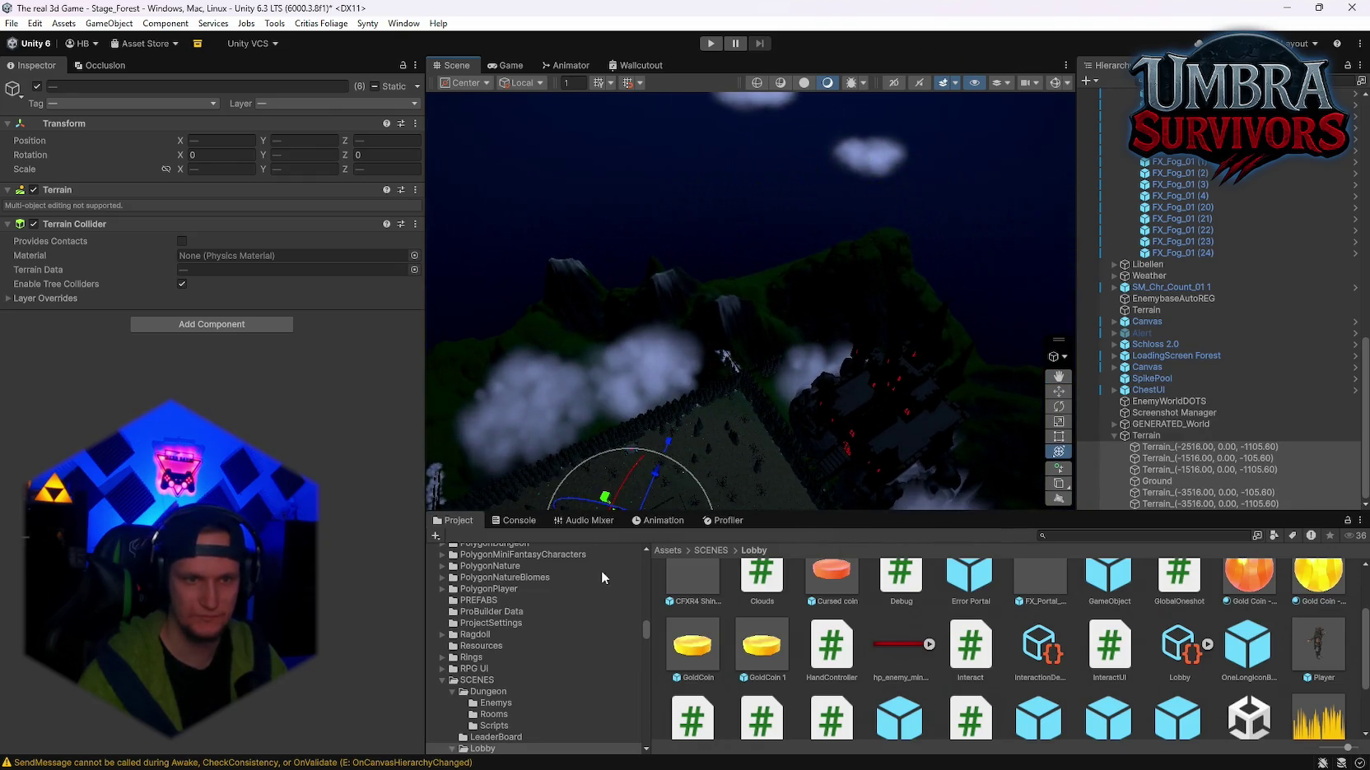
pyautogui.press('f')
pyautogui.moveTo(735, 414)
pyautogui.mouseDown()
pyautogui.moveTo(617, 410)
pyautogui.moveTo(685, 379)
pyautogui.moveTo(651, 381)
pyautogui.moveTo(726, 381)
pyautogui.mouseUp()
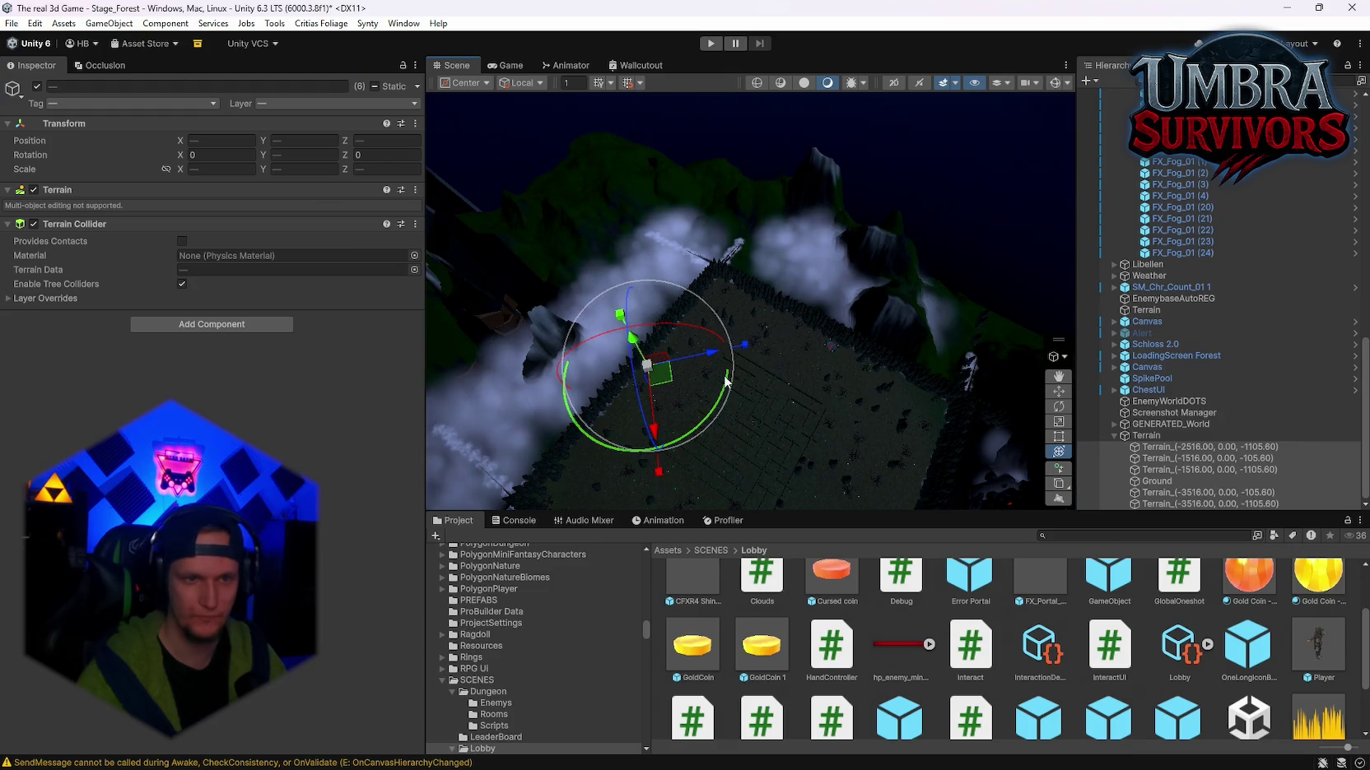
# Step: Move the parent Terrain group to X -6257, Y -241, Z 339
pyautogui.click(1160, 436)
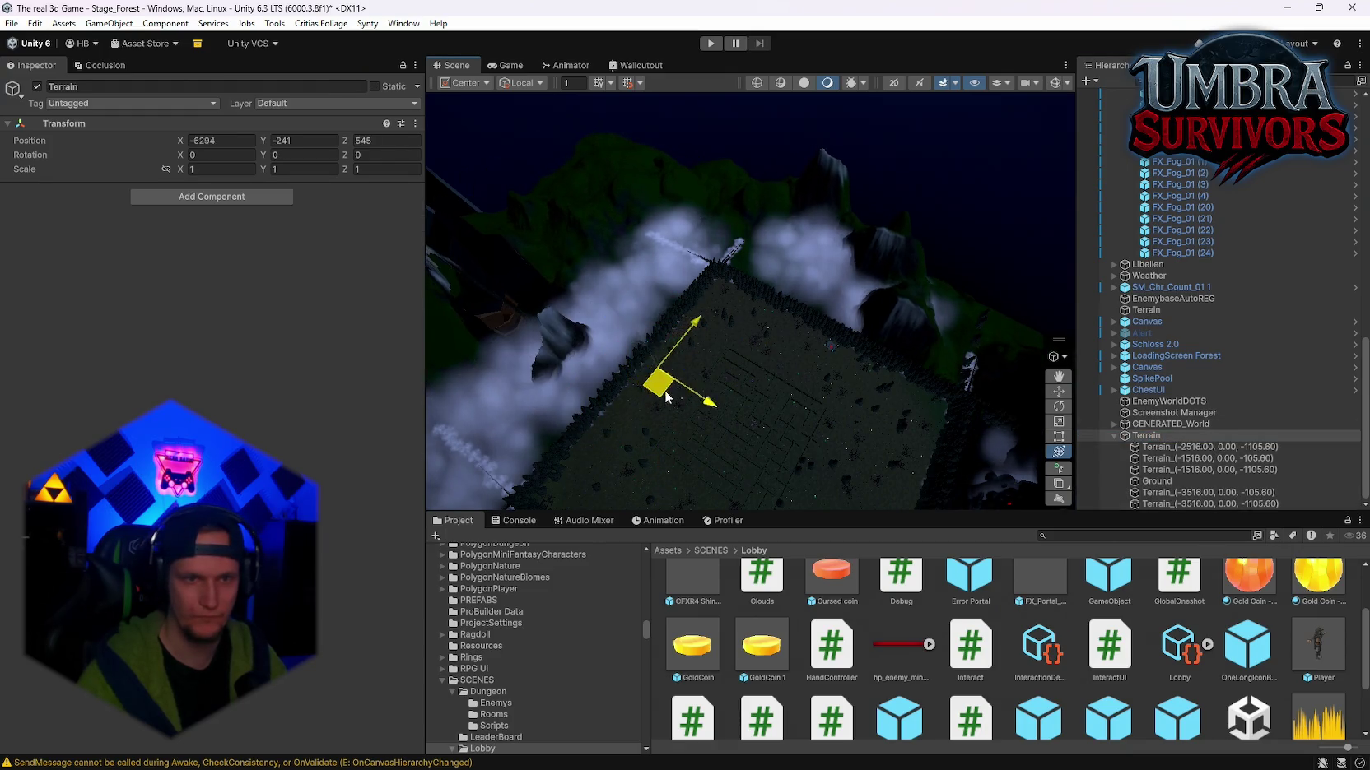
pyautogui.moveTo(656, 381)
pyautogui.mouseDown()
pyautogui.moveTo(596, 387)
pyautogui.moveTo(858, 416)
pyautogui.moveTo(748, 292)
pyautogui.moveTo(992, 330)
pyautogui.moveTo(613, 338)
pyautogui.mouseUp()
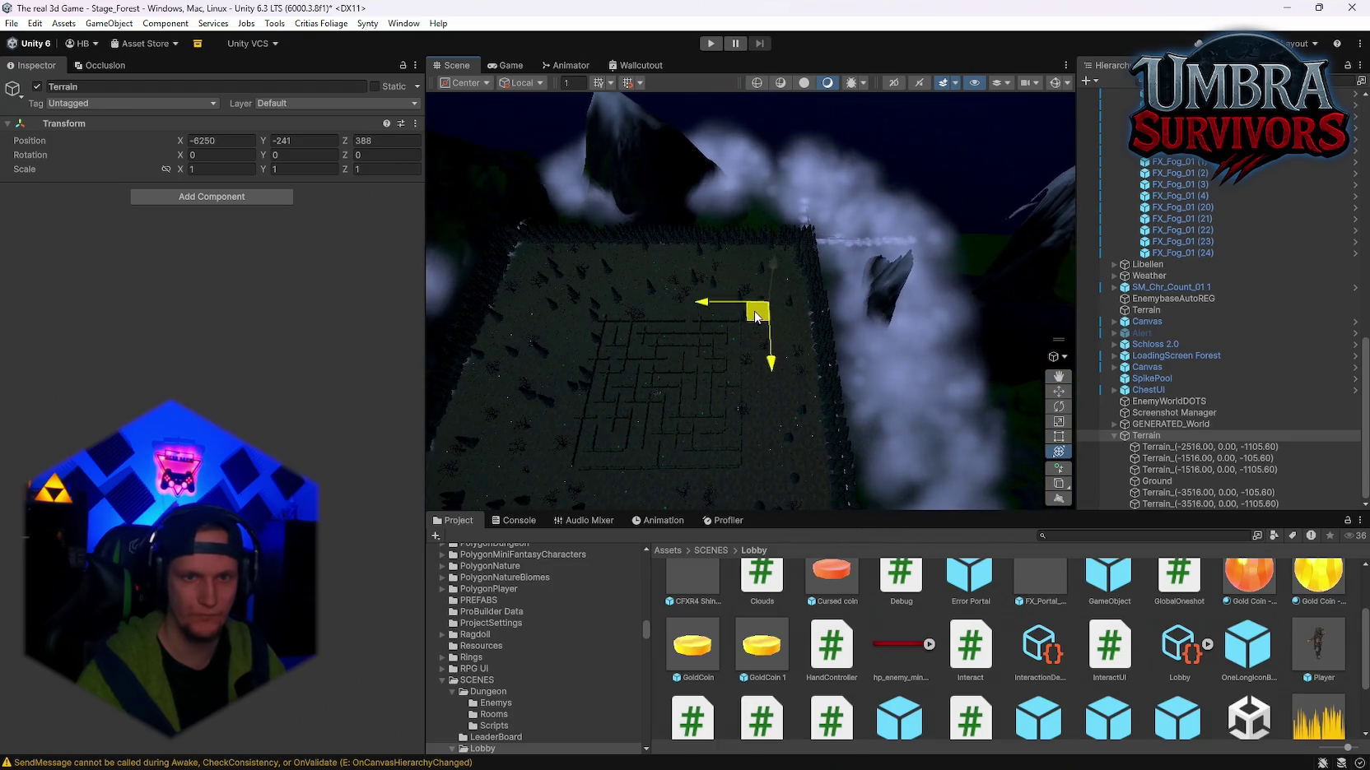
pyautogui.moveTo(759, 306)
pyautogui.mouseDown()
pyautogui.moveTo(724, 313)
pyautogui.moveTo(661, 289)
pyautogui.mouseUp()
# Step: Drag tile Terrain_(-3516.00, 0.00, -1105.60) toward mid-scene, then undo the move and selection changes
pyautogui.click(784, 314)
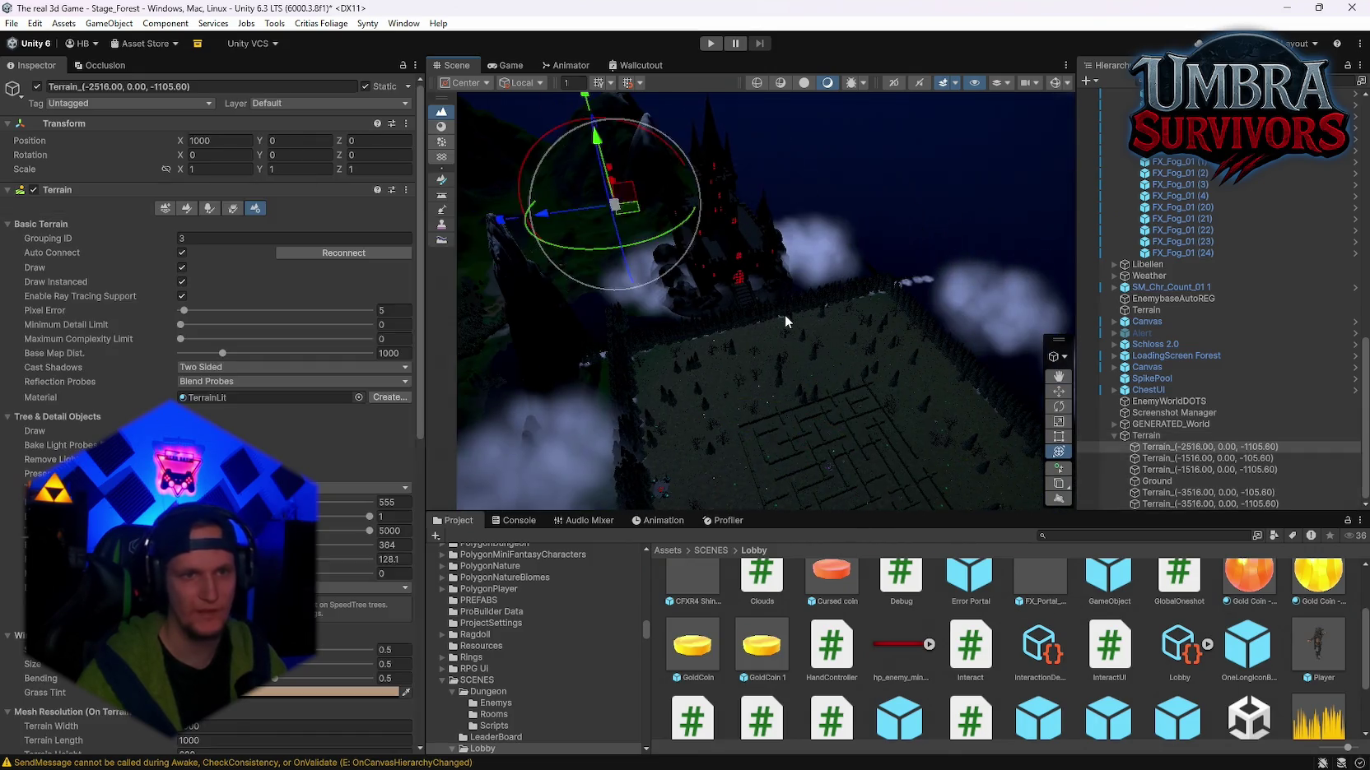
pyautogui.moveTo(811, 317)
pyautogui.mouseDown()
pyautogui.moveTo(761, 387)
pyautogui.moveTo(811, 317)
pyautogui.moveTo(625, 309)
pyautogui.mouseUp()
pyautogui.hotkey('ctrl', 'z')
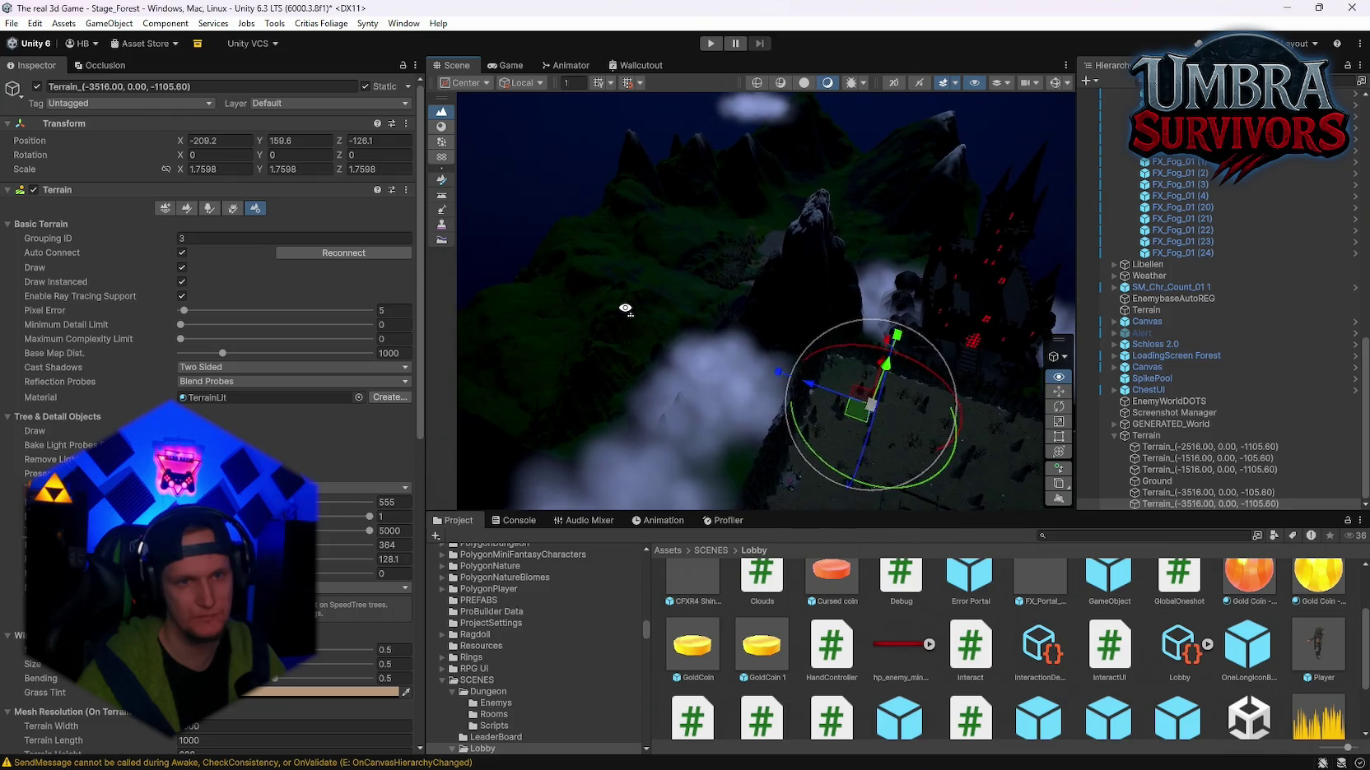
pyautogui.scroll(5, 626, 343)
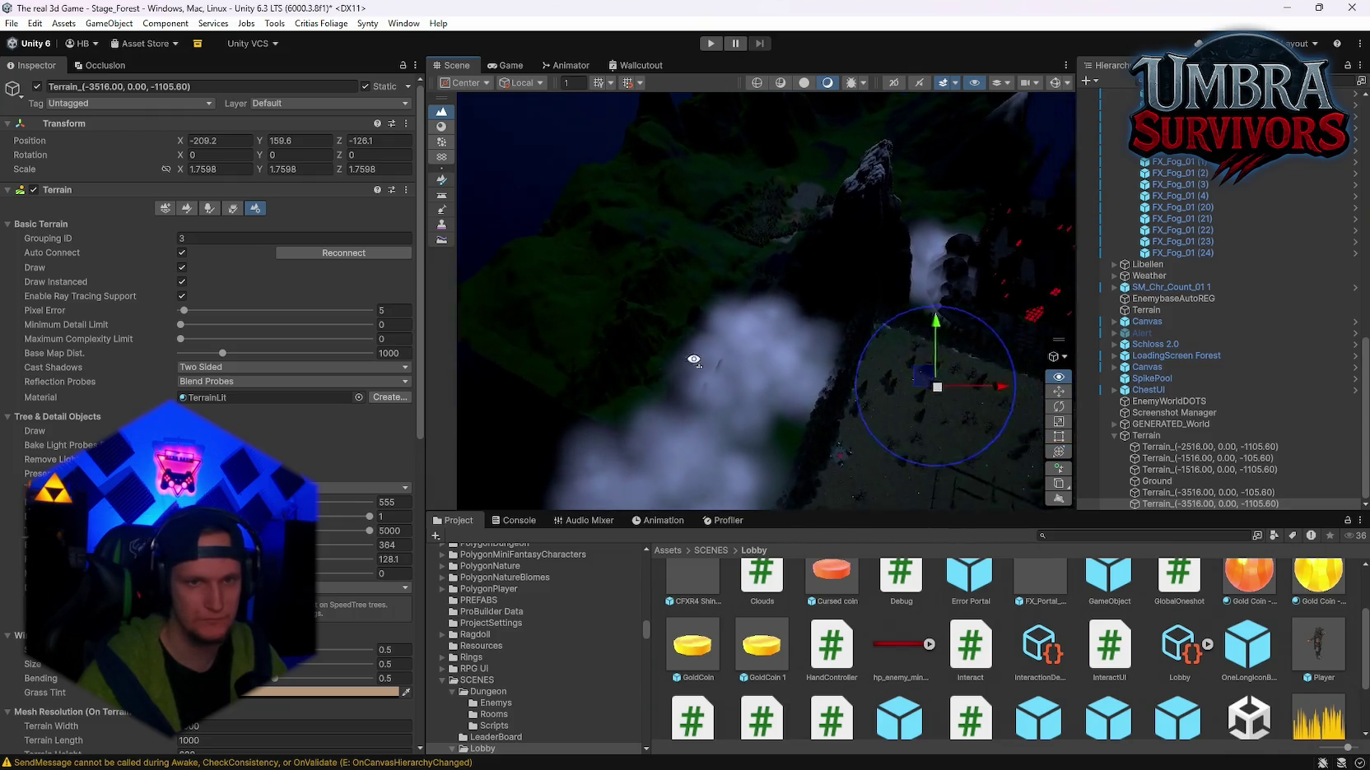
pyautogui.click(733, 361)
pyautogui.hotkey('ctrl', 'z')
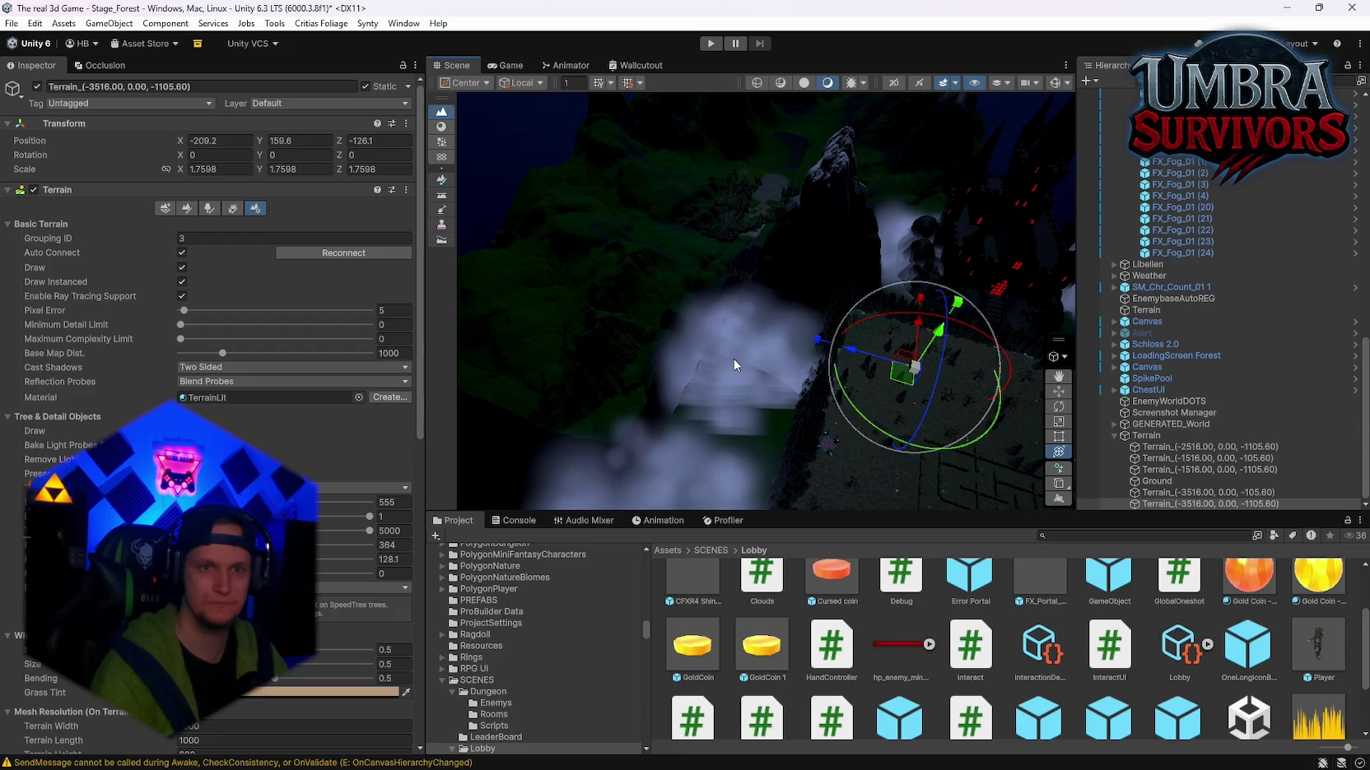
pyautogui.hotkey('ctrl', 'z')
pyautogui.hotkey('ctrl', 'y')
pyautogui.hotkey('ctrl', 'z')
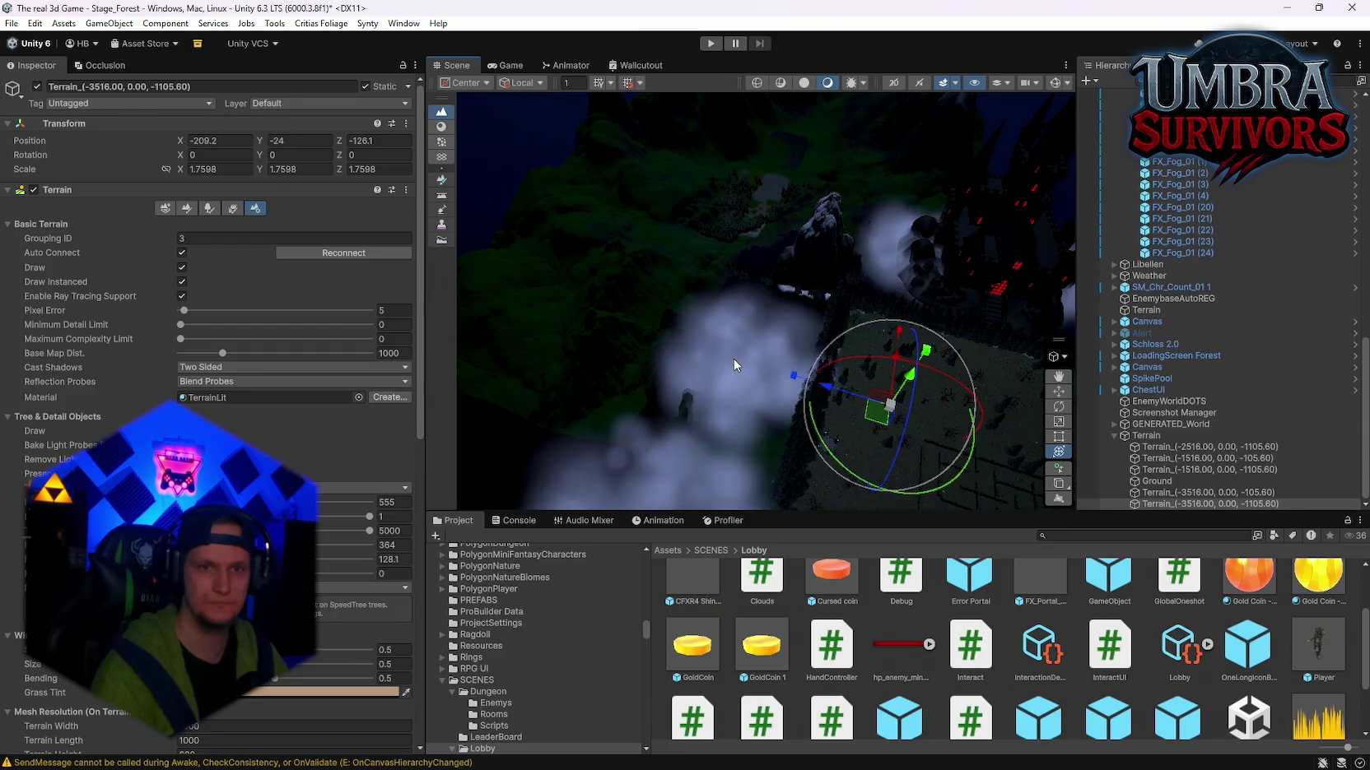
pyautogui.hotkey('ctrl', 'z')
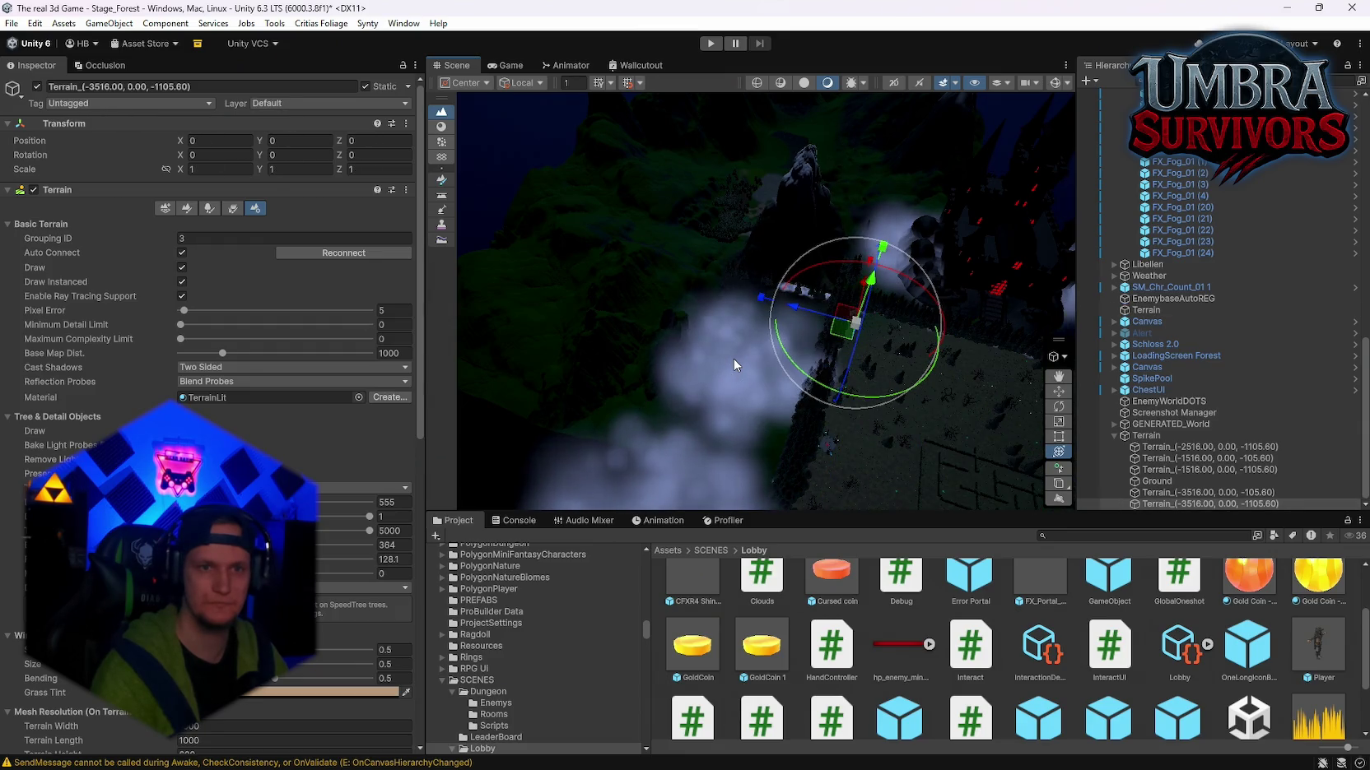
# Step: Slide the Terrain group across the ground toward the maze and return its scale to 1
pyautogui.click(1166, 437)
pyautogui.moveTo(782, 155); pyautogui.dragTo(1002, 521)
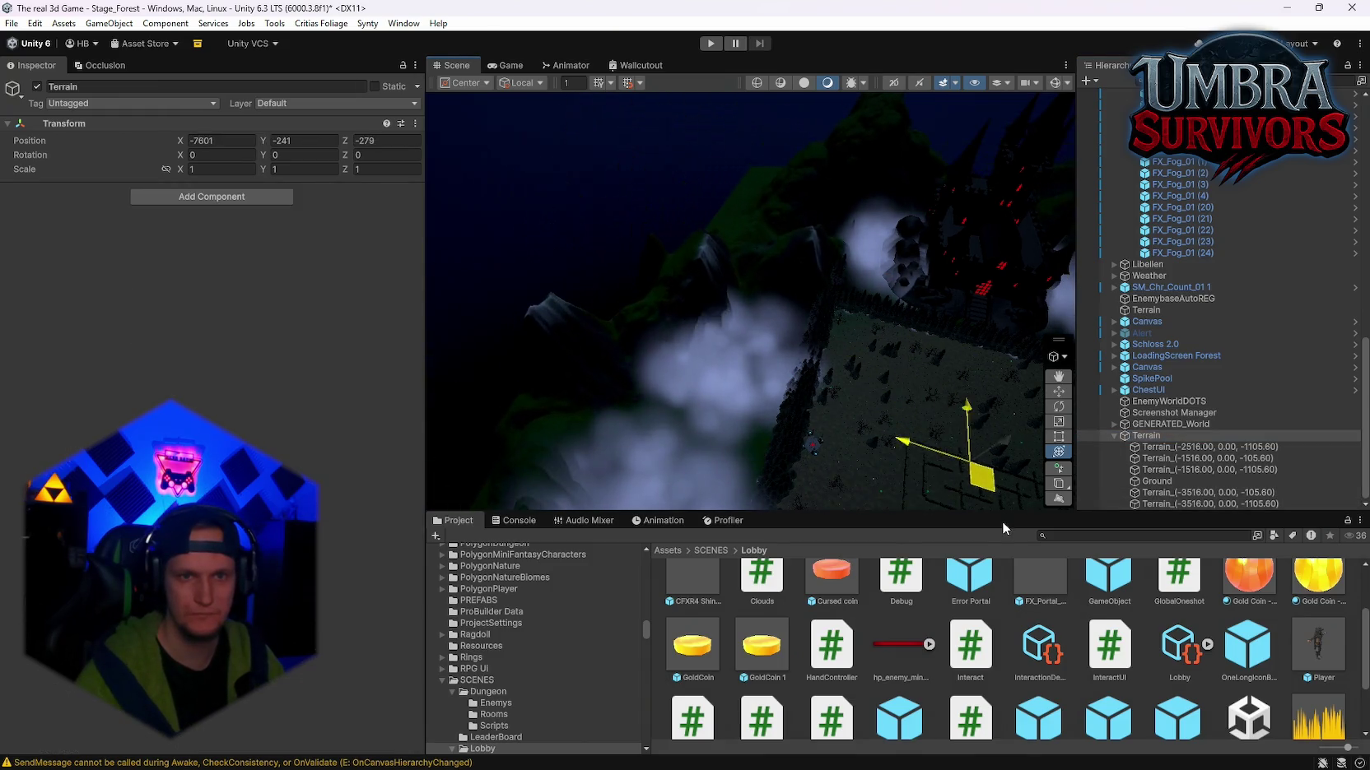
pyautogui.press('f')
pyautogui.moveTo(730, 394)
pyautogui.mouseDown()
pyautogui.moveTo(783, 386)
pyautogui.moveTo(803, 354)
pyautogui.mouseUp()
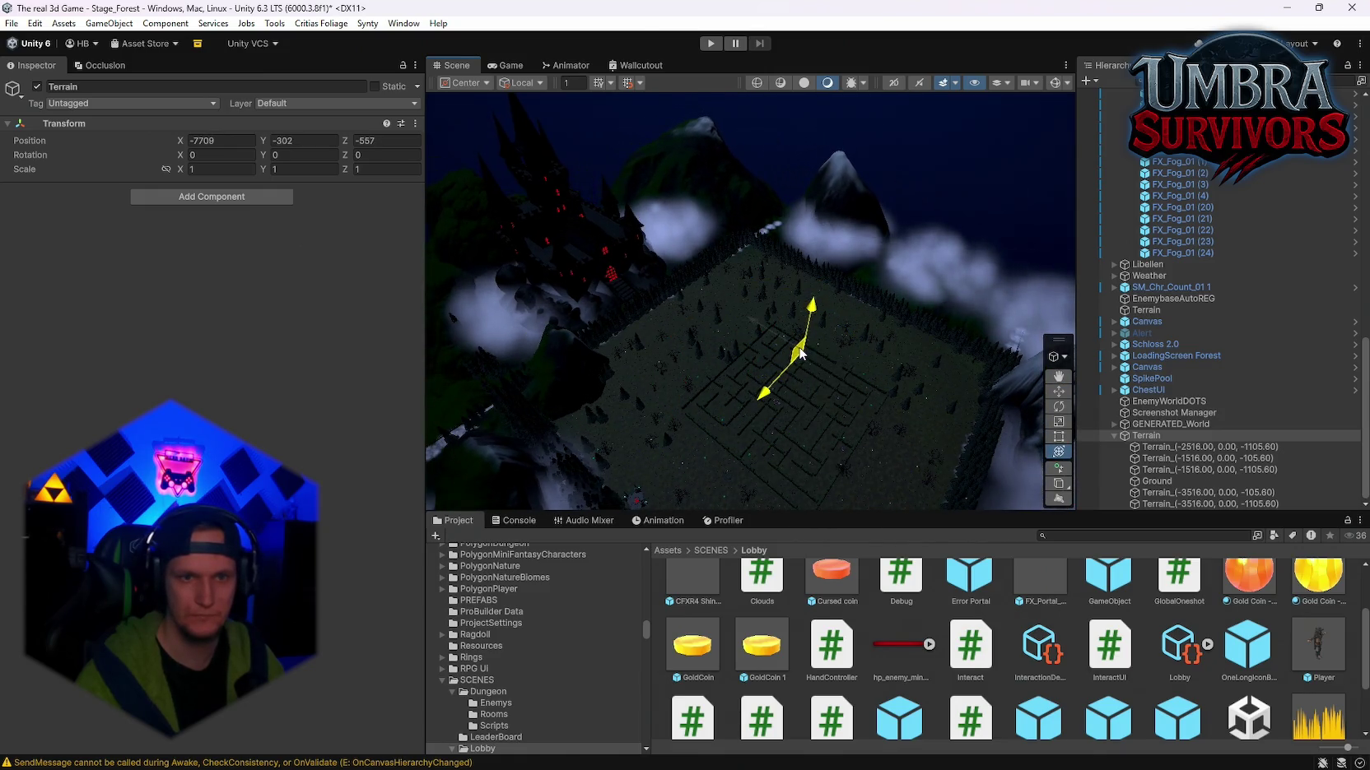
pyautogui.hotkey('ctrl', 'z')
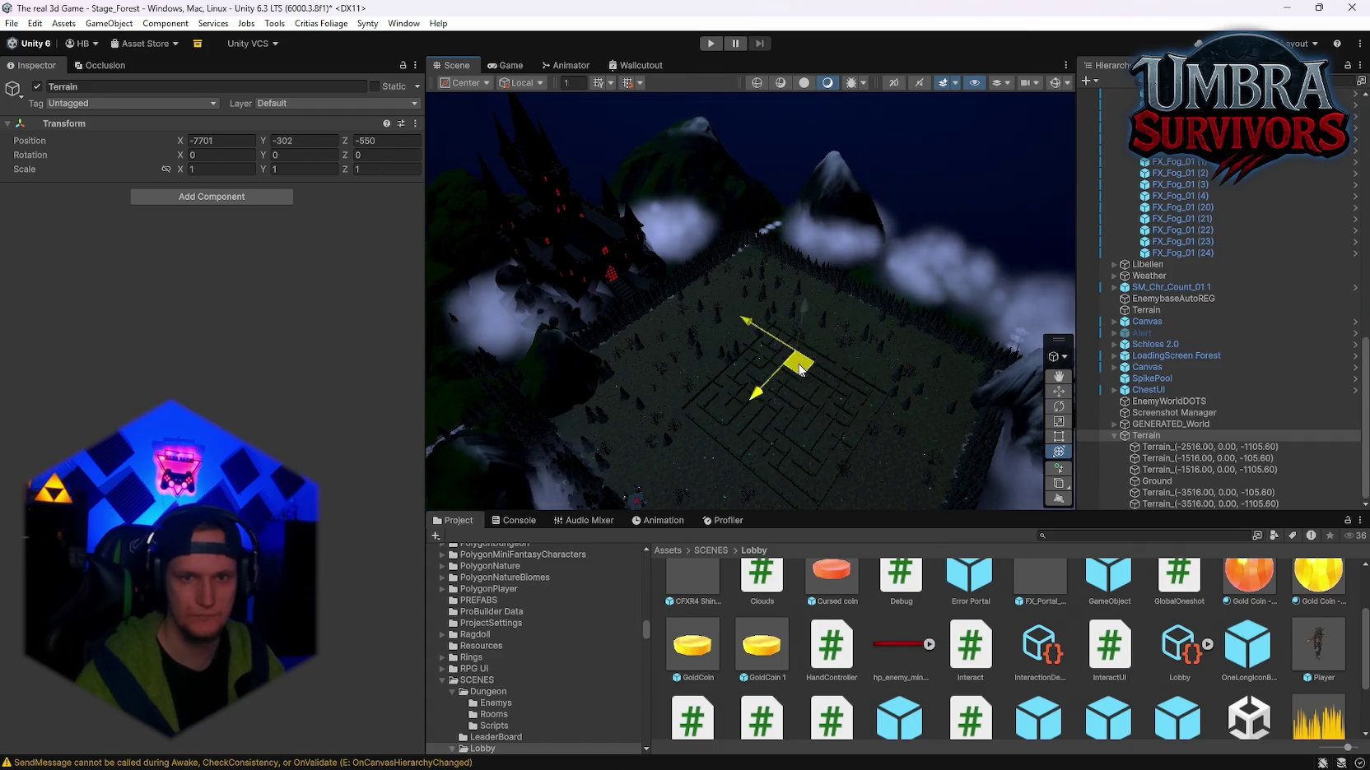
# Step: Place the Terrain group at about -7933, -302, 1028 beside the maze and duplicate it
pyautogui.moveTo(801, 371)
pyautogui.mouseDown()
pyautogui.moveTo(791, 364)
pyautogui.moveTo(823, 346)
pyautogui.moveTo(730, 358)
pyautogui.moveTo(967, 408)
pyautogui.mouseUp()
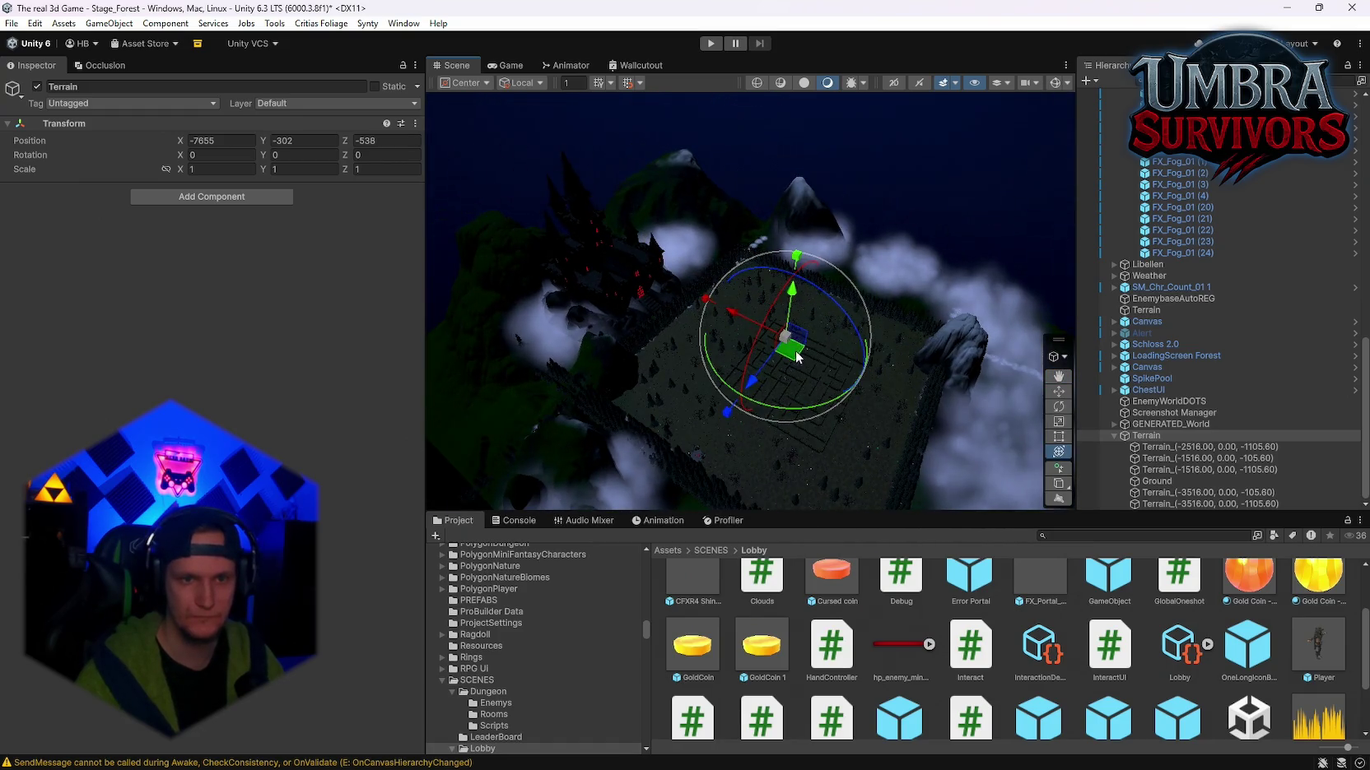
pyautogui.moveTo(796, 356); pyautogui.dragTo(936, 205)
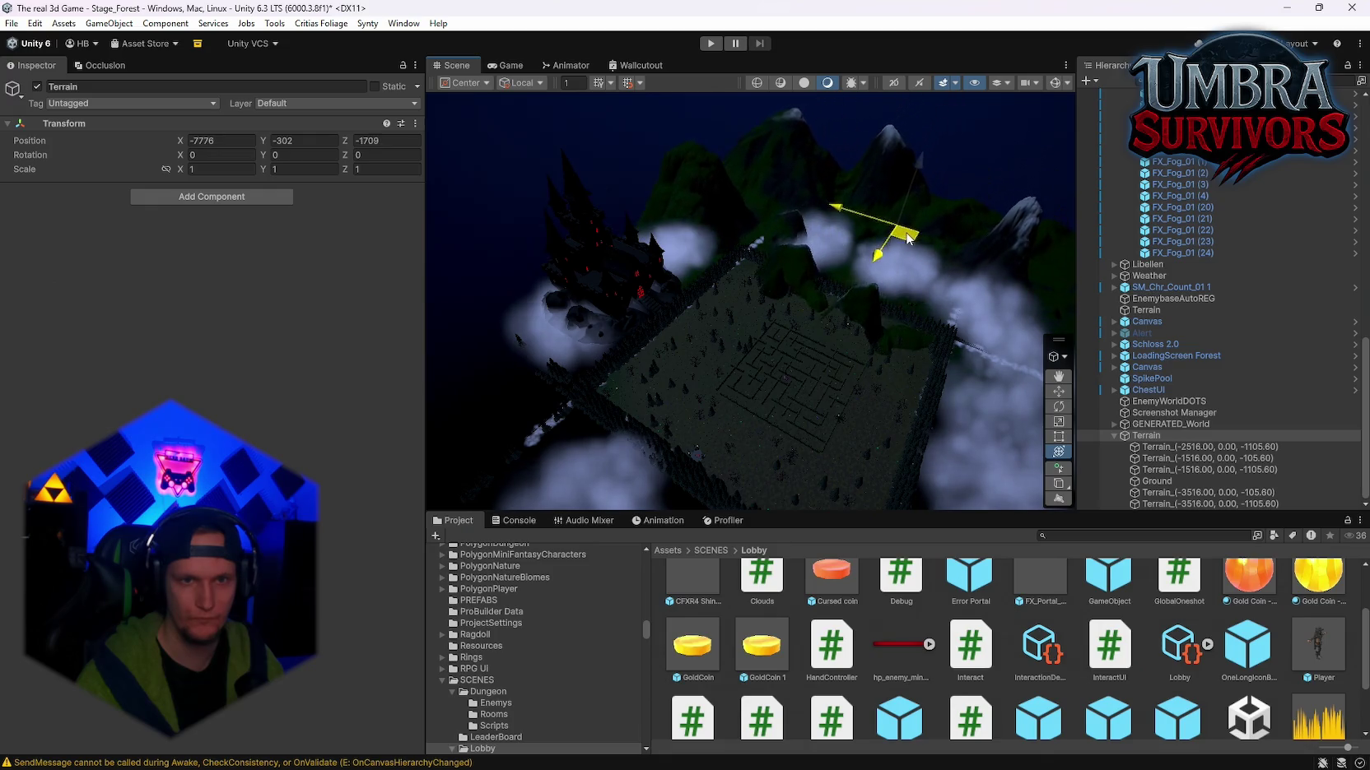
pyautogui.moveTo(887, 240)
pyautogui.mouseDown()
pyautogui.moveTo(893, 268)
pyautogui.moveTo(778, 339)
pyautogui.moveTo(907, 356)
pyautogui.moveTo(866, 371)
pyautogui.mouseUp()
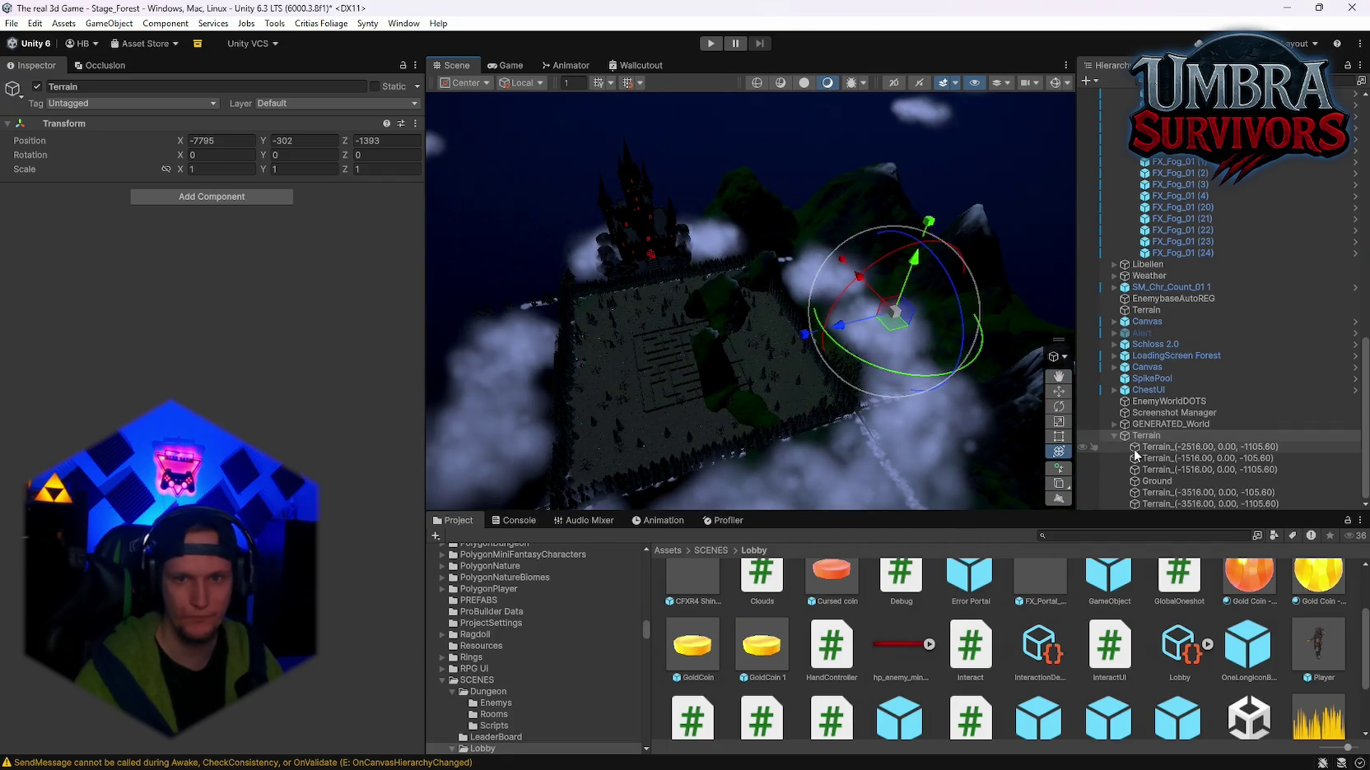
pyautogui.hotkey('ctrl', 'd')
# Step: Move the copy Terrain (1) to the opposite side and put the original Terrain group at -7730, -150, -1085
pyautogui.moveTo(893, 321)
pyautogui.mouseDown()
pyautogui.moveTo(453, 397)
pyautogui.moveTo(636, 392)
pyautogui.moveTo(700, 329)
pyautogui.moveTo(556, 292)
pyautogui.mouseUp()
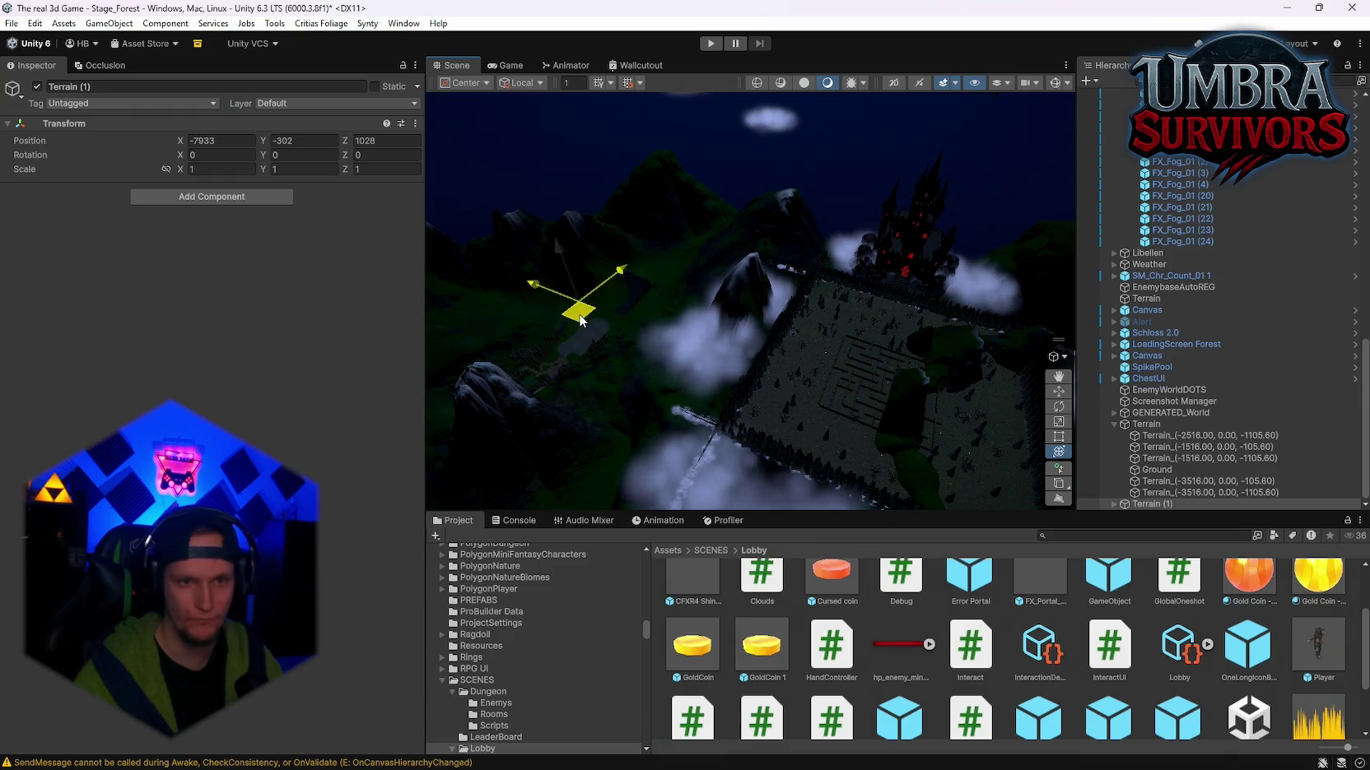
pyautogui.moveTo(705, 353)
pyautogui.mouseDown()
pyautogui.moveTo(863, 389)
pyautogui.moveTo(671, 379)
pyautogui.moveTo(831, 354)
pyautogui.moveTo(709, 305)
pyautogui.moveTo(989, 334)
pyautogui.moveTo(827, 347)
pyautogui.moveTo(1029, 404)
pyautogui.mouseUp()
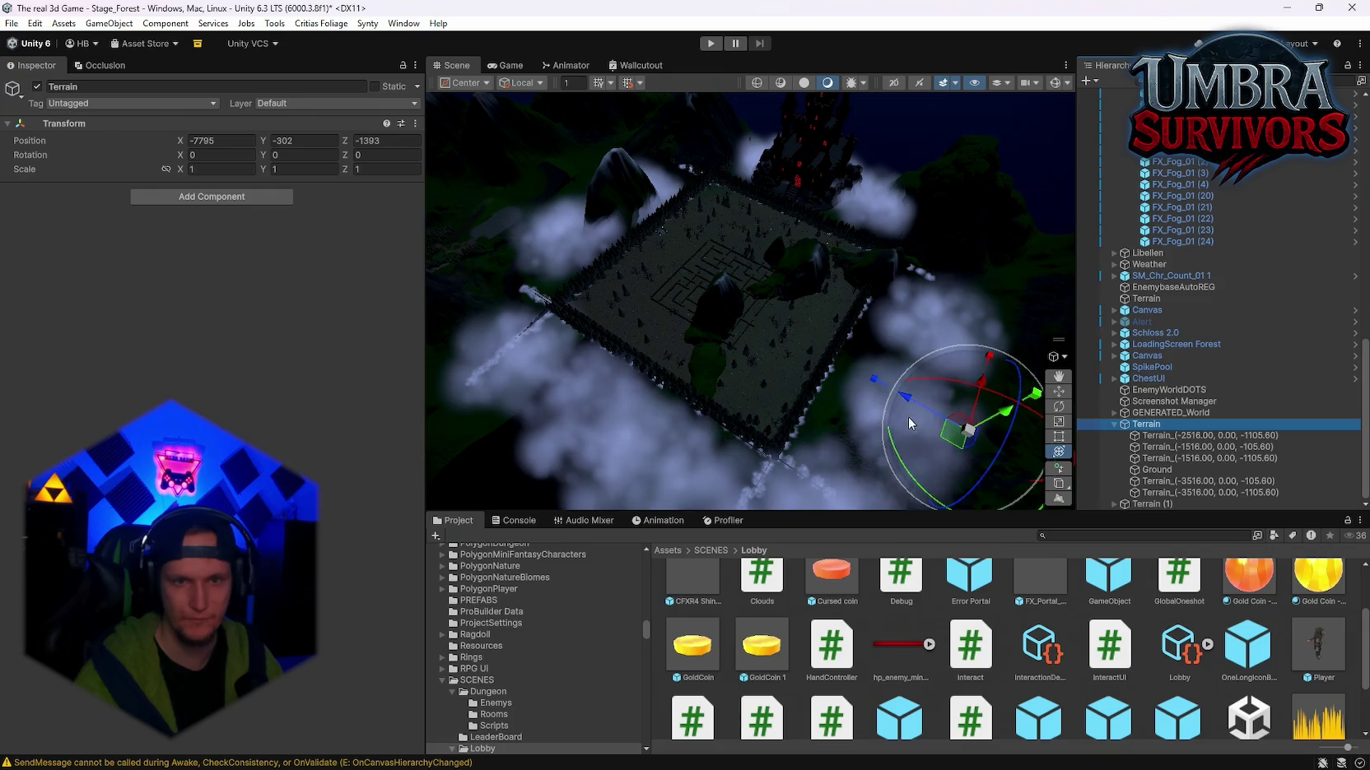
pyautogui.moveTo(974, 445)
pyautogui.mouseDown()
pyautogui.moveTo(951, 438)
pyautogui.moveTo(915, 369)
pyautogui.mouseUp()
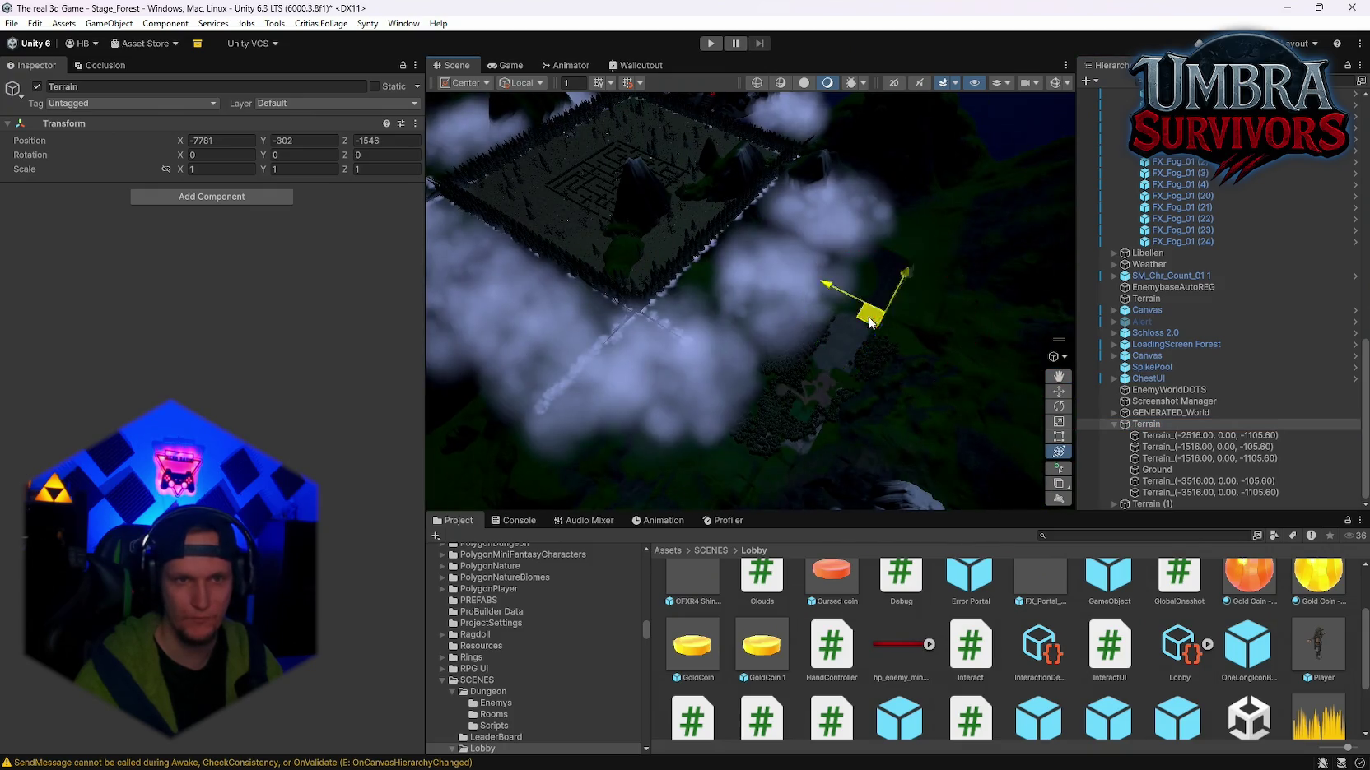
pyautogui.moveTo(869, 322)
pyautogui.mouseDown()
pyautogui.moveTo(1000, 398)
pyautogui.moveTo(749, 303)
pyautogui.moveTo(785, 343)
pyautogui.moveTo(1023, 266)
pyautogui.moveTo(885, 323)
pyautogui.moveTo(765, 321)
pyautogui.moveTo(722, 360)
pyautogui.moveTo(734, 343)
pyautogui.moveTo(642, 328)
pyautogui.moveTo(819, 382)
pyautogui.moveTo(849, 305)
pyautogui.moveTo(905, 345)
pyautogui.moveTo(855, 311)
pyautogui.moveTo(897, 166)
pyautogui.moveTo(897, 87)
pyautogui.mouseUp()
pyautogui.moveTo(915, 233); pyautogui.dragTo(846, 309)
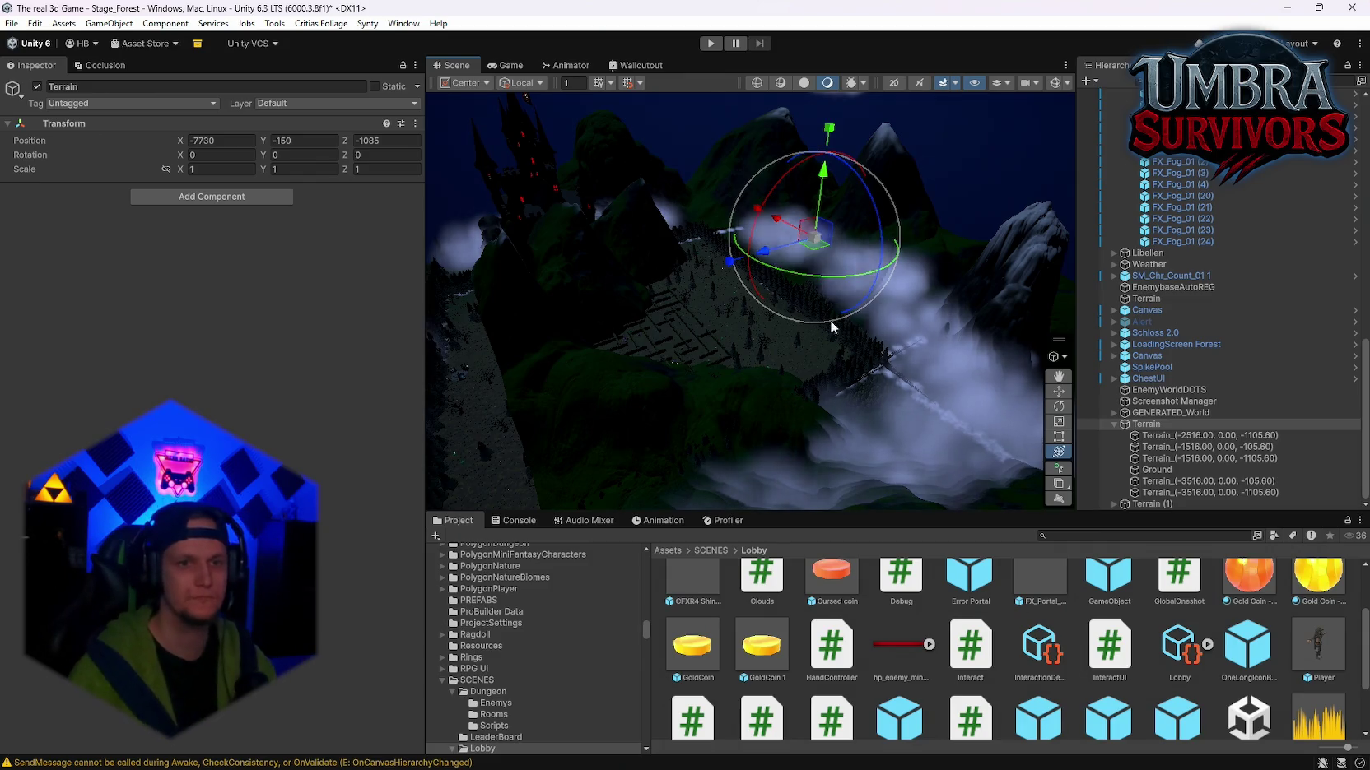
# Step: Bring Terrain (1) closer to the maze at -7904, -302, 381 and expand its tiles
pyautogui.moveTo(830, 321)
pyautogui.mouseDown()
pyautogui.moveTo(725, 315)
pyautogui.moveTo(836, 393)
pyautogui.moveTo(1159, 517)
pyautogui.mouseUp()
pyautogui.doubleClick(1154, 503)
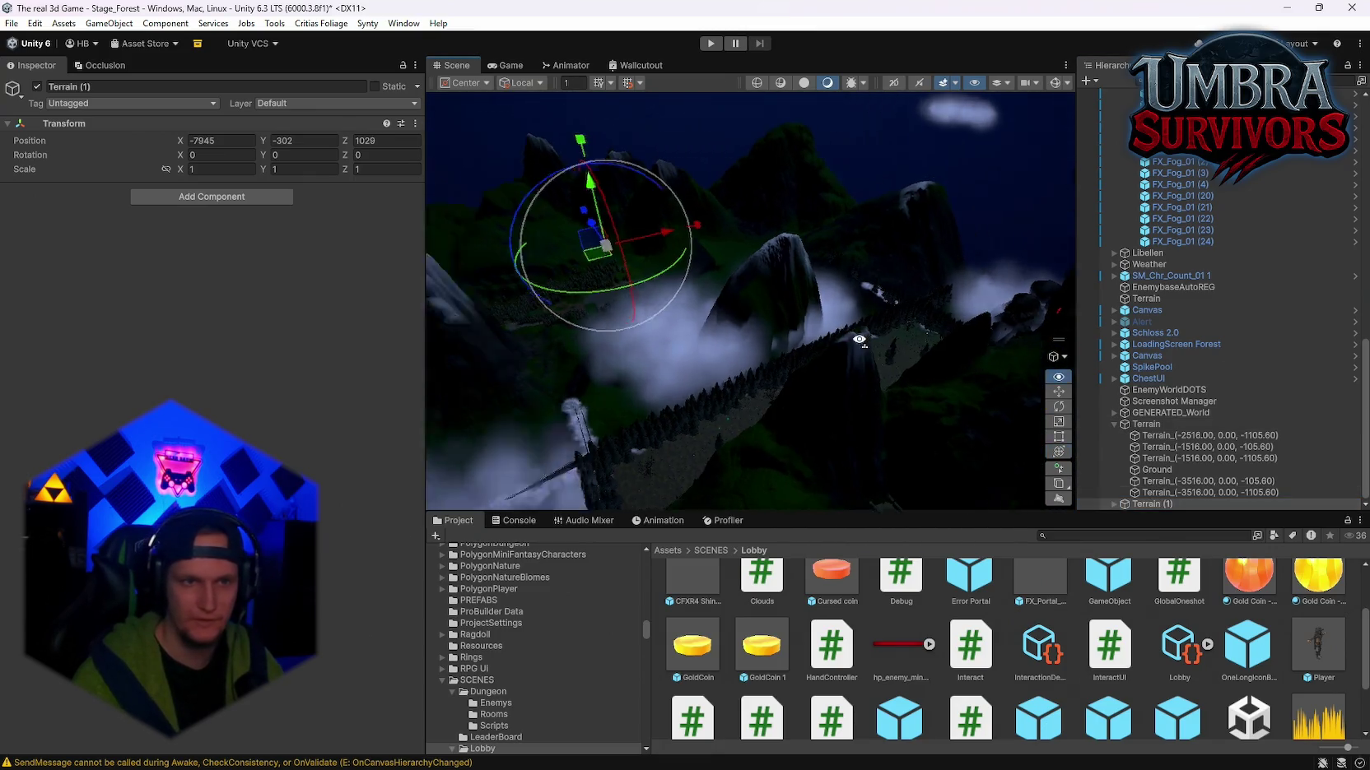
pyautogui.moveTo(718, 283)
pyautogui.mouseDown()
pyautogui.moveTo(802, 317)
pyautogui.moveTo(786, 383)
pyautogui.moveTo(751, 407)
pyautogui.moveTo(831, 349)
pyautogui.moveTo(912, 367)
pyautogui.moveTo(783, 308)
pyautogui.moveTo(739, 368)
pyautogui.moveTo(881, 359)
pyautogui.moveTo(776, 342)
pyautogui.moveTo(710, 294)
pyautogui.moveTo(776, 387)
pyautogui.moveTo(743, 376)
pyautogui.moveTo(909, 341)
pyautogui.mouseUp()
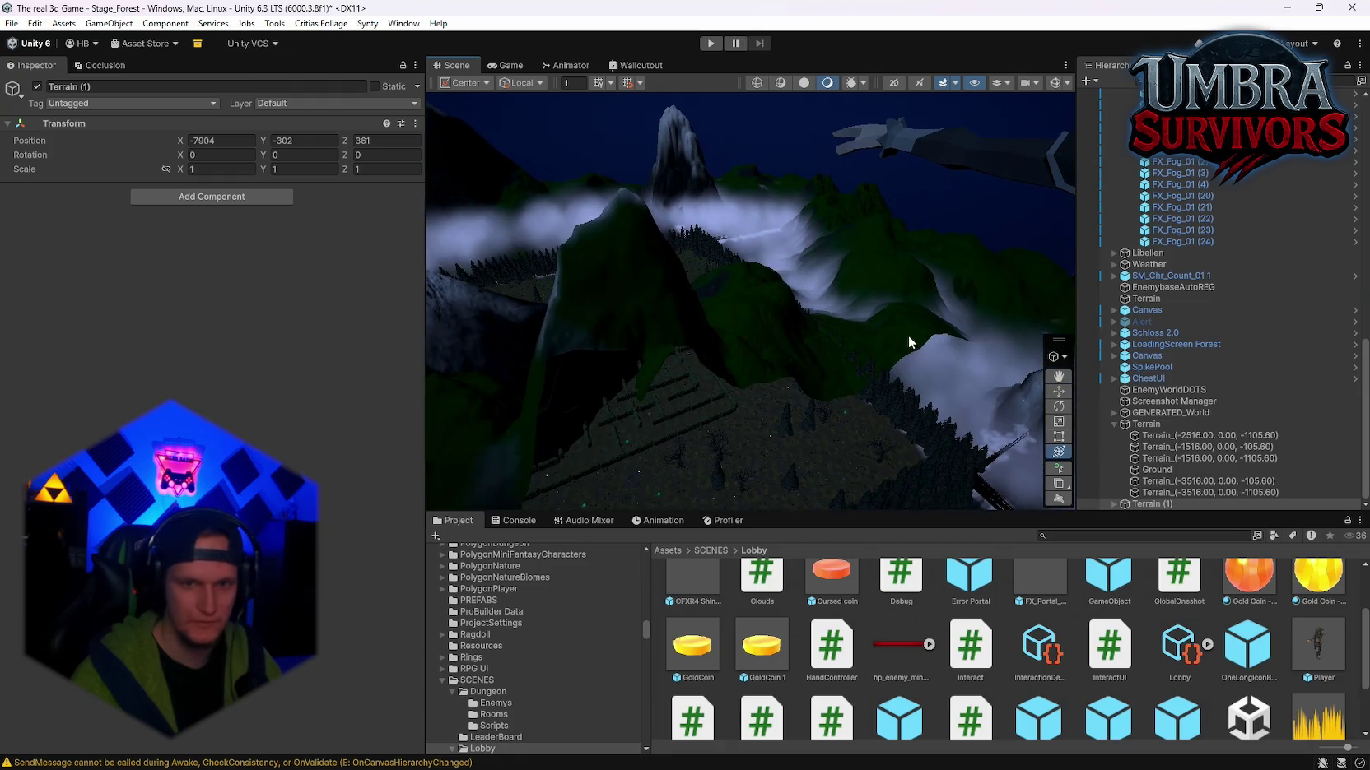
pyautogui.click(1115, 504)
# Step: On a Terrain (1) tile, use the Set Height brush at size 711 to level a mountain
pyautogui.doubleClick(1159, 447)
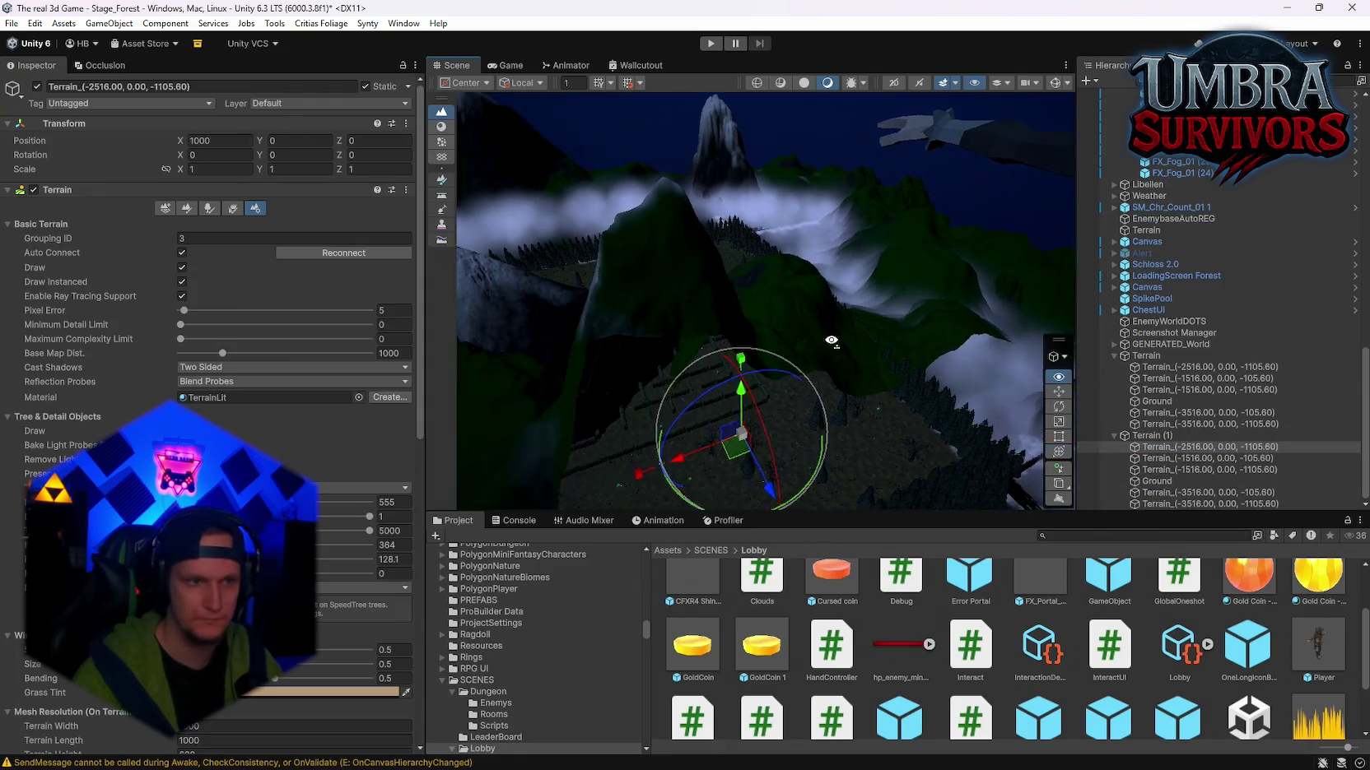
pyautogui.click(207, 209)
pyautogui.click(188, 211)
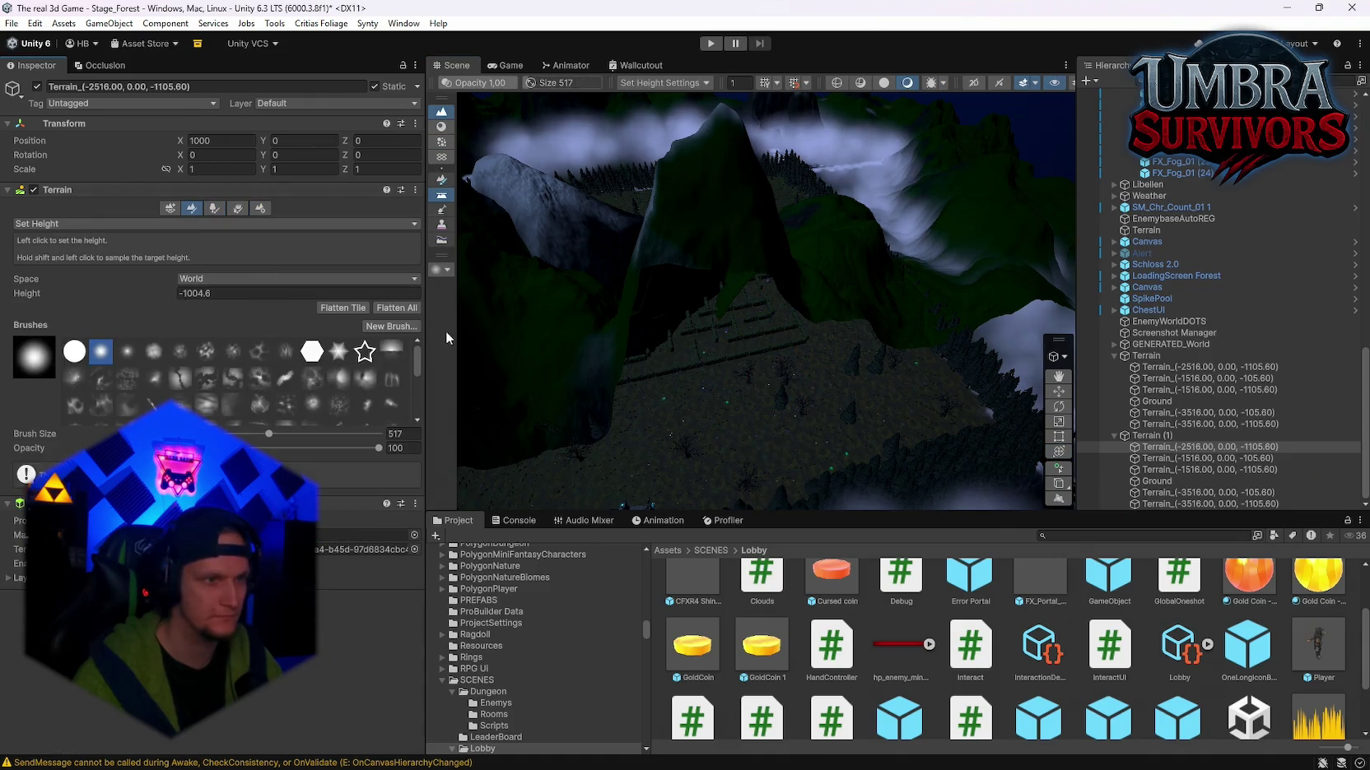
pyautogui.scroll(-5, 785, 378)
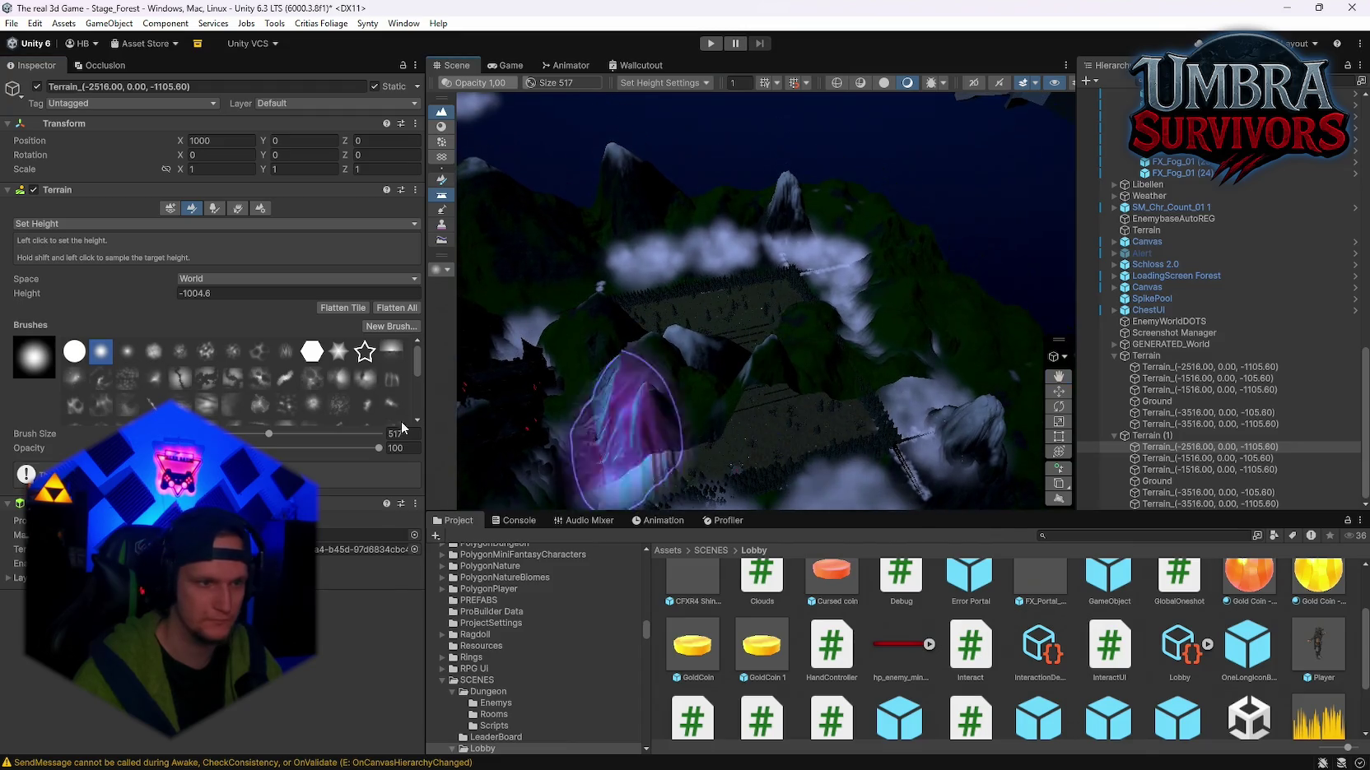
pyautogui.moveTo(270, 435); pyautogui.dragTo(278, 434)
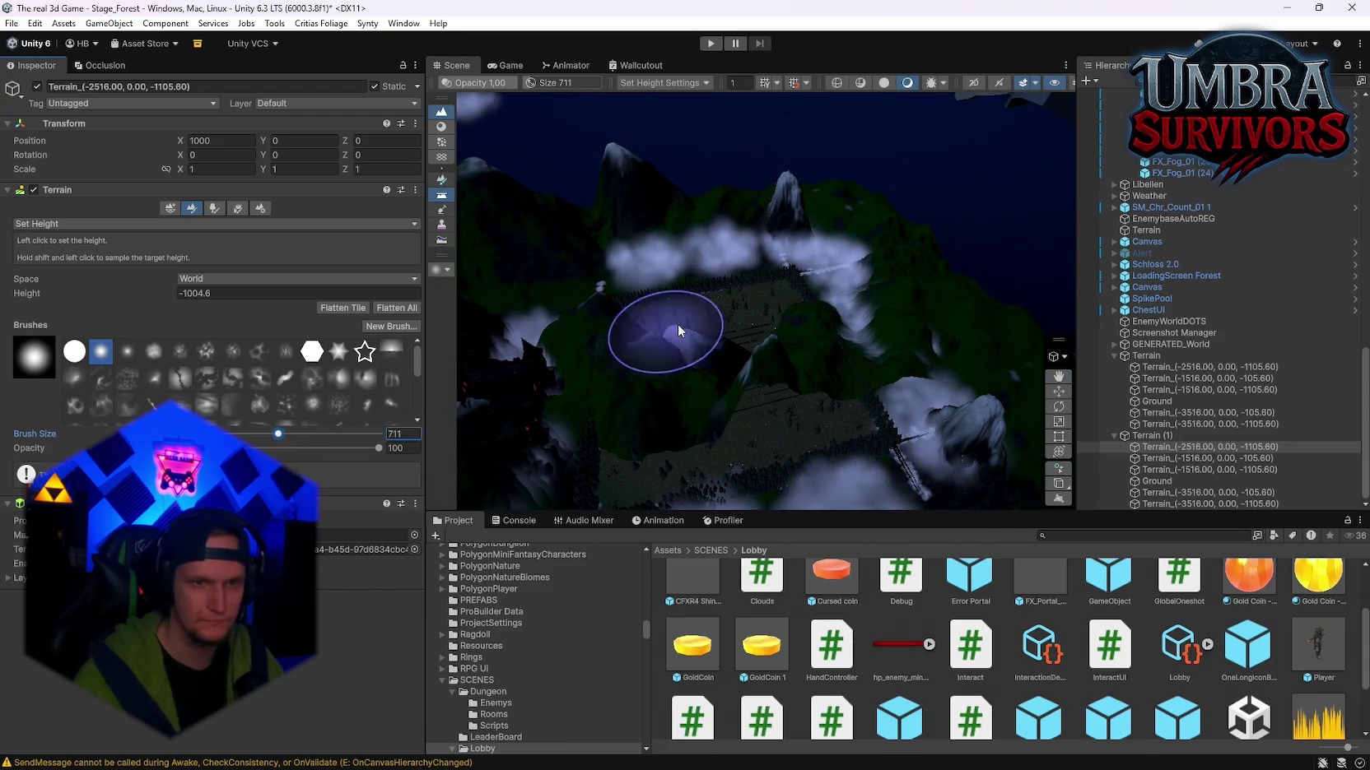
pyautogui.moveTo(667, 349)
pyautogui.mouseDown()
pyautogui.moveTo(743, 388)
pyautogui.moveTo(728, 439)
pyautogui.mouseUp()
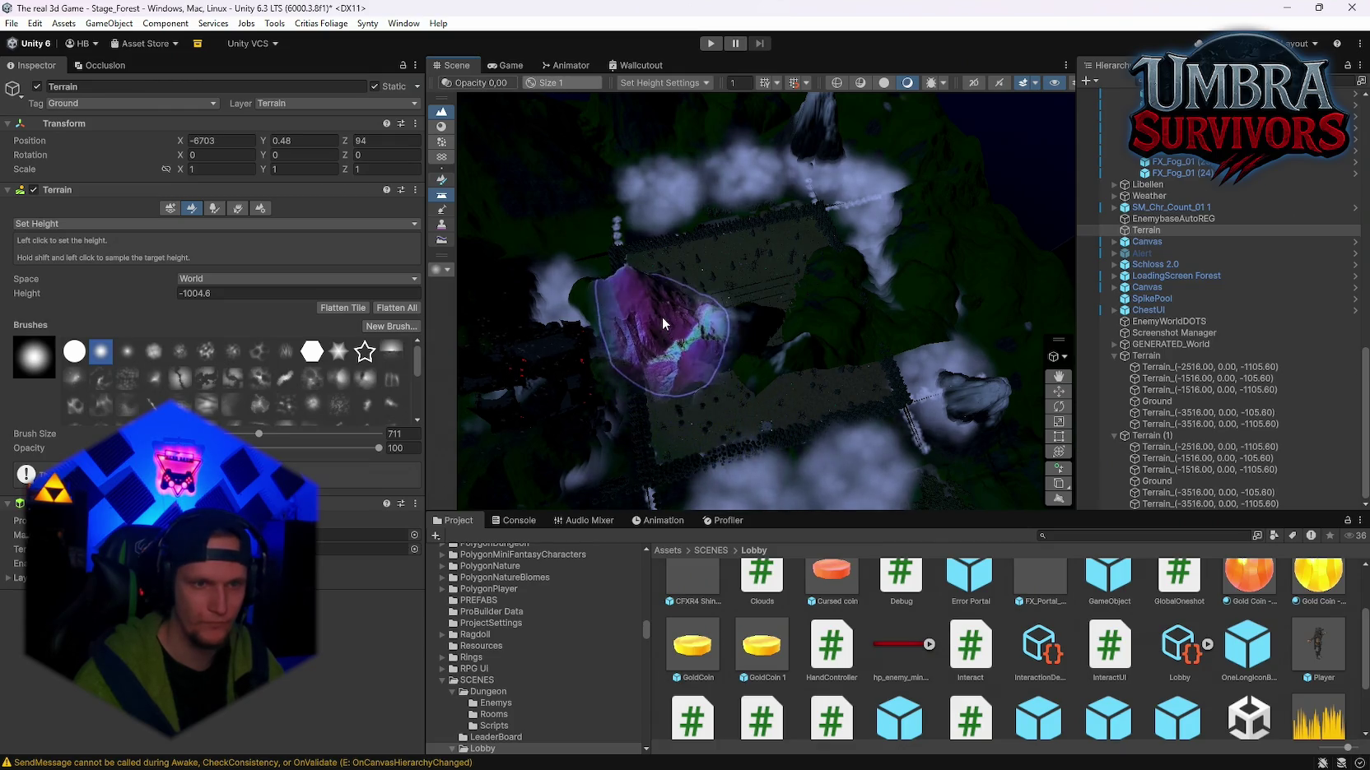
pyautogui.moveTo(663, 321)
pyautogui.mouseDown()
pyautogui.moveTo(659, 306)
pyautogui.moveTo(668, 317)
pyautogui.mouseUp()
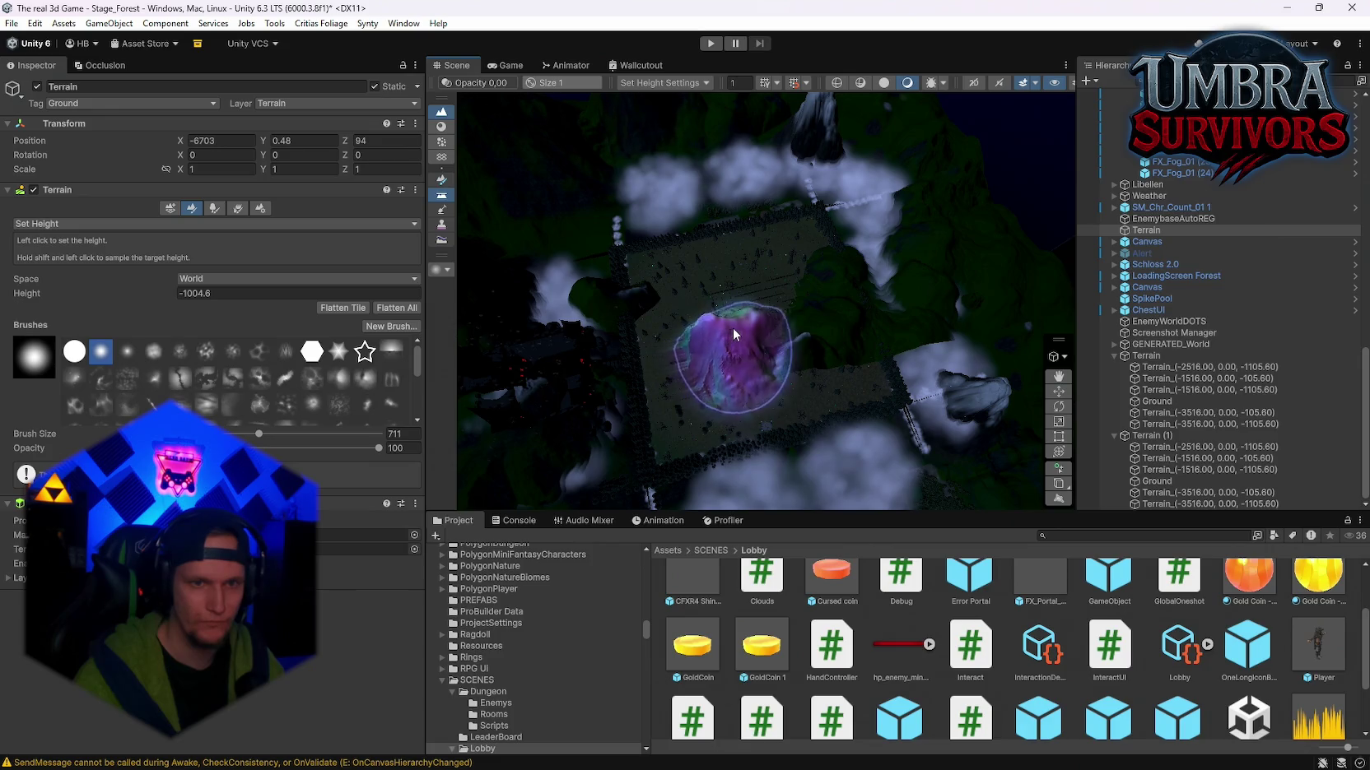
# Step: Enlarge the brush to 1722, flatten the mountain inside the maze area, then undo the painting
pyautogui.click(818, 343)
pyautogui.click(308, 433)
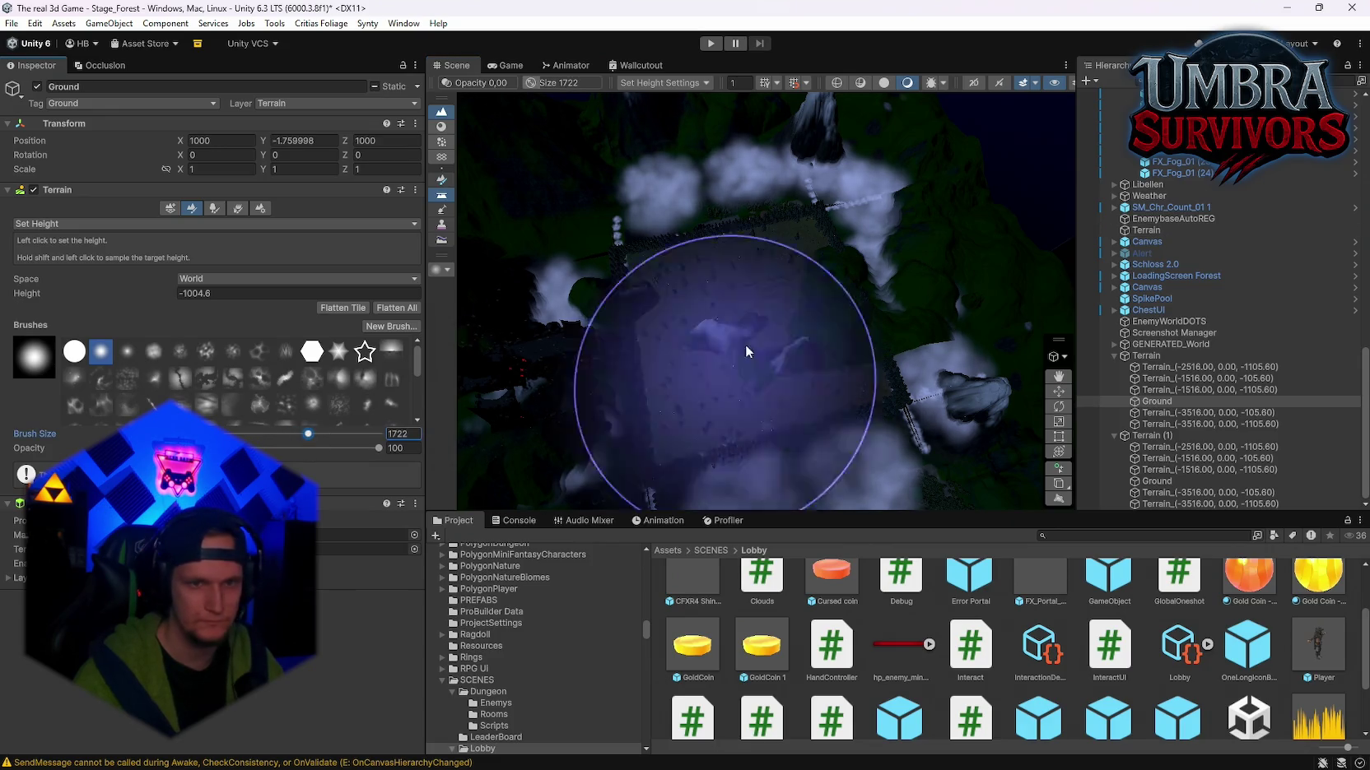
pyautogui.click(749, 320)
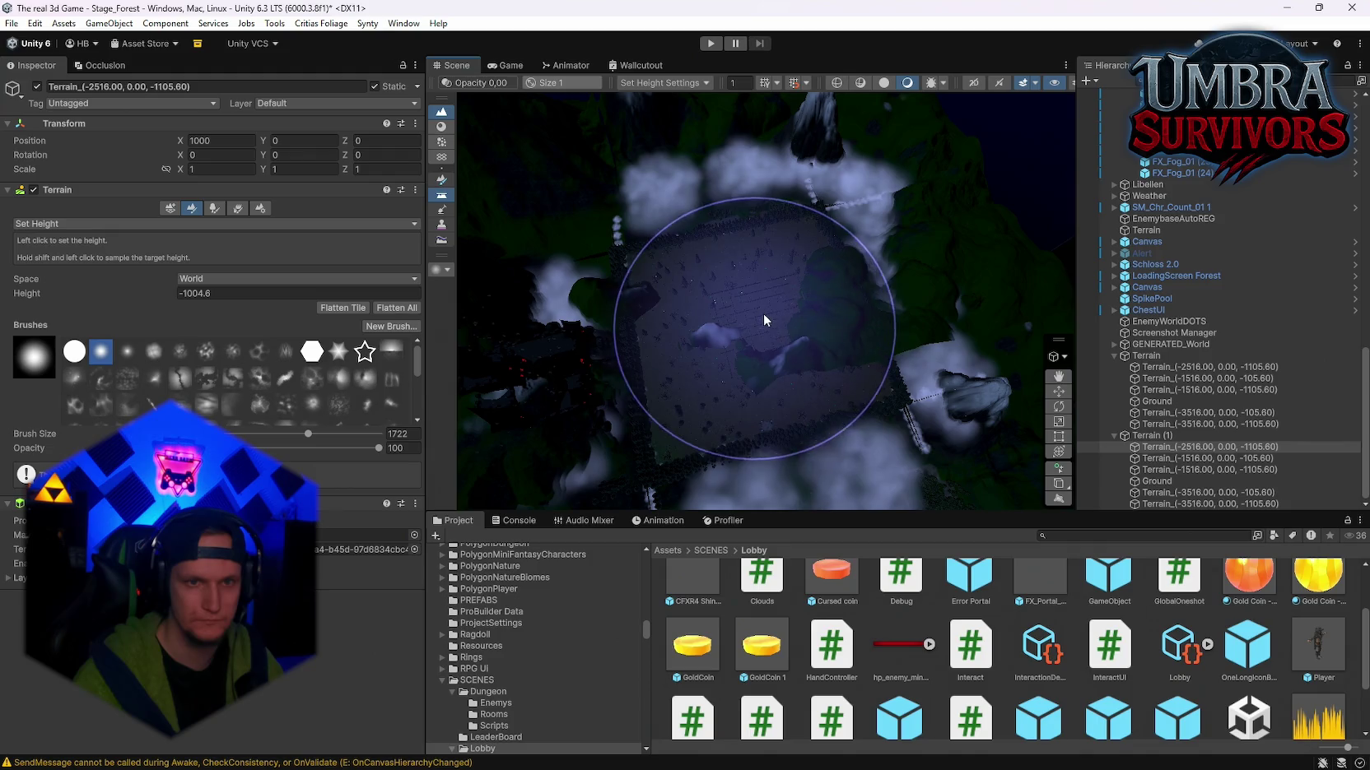
pyautogui.click(746, 327)
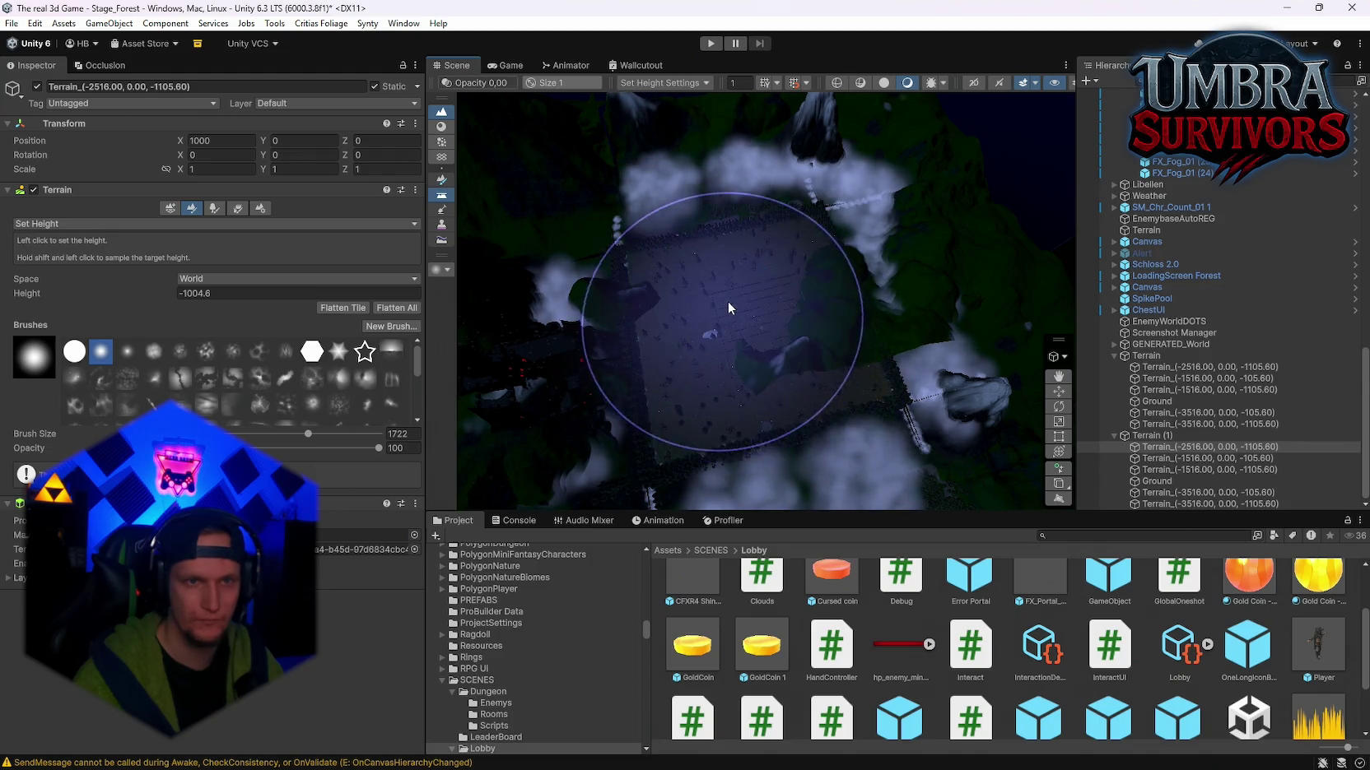
pyautogui.click(739, 332)
pyautogui.moveTo(747, 306)
pyautogui.mouseDown()
pyautogui.moveTo(735, 253)
pyautogui.moveTo(788, 307)
pyautogui.moveTo(706, 217)
pyautogui.mouseUp()
pyautogui.hotkey('ctrl', 'z')
pyautogui.hotkey('ctrl', 'z')
pyautogui.hotkey('ctrl', 'z')
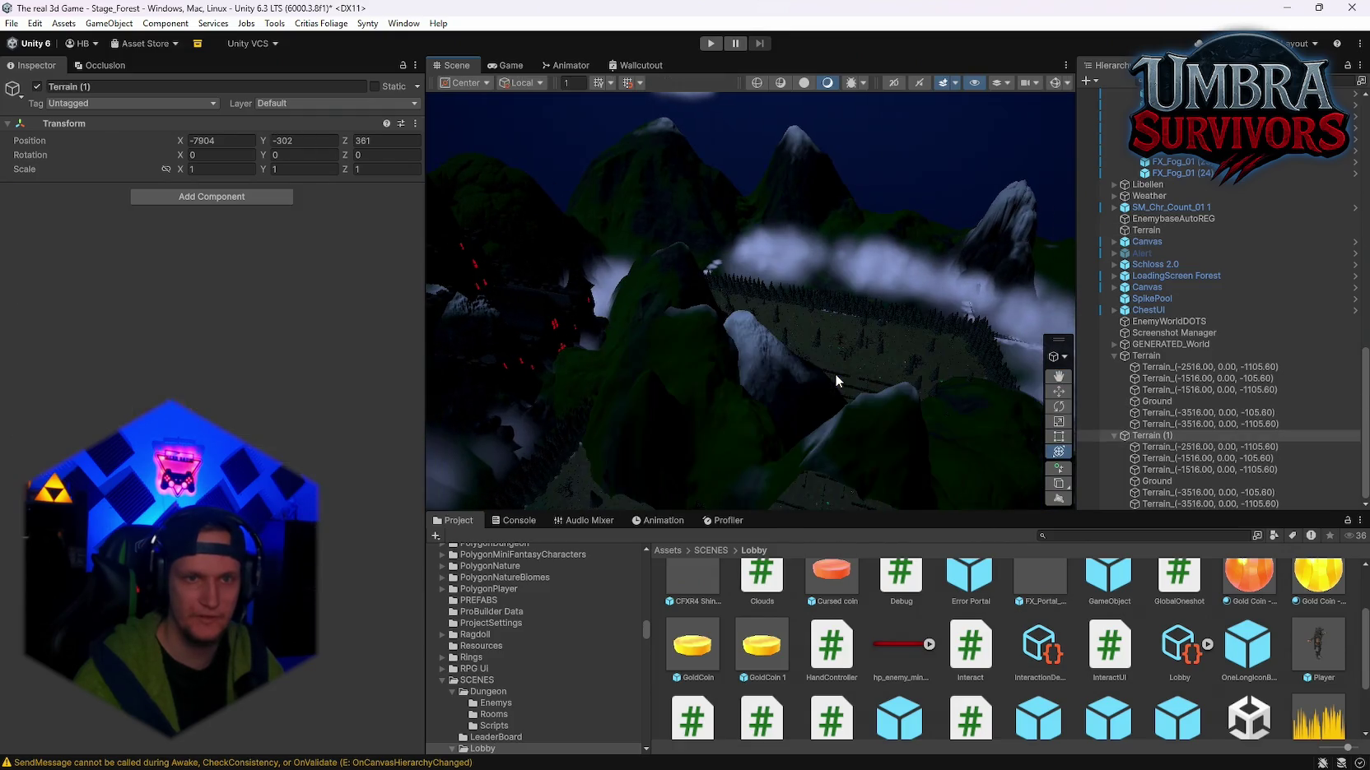
# Step: Push Terrain (1) farther out along Z to 1473
pyautogui.doubleClick(1148, 369)
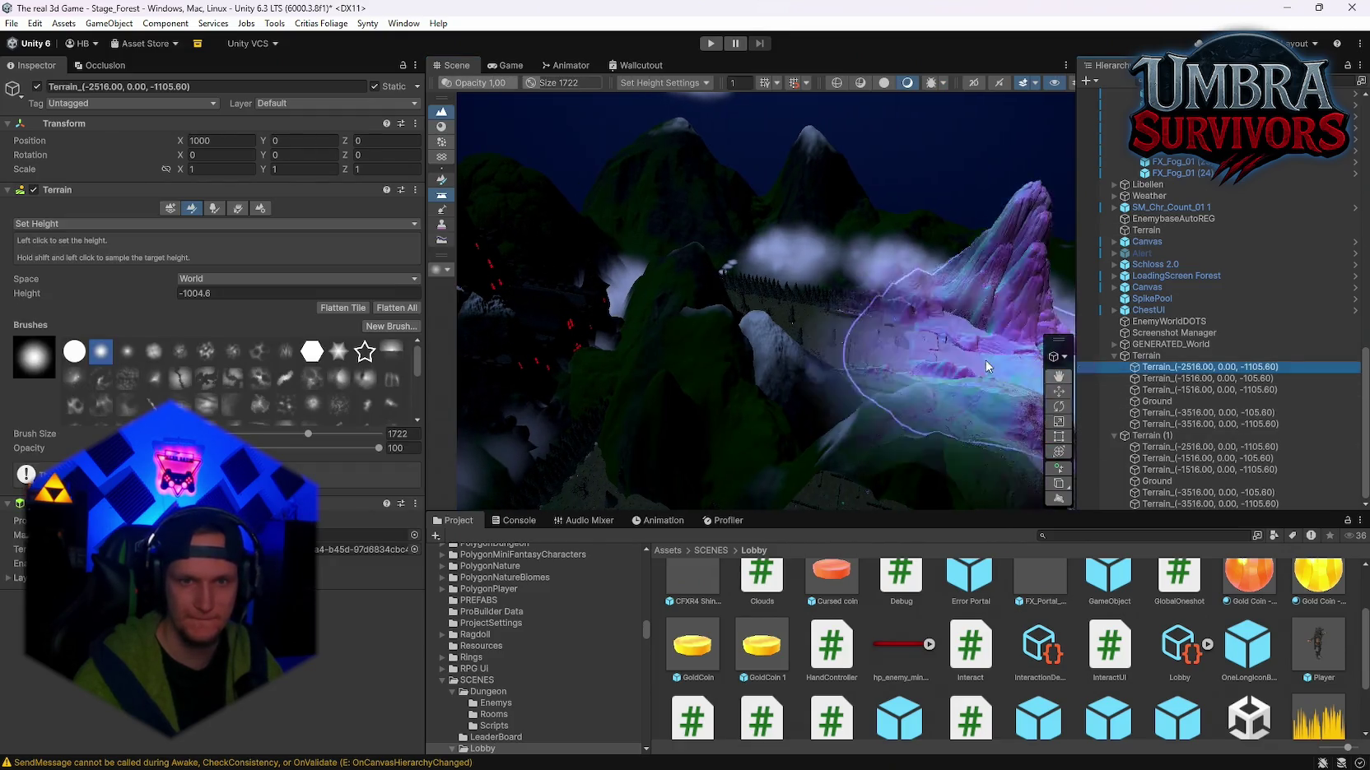
pyautogui.moveTo(795, 337)
pyautogui.mouseDown()
pyautogui.moveTo(887, 356)
pyautogui.moveTo(692, 336)
pyautogui.moveTo(697, 389)
pyautogui.mouseUp()
pyautogui.hotkey('ctrl', 'z')
pyautogui.moveTo(601, 330); pyautogui.dragTo(387, 269)
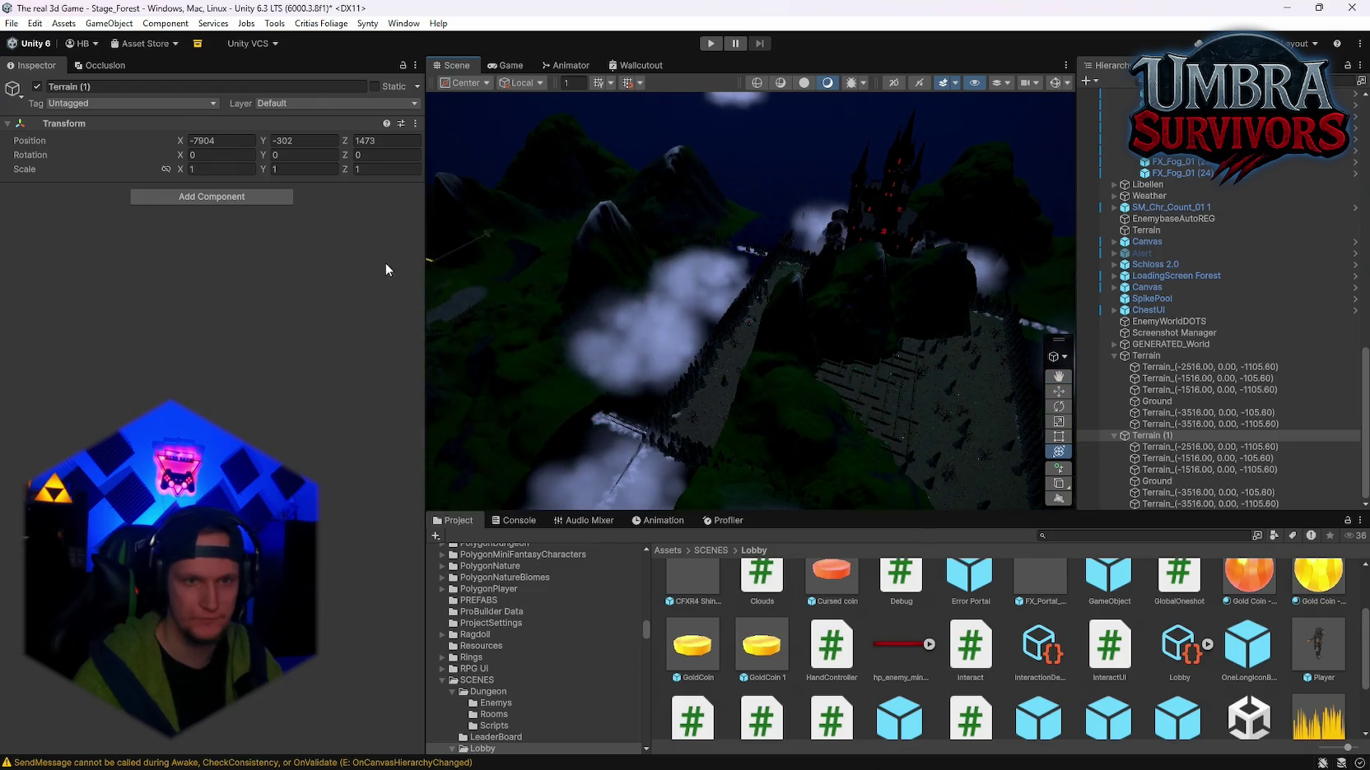
# Step: Flatten the terrain under the maze, then check it from a top-down view
pyautogui.click(839, 317)
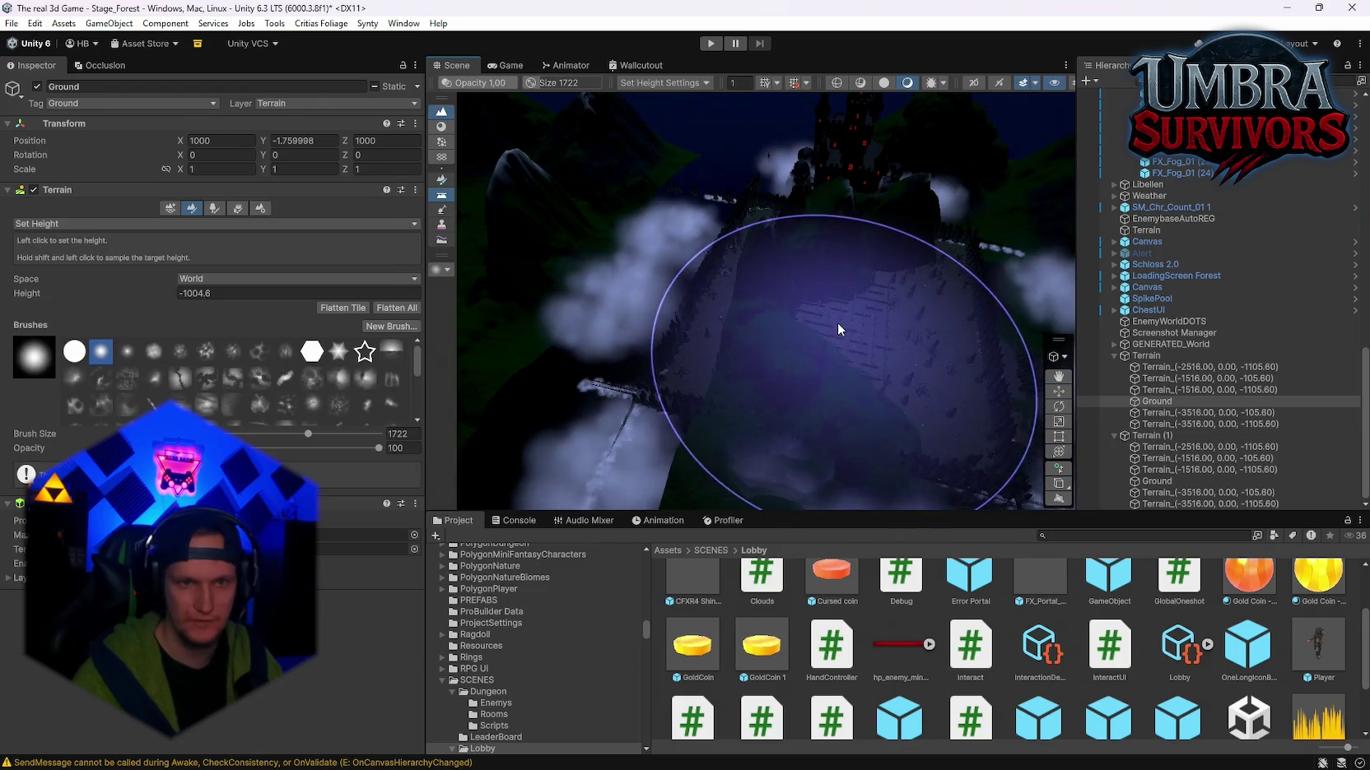
pyautogui.moveTo(846, 314)
pyautogui.mouseDown()
pyautogui.moveTo(860, 308)
pyautogui.moveTo(762, 309)
pyautogui.moveTo(768, 297)
pyautogui.moveTo(721, 289)
pyautogui.mouseUp()
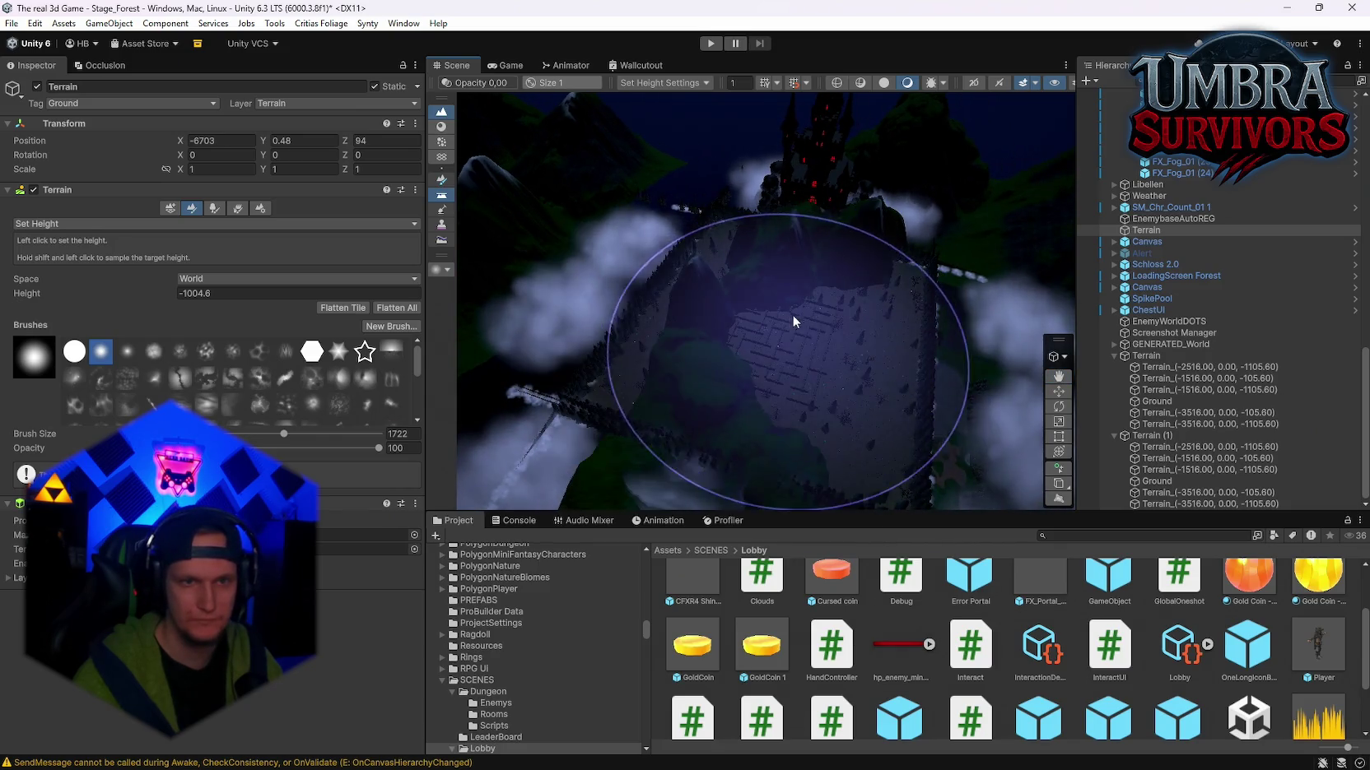
pyautogui.moveTo(792, 314)
pyautogui.mouseDown()
pyautogui.moveTo(724, 300)
pyautogui.moveTo(699, 340)
pyautogui.moveTo(800, 283)
pyautogui.moveTo(841, 233)
pyautogui.moveTo(830, 239)
pyautogui.moveTo(855, 243)
pyautogui.moveTo(805, 343)
pyautogui.moveTo(734, 363)
pyautogui.moveTo(744, 317)
pyautogui.moveTo(766, 298)
pyautogui.moveTo(706, 294)
pyautogui.moveTo(820, 317)
pyautogui.moveTo(735, 316)
pyautogui.moveTo(818, 322)
pyautogui.mouseUp()
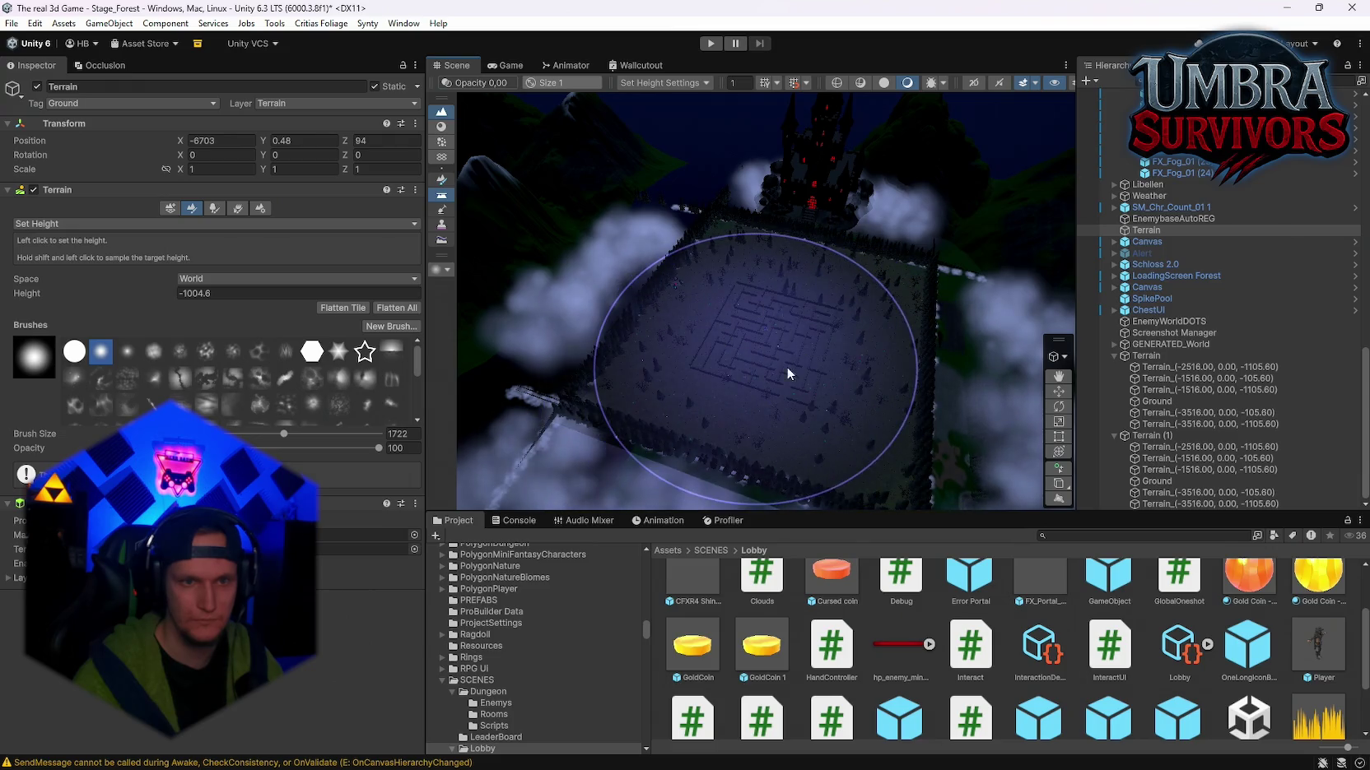
pyautogui.moveTo(787, 367)
pyautogui.mouseDown()
pyautogui.moveTo(733, 388)
pyautogui.moveTo(740, 400)
pyautogui.moveTo(895, 397)
pyautogui.moveTo(886, 358)
pyautogui.moveTo(480, 180)
pyautogui.moveTo(565, 209)
pyautogui.moveTo(593, 189)
pyautogui.moveTo(518, 91)
pyautogui.moveTo(454, 109)
pyautogui.moveTo(740, 230)
pyautogui.moveTo(881, 266)
pyautogui.moveTo(1043, 271)
pyautogui.moveTo(801, 300)
pyautogui.moveTo(917, 269)
pyautogui.moveTo(914, 244)
pyautogui.moveTo(1161, 385)
pyautogui.mouseUp()
pyautogui.scroll(10, 896, 398)
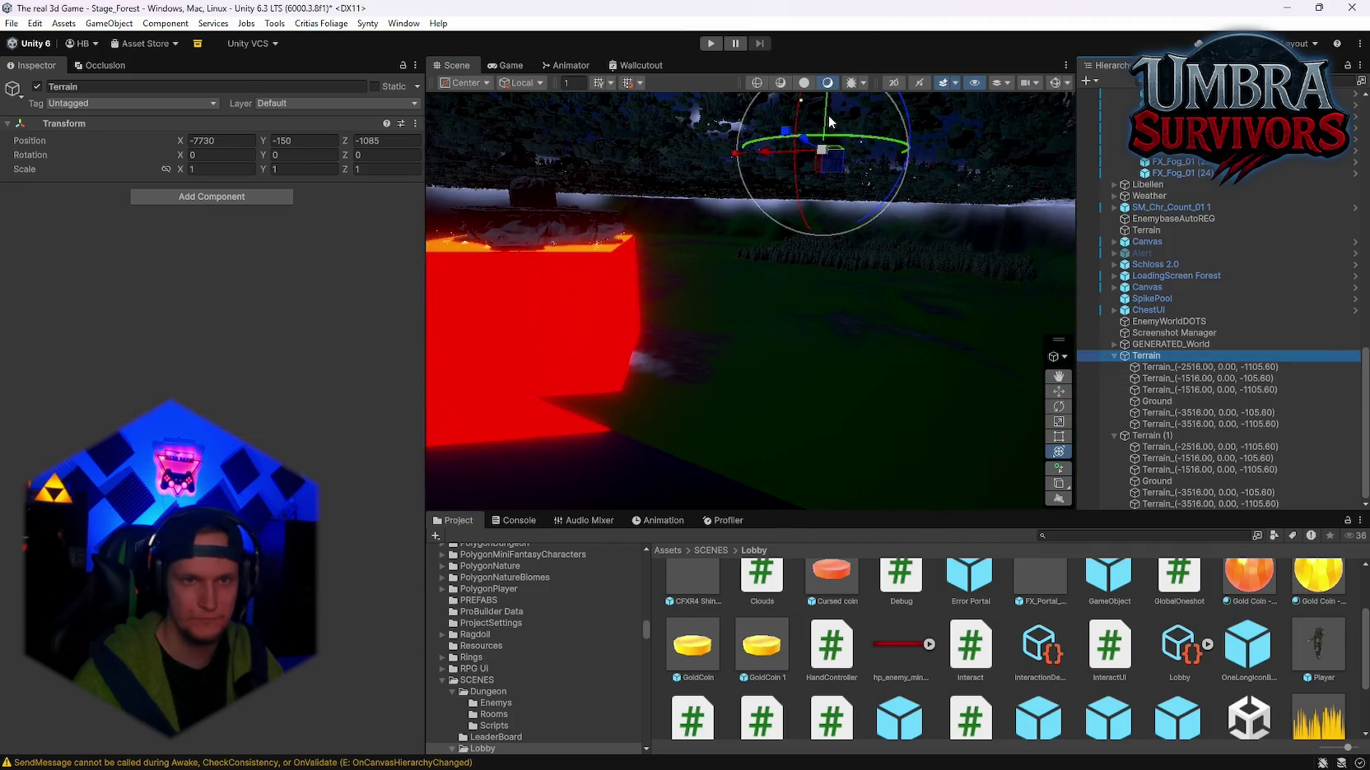
# Step: Orbit the view from the red cube over to the forest
pyautogui.moveTo(825, 131)
pyautogui.mouseDown()
pyautogui.moveTo(852, 348)
pyautogui.moveTo(902, 306)
pyautogui.moveTo(928, 317)
pyautogui.moveTo(743, 315)
pyautogui.moveTo(856, 346)
pyautogui.moveTo(810, 372)
pyautogui.moveTo(554, 406)
pyautogui.moveTo(459, 336)
pyautogui.moveTo(396, 334)
pyautogui.moveTo(603, 305)
pyautogui.moveTo(916, 322)
pyautogui.mouseUp()
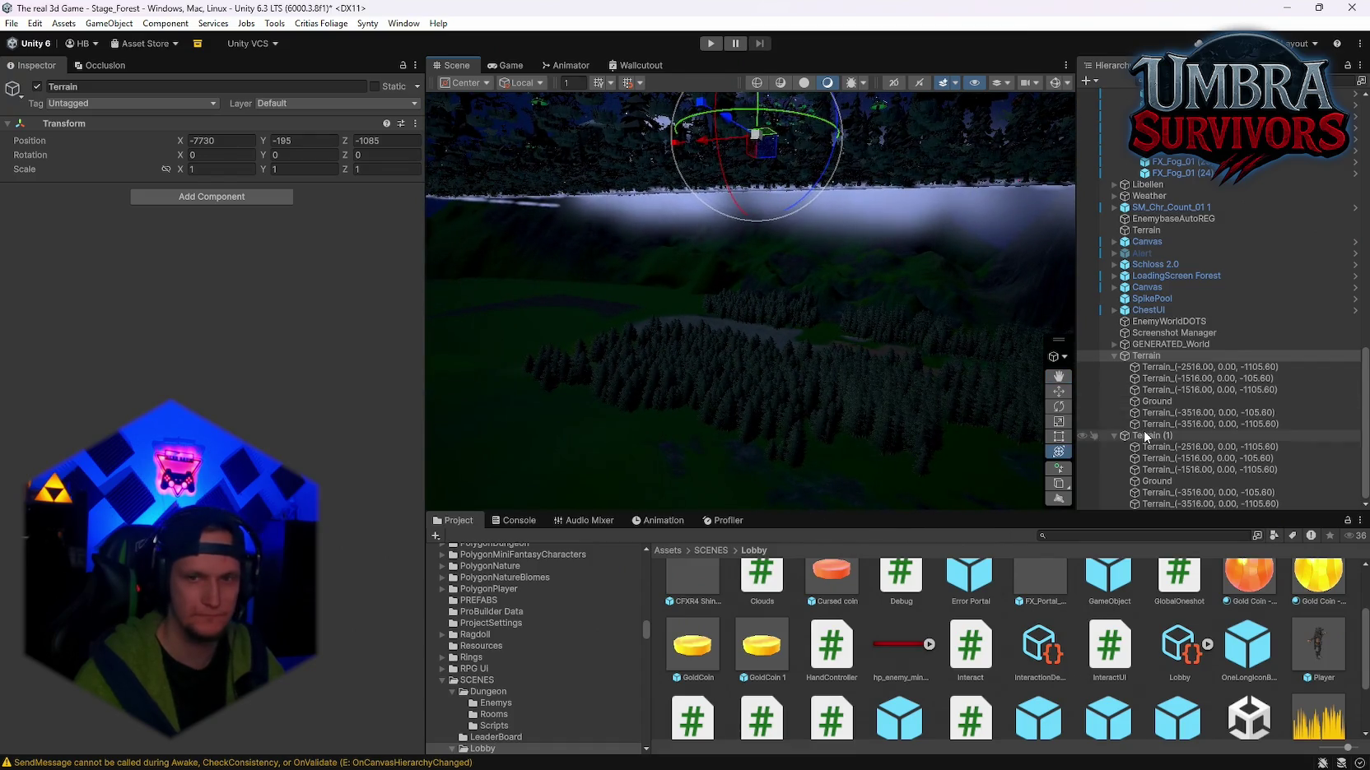
# Step: On tile Terrain_(-2516.00, 0.00, -1105.60), switch to tree painting with brush size 1000
pyautogui.click(1150, 371)
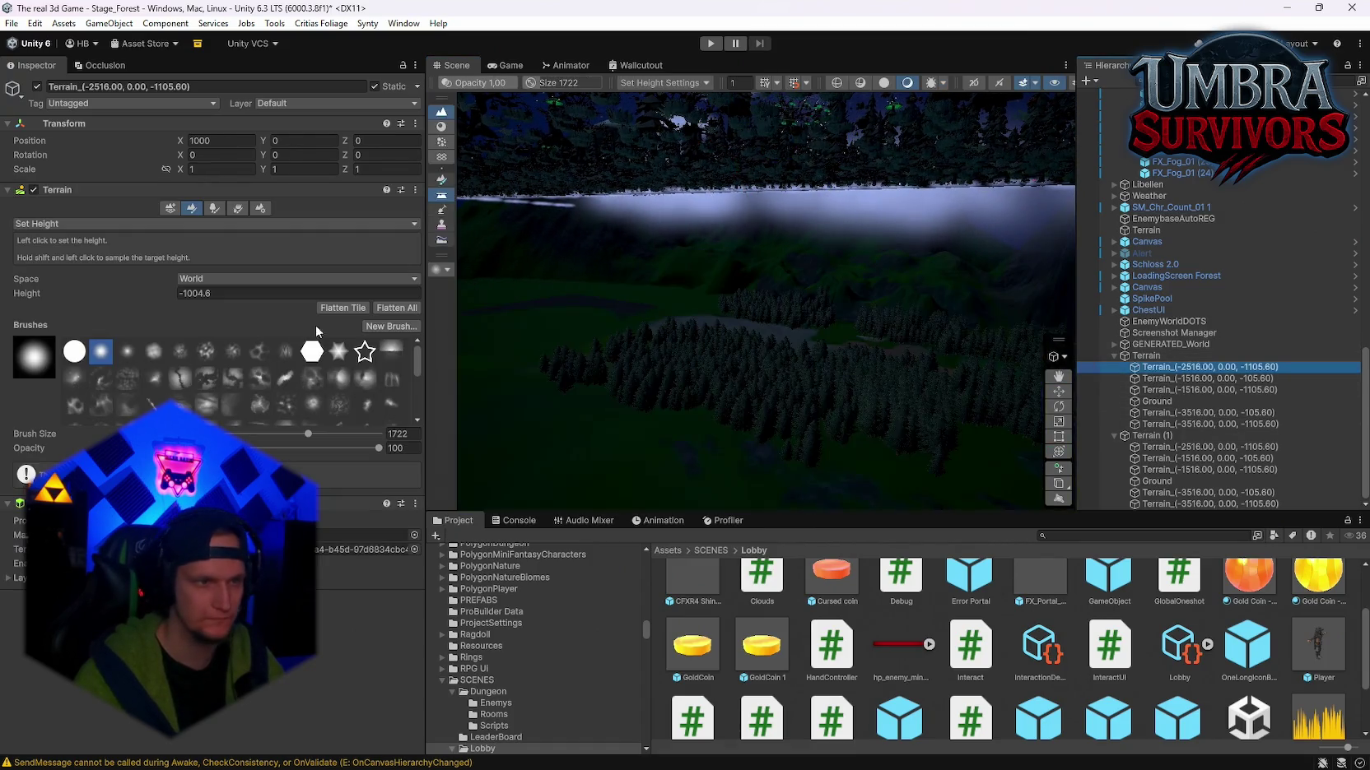
pyautogui.click(237, 209)
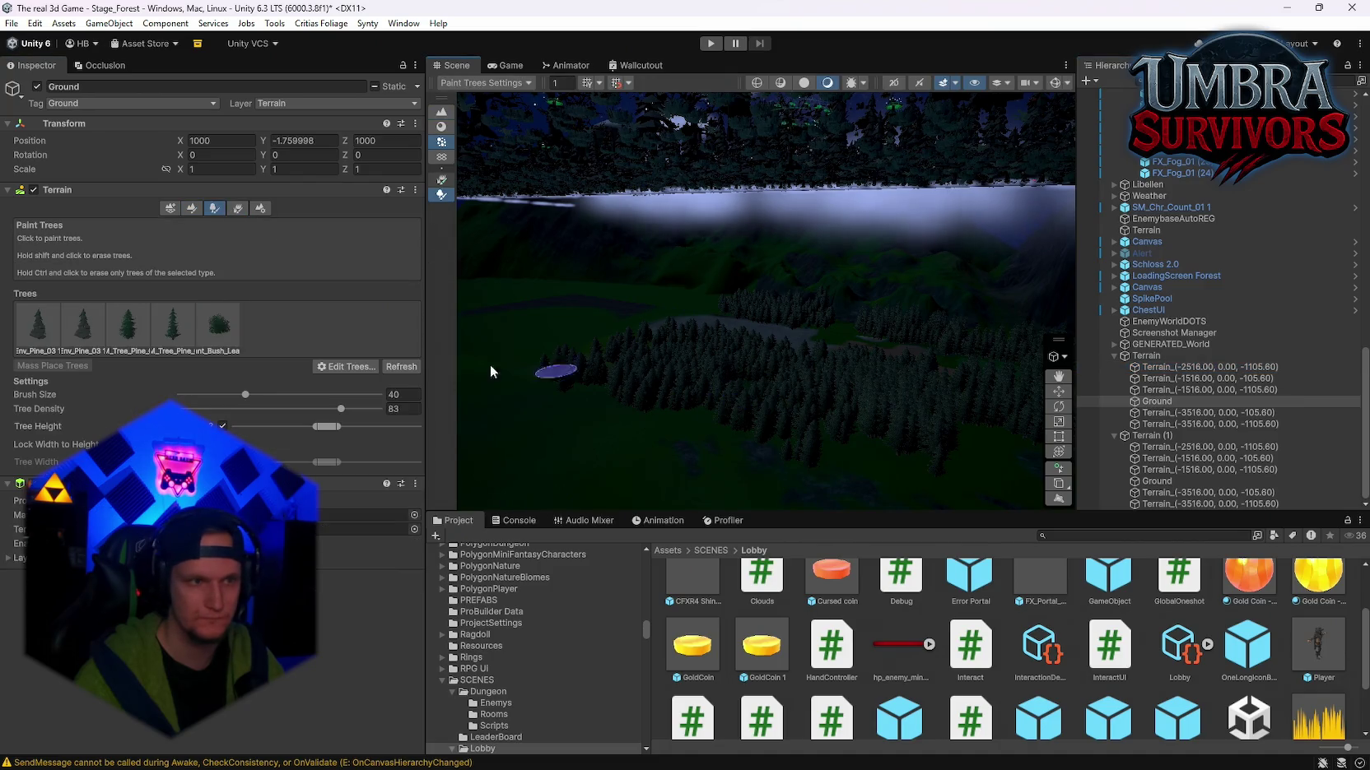
pyautogui.moveTo(247, 399); pyautogui.dragTo(378, 395)
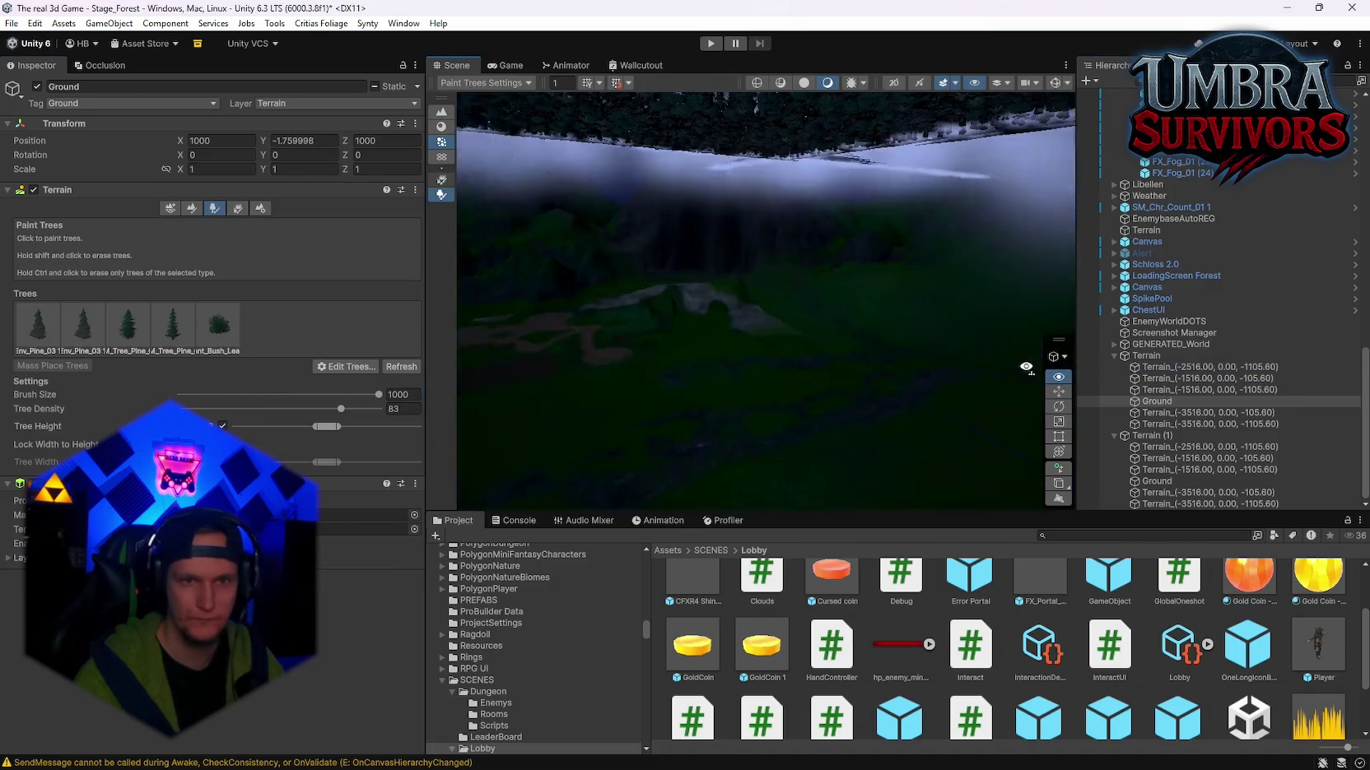
# Step: Select the Ground terrain in detail-painting mode and survey the forest and hedge maze
pyautogui.click(789, 353)
pyautogui.click(726, 380)
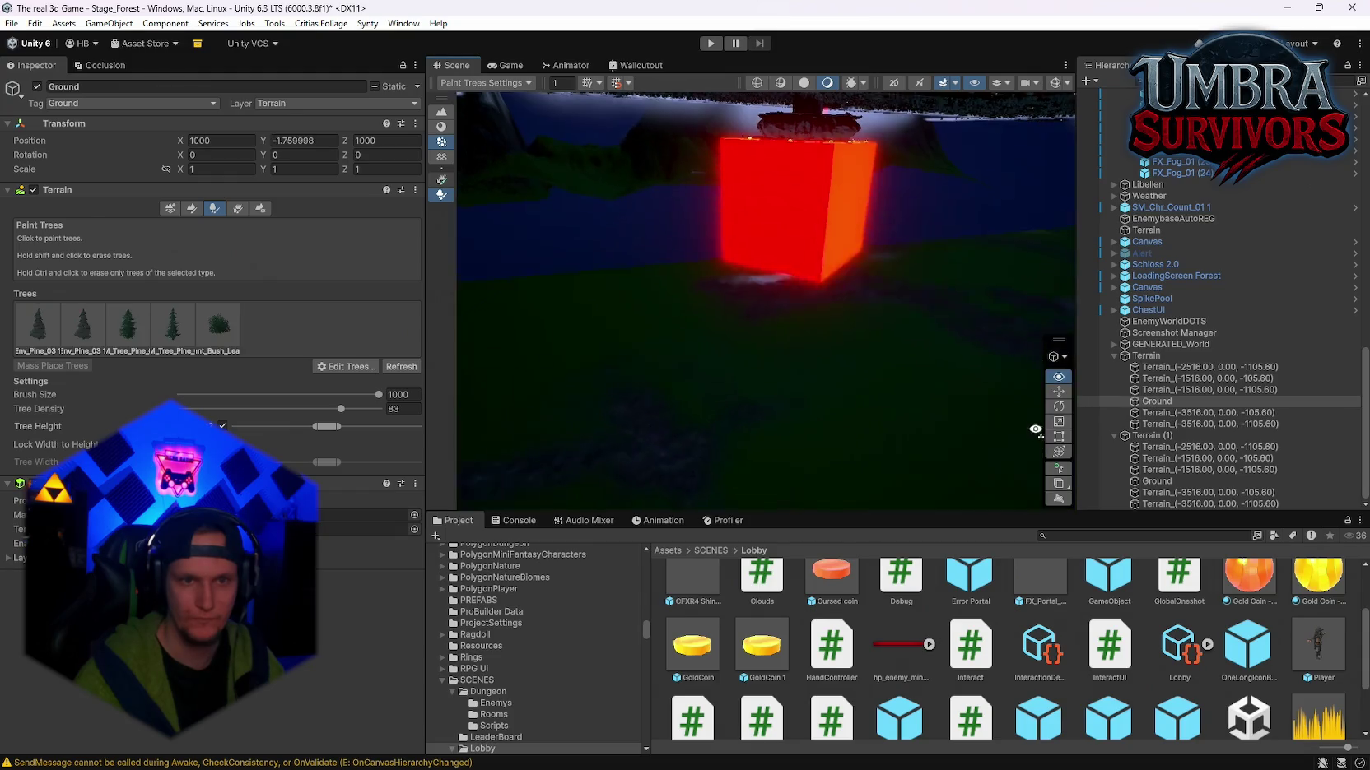
pyautogui.click(238, 208)
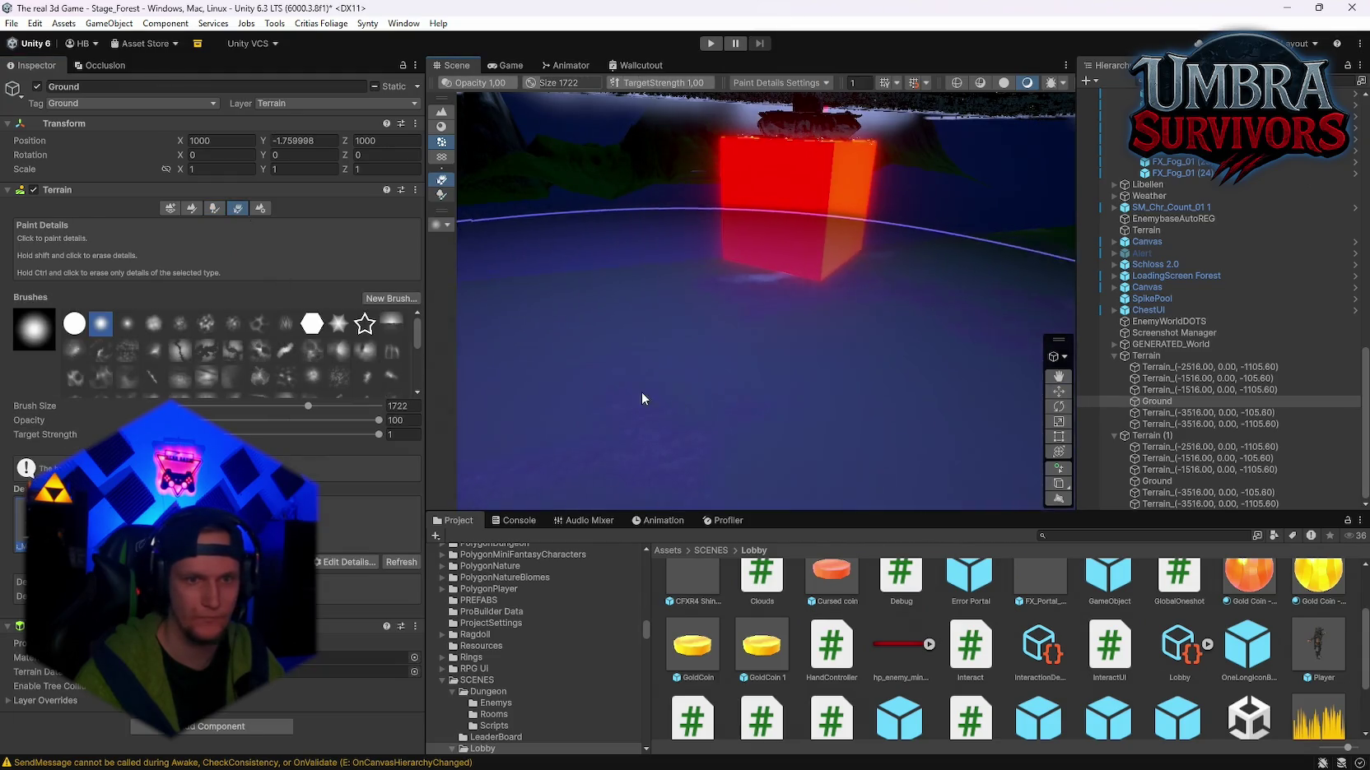
pyautogui.moveTo(641, 392)
pyautogui.mouseDown()
pyautogui.moveTo(834, 336)
pyautogui.moveTo(856, 309)
pyautogui.moveTo(768, 265)
pyautogui.moveTo(847, 339)
pyautogui.moveTo(914, 237)
pyautogui.mouseUp()
pyautogui.moveTo(1052, 253)
pyautogui.mouseDown()
pyautogui.moveTo(492, 237)
pyautogui.moveTo(721, 210)
pyautogui.moveTo(724, 269)
pyautogui.moveTo(877, 358)
pyautogui.moveTo(848, 365)
pyautogui.moveTo(444, 305)
pyautogui.moveTo(305, 257)
pyautogui.moveTo(416, 317)
pyautogui.moveTo(258, 262)
pyautogui.moveTo(370, 231)
pyautogui.moveTo(549, 276)
pyautogui.moveTo(131, 238)
pyautogui.moveTo(724, 419)
pyautogui.mouseUp()
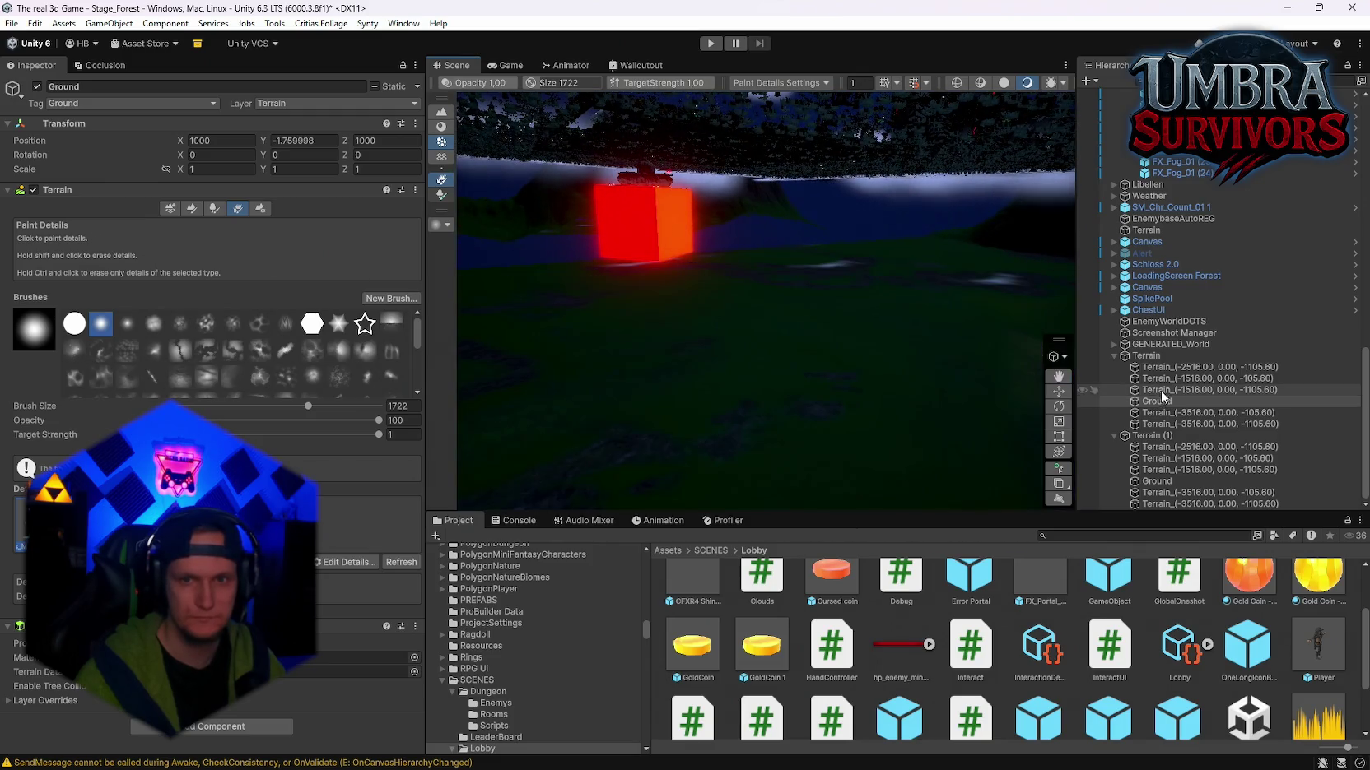
# Step: Hide one terrain tile and switch to the Move tool
pyautogui.click(37, 88)
pyautogui.moveTo(480, 300); pyautogui.dragTo(1215, 429)
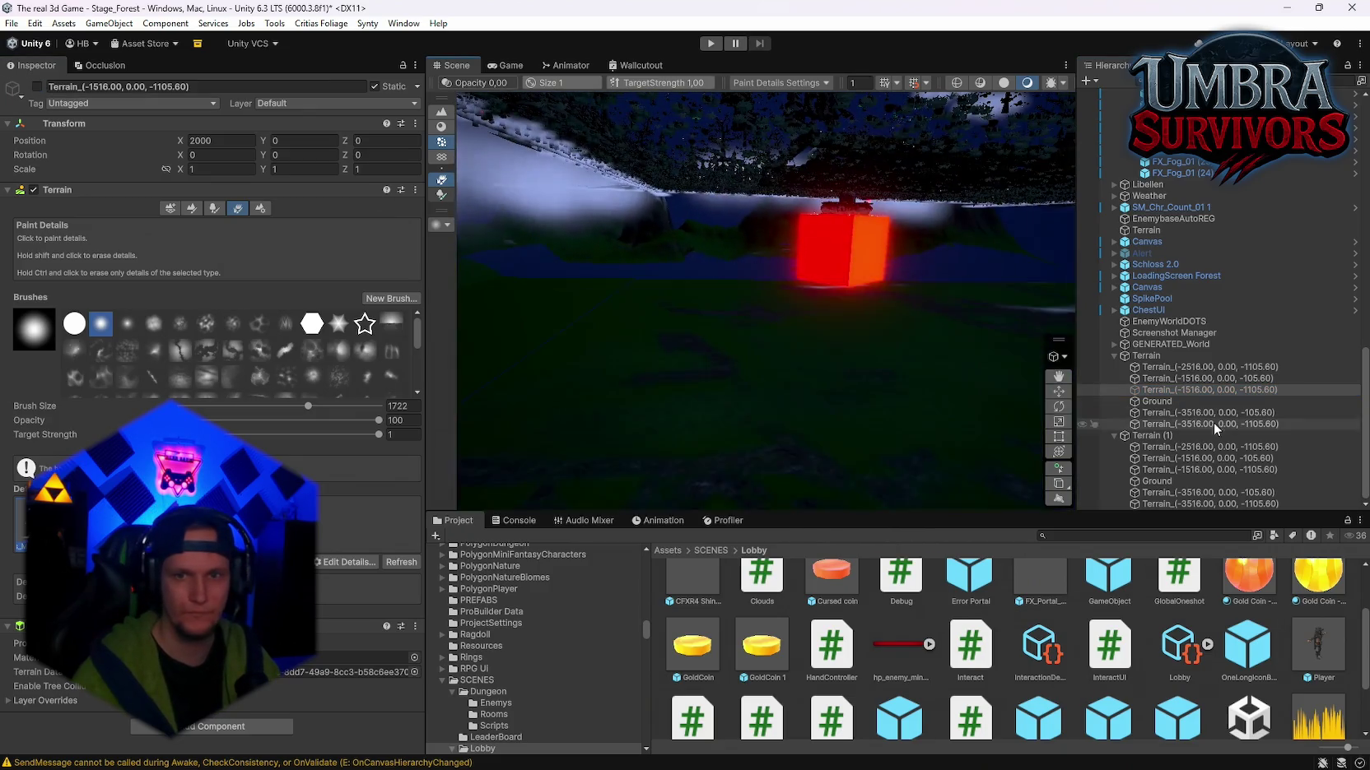
pyautogui.moveTo(456, 223); pyautogui.dragTo(1164, 376)
pyautogui.click(1059, 391)
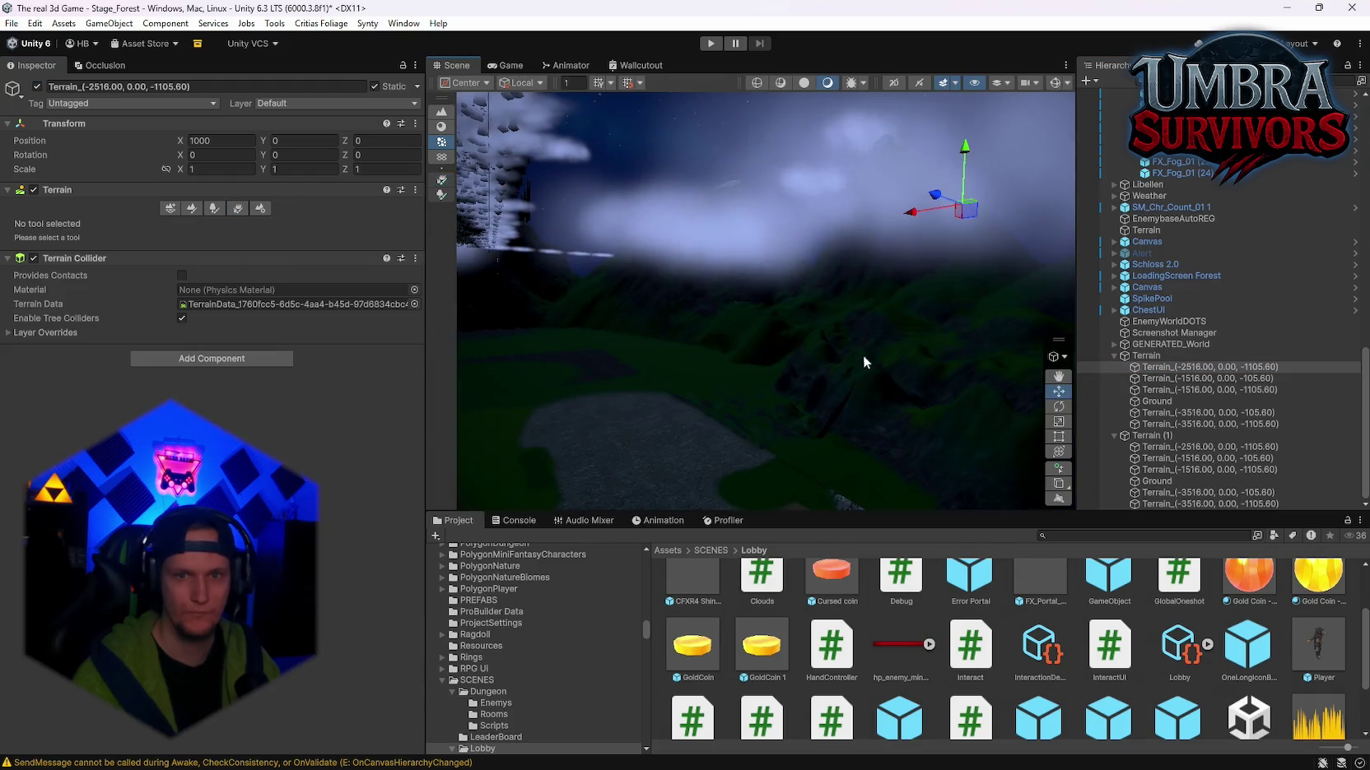
# Step: Hide the Ground terrain and look over the forest and fog
pyautogui.moveTo(863, 356); pyautogui.dragTo(1156, 414)
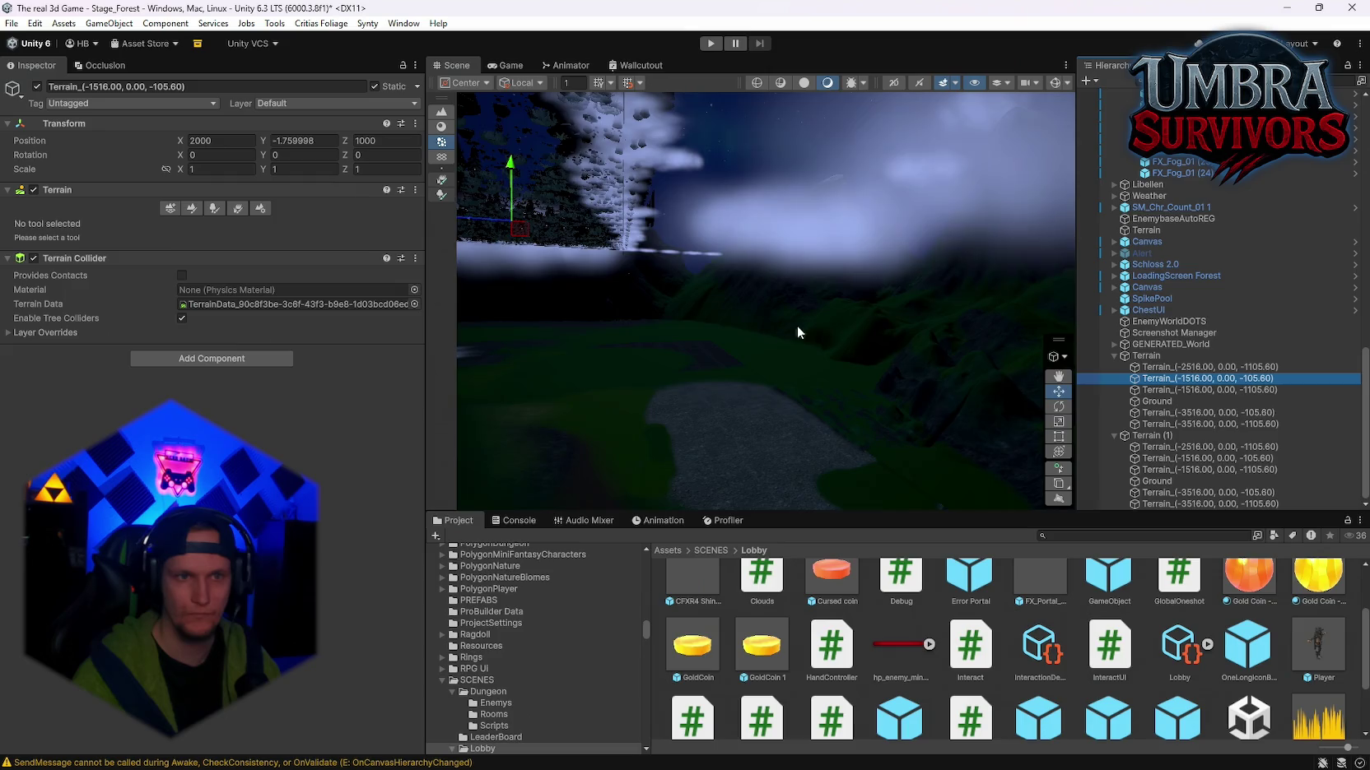
pyautogui.moveTo(796, 326); pyautogui.dragTo(468, 277)
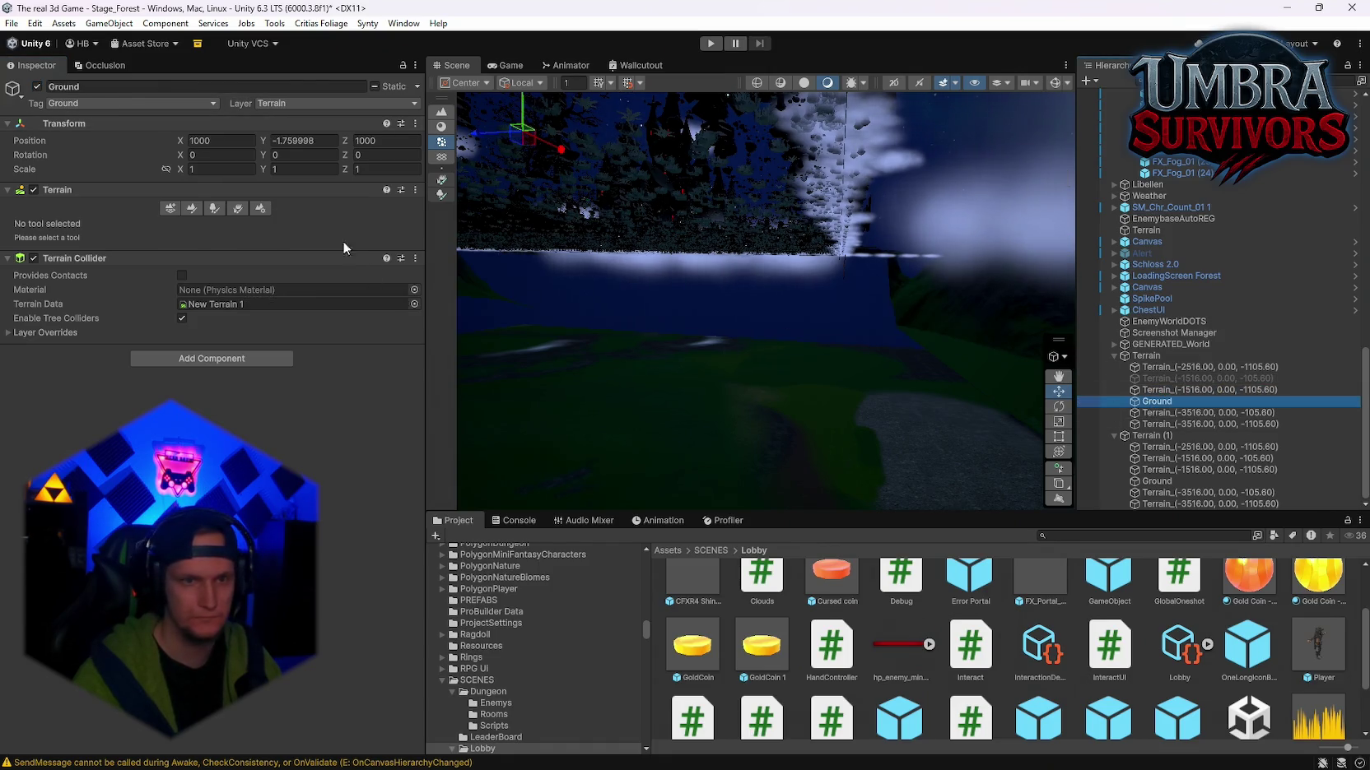
pyautogui.click(37, 86)
pyautogui.moveTo(879, 384)
pyautogui.mouseDown()
pyautogui.moveTo(807, 428)
pyautogui.moveTo(862, 444)
pyautogui.moveTo(637, 358)
pyautogui.moveTo(676, 398)
pyautogui.moveTo(1366, 476)
pyautogui.moveTo(1260, 470)
pyautogui.mouseUp()
# Step: Move the Terrain group to Y -131, Z -904.8, then select tile Terrain_(-2516.00, 0.00, -1105.60)
pyautogui.click(1170, 357)
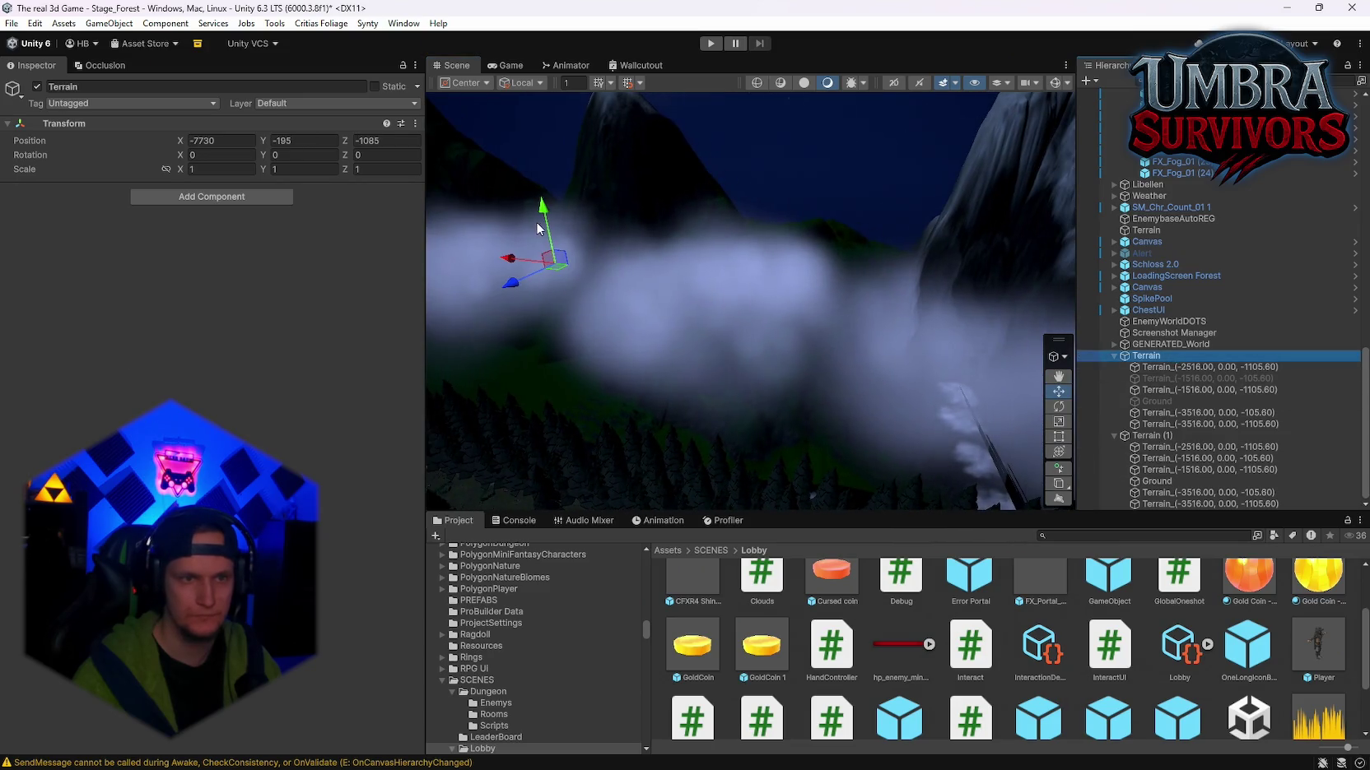
pyautogui.moveTo(545, 174)
pyautogui.mouseDown()
pyautogui.moveTo(546, 238)
pyautogui.moveTo(775, 186)
pyautogui.mouseUp()
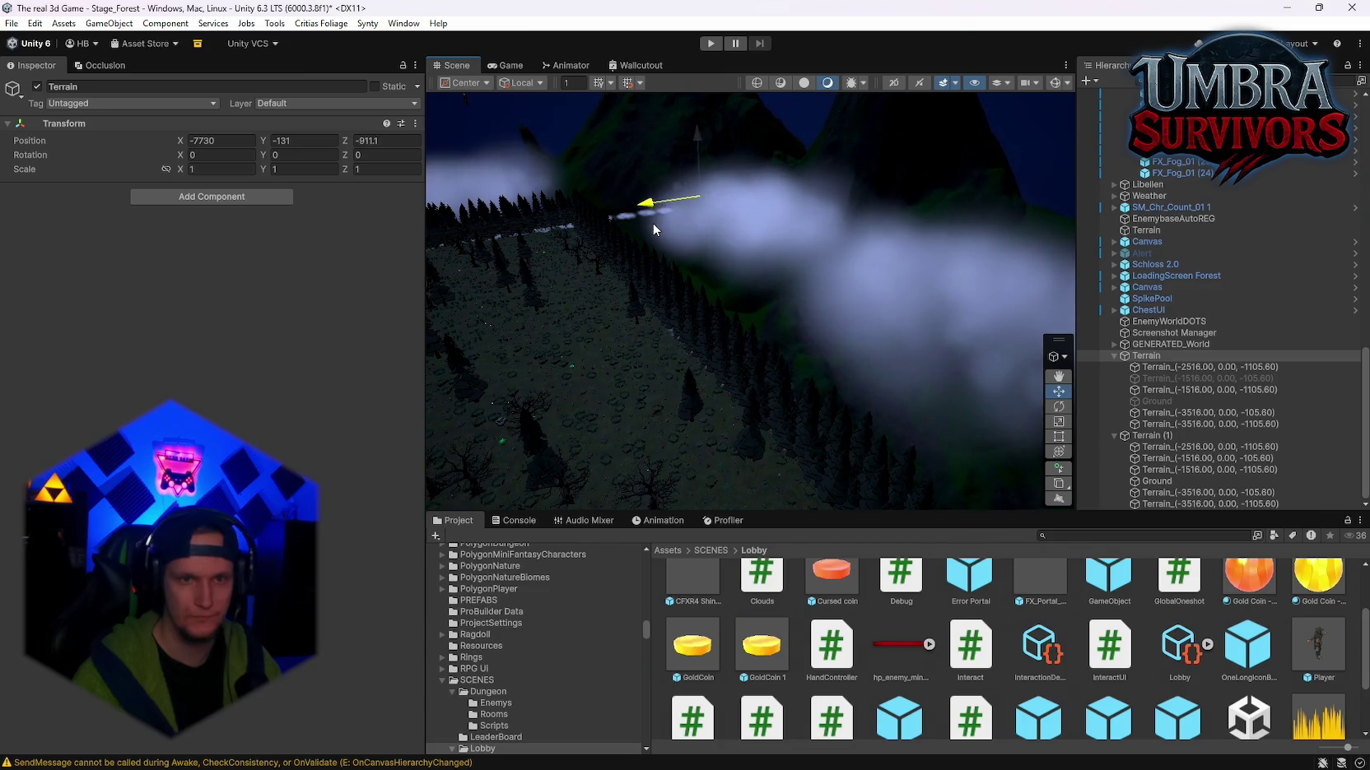
pyautogui.moveTo(654, 229)
pyautogui.mouseDown()
pyautogui.moveTo(1139, 369)
pyautogui.moveTo(1077, 415)
pyautogui.moveTo(750, 407)
pyautogui.moveTo(362, 305)
pyautogui.moveTo(907, 177)
pyautogui.moveTo(1204, 323)
pyautogui.moveTo(57, 377)
pyautogui.moveTo(98, 354)
pyautogui.moveTo(35, 353)
pyautogui.moveTo(9, 367)
pyautogui.mouseUp()
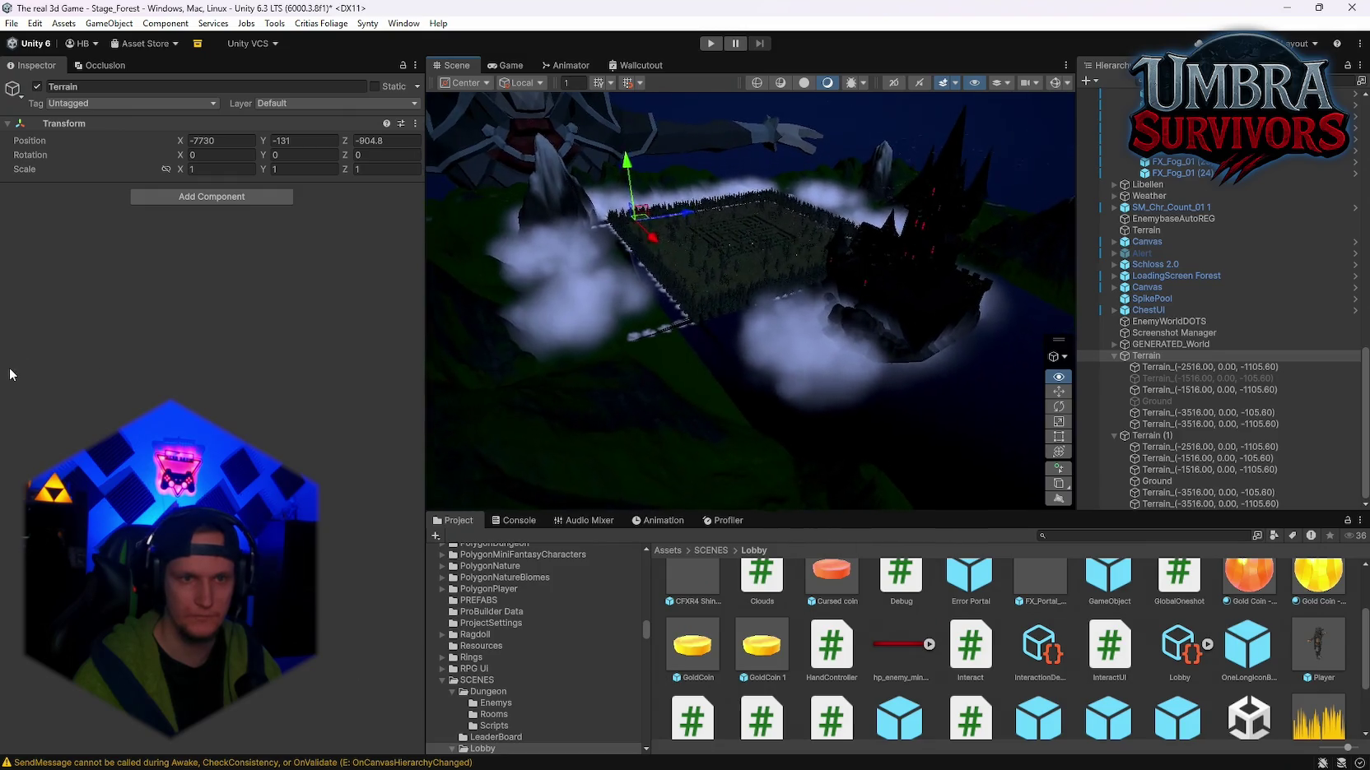
pyautogui.moveTo(1360, 367); pyautogui.dragTo(1328, 368)
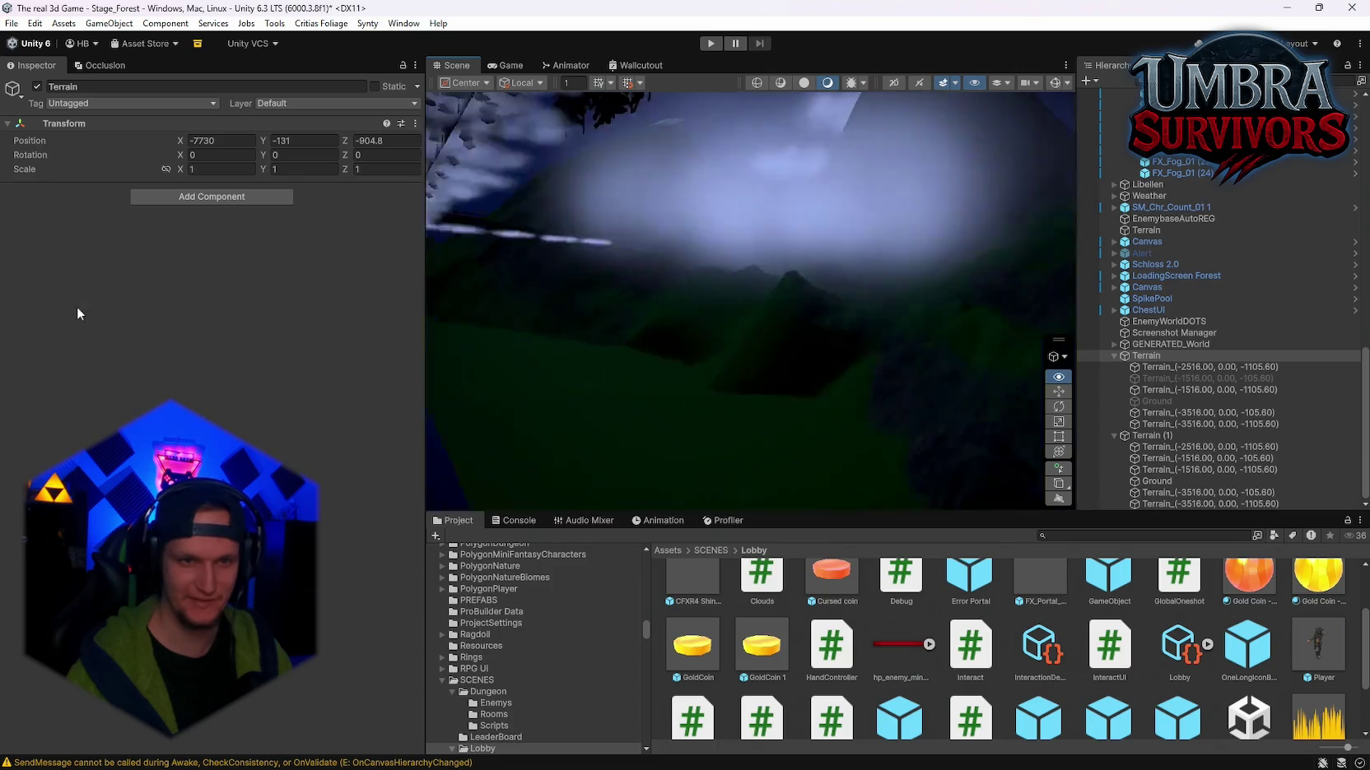
pyautogui.moveTo(782, 345)
pyautogui.mouseDown()
pyautogui.moveTo(857, 428)
pyautogui.moveTo(1005, 428)
pyautogui.moveTo(976, 424)
pyautogui.moveTo(982, 451)
pyautogui.moveTo(589, 468)
pyautogui.moveTo(606, 475)
pyautogui.moveTo(563, 494)
pyautogui.mouseUp()
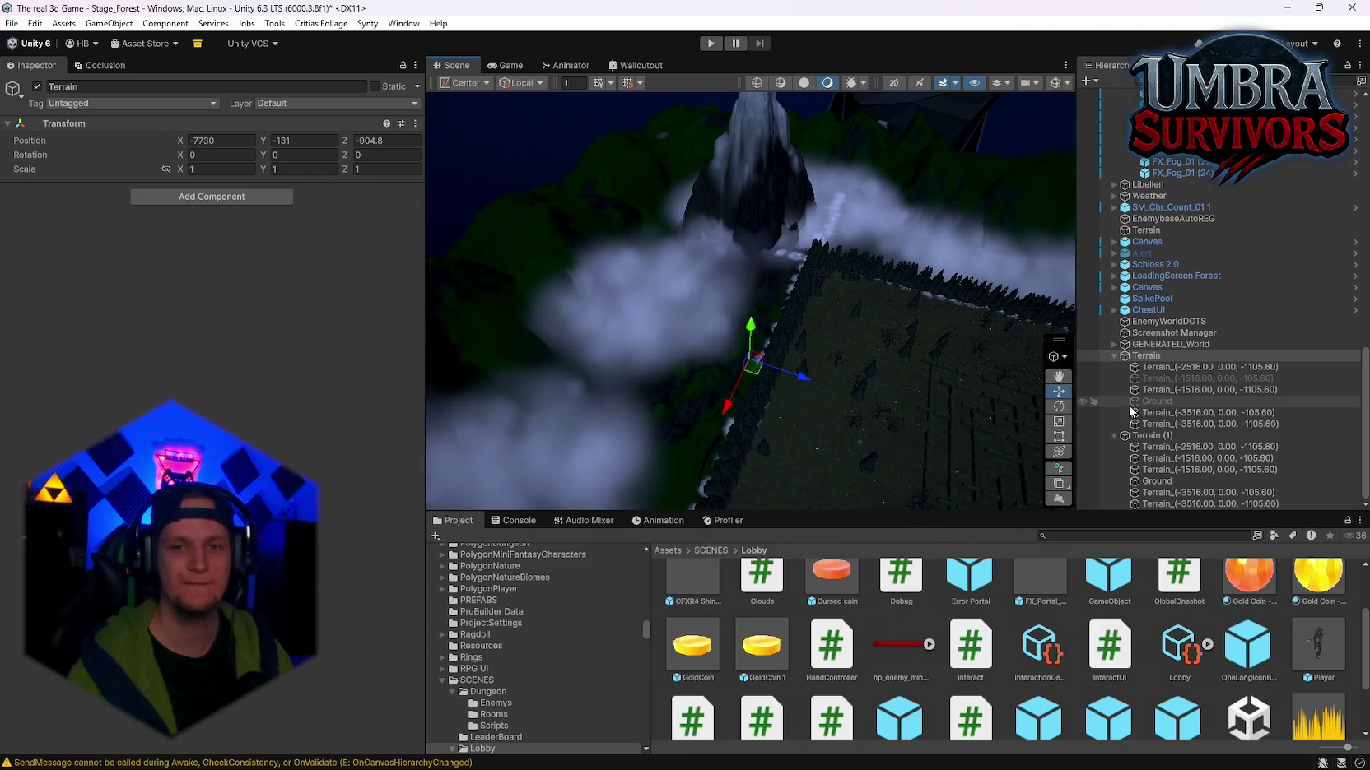
pyautogui.click(1157, 369)
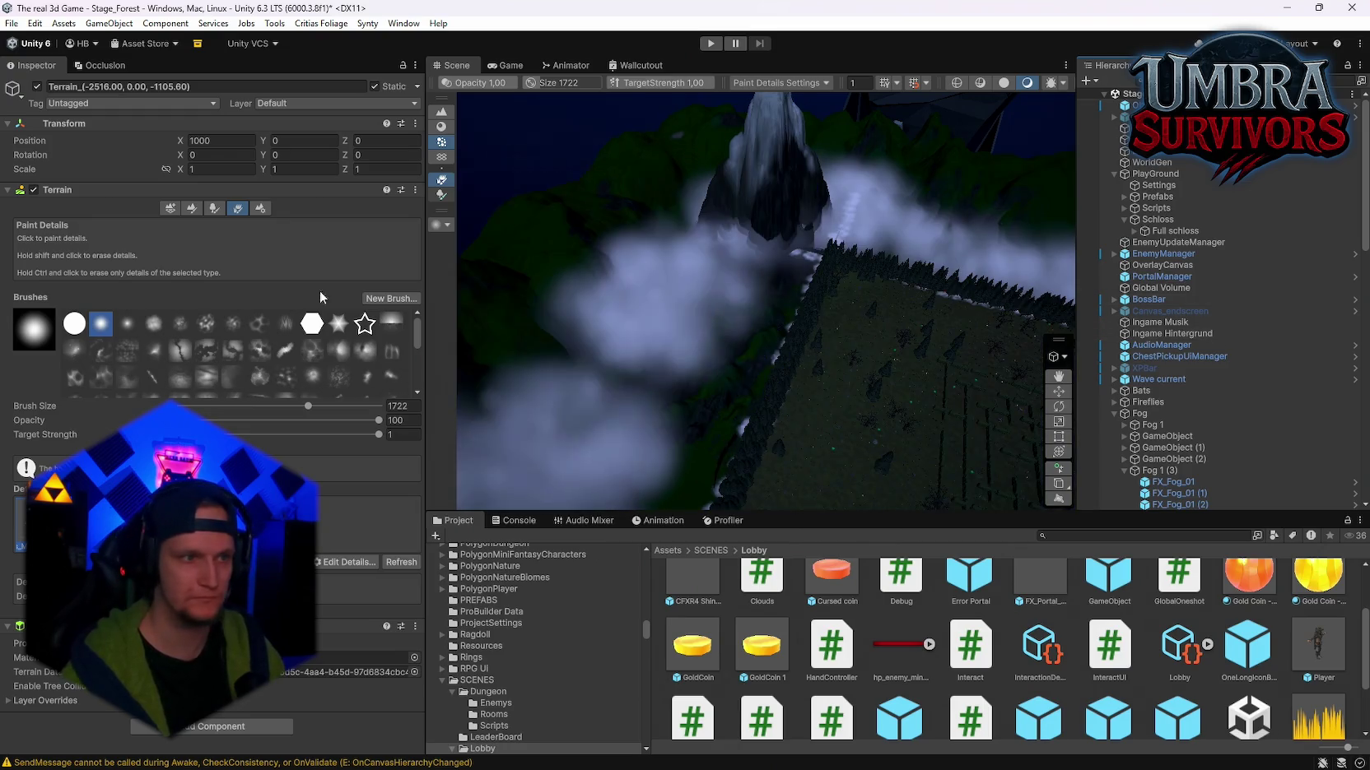
# Step: Open Create Neighbor Terrains, then switch the tile to the Set Height brush at height -1004.6
pyautogui.click(170, 208)
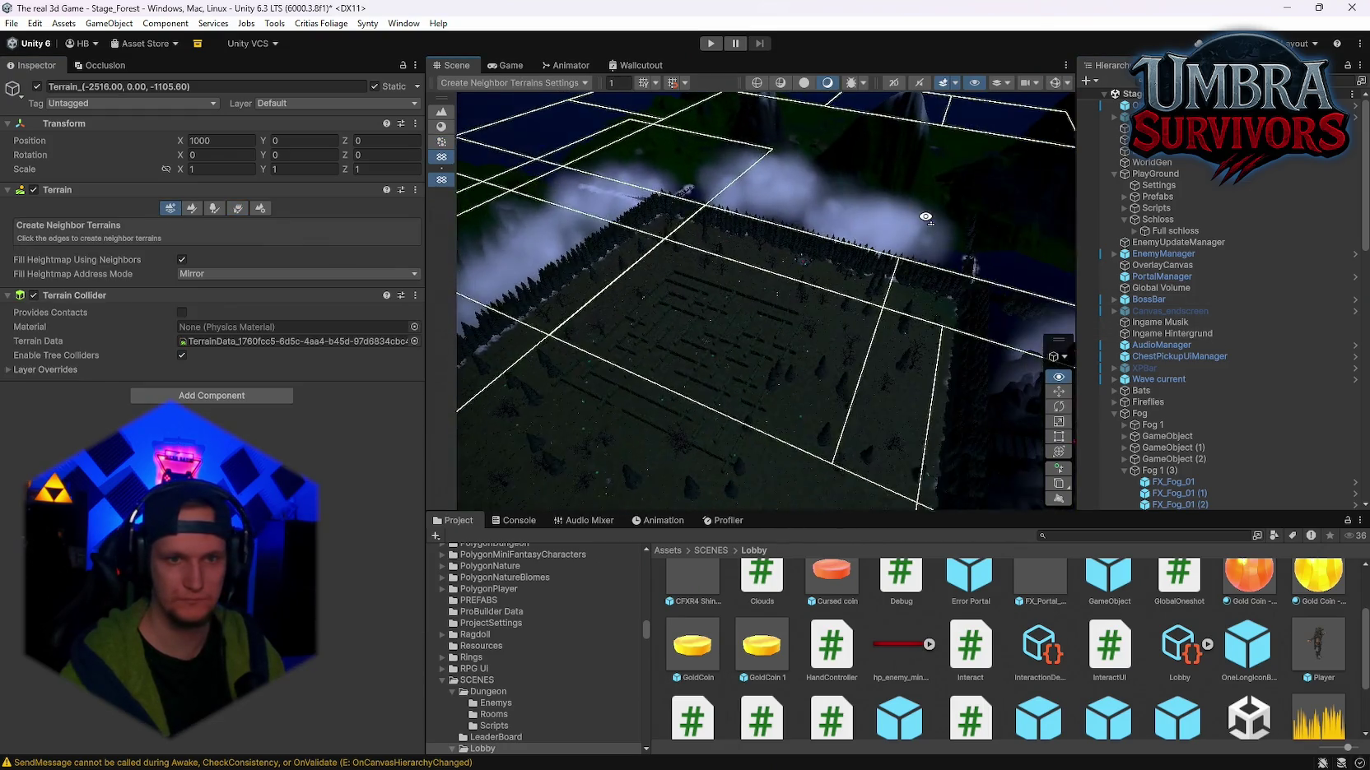
pyautogui.moveTo(874, 245); pyautogui.dragTo(1223, 348)
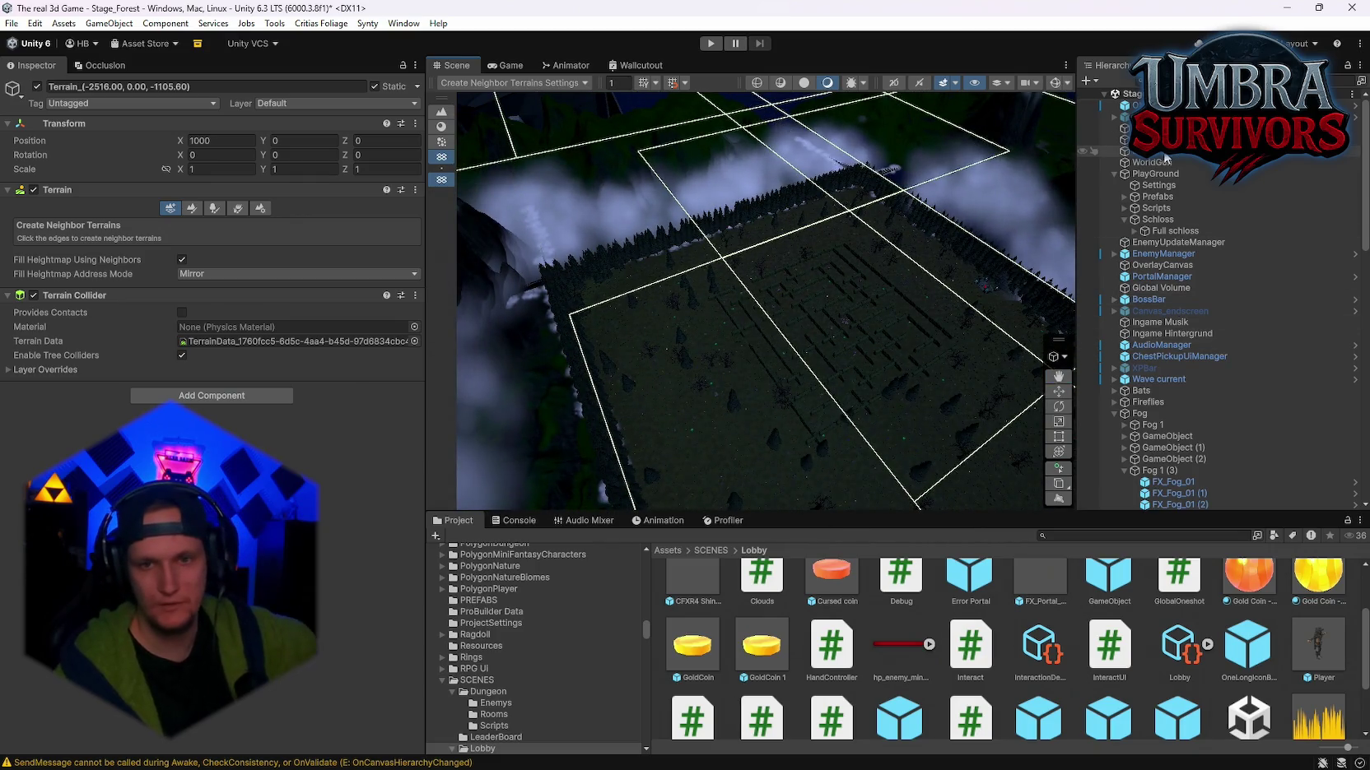
pyautogui.moveTo(942, 254); pyautogui.dragTo(680, 281)
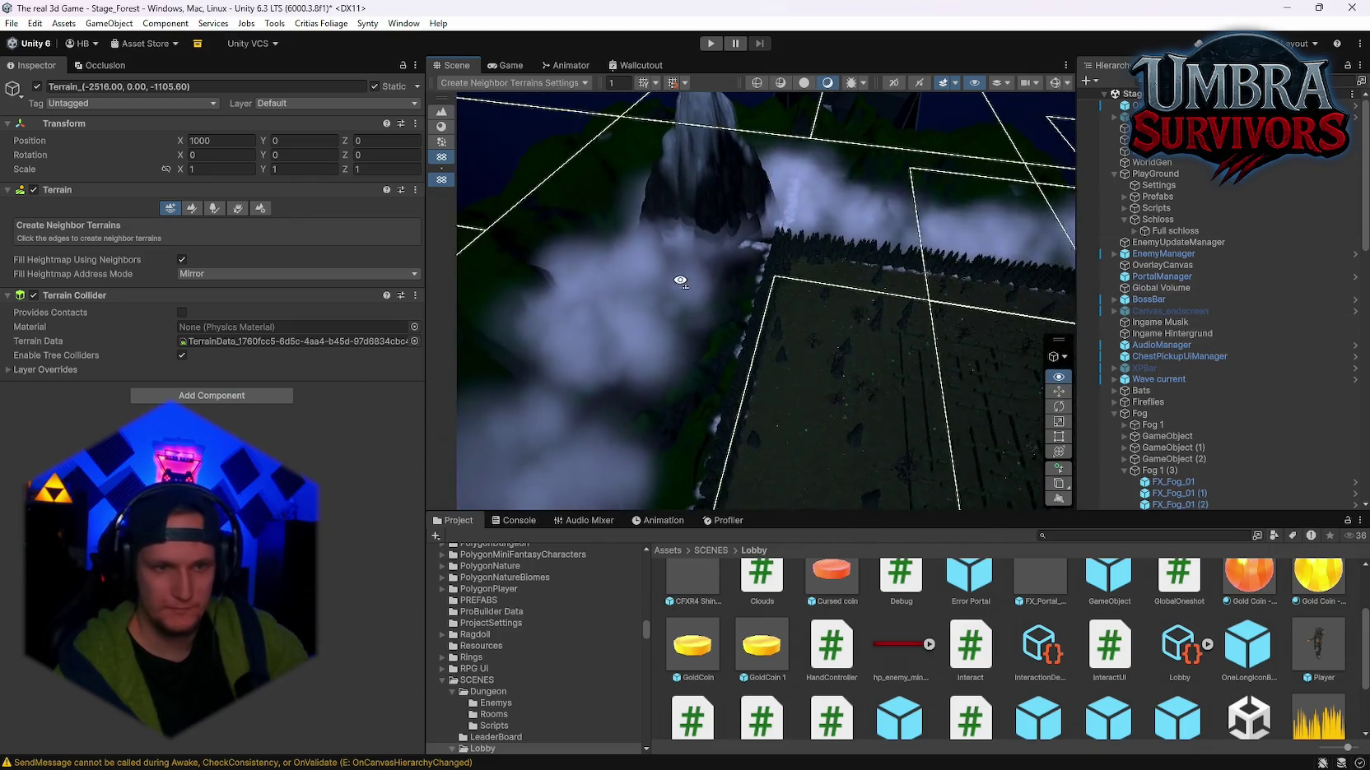
pyautogui.click(190, 209)
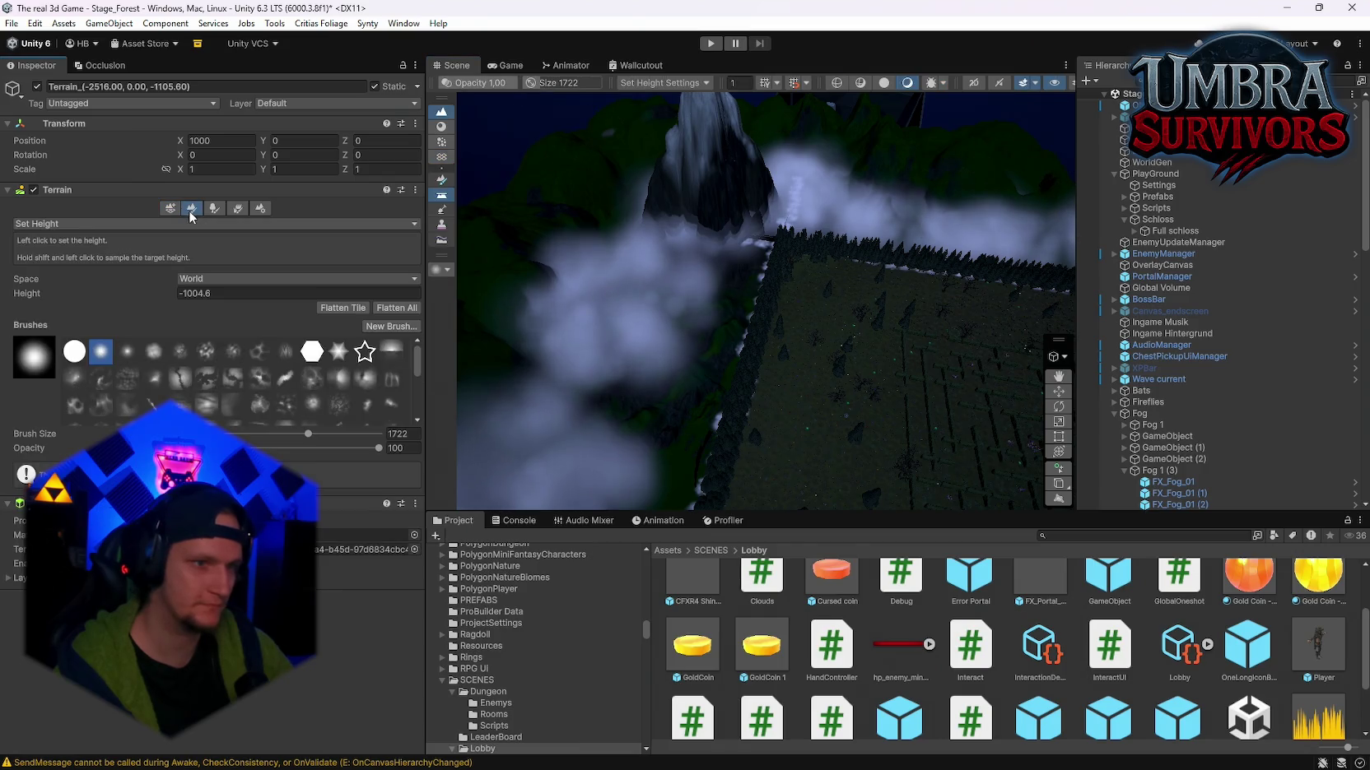
pyautogui.moveTo(725, 264)
pyautogui.mouseDown()
pyautogui.moveTo(682, 274)
pyautogui.moveTo(823, 245)
pyautogui.moveTo(520, 251)
pyautogui.moveTo(659, 305)
pyautogui.moveTo(573, 317)
pyautogui.moveTo(772, 287)
pyautogui.moveTo(627, 305)
pyautogui.moveTo(645, 337)
pyautogui.moveTo(624, 403)
pyautogui.moveTo(591, 419)
pyautogui.moveTo(859, 364)
pyautogui.moveTo(939, 309)
pyautogui.moveTo(848, 317)
pyautogui.moveTo(805, 275)
pyautogui.moveTo(994, 208)
pyautogui.moveTo(1070, 231)
pyautogui.moveTo(510, 247)
pyautogui.moveTo(733, 306)
pyautogui.moveTo(700, 251)
pyautogui.mouseUp()
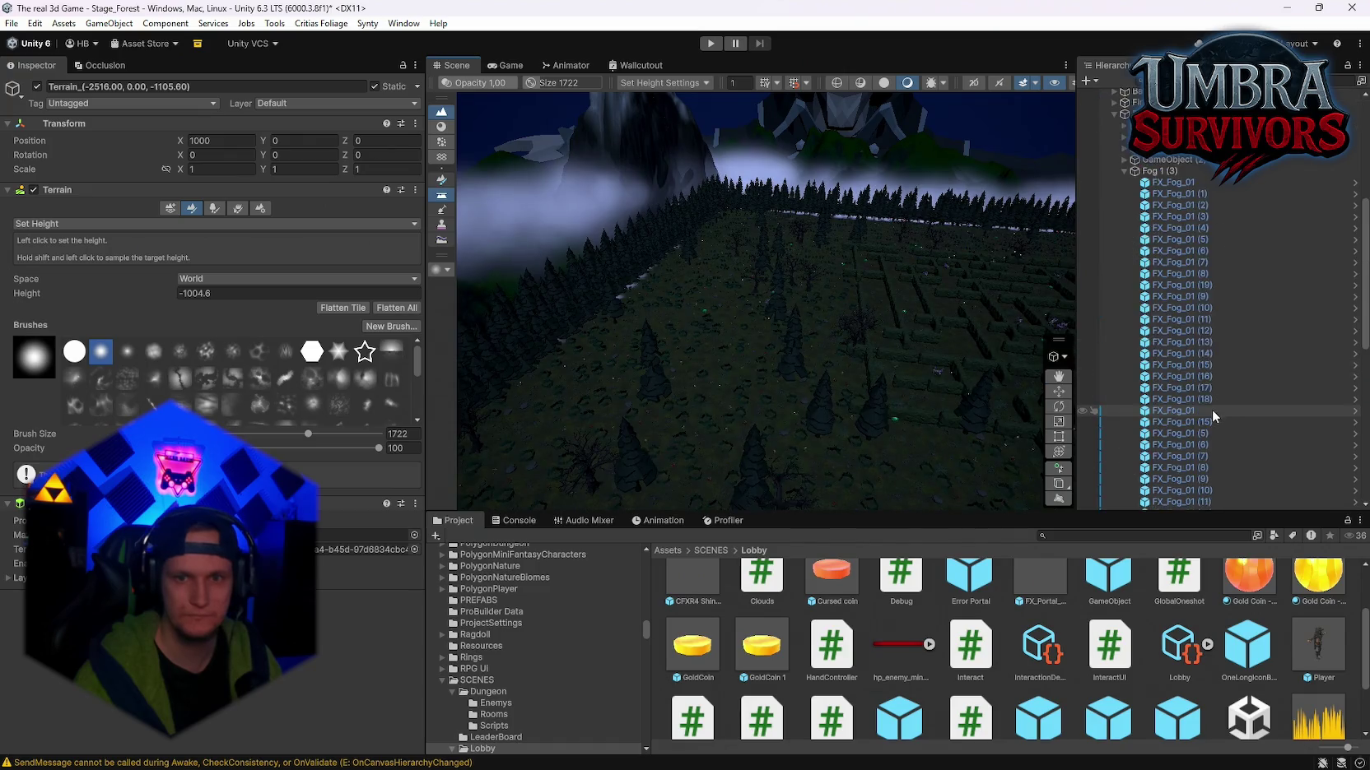
pyautogui.click(1144, 355)
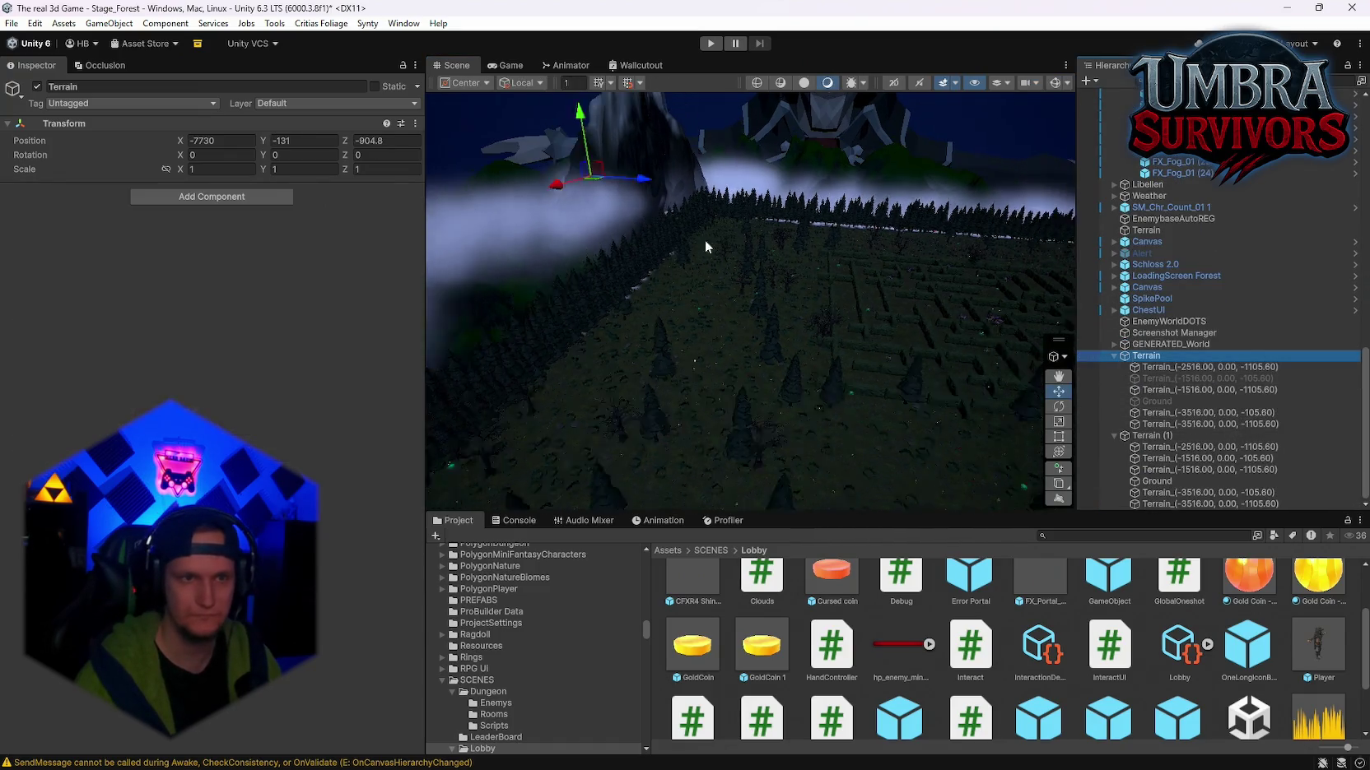
# Step: Raise the Terrain group to -7730, 0, -904.8 so its hills clear the fog
pyautogui.moveTo(704, 239)
pyautogui.mouseDown()
pyautogui.moveTo(760, 227)
pyautogui.moveTo(816, 277)
pyautogui.moveTo(845, 231)
pyautogui.mouseUp()
pyautogui.moveTo(853, 165); pyautogui.dragTo(868, 61)
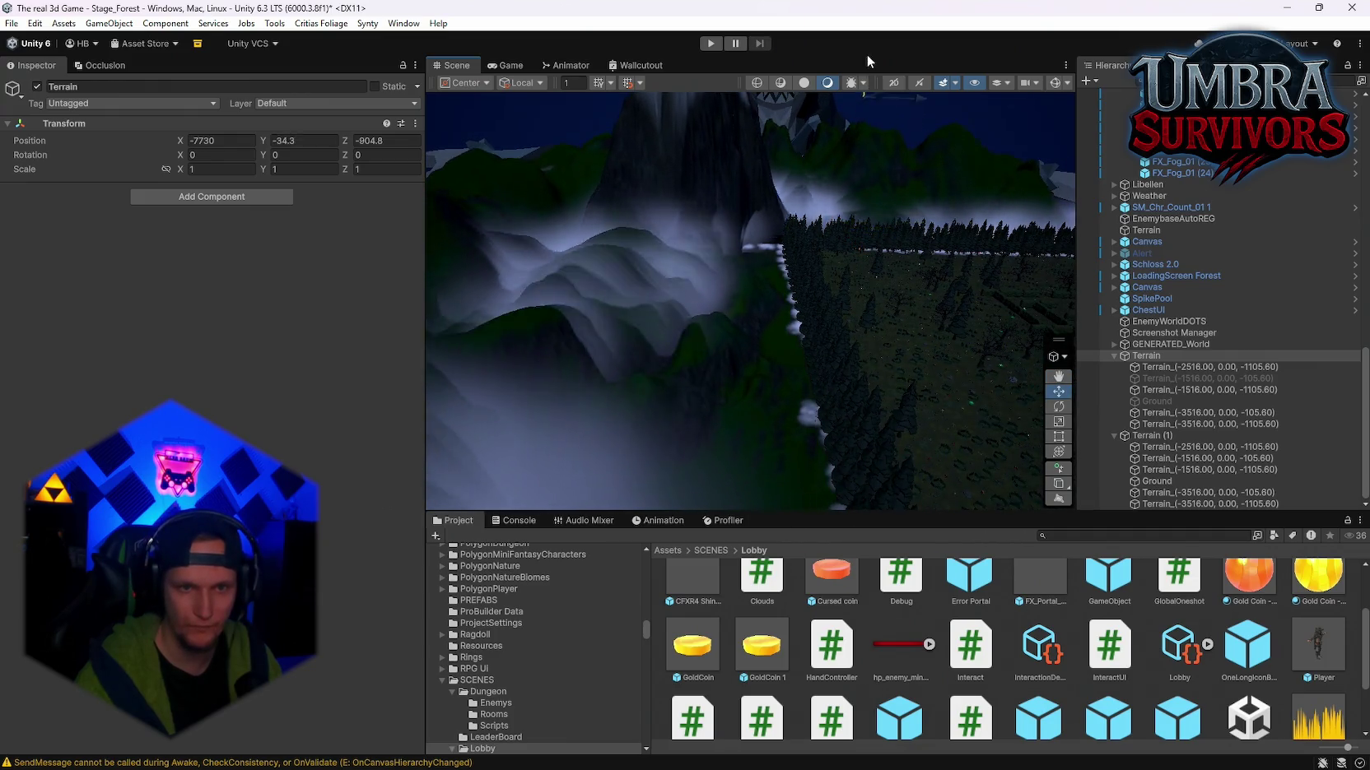
pyautogui.moveTo(953, 148)
pyautogui.mouseDown()
pyautogui.moveTo(844, 266)
pyautogui.moveTo(419, 192)
pyautogui.mouseUp()
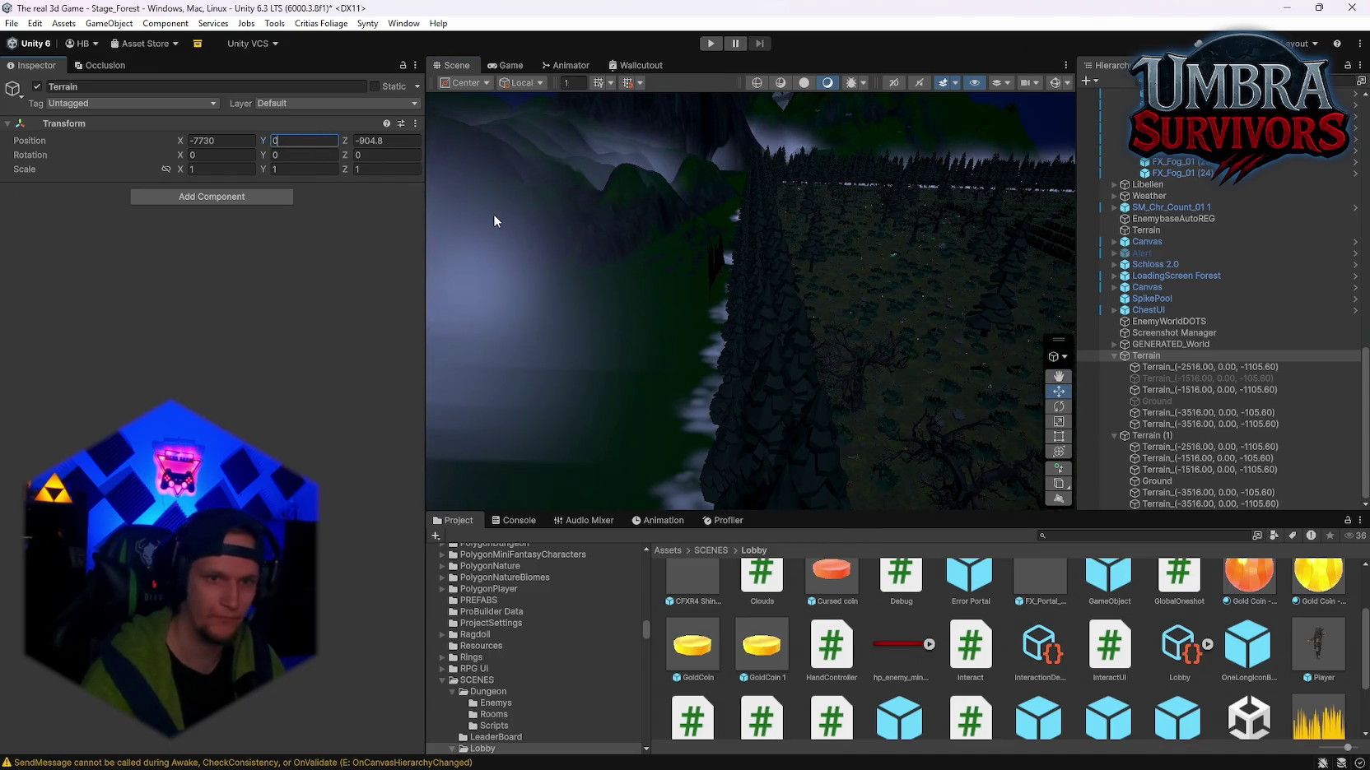
pyautogui.moveTo(688, 337)
pyautogui.mouseDown()
pyautogui.moveTo(715, 352)
pyautogui.moveTo(832, 284)
pyautogui.moveTo(638, 339)
pyautogui.moveTo(789, 343)
pyautogui.moveTo(763, 377)
pyautogui.moveTo(816, 367)
pyautogui.moveTo(878, 399)
pyautogui.moveTo(816, 399)
pyautogui.moveTo(795, 381)
pyautogui.moveTo(808, 397)
pyautogui.moveTo(742, 408)
pyautogui.moveTo(764, 425)
pyautogui.moveTo(853, 358)
pyautogui.moveTo(753, 315)
pyautogui.moveTo(829, 284)
pyautogui.moveTo(786, 305)
pyautogui.moveTo(852, 349)
pyautogui.moveTo(815, 380)
pyautogui.moveTo(745, 376)
pyautogui.moveTo(892, 398)
pyautogui.moveTo(848, 391)
pyautogui.mouseUp()
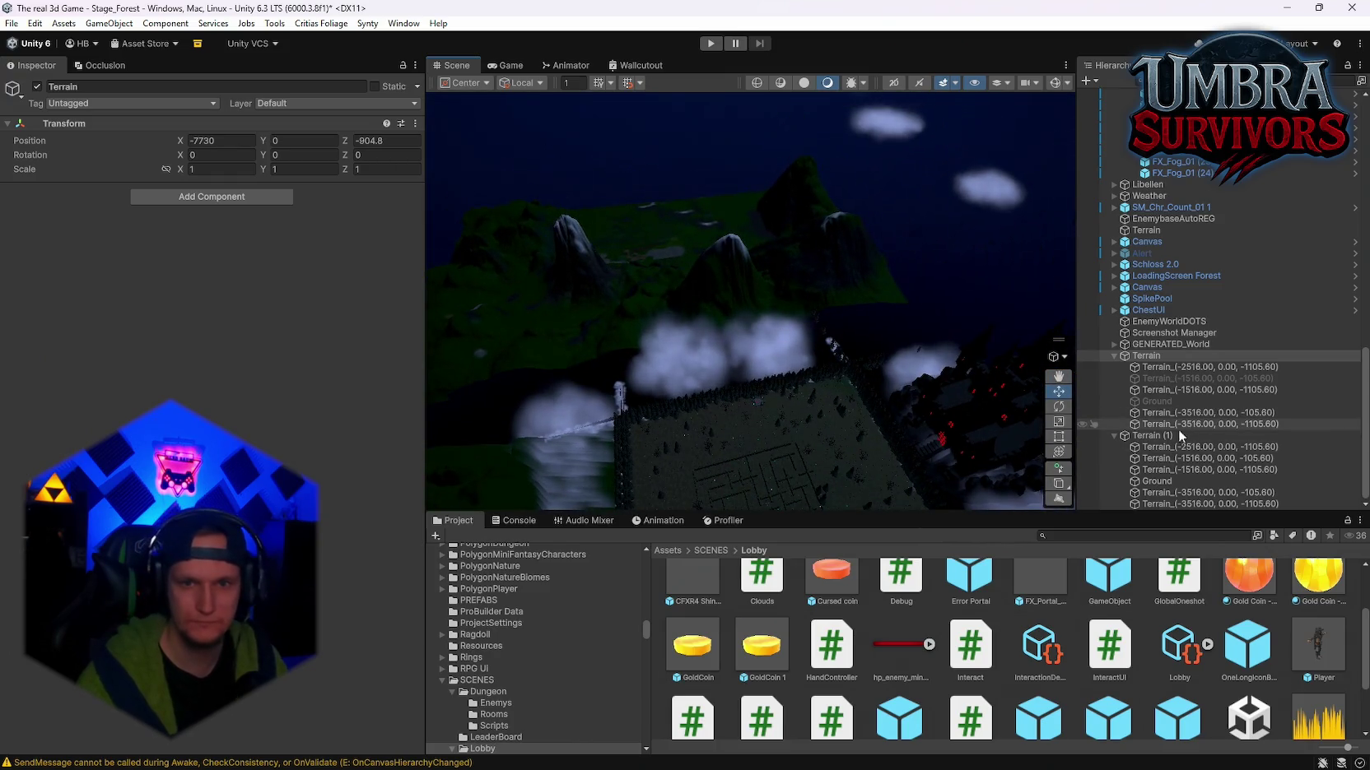
# Step: Move Terrain (1) along Z toward the maze to about Z 1103
pyautogui.moveTo(976, 401); pyautogui.dragTo(911, 390)
pyautogui.moveTo(834, 355)
pyautogui.mouseDown()
pyautogui.moveTo(813, 275)
pyautogui.moveTo(839, 337)
pyautogui.moveTo(917, 364)
pyautogui.moveTo(908, 382)
pyautogui.moveTo(922, 386)
pyautogui.mouseUp()
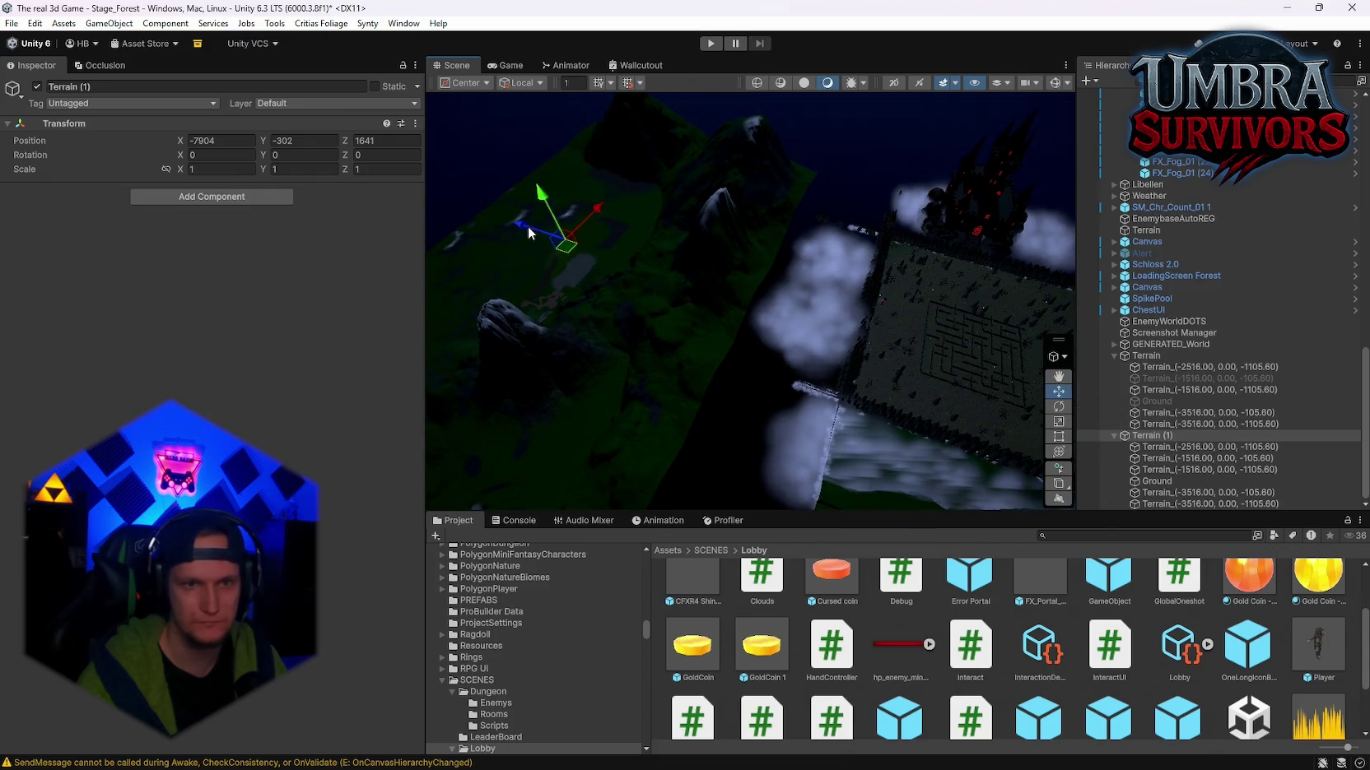
pyautogui.moveTo(620, 263); pyautogui.dragTo(628, 268)
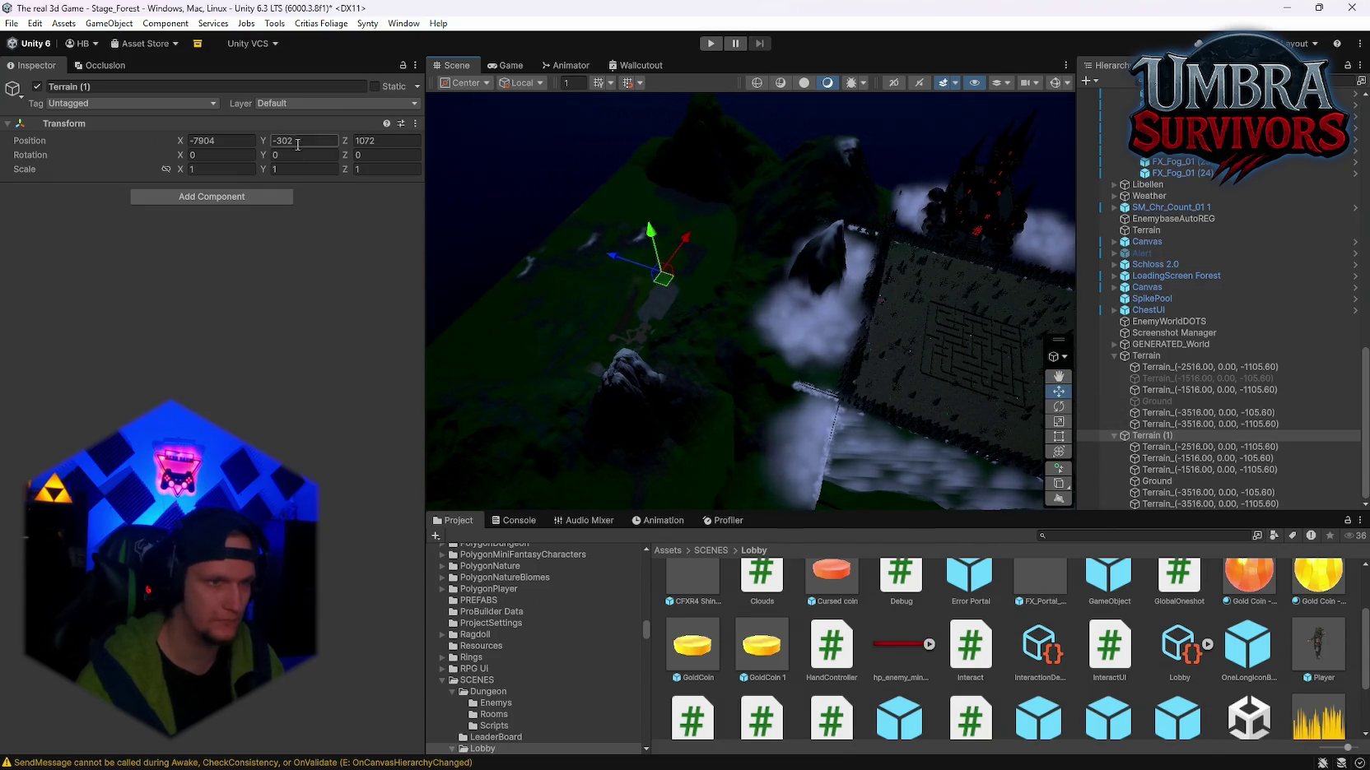
pyautogui.write('0')
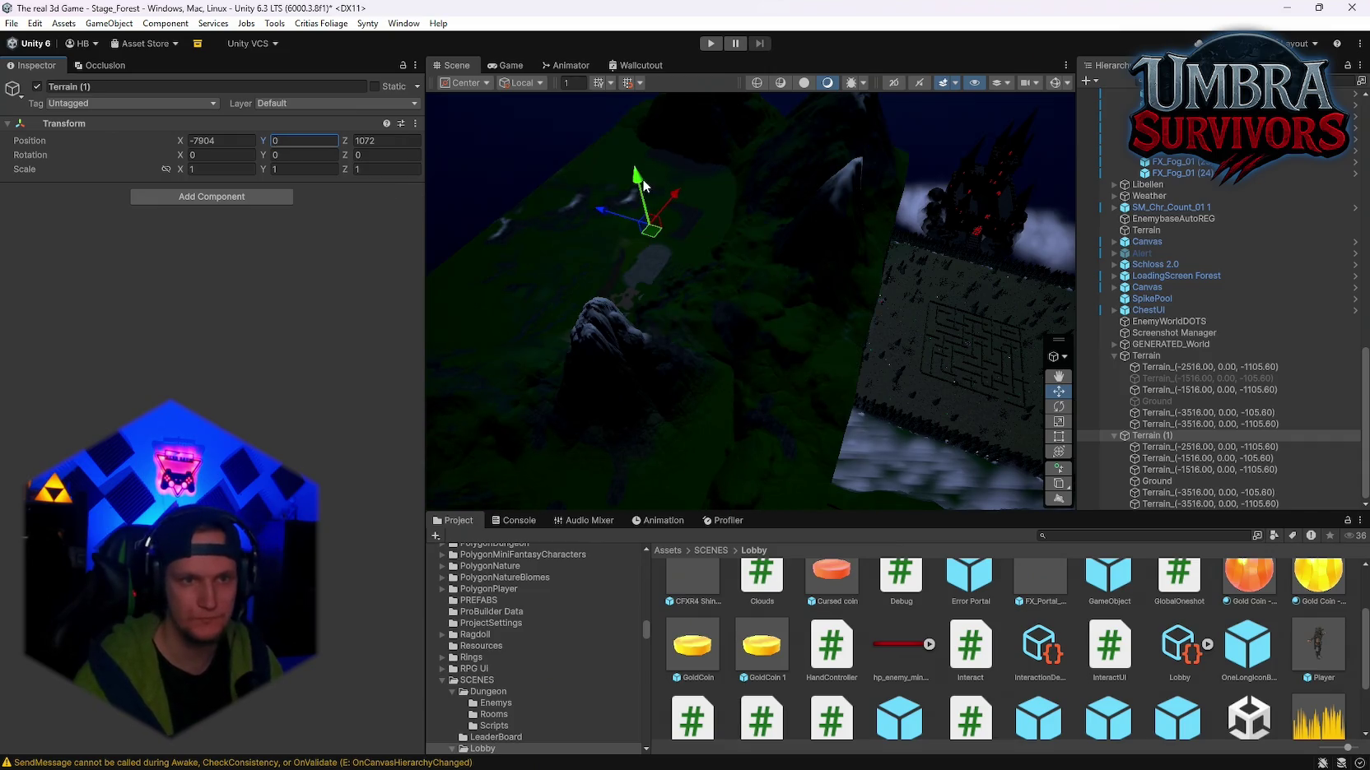
# Step: Lower Terrain (1) to Y -124, checking it from a low horizon view
pyautogui.moveTo(642, 179)
pyautogui.mouseDown()
pyautogui.moveTo(987, 343)
pyautogui.moveTo(819, 265)
pyautogui.moveTo(776, 280)
pyautogui.moveTo(619, 161)
pyautogui.moveTo(616, 140)
pyautogui.mouseUp()
pyautogui.scroll(2, 864, 301)
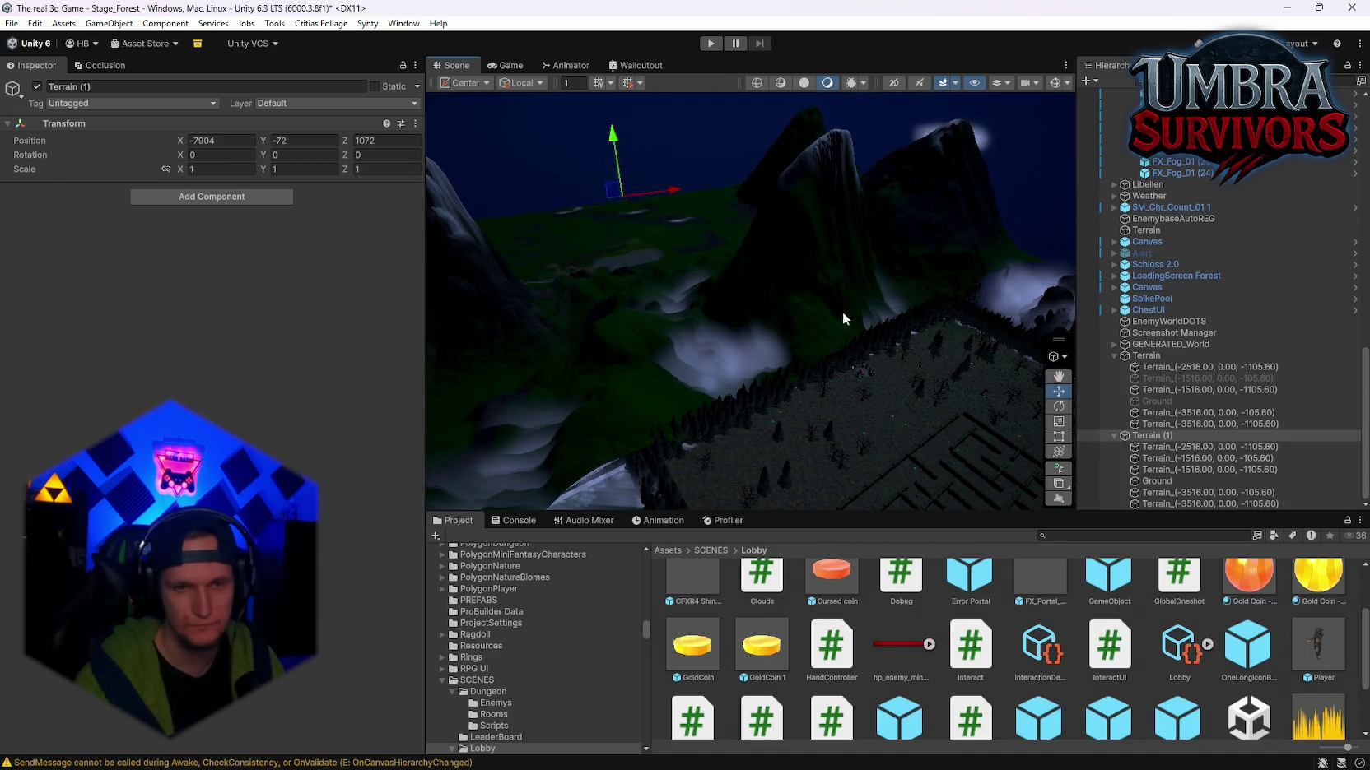
pyautogui.moveTo(843, 311)
pyautogui.mouseDown()
pyautogui.moveTo(834, 322)
pyautogui.moveTo(699, 264)
pyautogui.moveTo(890, 330)
pyautogui.moveTo(842, 313)
pyautogui.mouseUp()
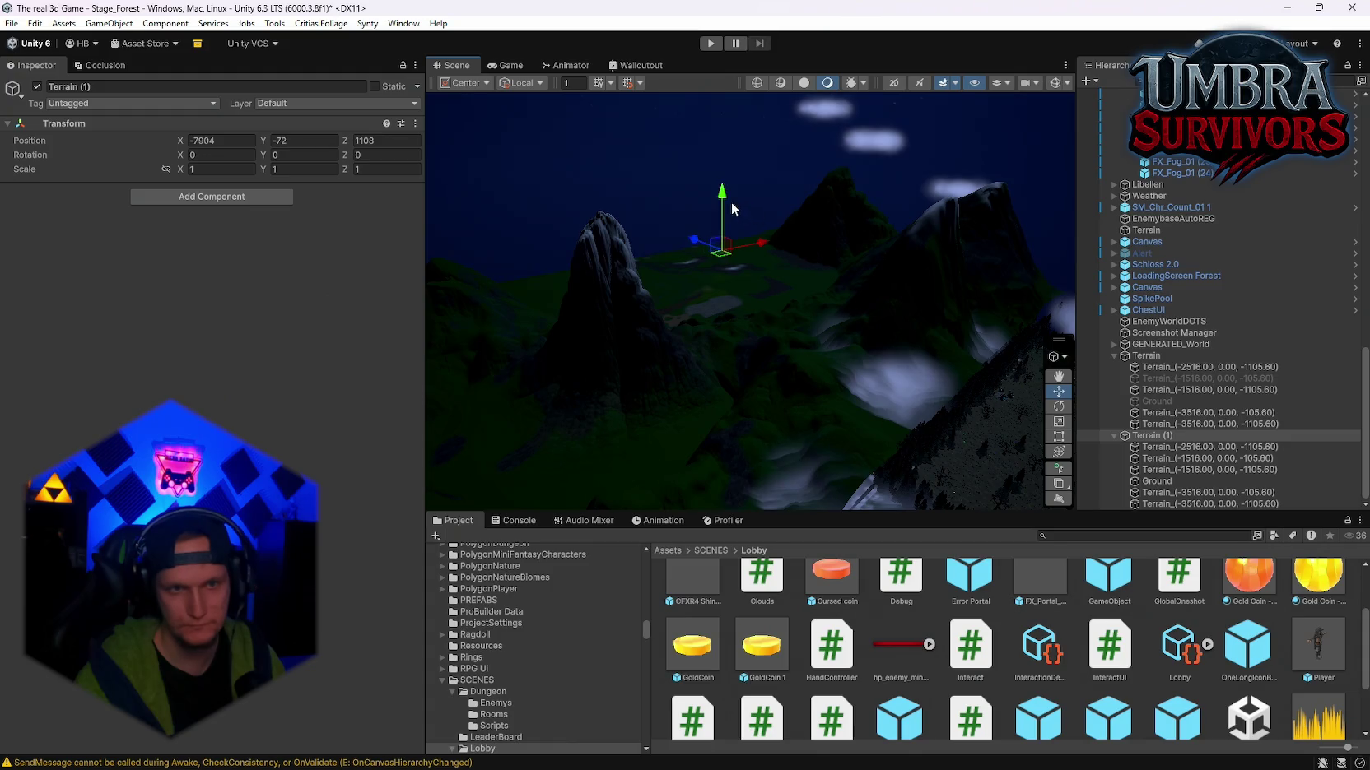
pyautogui.moveTo(723, 197); pyautogui.dragTo(730, 211)
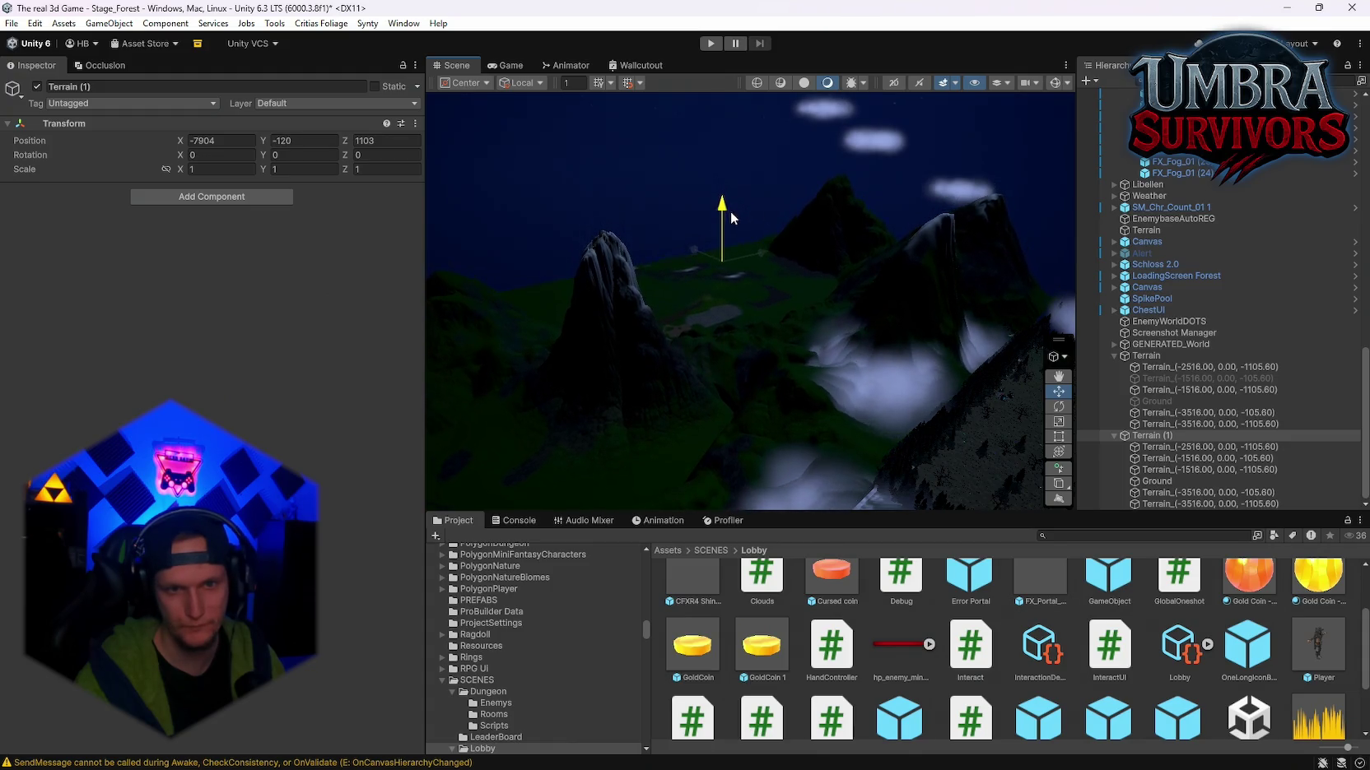